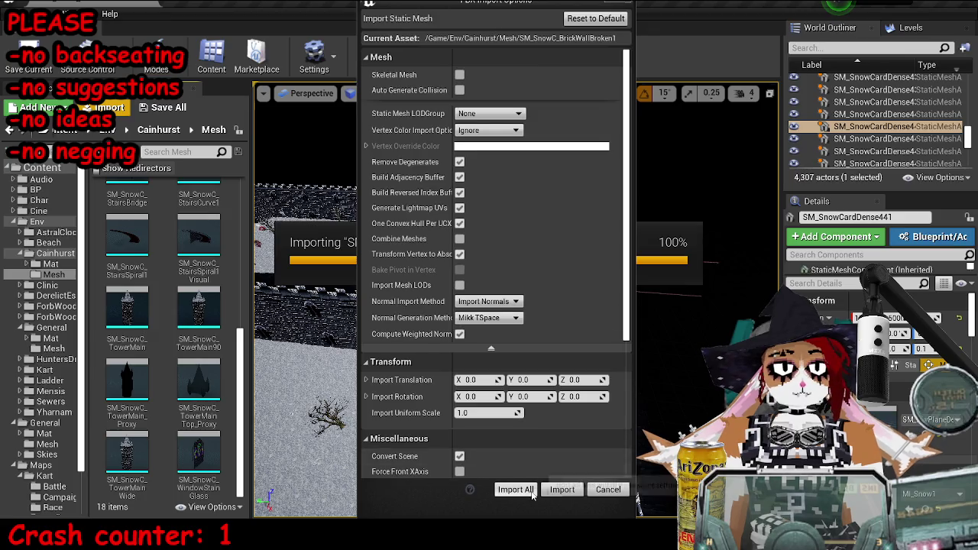
- Import the broken brick wall FBX into Unreal, inspect its collision, and open ArchMain for comparison
double_click(187, 306)
left_click(494, 55)
mouse_move(492, 290)
left_mouse_down()
mouse_move(535, 229)
mouse_move(559, 158)
left_mouse_up()
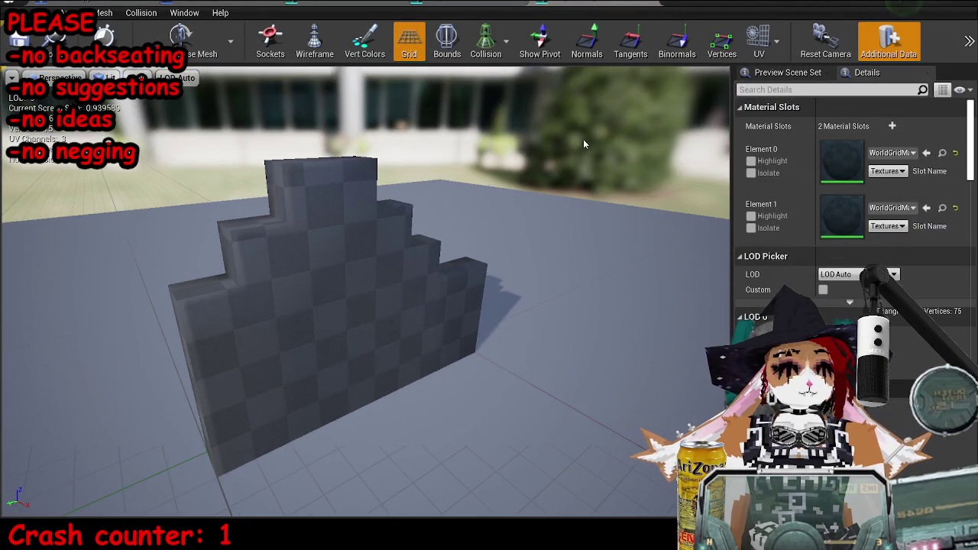
key("super+Down")
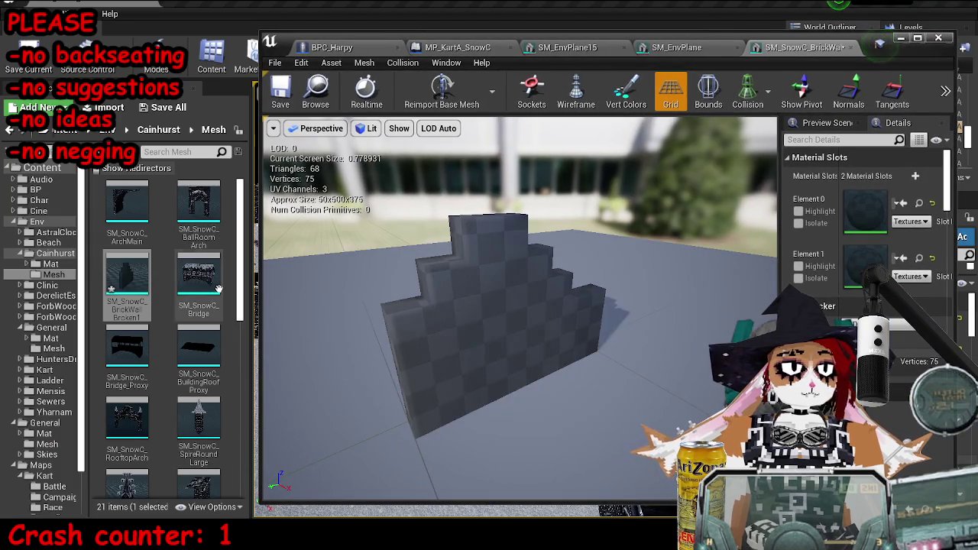
left_click(130, 289)
double_click(127, 205)
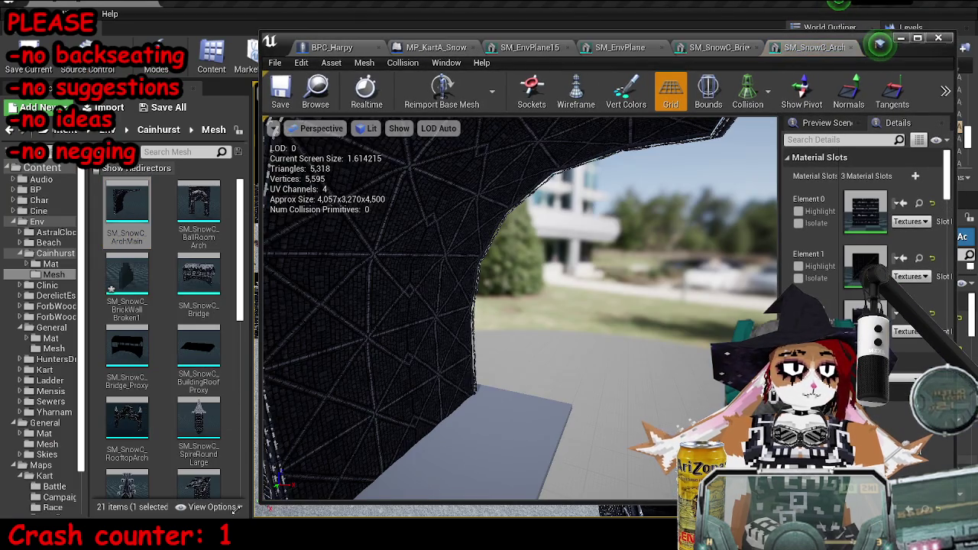
- Back in Blender, clear the brick wall's rotation with Alt+R
key("alt+Tab")
scroll(491, 266, "down", 5)
mouse_move(491, 266)
left_mouse_down()
mouse_move(422, 259)
mouse_move(416, 234)
mouse_move(483, 227)
mouse_move(546, 266)
mouse_move(511, 280)
mouse_move(555, 289)
left_mouse_up()
key("alt+r")
scroll(531, 256, "up", 3)
scroll(569, 253, "up", 2)
key("alt+r")
mouse_move(529, 256)
left_mouse_down()
mouse_move(541, 261)
mouse_move(527, 194)
mouse_move(538, 188)
mouse_move(490, 250)
mouse_move(544, 214)
mouse_move(558, 179)
mouse_move(633, 170)
mouse_move(664, 191)
mouse_move(496, 290)
mouse_move(415, 324)
mouse_move(627, 300)
mouse_move(610, 281)
mouse_move(598, 294)
left_mouse_up()
- Rotate the wall about Z and apply its rotation
key("r")
key("z")
left_click(538, 233)
key("ctrl+a")
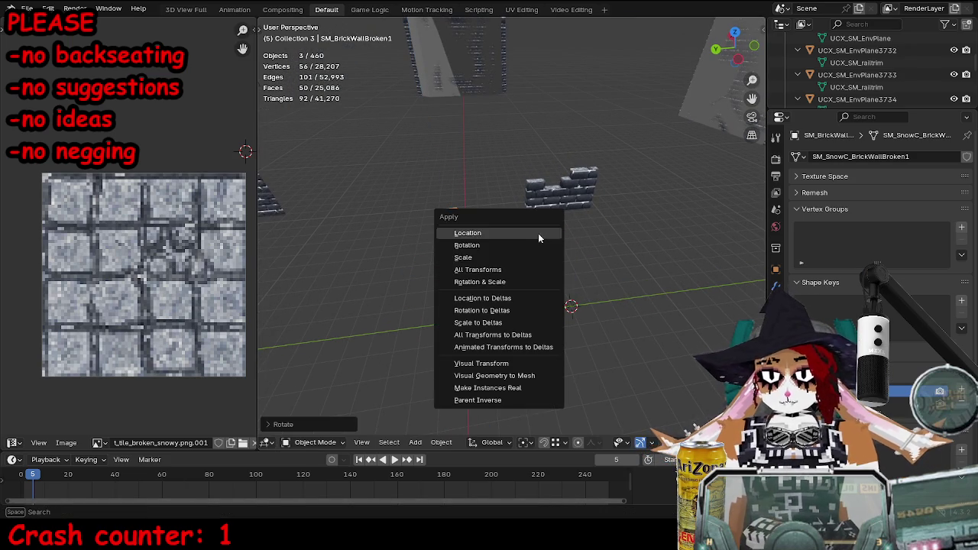
left_click(536, 246)
key("ctrl+a")
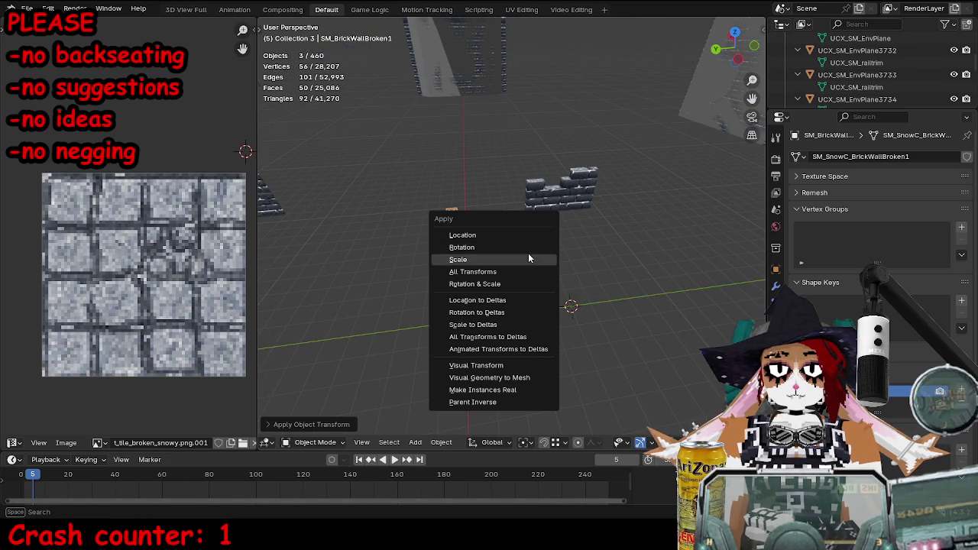
key("Escape")
- Move the wall back to the origin, turn it 90° about Z, and apply its scale
left_click(569, 187)
key("alt+g")
type("rz90")
key("Return")
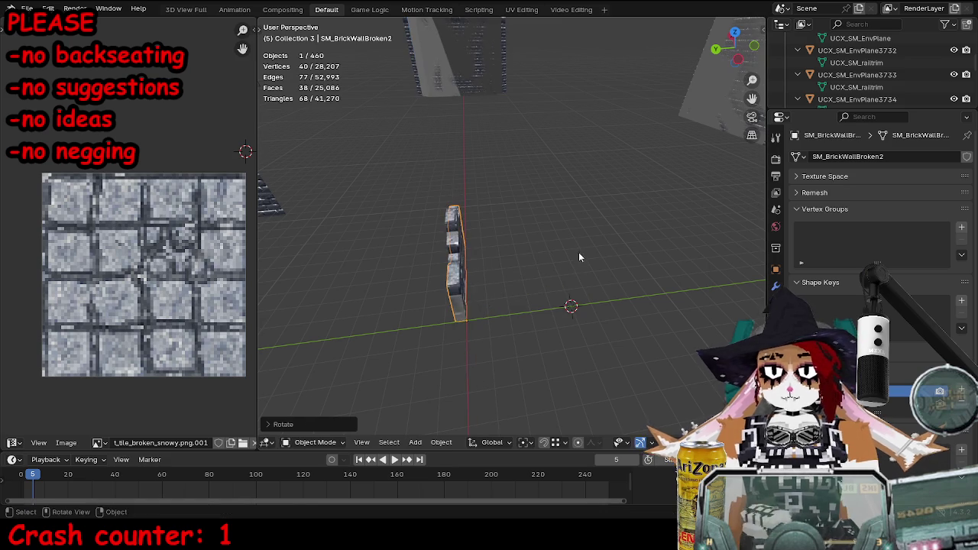
key("ctrl+a")
left_click(575, 249)
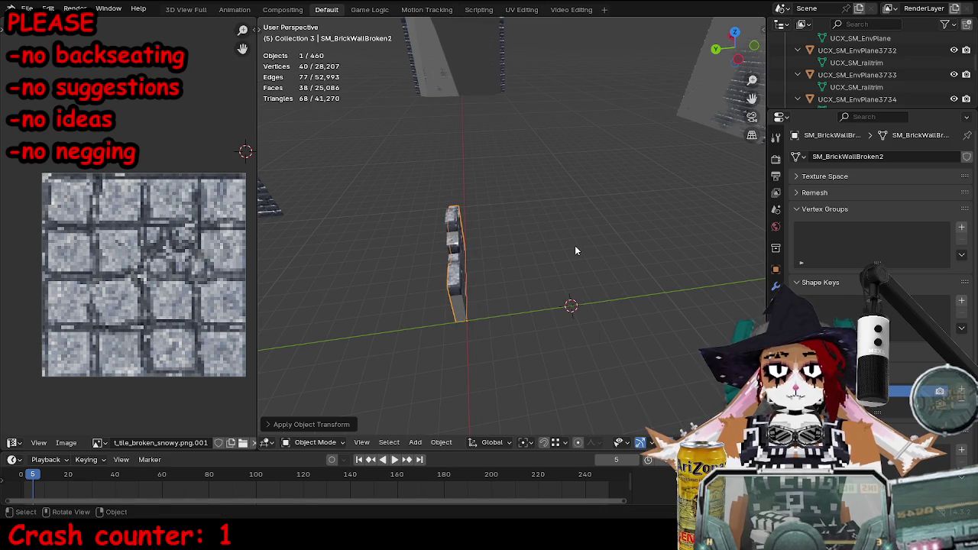
key("KP_5")
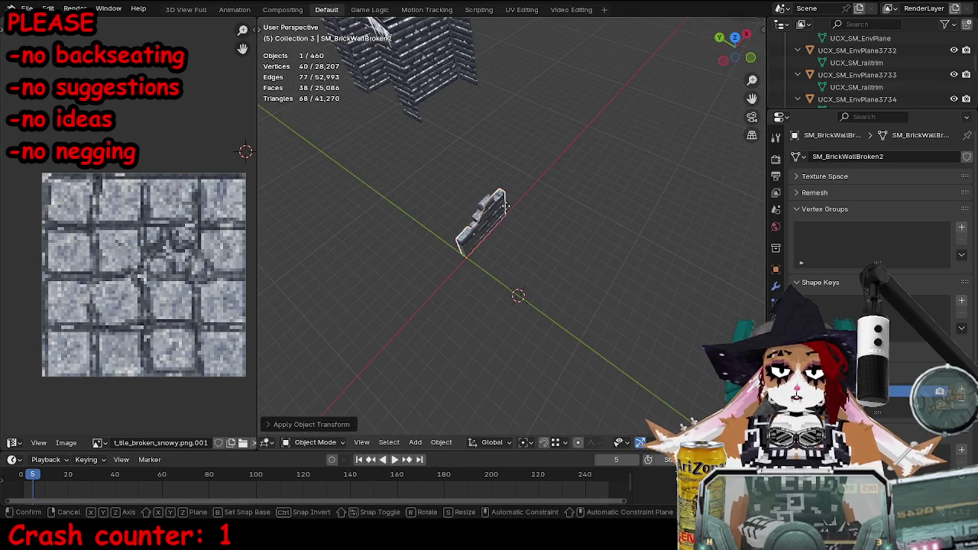
- Unwrap the wall's side face and front face in Edit Mode, then unhide all objects
left_click(497, 214)
left_click(476, 220)
key("Tab")
key("KP_Decimal")
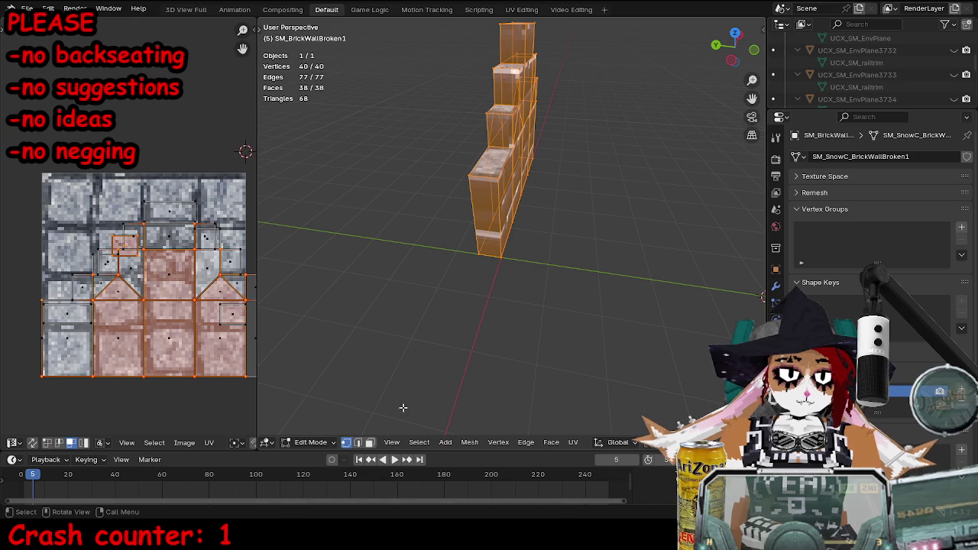
key("alt+a")
left_click(509, 210)
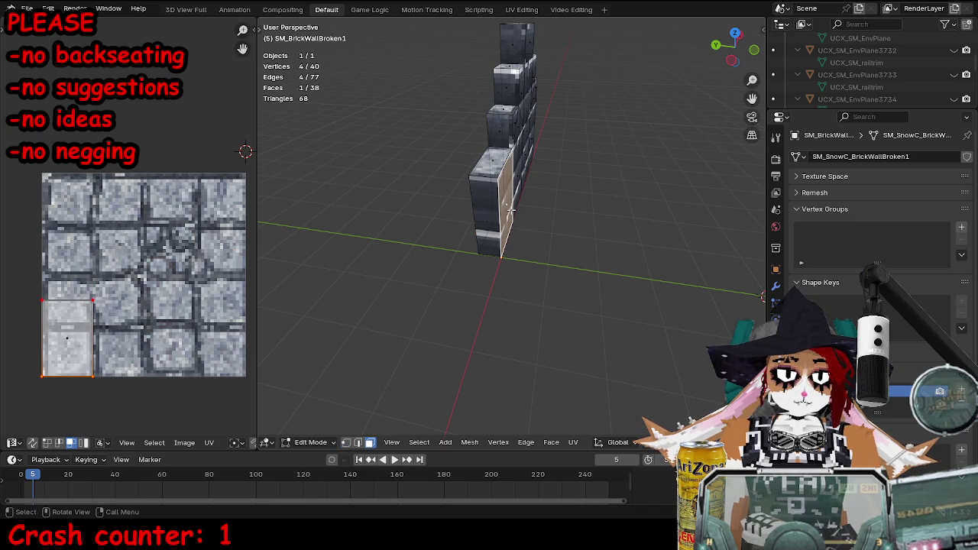
left_click(490, 217, "shift")
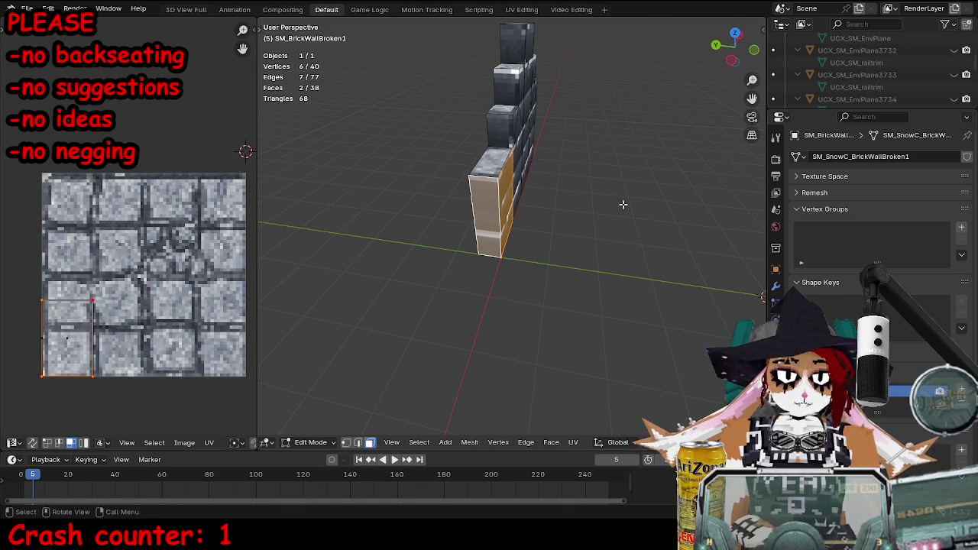
key("u")
left_click(665, 204)
key("Tab")
mouse_move(582, 199)
left_mouse_down()
mouse_move(536, 225)
mouse_move(530, 245)
mouse_move(466, 222)
left_mouse_up()
key("alt+h")
- Export the brick wall over SM_SnowC_BrickWallBroken1.fbx
left_click(466, 221)
key("shift+r")
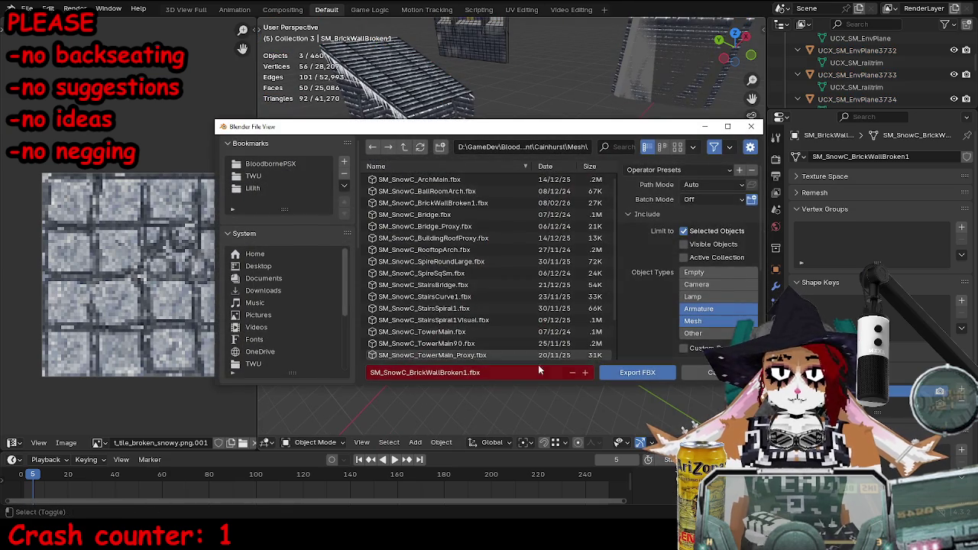
left_click(613, 372)
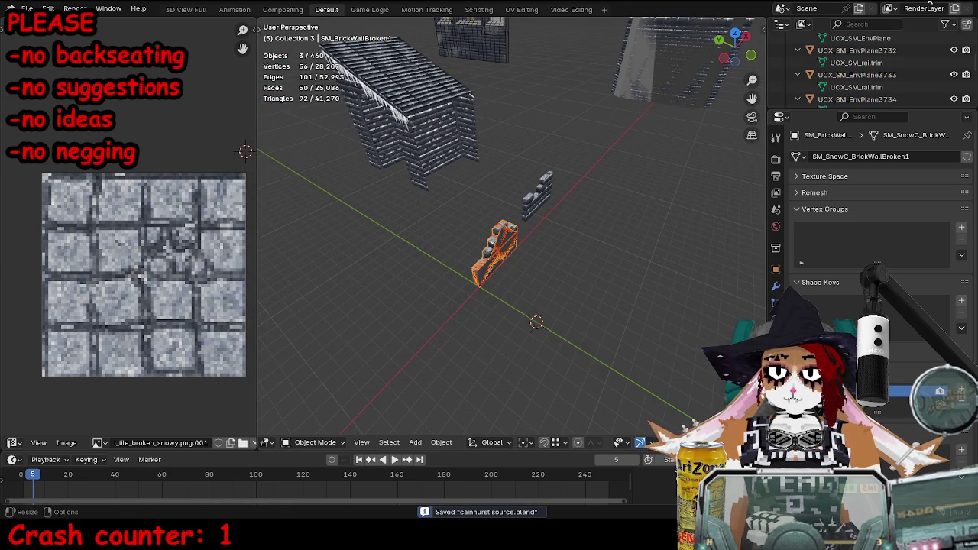
- In Unreal, reimport SM_SnowC_BrickWallBroken1 from the updated FBX and frame it in the mesh editor
key("alt+Tab")
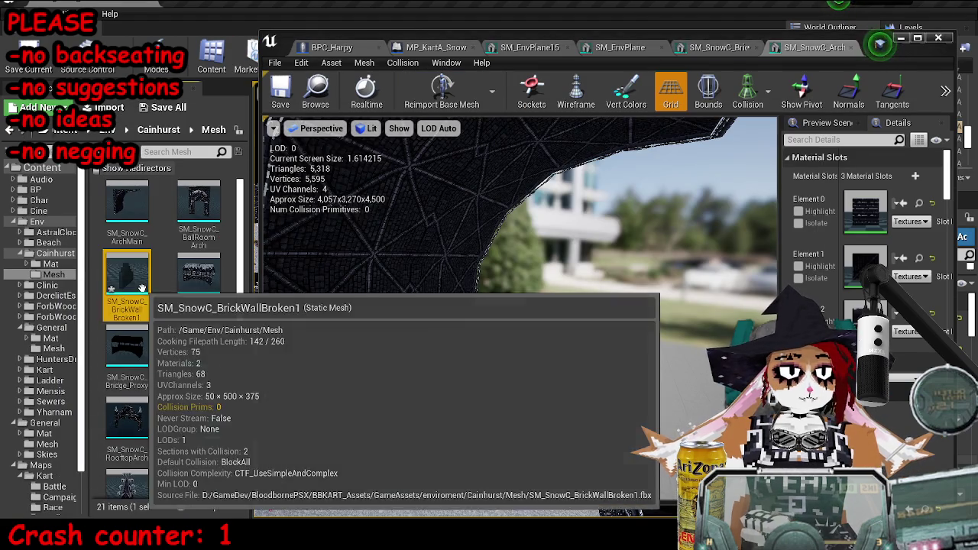
double_click(141, 287)
left_click(441, 92)
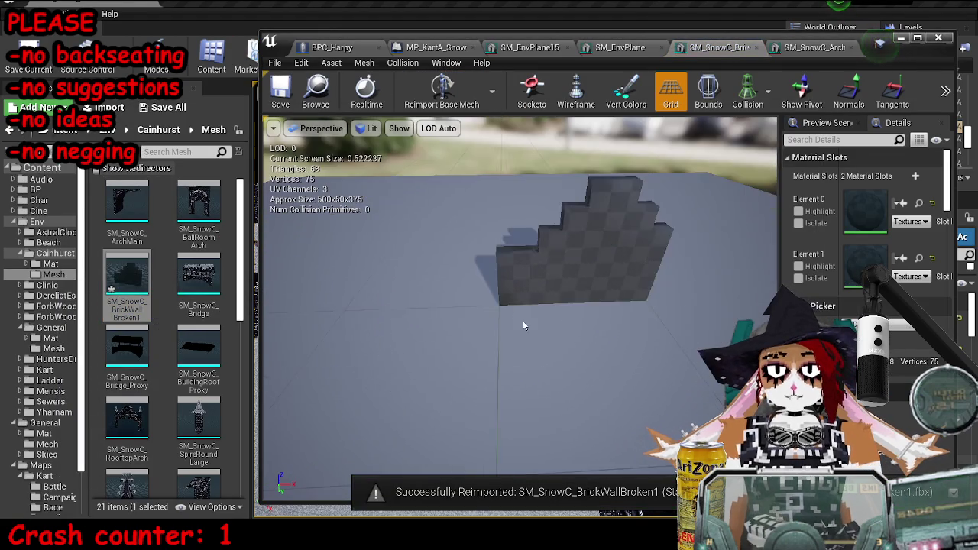
key("f")
left_click(919, 39)
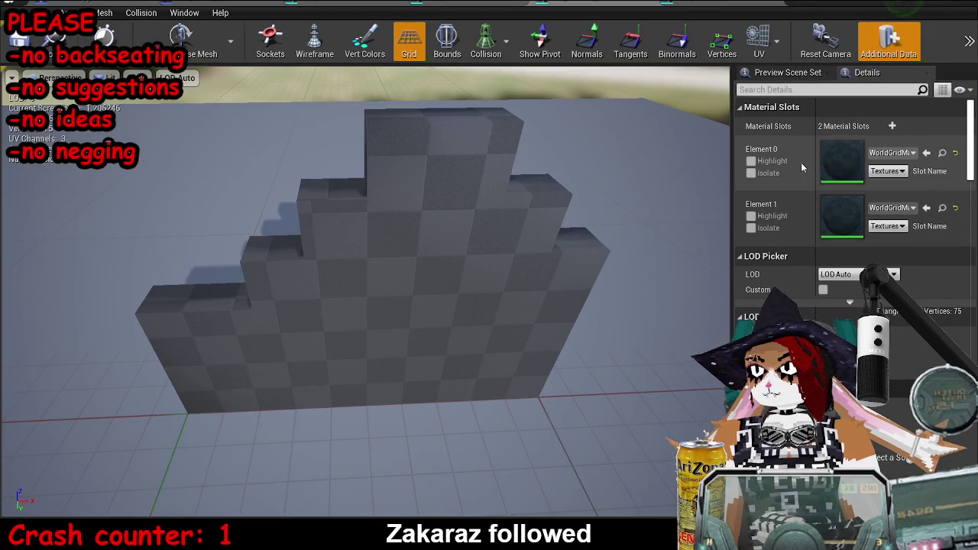
- Browse Element 0's material options and inspect the walls placed in the level
left_click(900, 156)
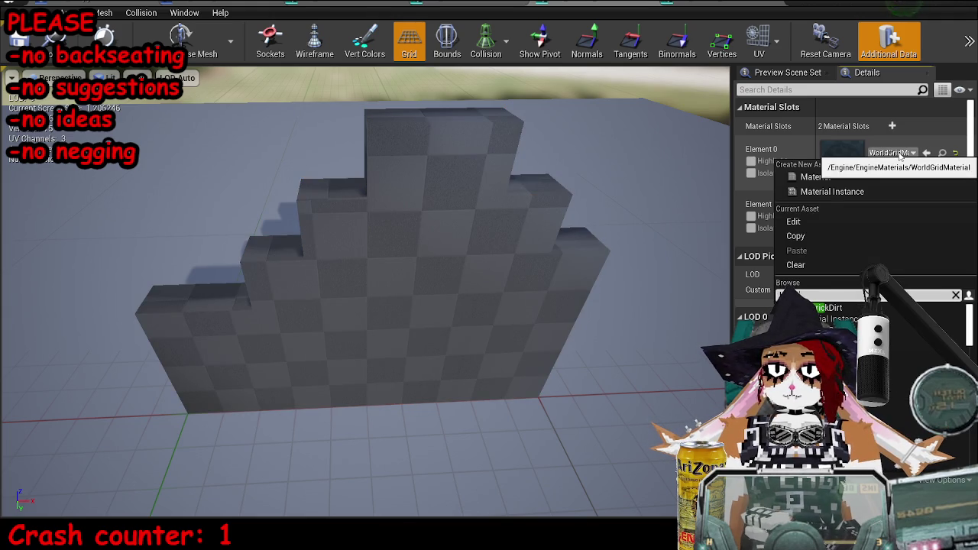
type("wall snowy")
key("BackSpace")
key("BackSpace")
key("BackSpace")
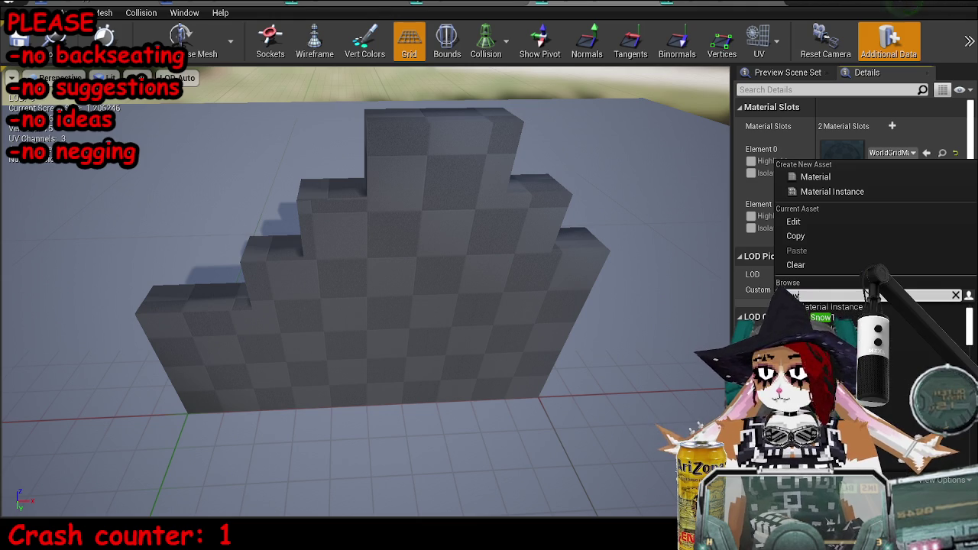
key("super+Down")
key("super+Down")
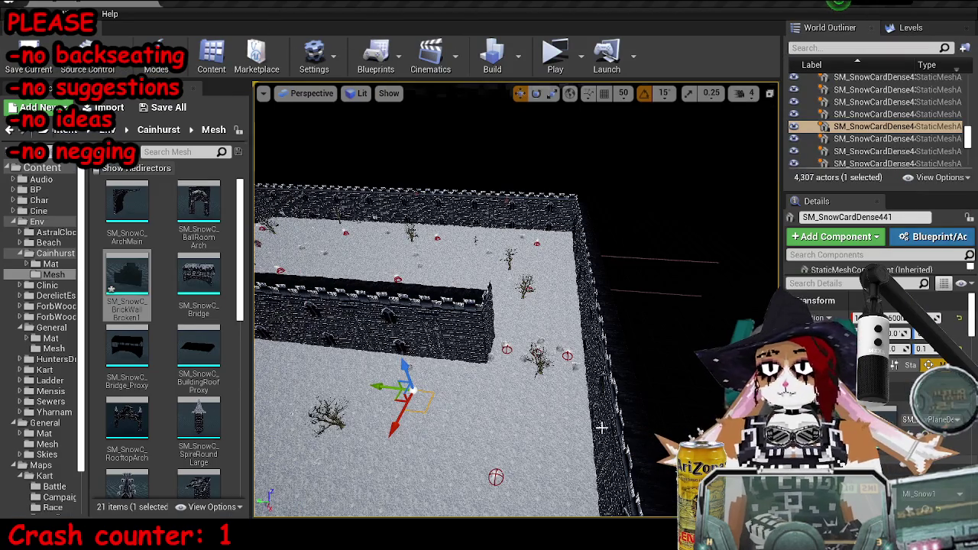
left_click(477, 325)
left_click(598, 361)
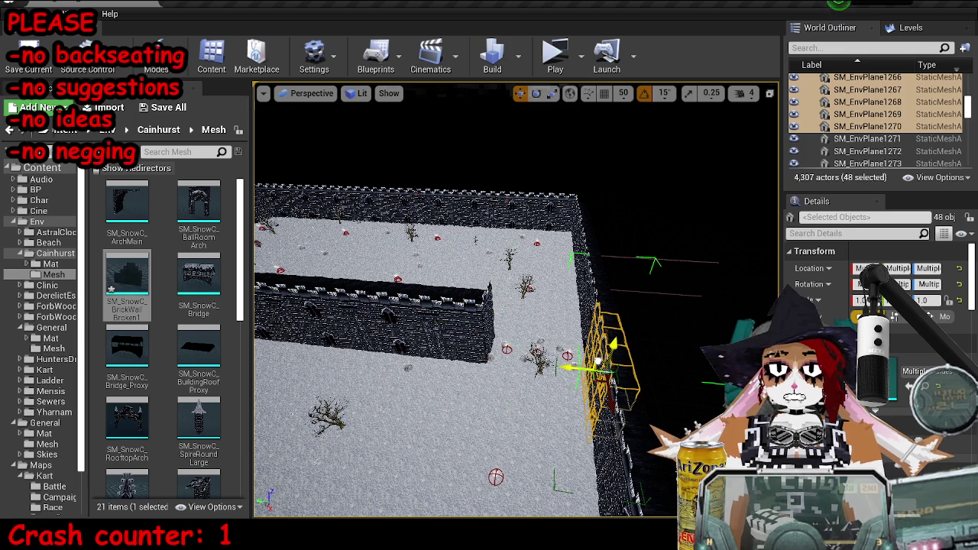
left_click_drag(599, 361, 565, 286)
- Assign MI_SnowCBrickLarge from the Mat folder to Element 0
left_click(53, 265)
scroll(165, 281, "down", 5)
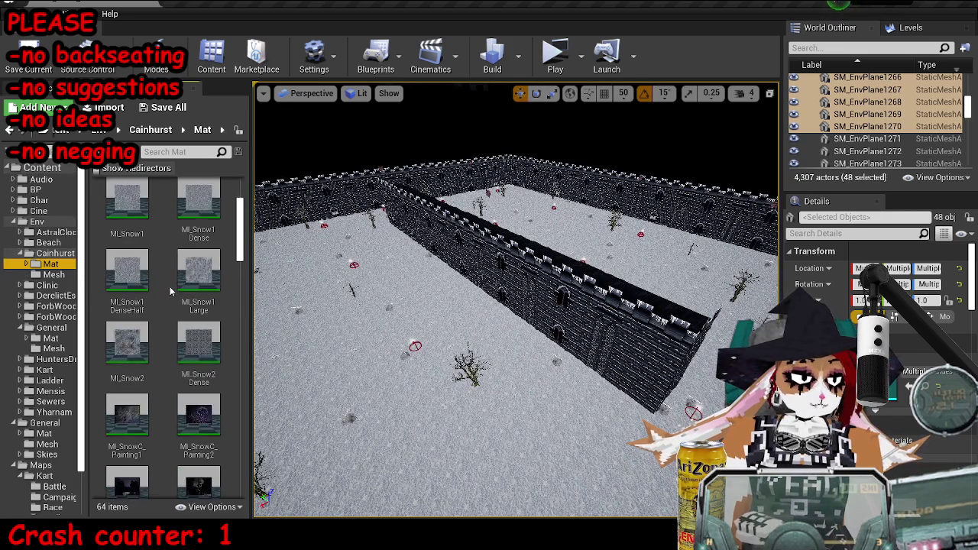
scroll(177, 327, "down", 1)
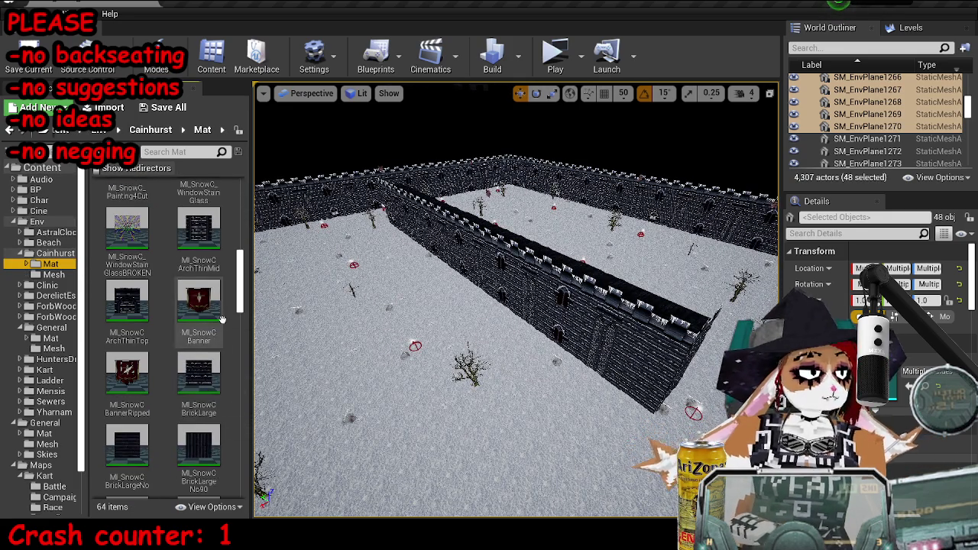
left_click(211, 358)
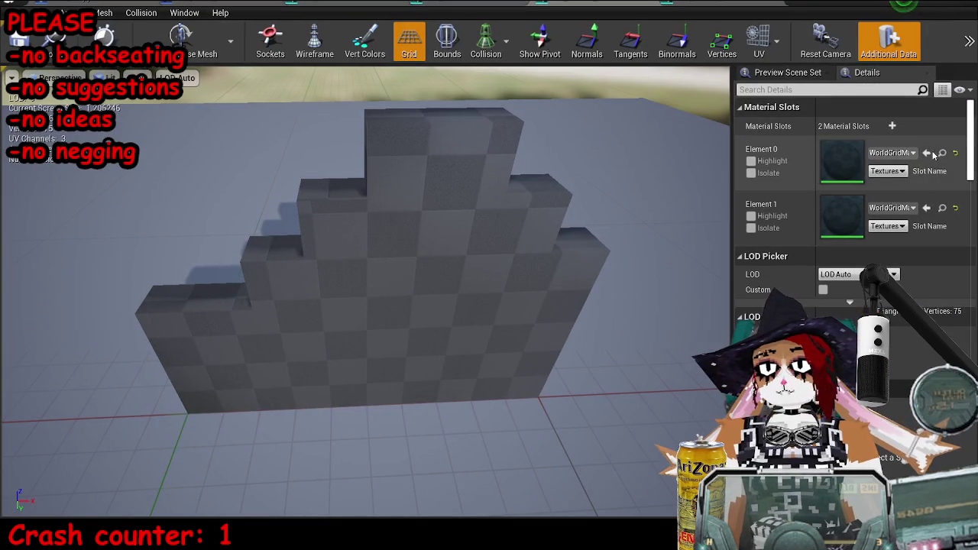
left_click(926, 153)
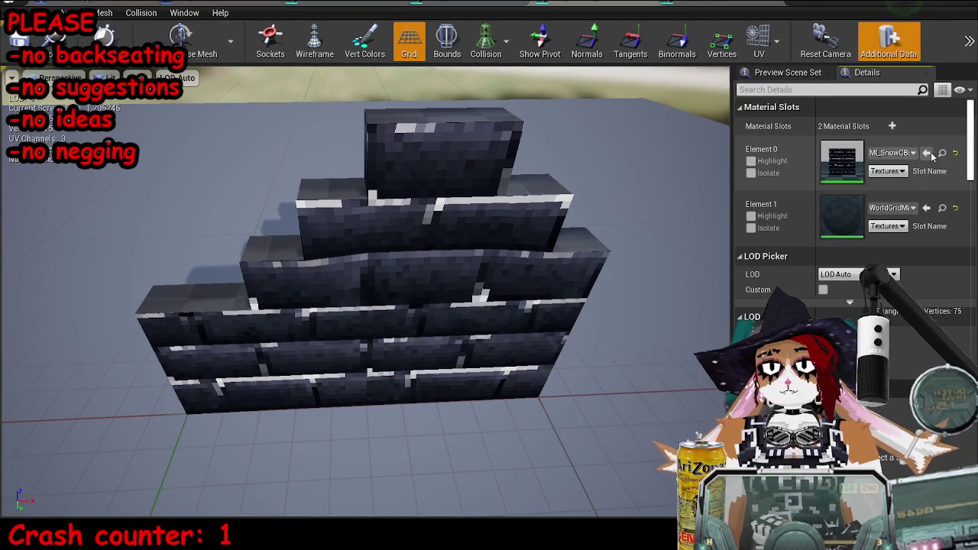
double_click(786, 6)
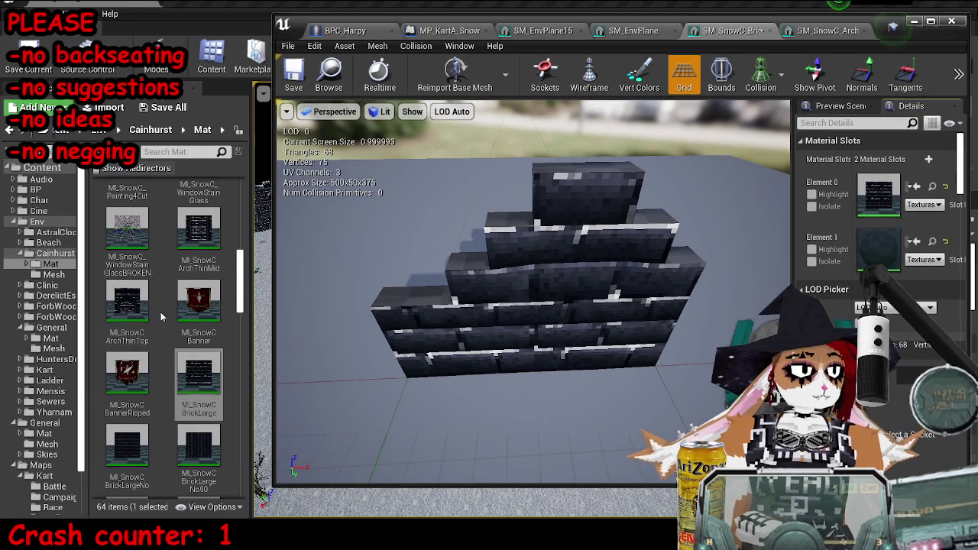
- Assign MI_SnowCTileBrokenSnowy to Element 1 and inspect the textured wall
scroll(163, 323, "down", 5)
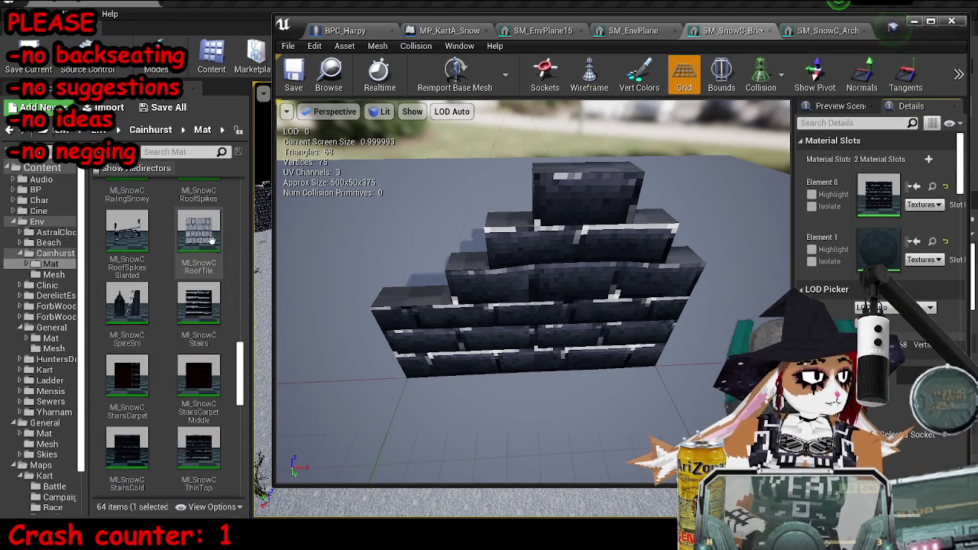
scroll(198, 252, "down", 3)
left_click(191, 305)
mouse_move(195, 307)
left_mouse_down()
mouse_move(871, 215)
mouse_move(878, 248)
left_mouse_up()
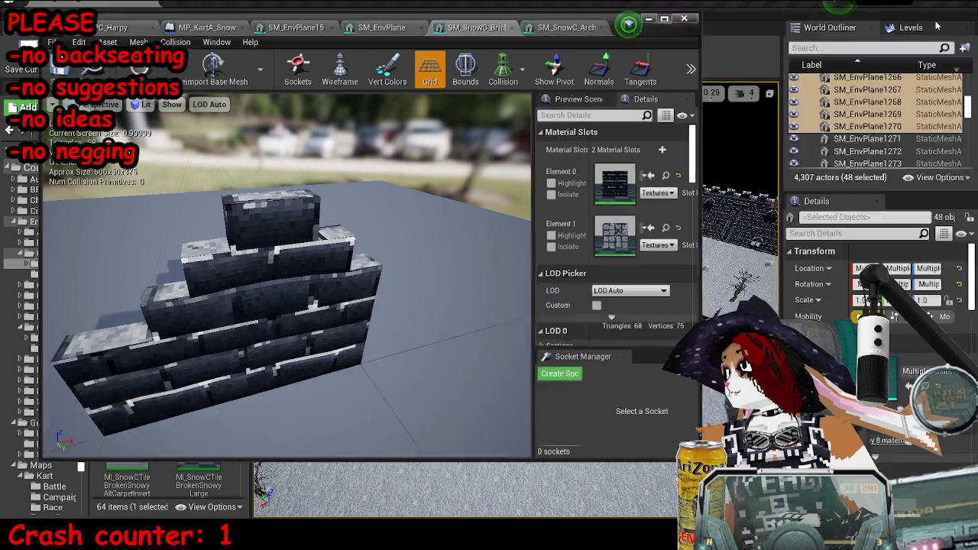
double_click(892, 27)
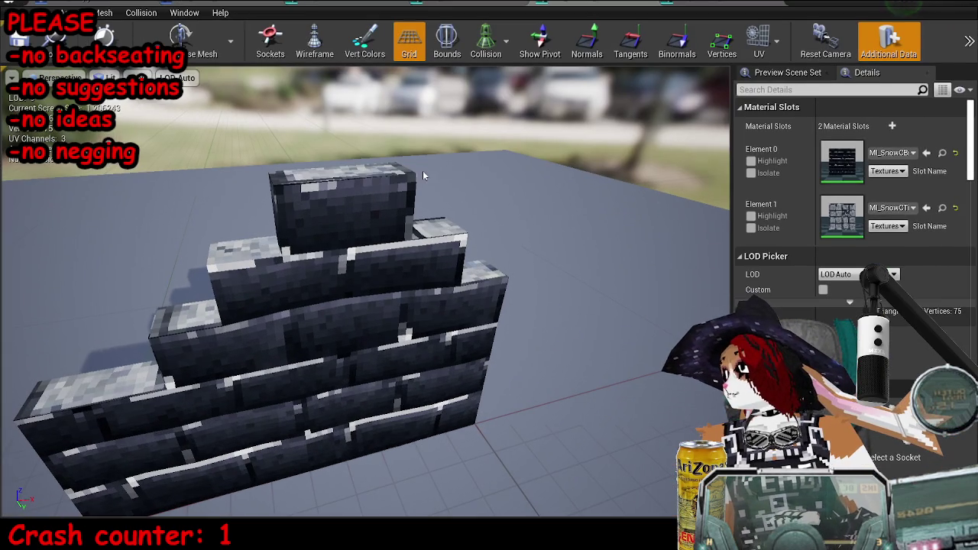
left_click_drag(538, 250, 435, 255)
left_click(485, 42)
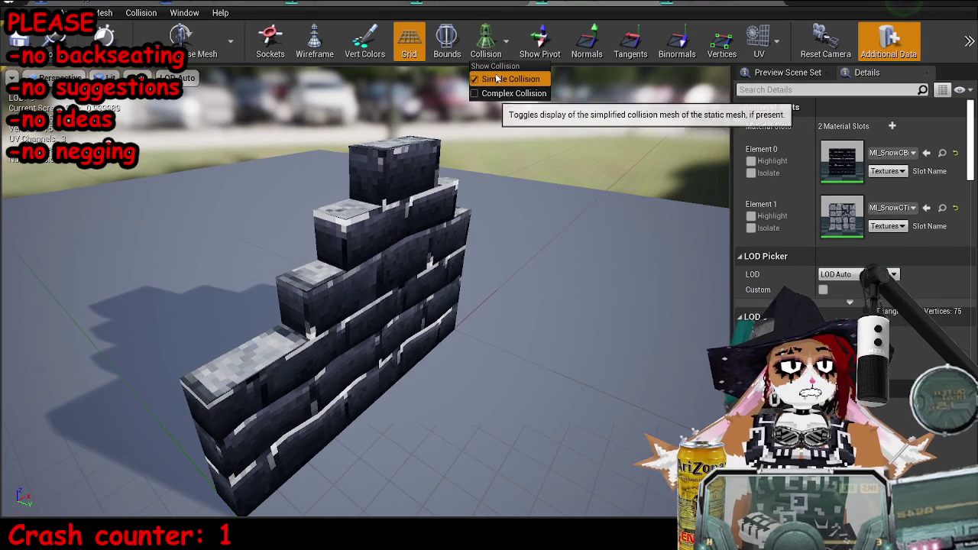
- Select the wall and both UCX collision boxes, and export them over SM_SnowC_BrickWallBroken1.fbx
left_click_drag(263, 309, 123, 313)
key("alt+Tab")
scroll(589, 244, "up", 5)
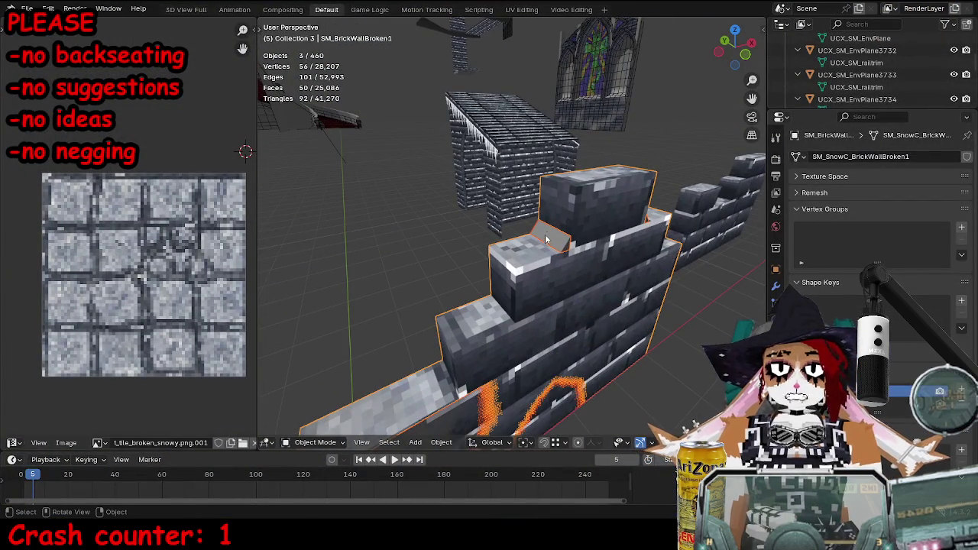
left_click(548, 241)
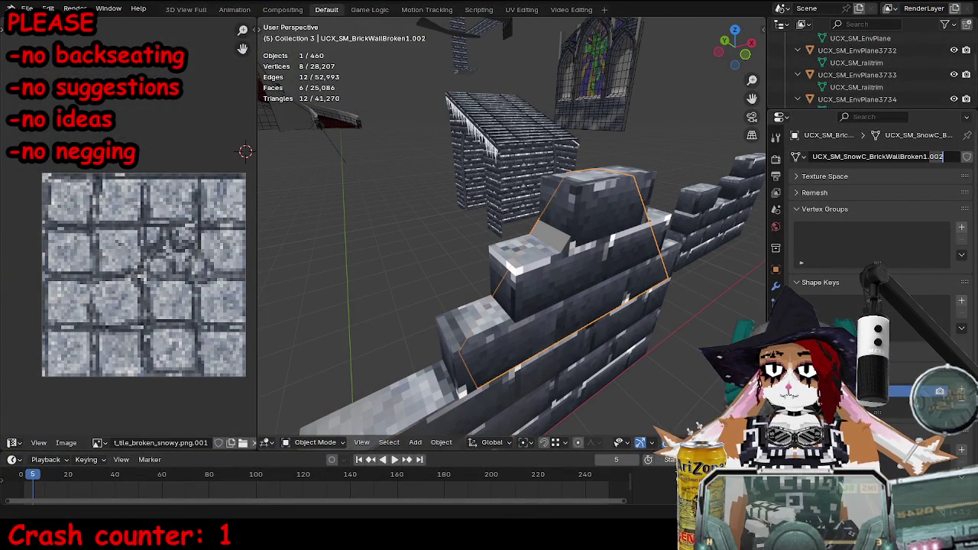
left_click(497, 344)
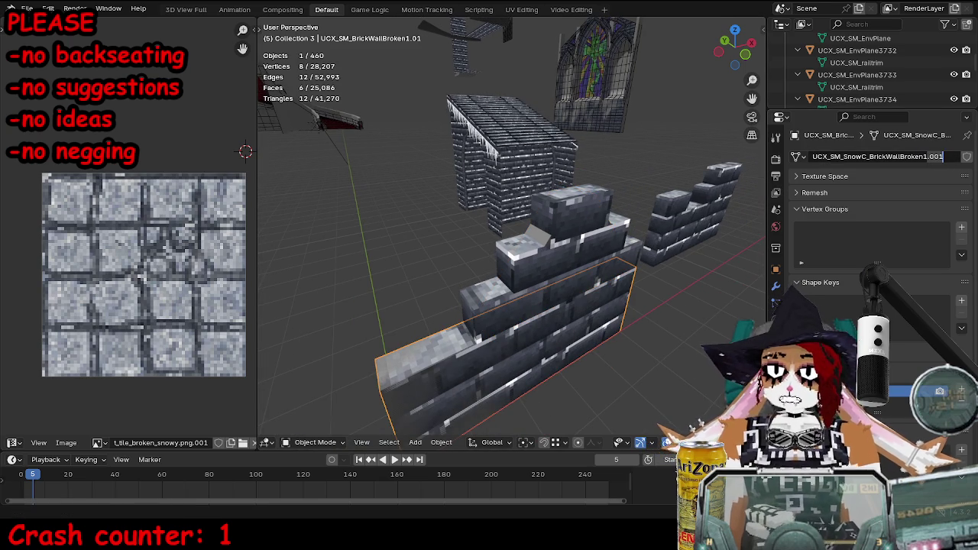
left_click(541, 227, "shift")
left_click(542, 225, "shift")
key("ctrl+e")
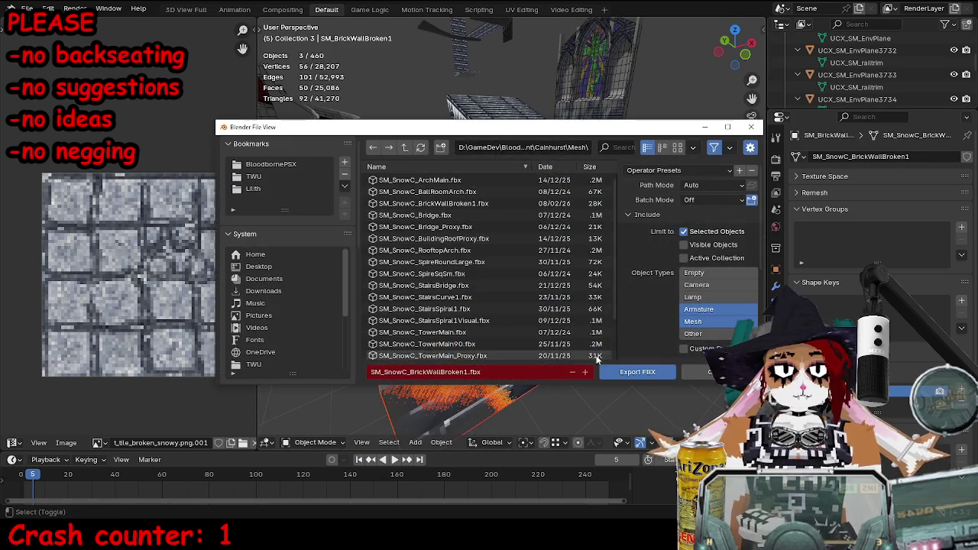
left_click(605, 371)
key("alt+Tab")
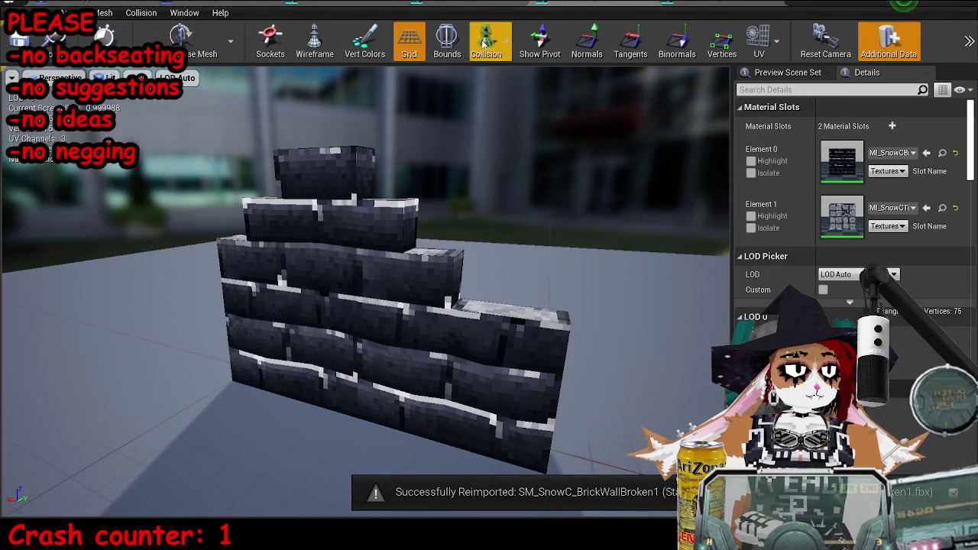
- Toggle Simple Collision display, inspect the reimported wall from the front, and close the mesh editor
left_click(486, 42)
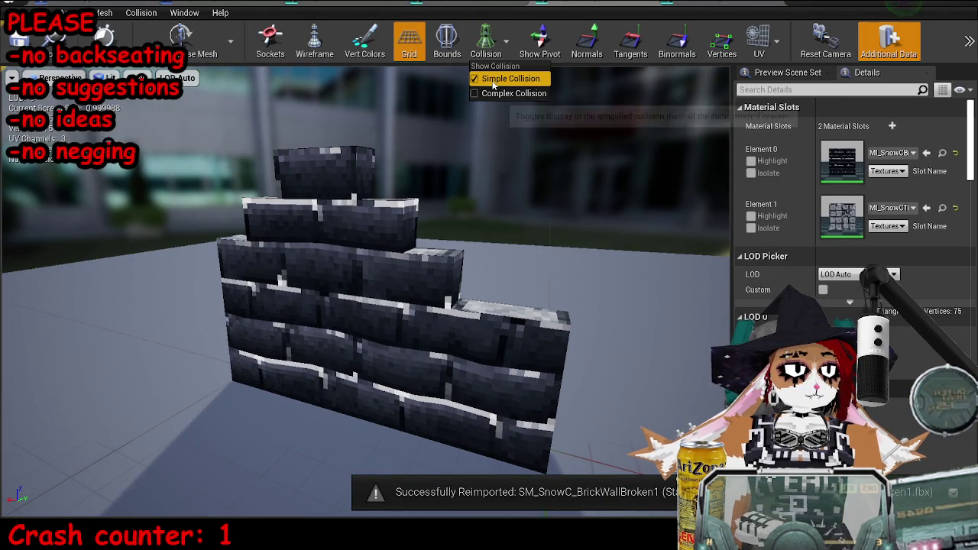
left_click(492, 79)
mouse_move(276, 209)
left_mouse_down()
mouse_move(193, 244)
mouse_move(277, 262)
left_mouse_up()
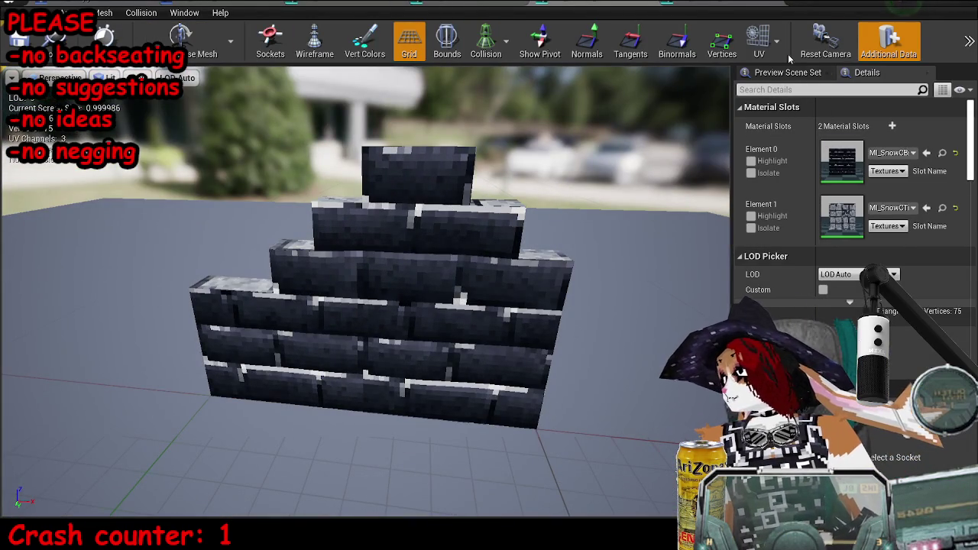
left_click(930, 3)
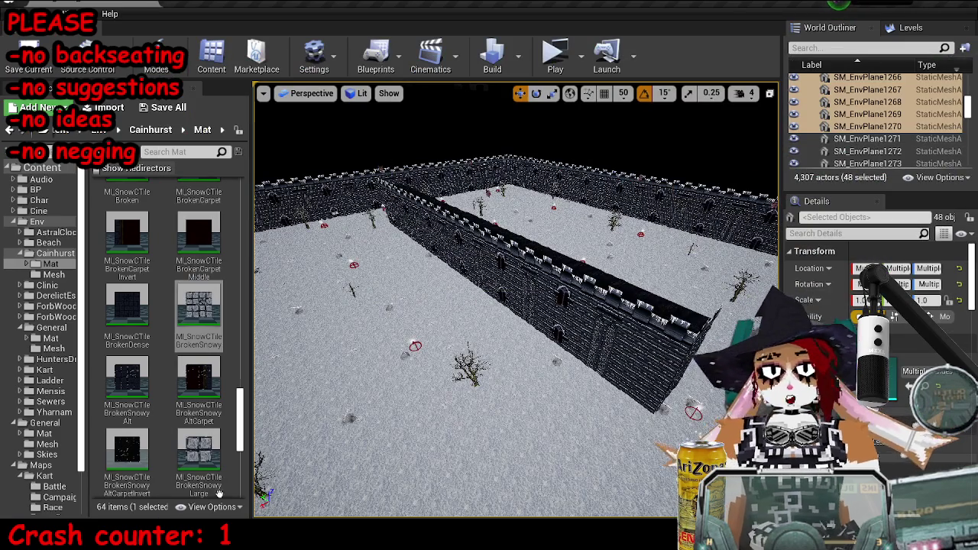
key("alt+Tab")
- Delete the wall's upper and lower collision boxes
left_click(550, 247)
left_click(550, 247)
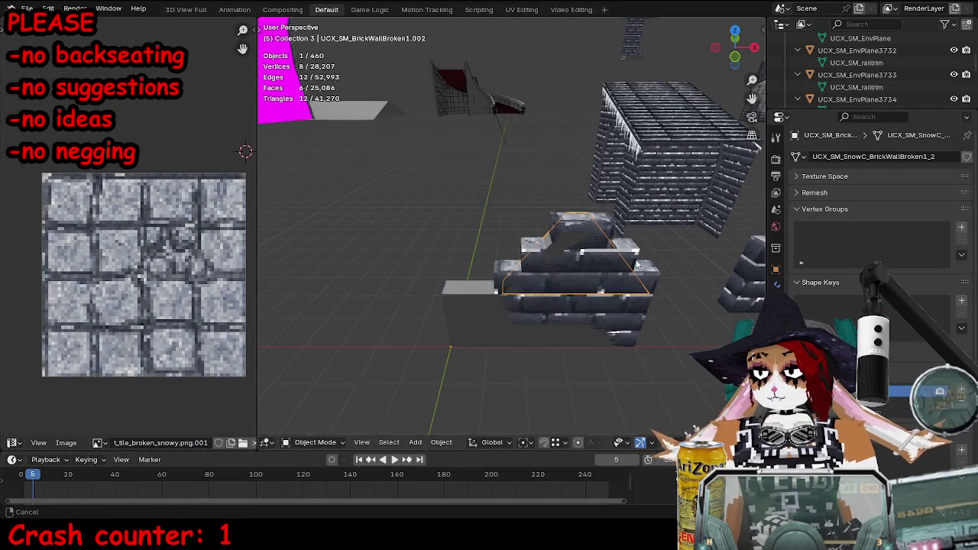
key("KP_Decimal")
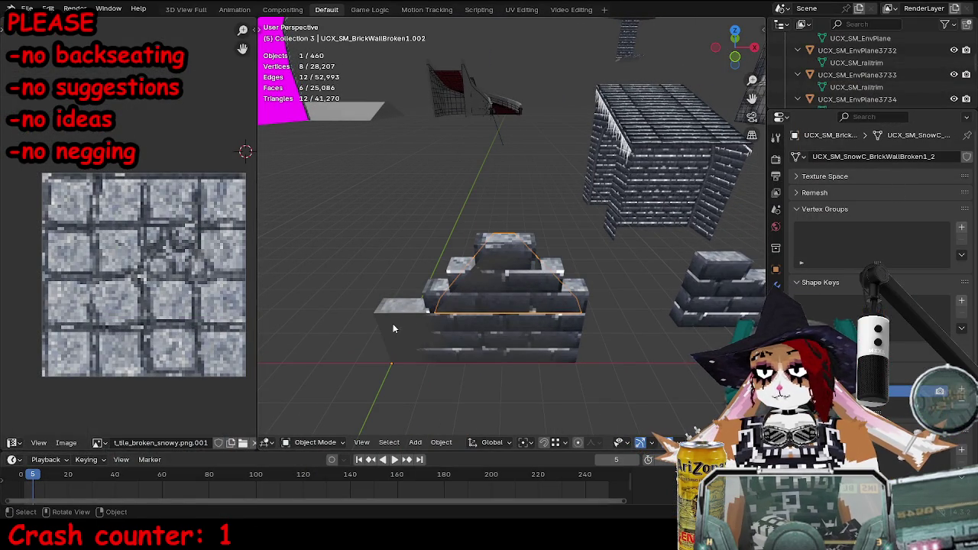
left_click(399, 317)
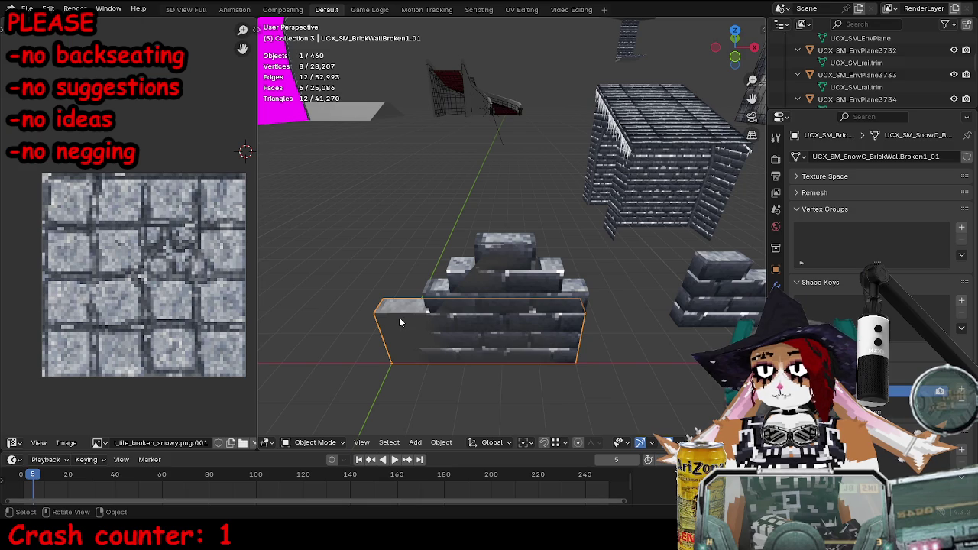
left_click(440, 306)
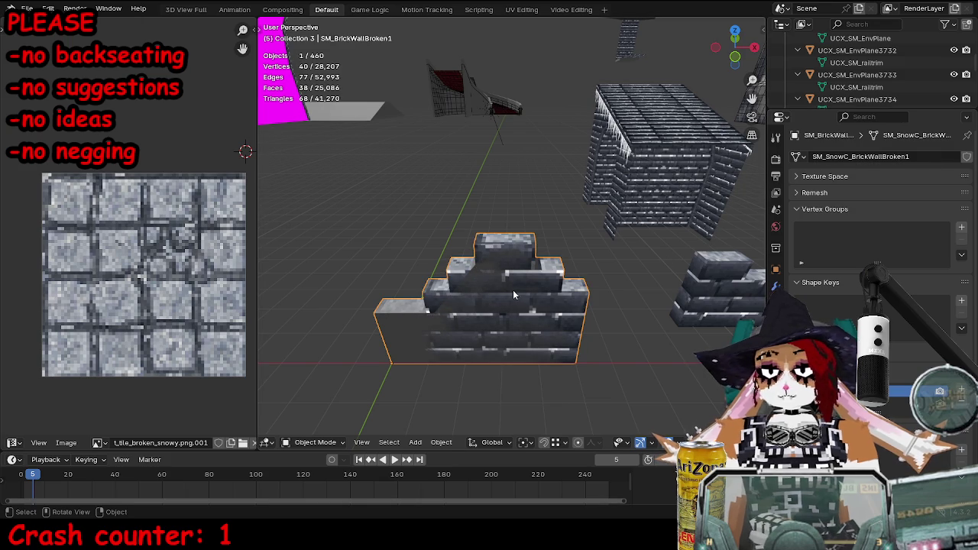
left_click(477, 293)
key("Delete")
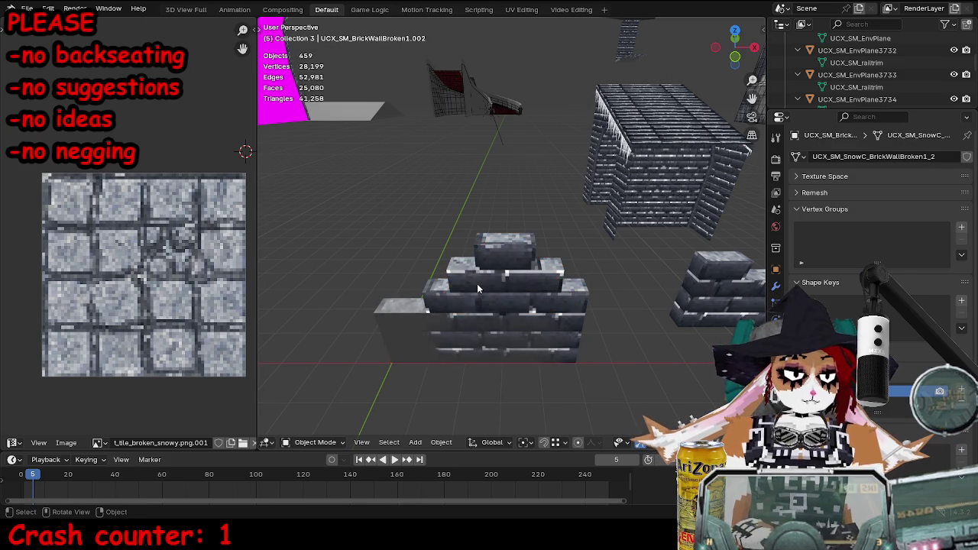
- Slide edges of the wall's top block to form sloped corners
left_click(405, 336)
key("Delete")
left_click(477, 281)
key("Tab")
left_click(477, 278)
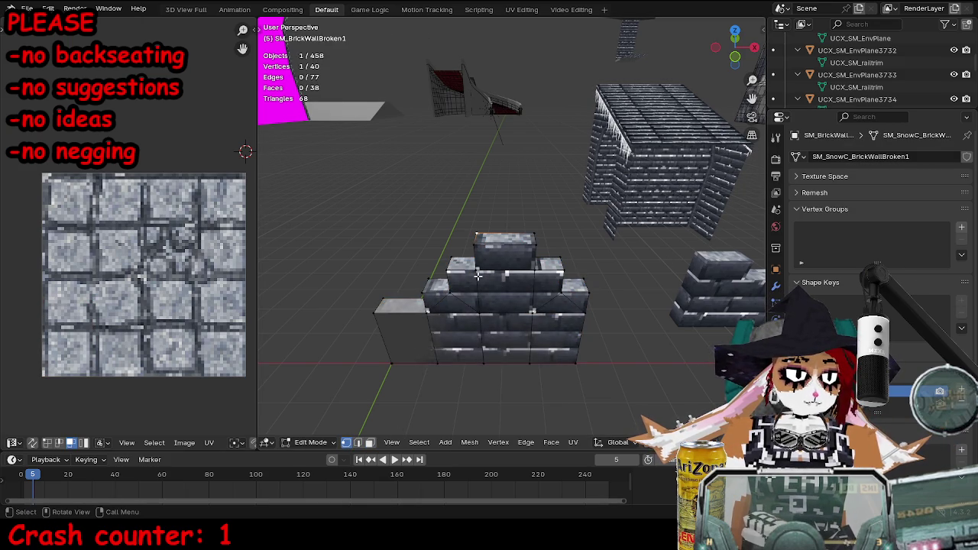
left_click(480, 253, "shift")
key("g")
key("g")
left_click(451, 288)
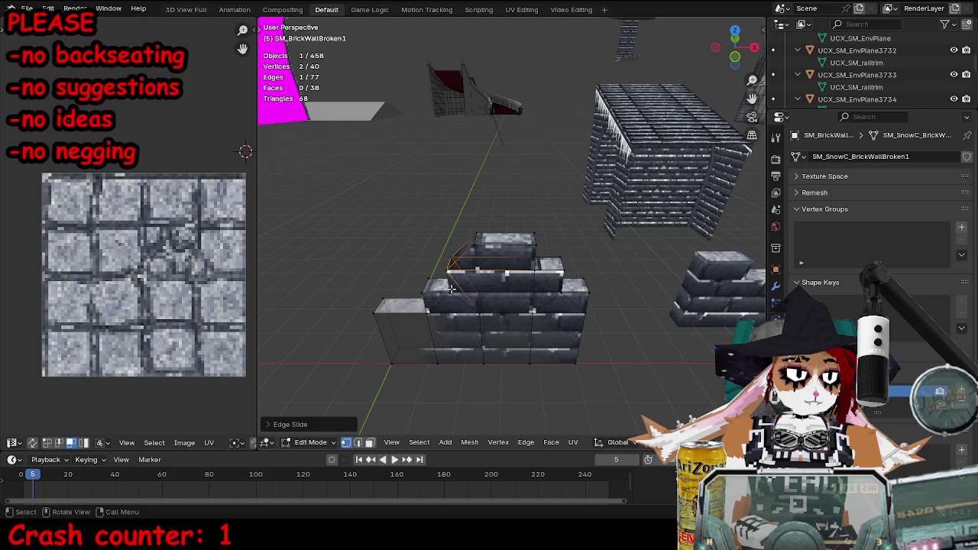
key("g")
key("g")
left_click(405, 279)
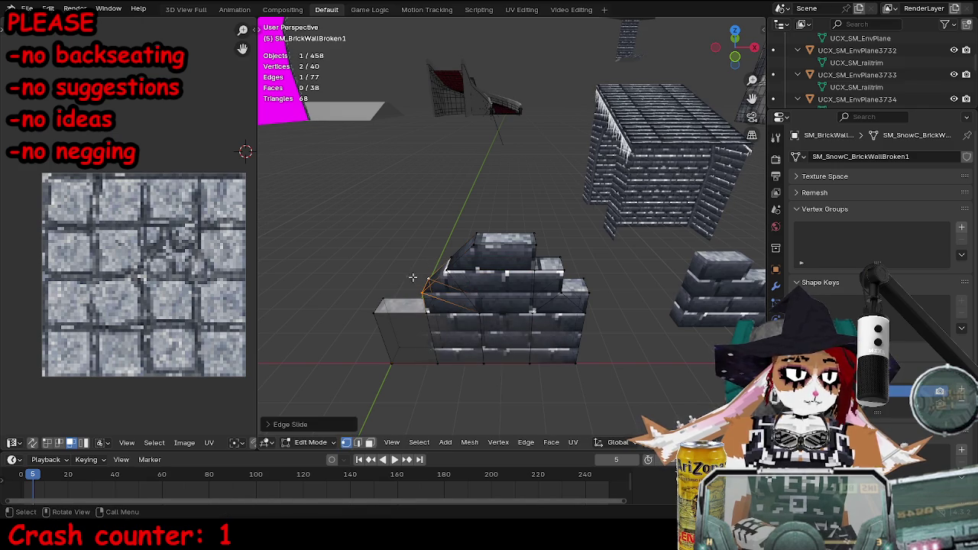
left_click(538, 265, "shift")
key("g")
key("g")
left_click(584, 259)
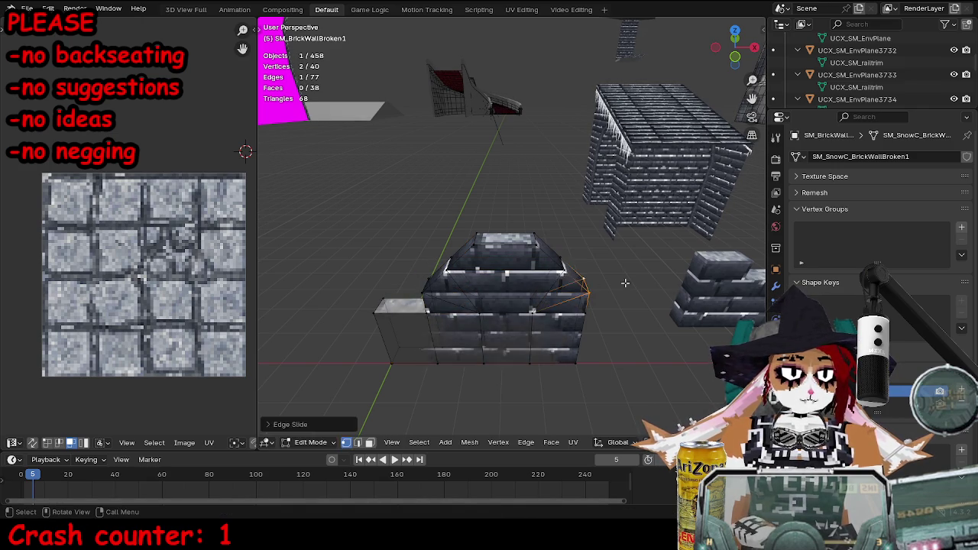
- Merge the wall's overlapping vertices by distance, removing 8 duplicates
key("a")
key("m")
left_click(662, 308)
key("Tab")
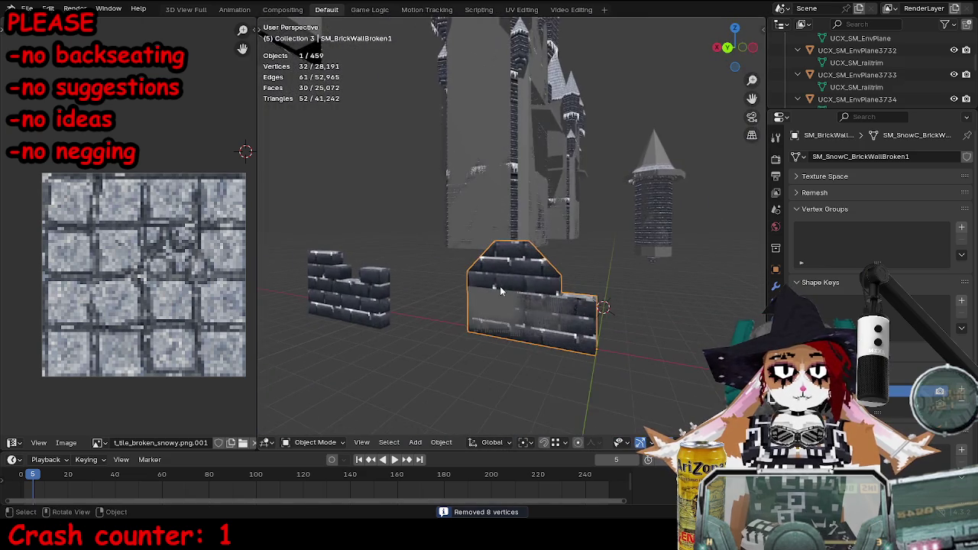
- Slide one more edge along the wall to finish the slope
key("Tab")
left_click(587, 340)
key("g")
key("g")
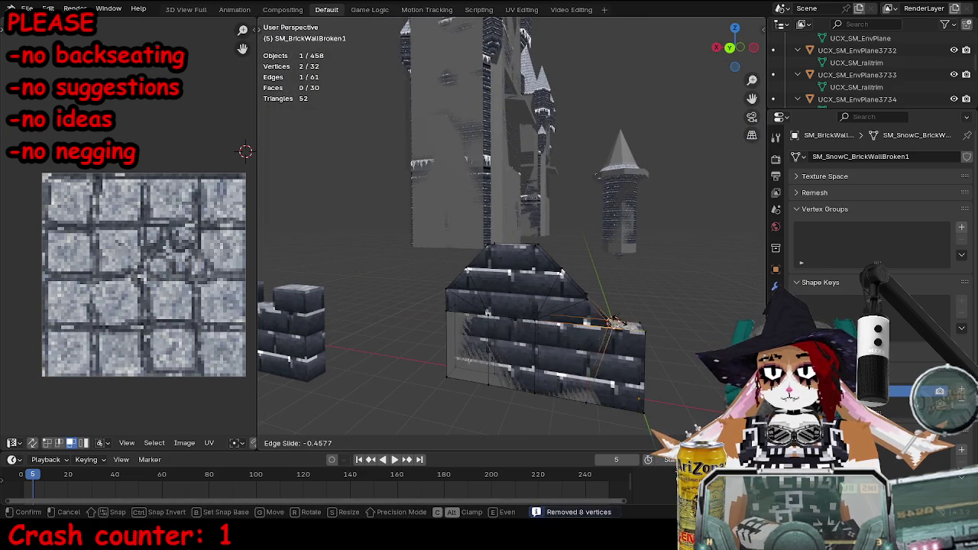
left_click(613, 322)
mouse_move(560, 275)
left_mouse_down()
mouse_move(690, 324)
mouse_move(424, 294)
mouse_move(470, 368)
left_mouse_up()
- Select two of the wall's sloped top faces in face mode
left_click(369, 443)
left_click(436, 329)
left_click(495, 334, "shift")
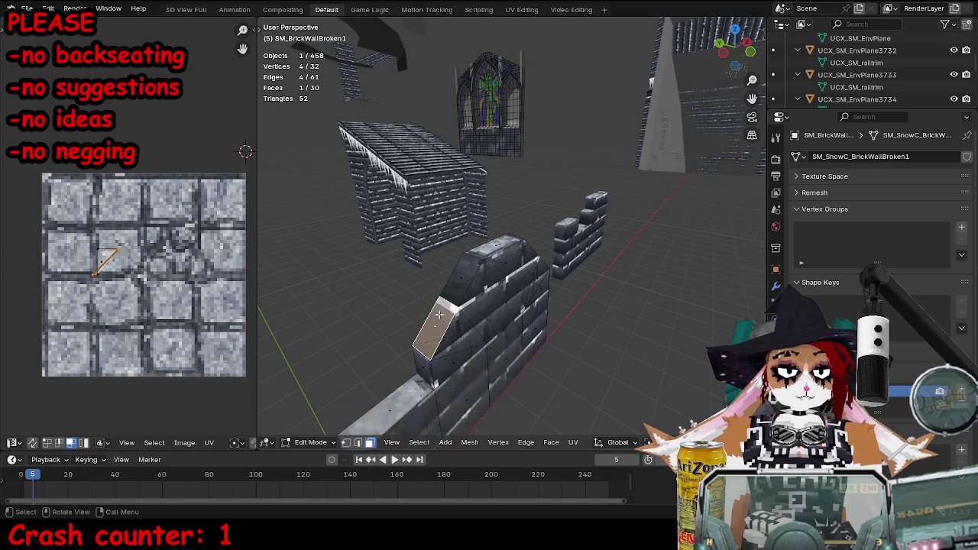
key("KP_Decimal")
mouse_move(545, 272)
left_mouse_down()
mouse_move(580, 279)
mouse_move(547, 313)
mouse_move(651, 332)
left_mouse_up()
scroll(595, 281, "down", 5)
key("Tab")
key("Tab")
key("Tab")
scroll(584, 297, "up", 3)
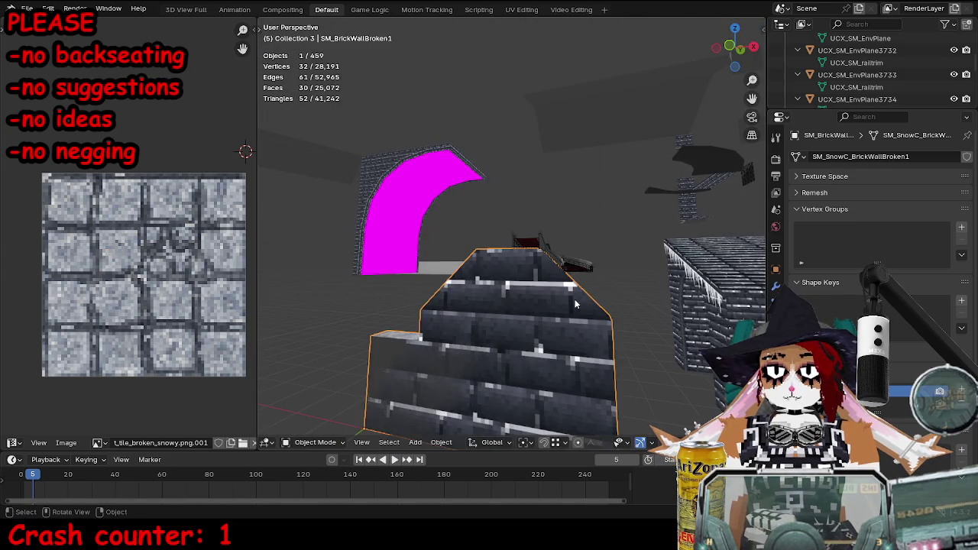
key("Tab")
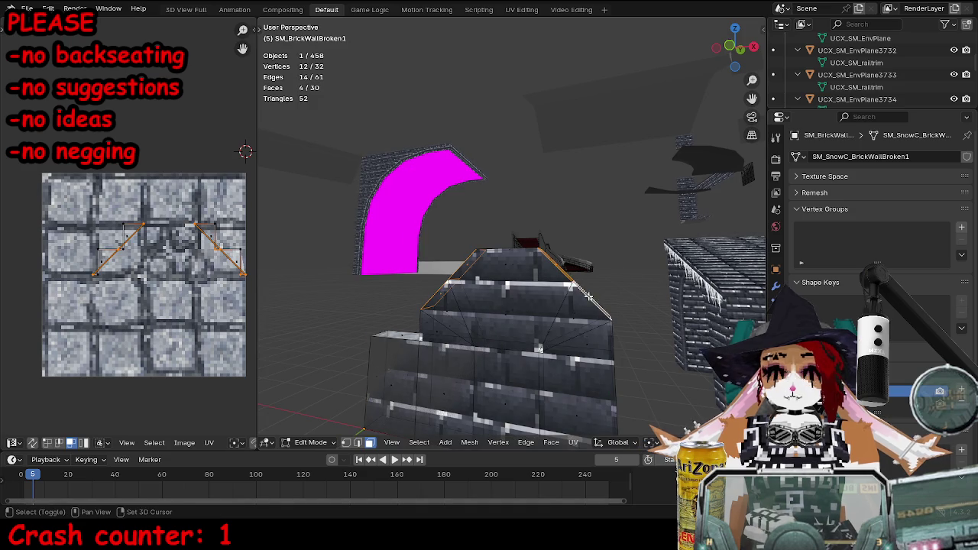
- Give the top faces mI_TileBroken_snowy, unwrap and scale their UVs, then save the blend file
left_click(775, 373)
left_click(840, 171)
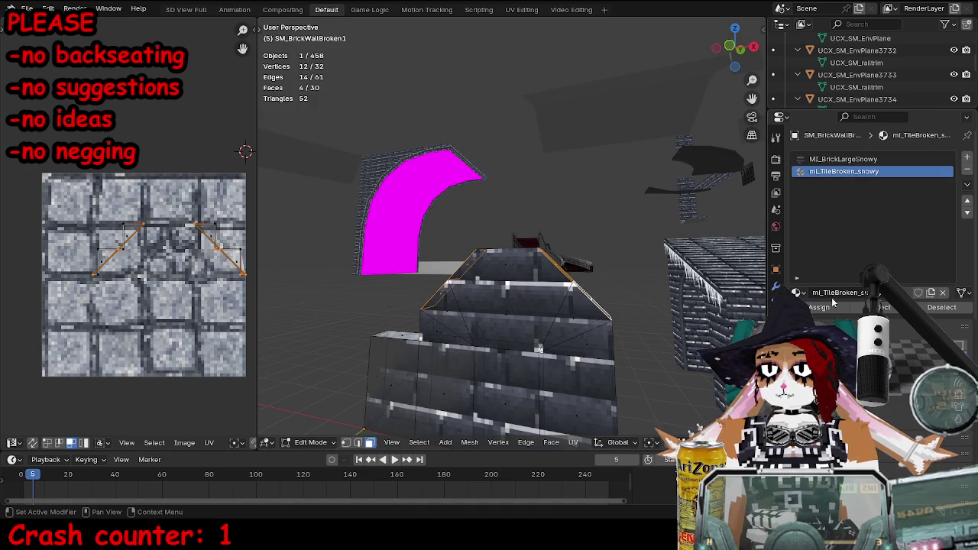
mouse_move(490, 254)
left_mouse_down()
mouse_move(646, 301)
mouse_move(639, 237)
left_mouse_up()
key("u")
left_click(701, 237)
key("s")
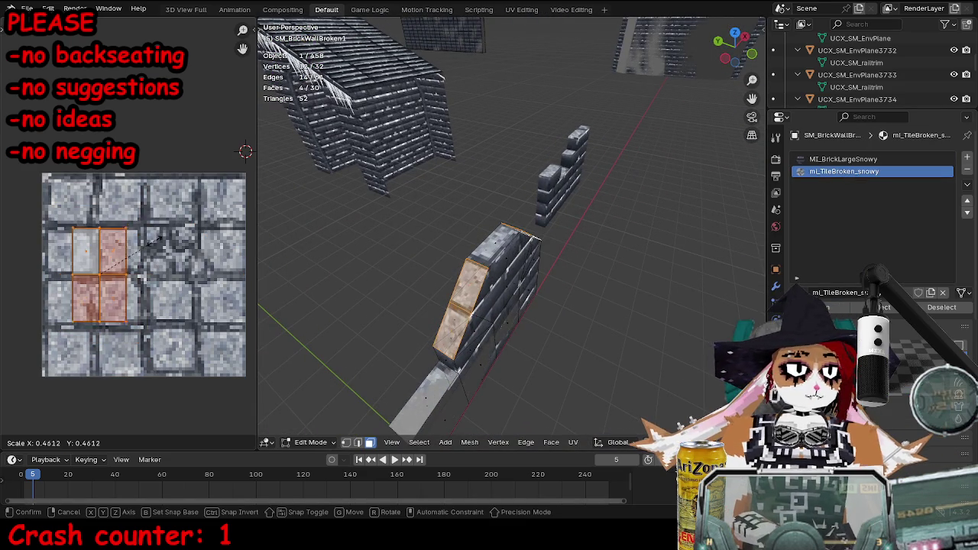
left_click(166, 239)
key("Tab")
mouse_move(459, 291)
left_mouse_down()
mouse_move(581, 280)
mouse_move(552, 289)
left_mouse_up()
key("ctrl+s")
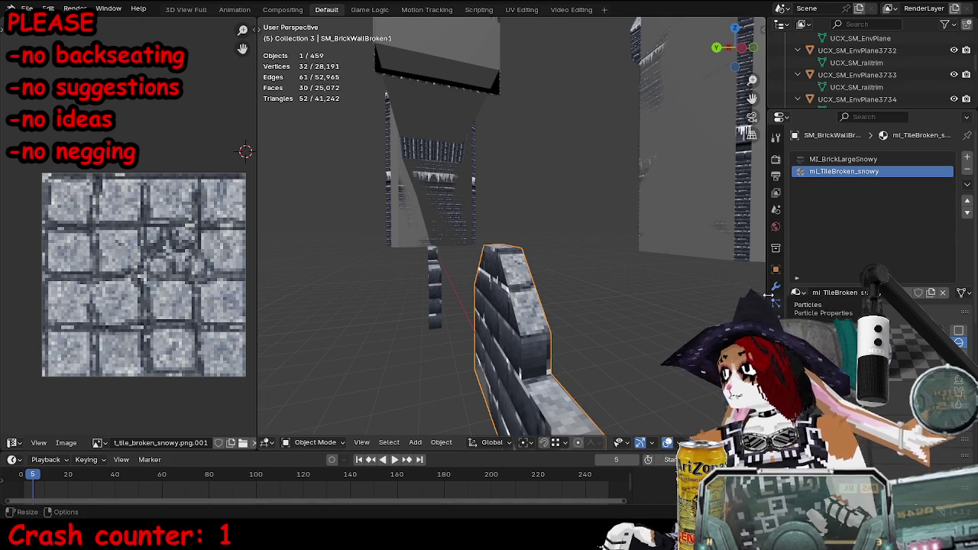
- Switch the view to wireframe and select the wall's lower collision box
mouse_move(581, 328)
left_mouse_down()
mouse_move(535, 343)
mouse_move(532, 325)
mouse_move(481, 286)
mouse_move(667, 304)
mouse_move(643, 326)
mouse_move(457, 323)
left_mouse_up()
key("shift+z")
left_click(455, 267)
left_click(455, 261)
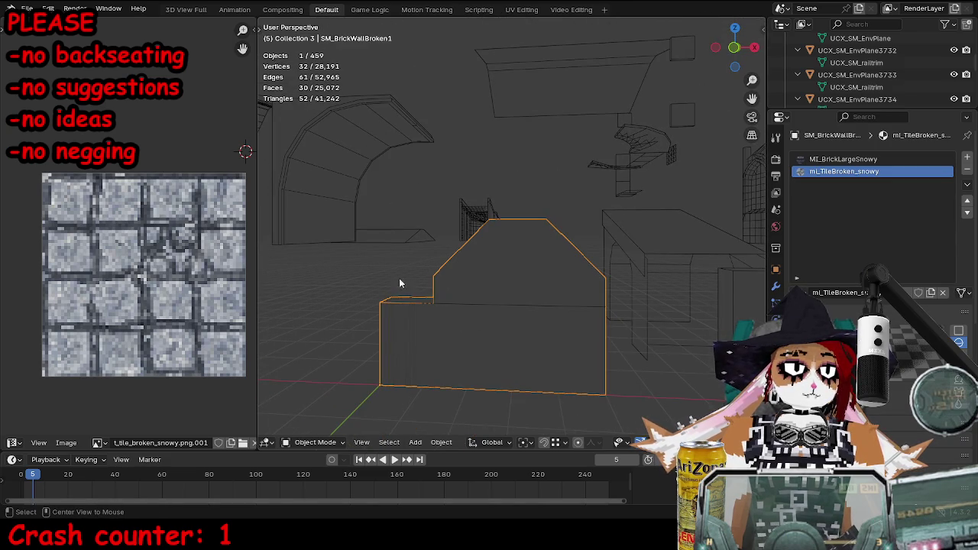
left_click_drag(379, 278, 476, 298)
left_click(523, 261)
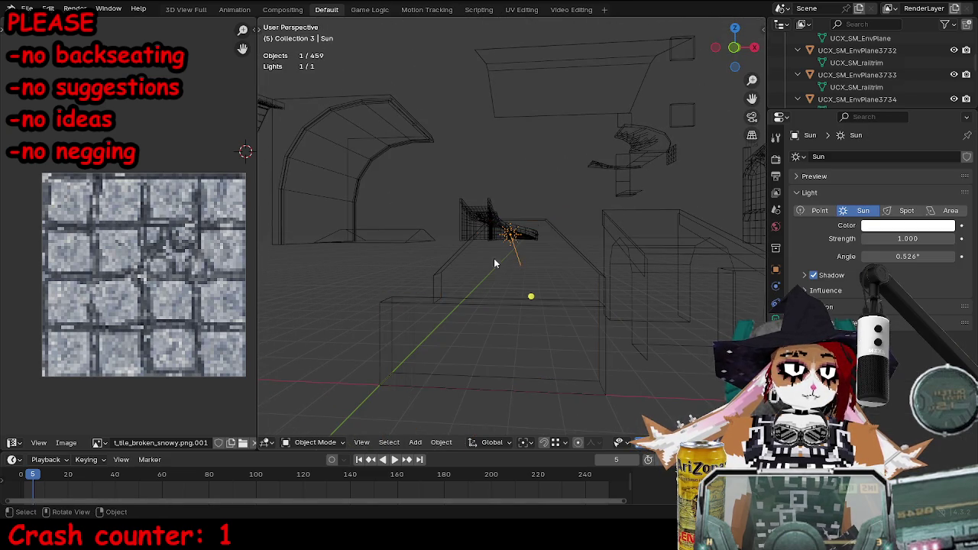
left_click_drag(499, 257, 502, 296)
left_click(503, 297)
key("a")
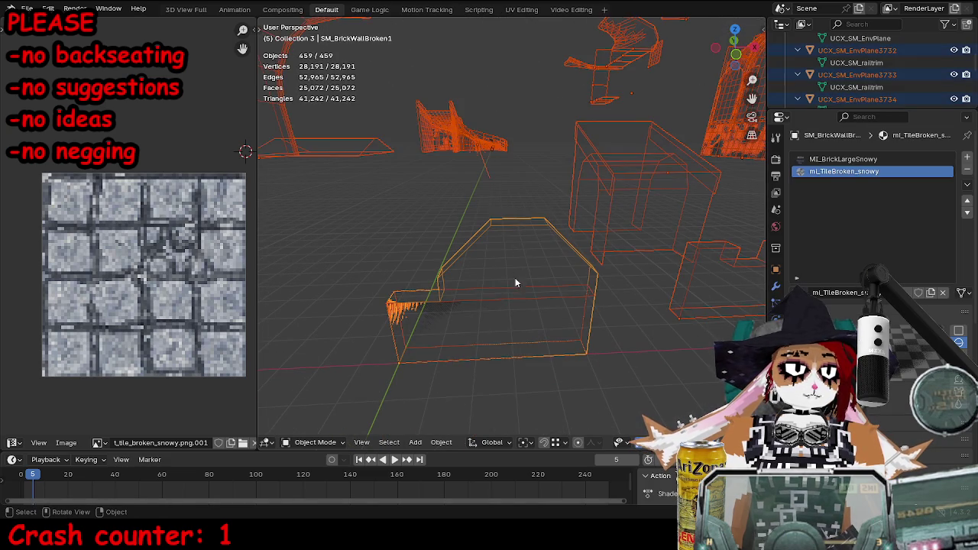
left_click(501, 300)
- Rename the collision box object to UCX_SM_SnowC_BrickWallBroken1_01
left_click(776, 353)
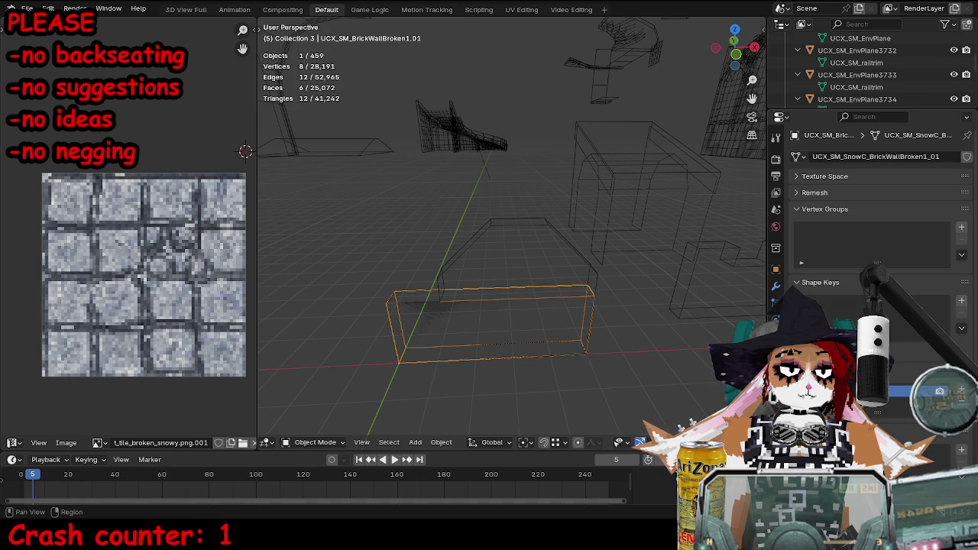
left_click(870, 157)
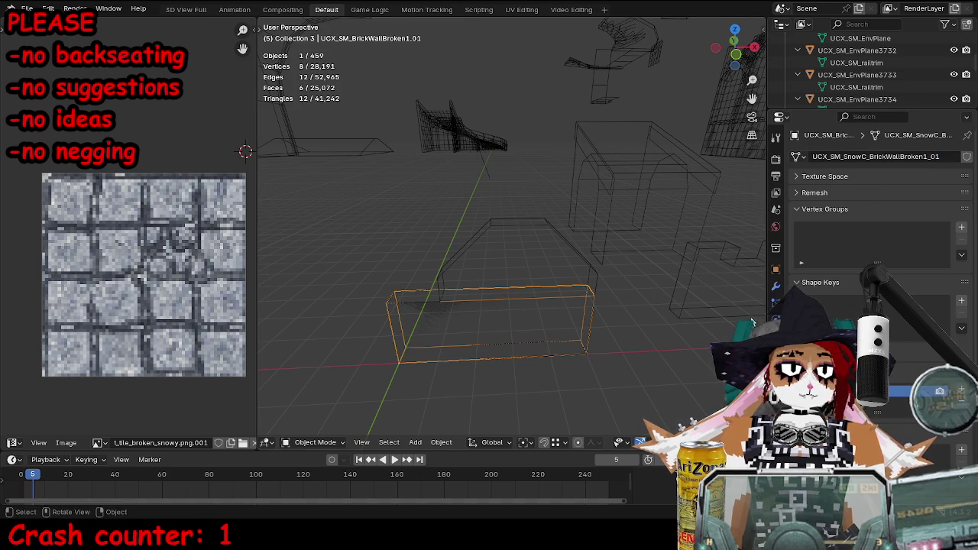
left_click(775, 270)
double_click(867, 156)
type("UCX_SM_SnowC_BrickWallBroken1_01")
key("Return")
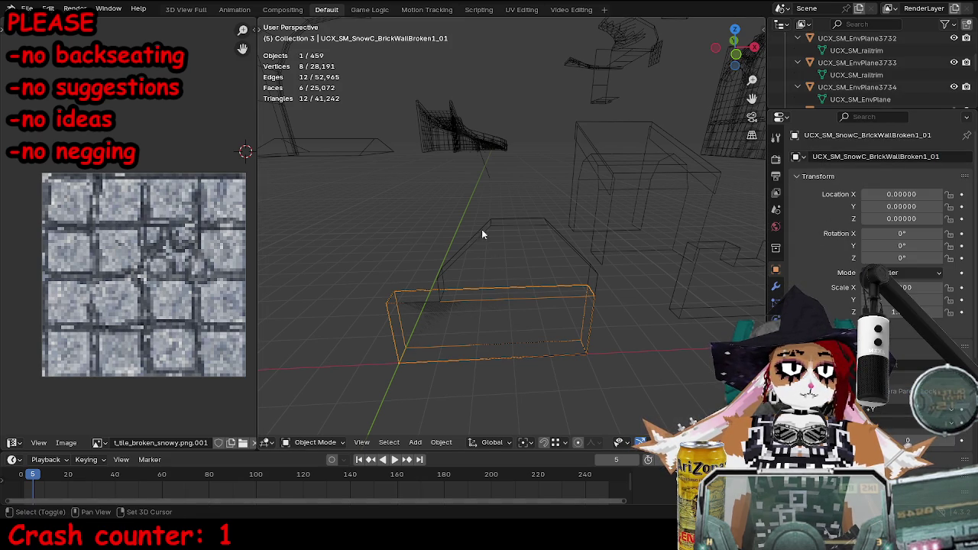
- Export the collision box and brick wall together as an FBX of selected objects
left_click(508, 232, "shift")
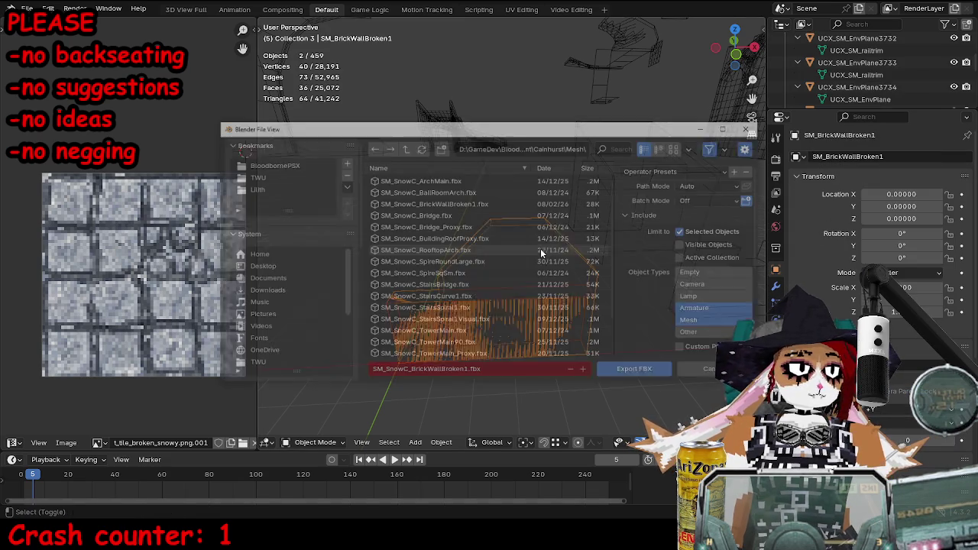
key("ctrl+e")
left_click(648, 374)
key("alt+Tab")
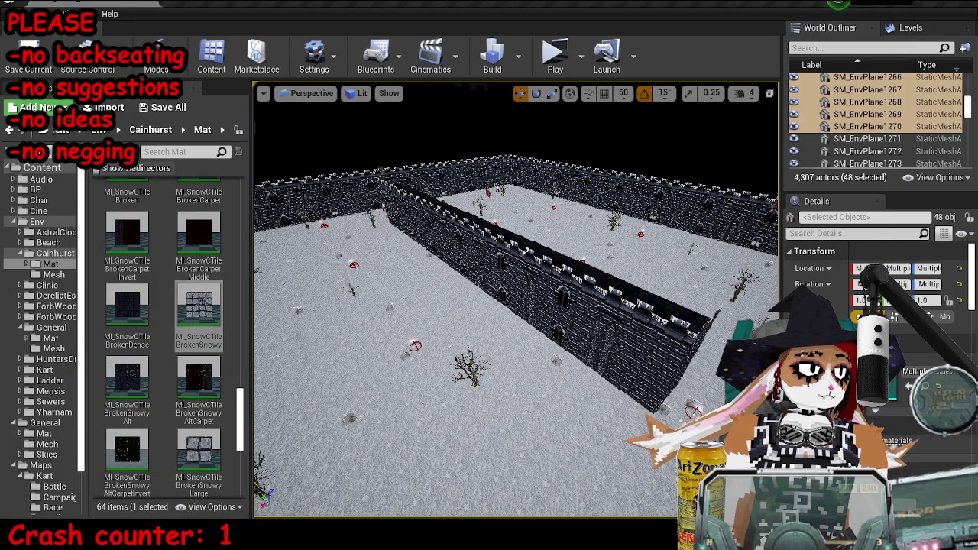
- Open the brick wall static mesh, reimport its base mesh and view it as wireframe
double_click(198, 451)
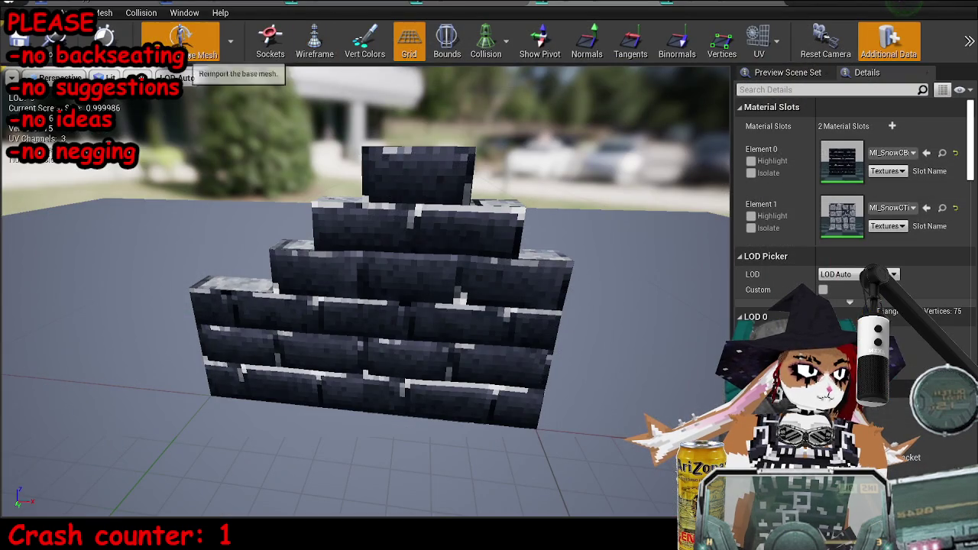
left_click(181, 39)
mouse_move(343, 290)
left_mouse_down()
mouse_move(442, 291)
mouse_move(398, 291)
left_mouse_up()
key("alt+1")
- Toggle the collision display and return to lit view, then close and reopen the mesh editor
left_click(486, 42)
left_click(486, 42)
left_click(482, 39)
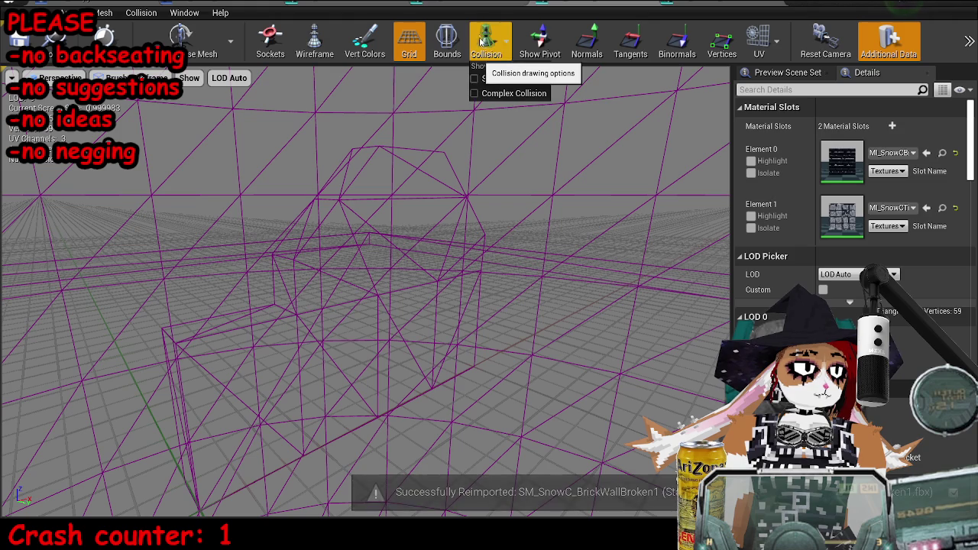
left_click(508, 79)
key("alt+4")
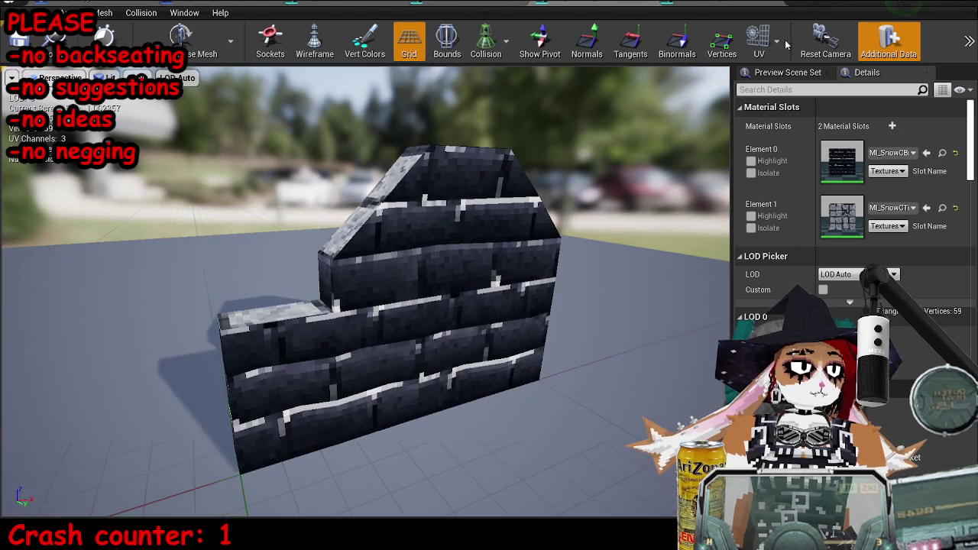
left_click(934, 4)
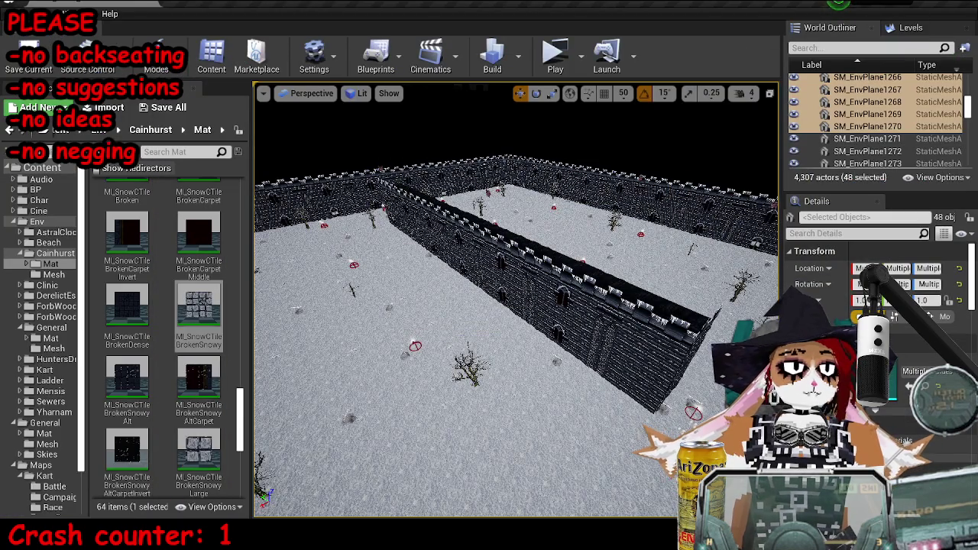
double_click(198, 450)
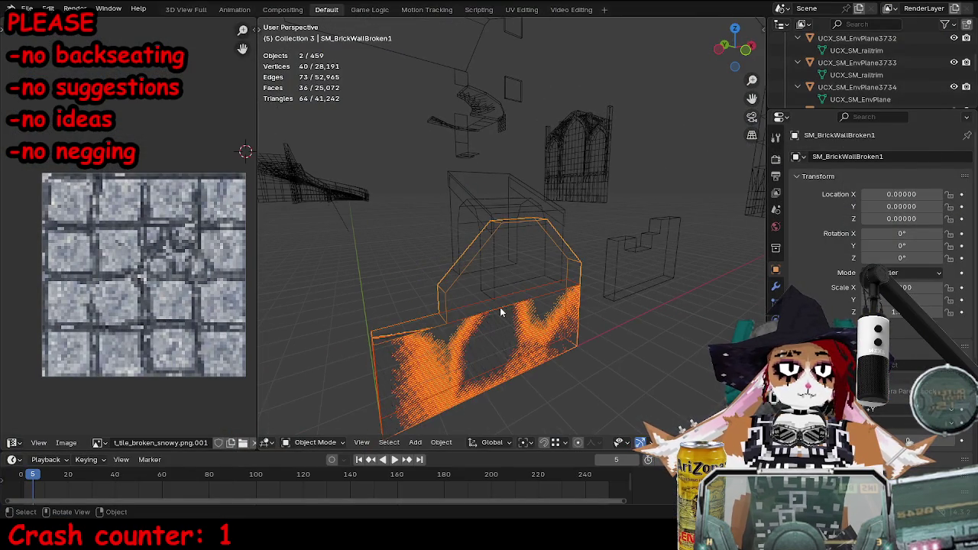
- Select the brick wall mesh and rename the object to SM_SnowC_BrickWallBroken1
left_click(501, 307)
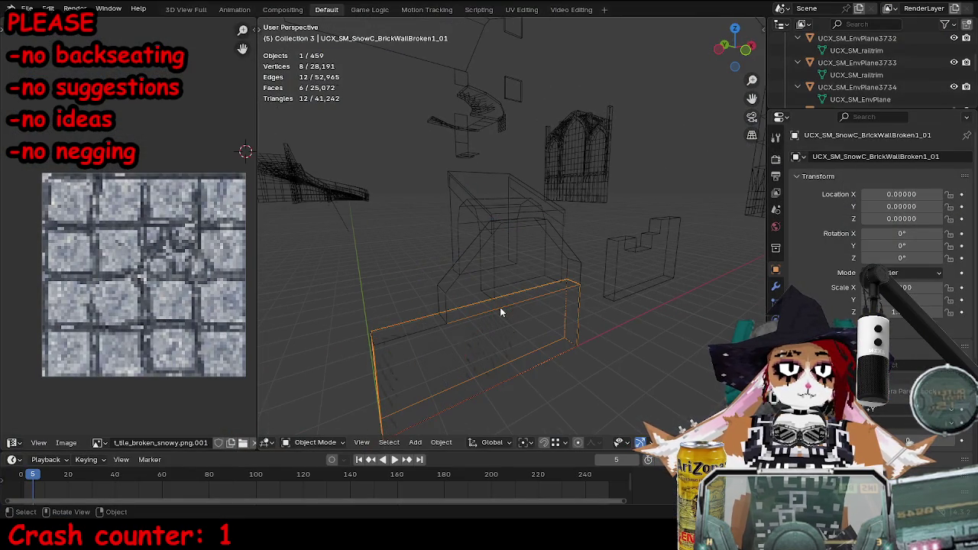
left_click(470, 280)
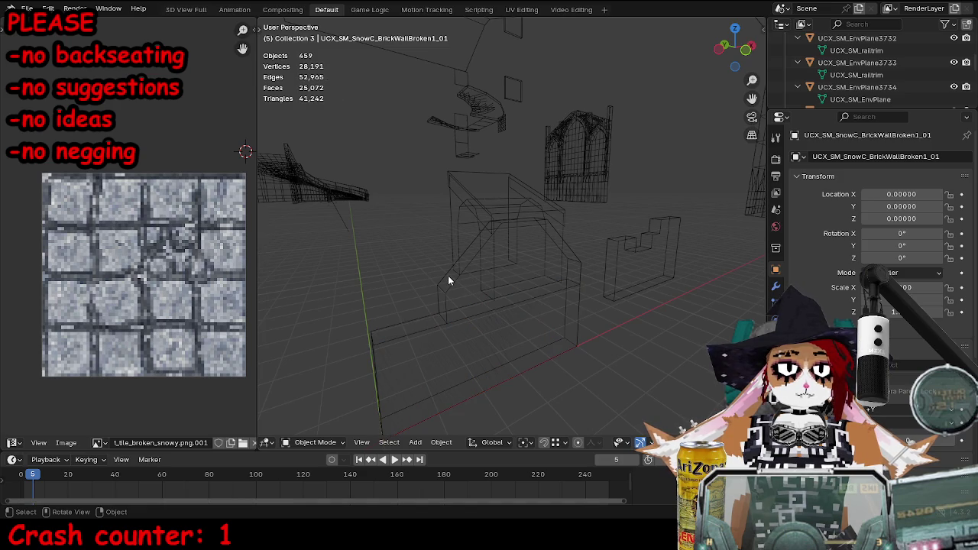
left_click(450, 280)
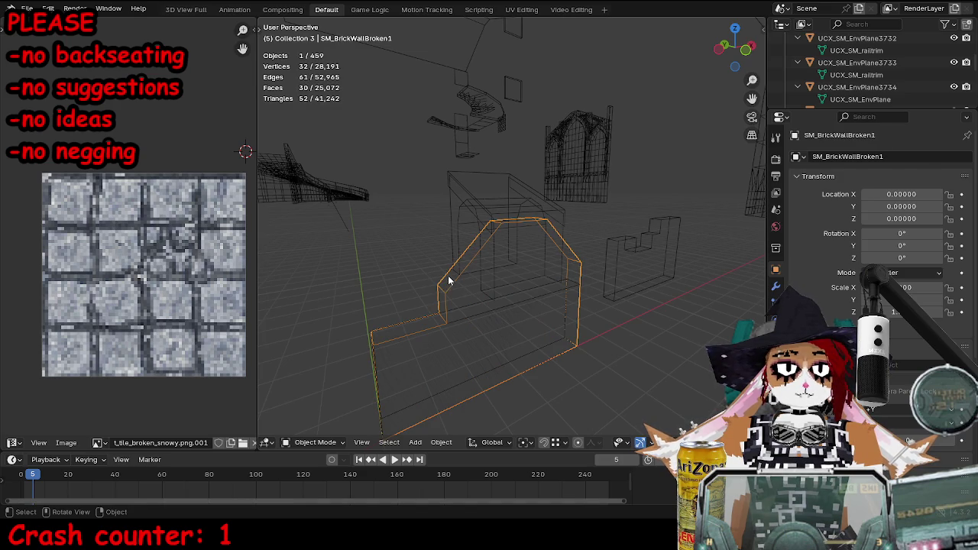
left_click(516, 307)
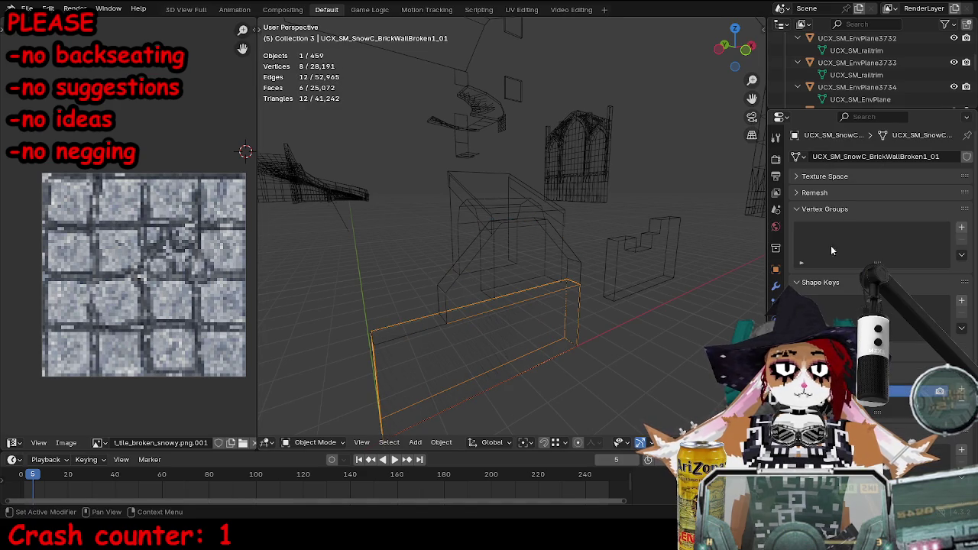
left_click(469, 300)
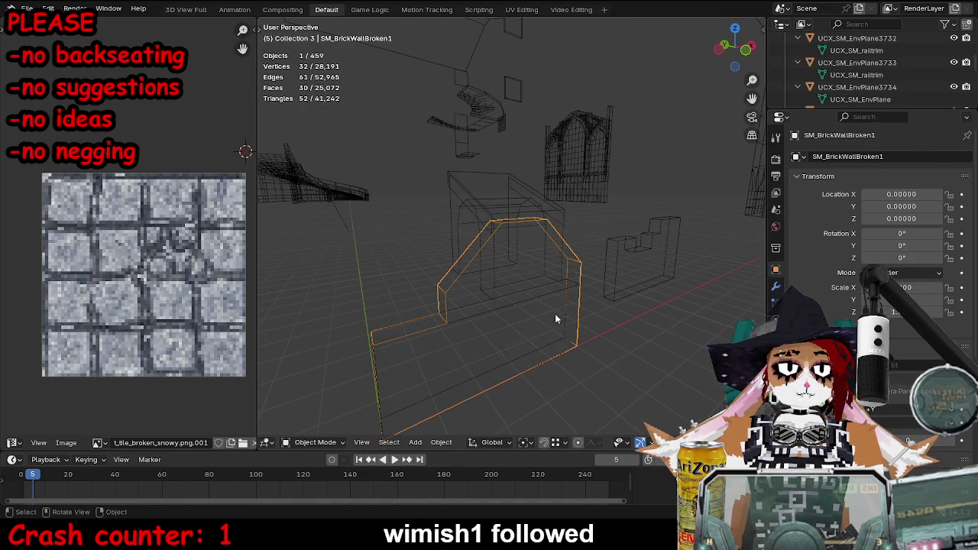
left_click(775, 352)
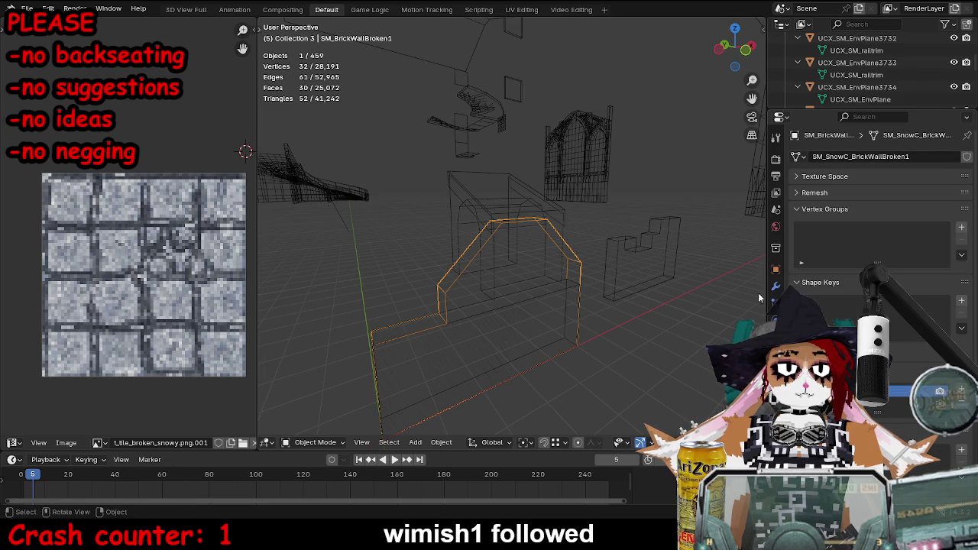
left_click(775, 269)
type("SM_SnowC_BrickWallBroken1")
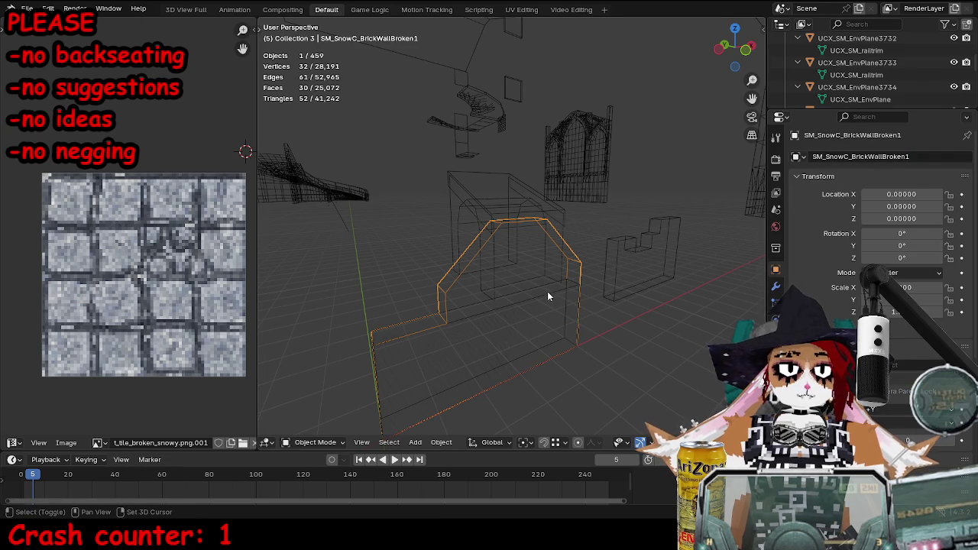
- Export the wall with its collision box as FBX and check the collision wireframe in Unreal
left_click(563, 267, "shift")
key("ctrl+e")
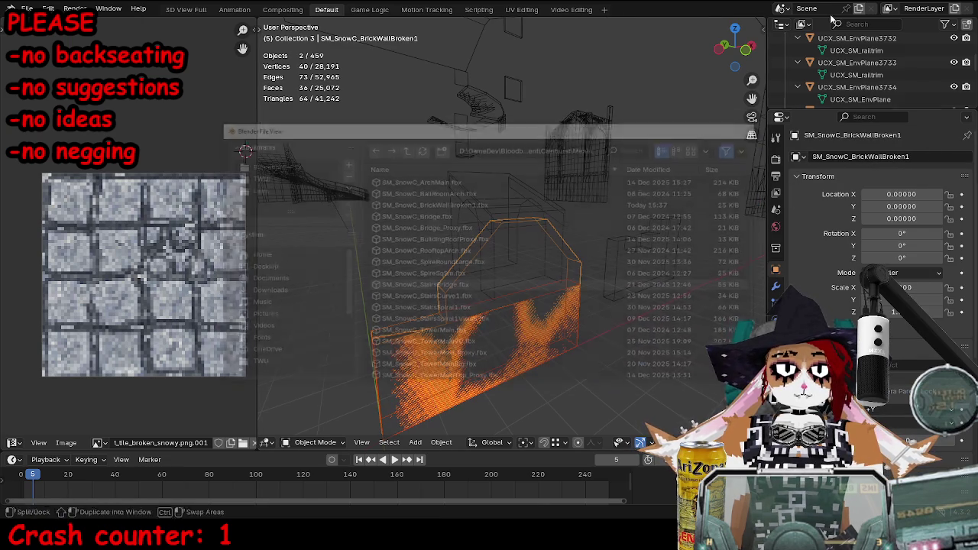
key("alt+Tab")
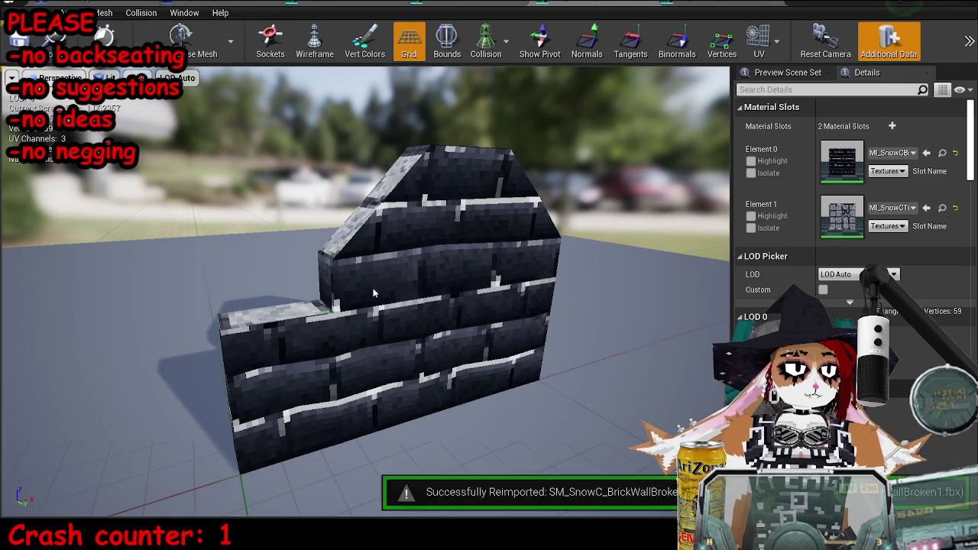
left_click(505, 42)
left_click(497, 93)
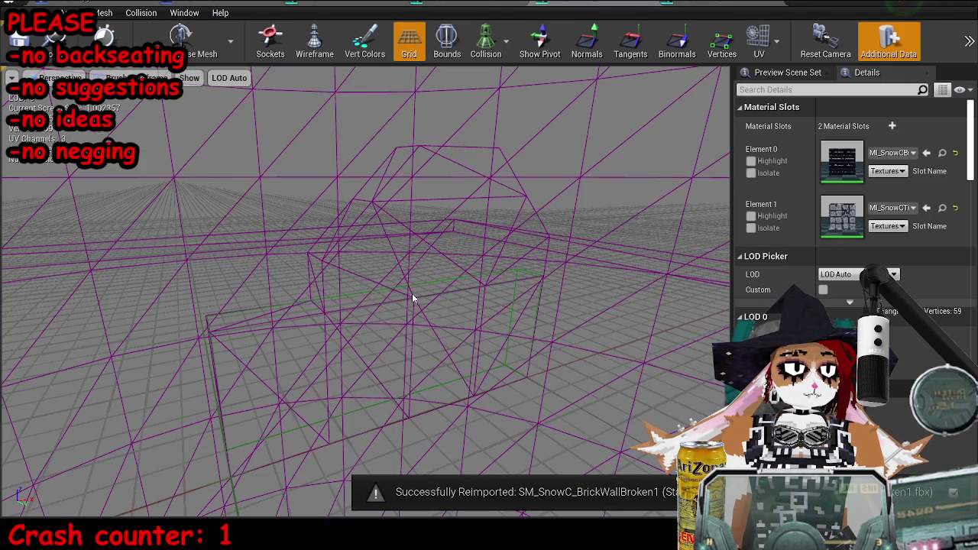
key("alt+Tab")
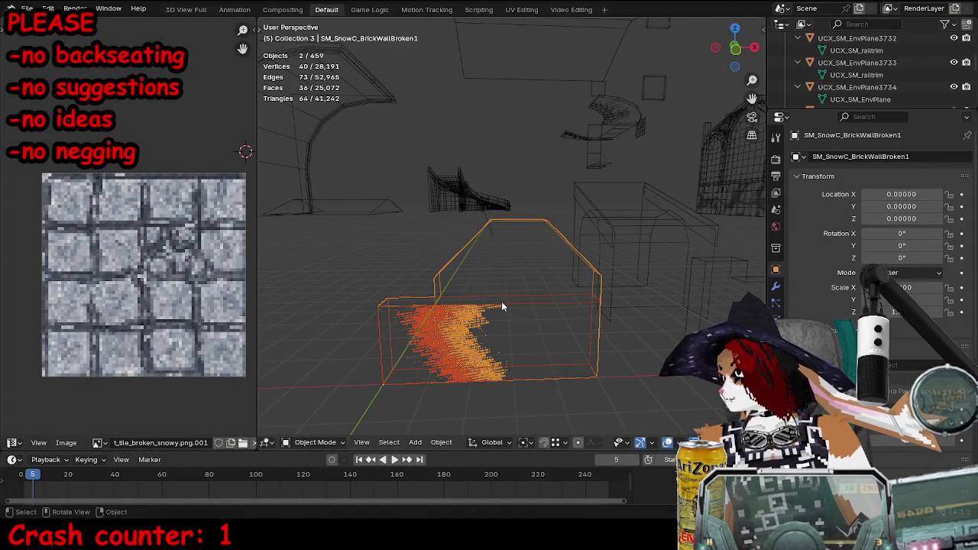
- Duplicate the collision box and move the copy upward along Z
left_click(502, 306)
key("Tab")
key("g")
key("z")
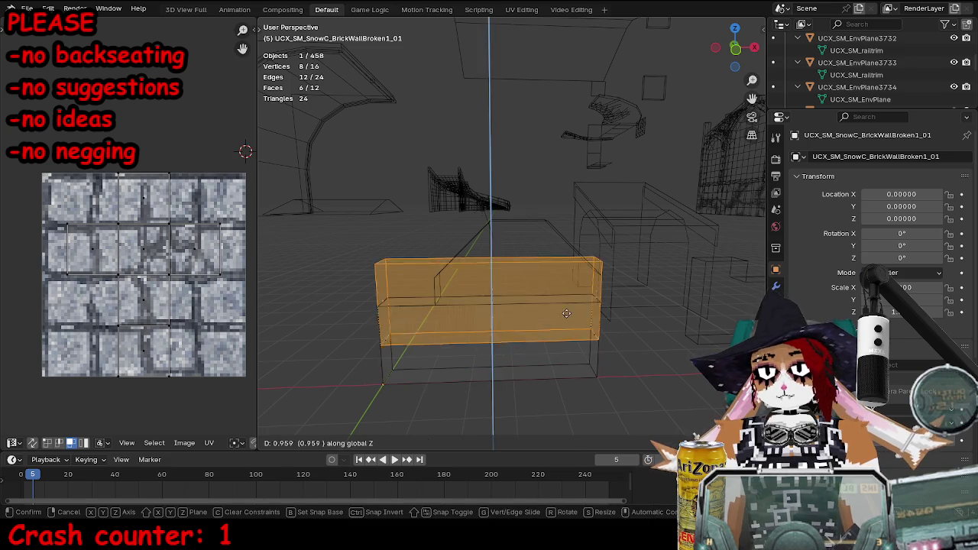
key("Escape")
key("Tab")
key("shift+d")
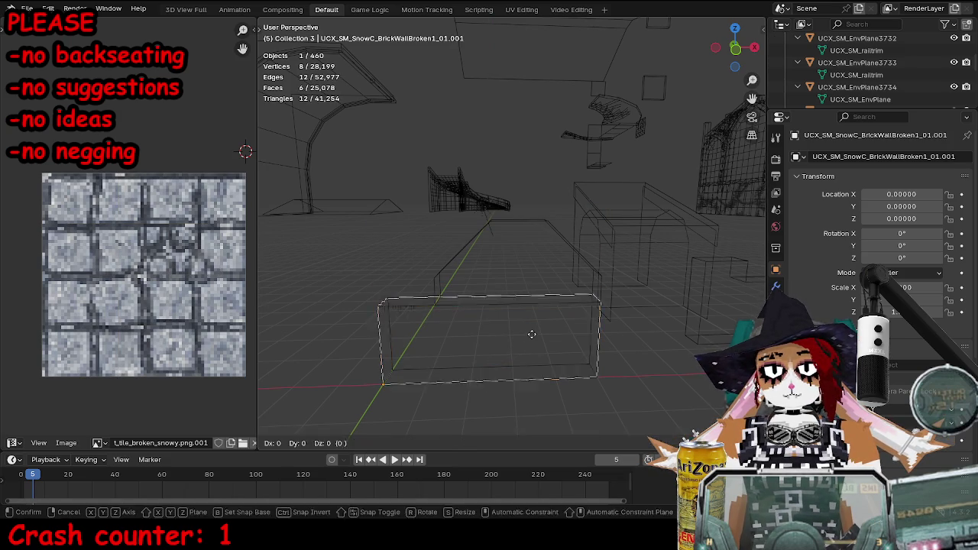
key("z")
key("Escape")
key("Tab")
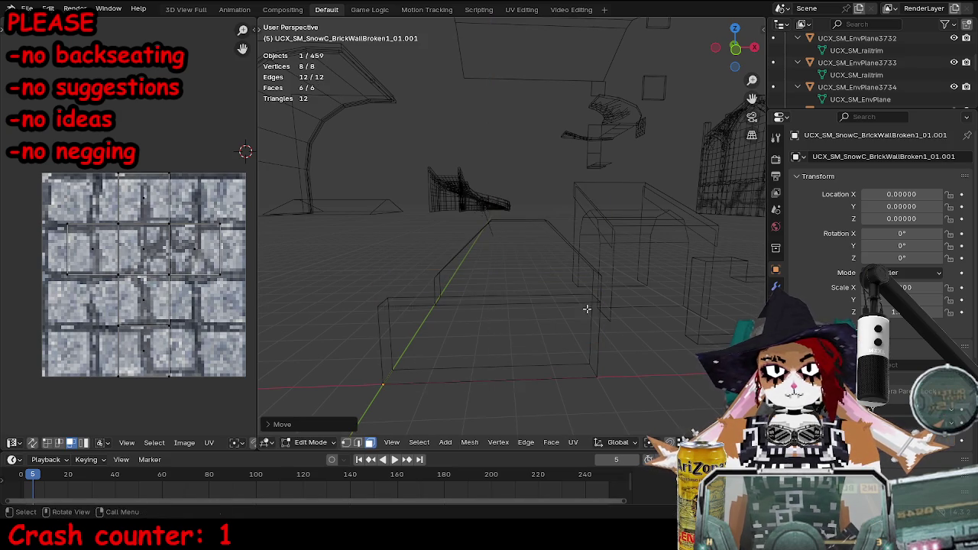
key("g")
key("z")
key("Return")
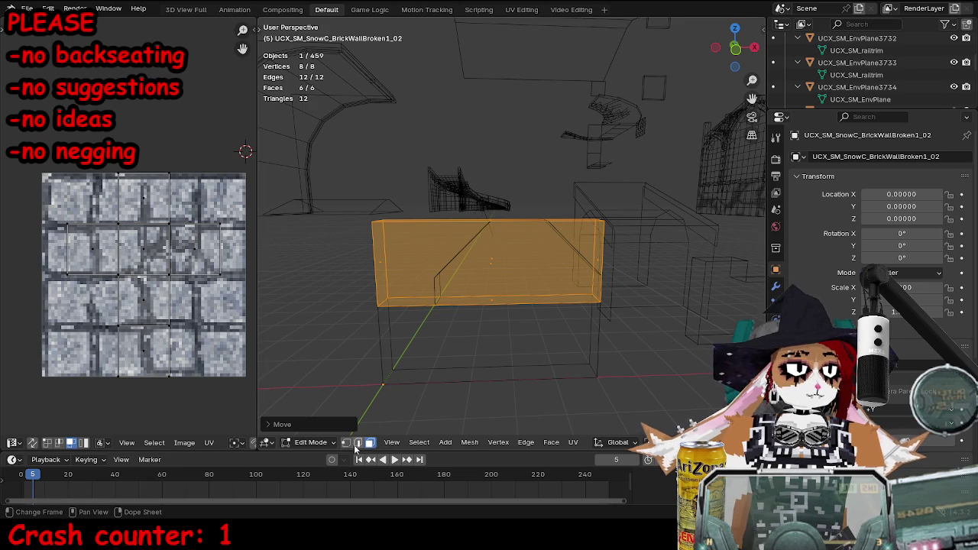
- Try moving a top edge of the box along Y, then undo the change
left_click(481, 223)
key("g")
key("y")
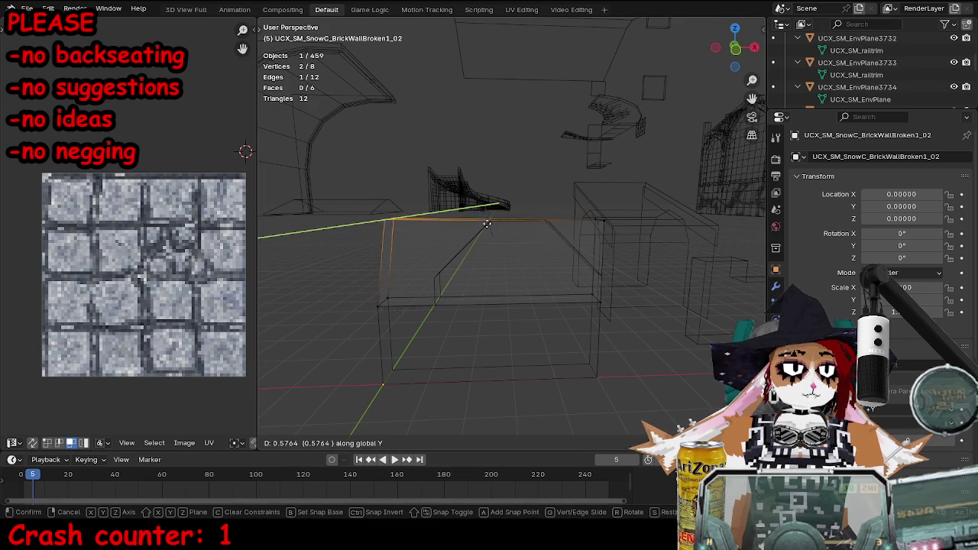
left_click(487, 223)
key("ctrl+z")
key("ctrl+z")
key("ctrl+z")
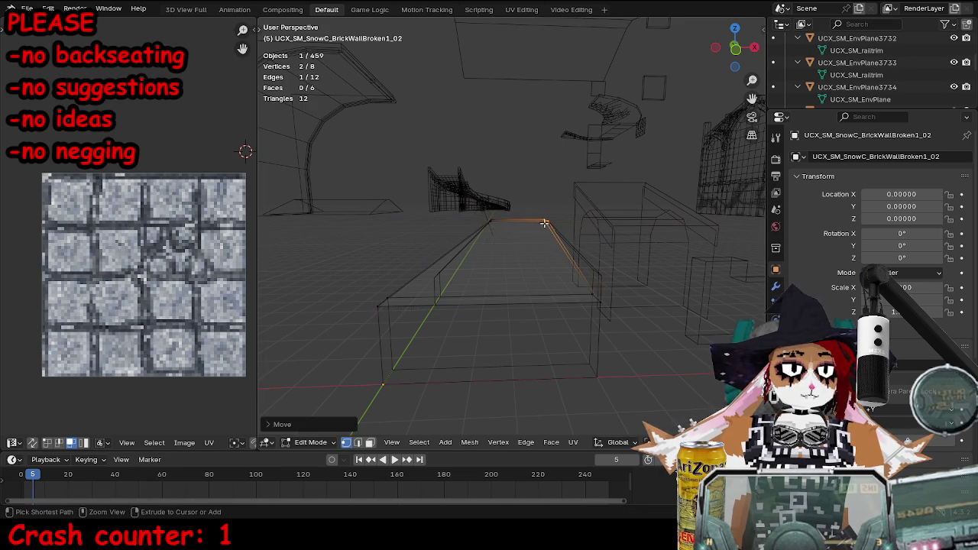
- Merge the wall mesh's overlapping vertices by distance
left_click(605, 273)
key("g")
key("g")
left_click(603, 349)
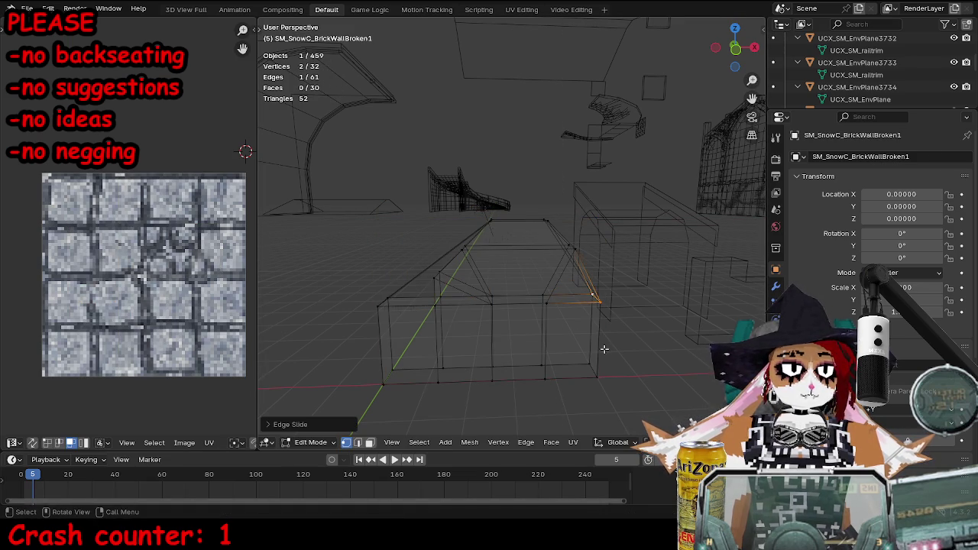
key("a")
key("m")
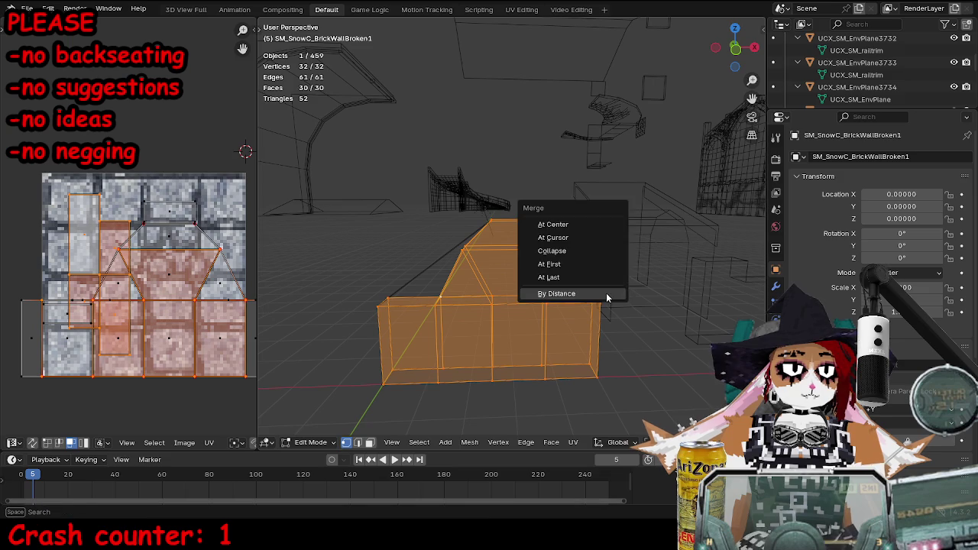
left_click(607, 296)
- In front view, slide the wall's top-left corner edge to align with the slope
left_click(435, 305)
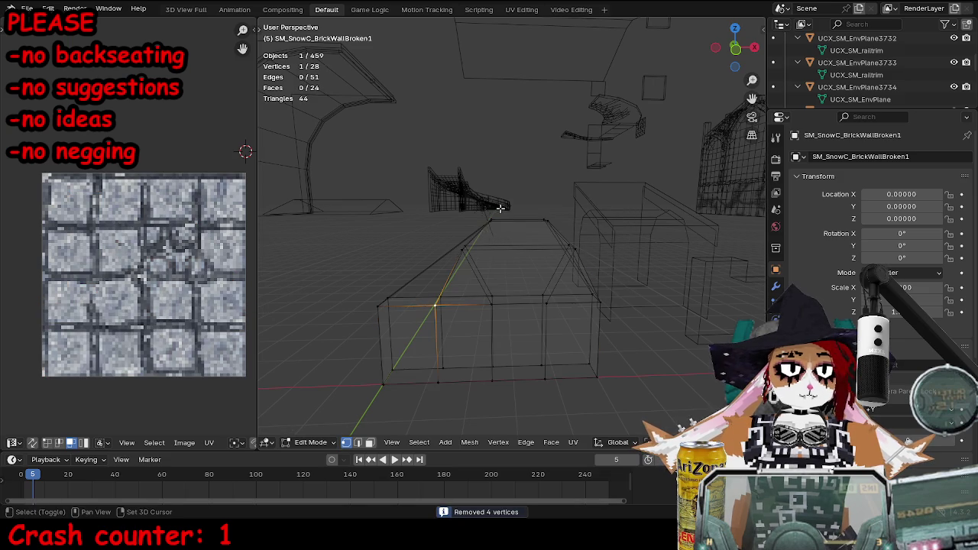
left_click(463, 252, "shift")
key("KP_3")
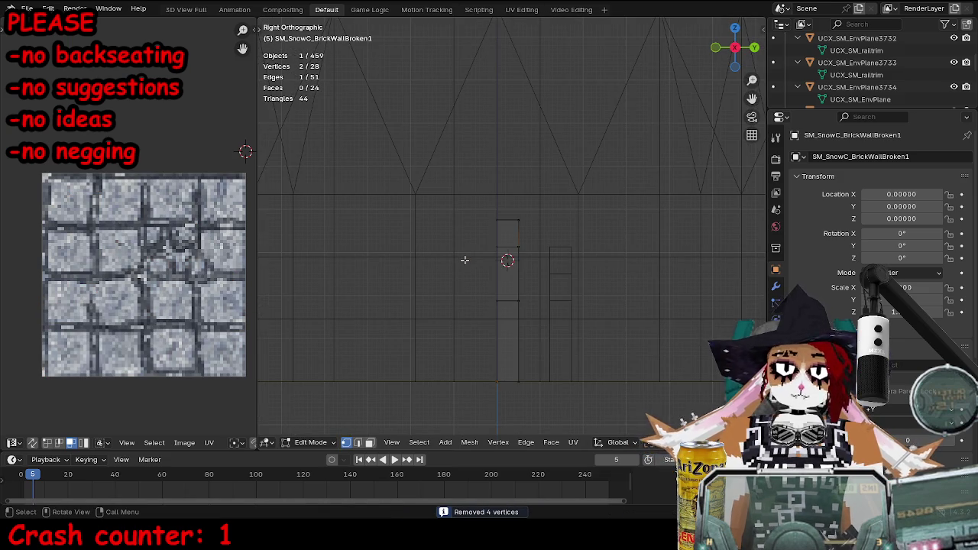
key("KP_1")
key("g")
key("g")
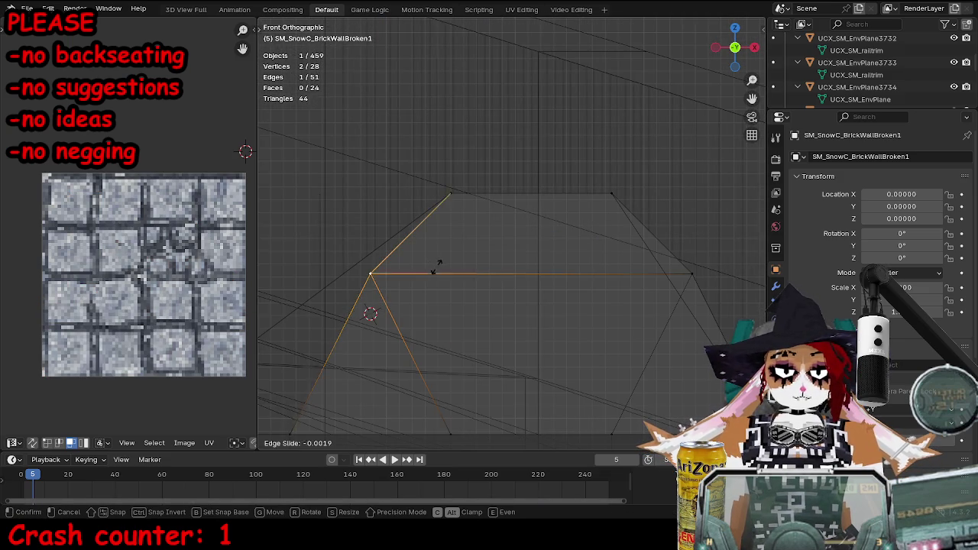
left_click(426, 297)
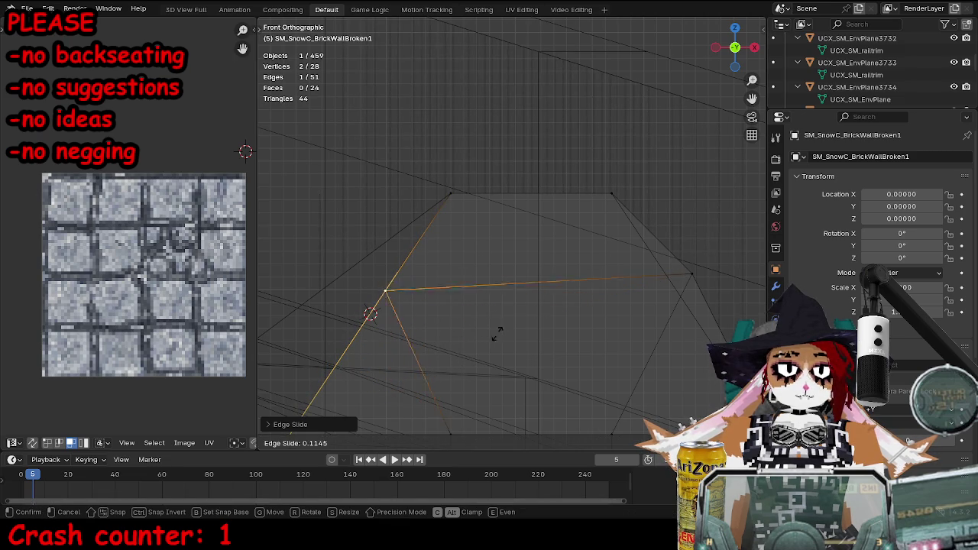
left_click(487, 349)
- Box-select top vertices, slide them along the mesh, and snap the 3D cursor to them
scroll(459, 286, "up", 2)
scroll(505, 218, "down", 3)
key("alt+a")
key("b")
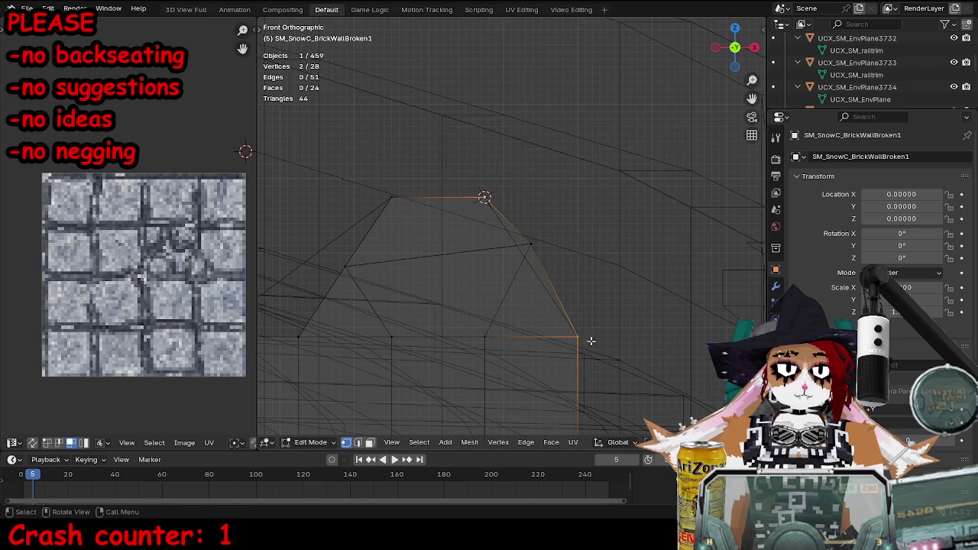
scroll(574, 285, "up", 5)
key("g")
key("g")
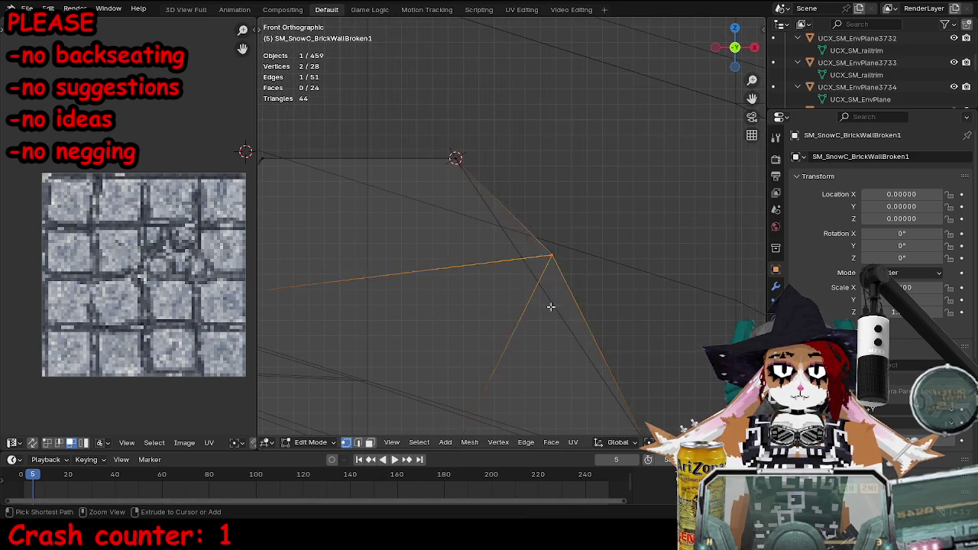
key("shift+s")
key("2")
- Slide another top edge into line with the slope and orbit back to perspective
left_click_drag(515, 225, 556, 301)
key("g")
key("g")
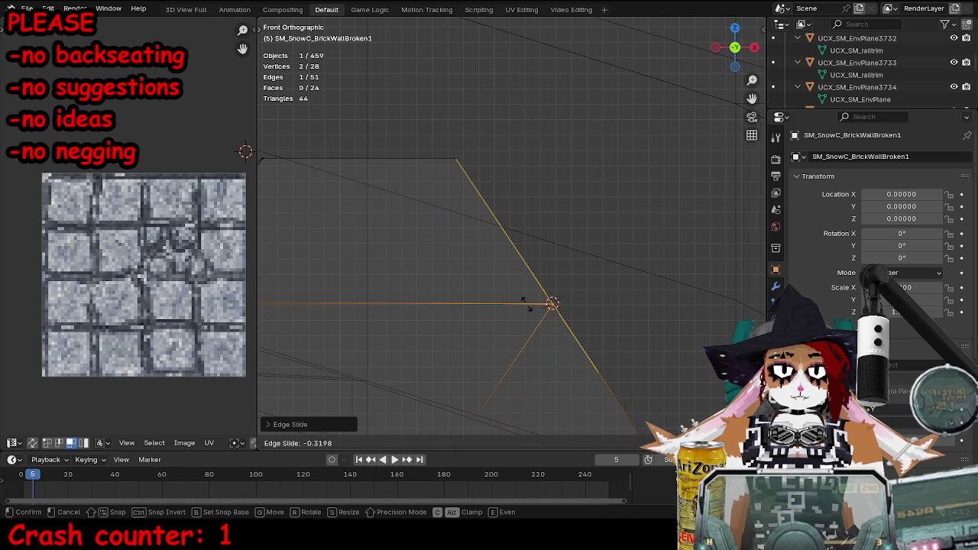
left_click(527, 304)
mouse_move(551, 348)
left_mouse_down()
mouse_move(447, 348)
mouse_move(426, 322)
left_mouse_up()
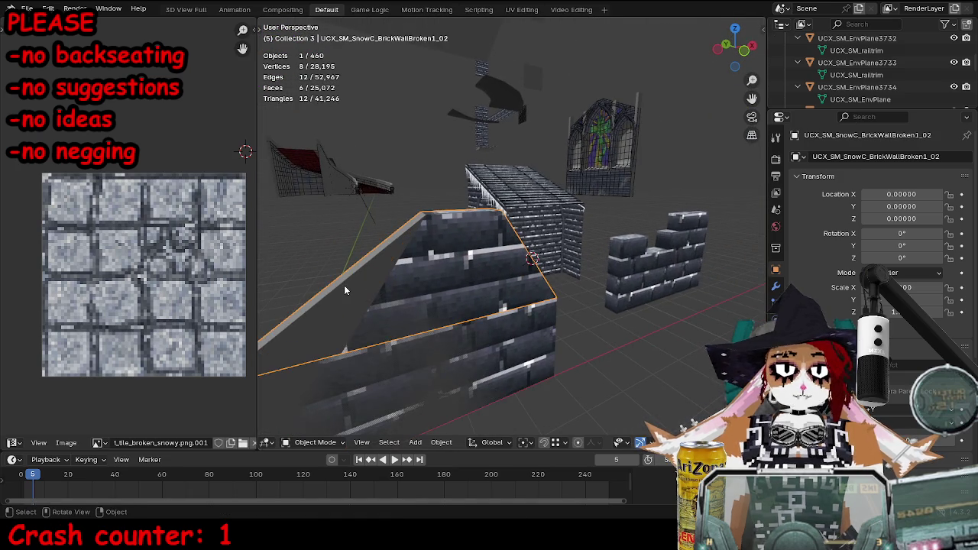
- Move an edge of the second collision mesh to follow the wall's sloped top
key("alt+q")
mouse_move(324, 352)
left_mouse_down()
mouse_move(417, 339)
mouse_move(450, 315)
mouse_move(523, 336)
mouse_move(400, 318)
left_mouse_up()
key("Tab")
key("shift+z")
- Select the brick wall and collision boxes together and save cainhurst source.blend
left_click(437, 308, "shift")
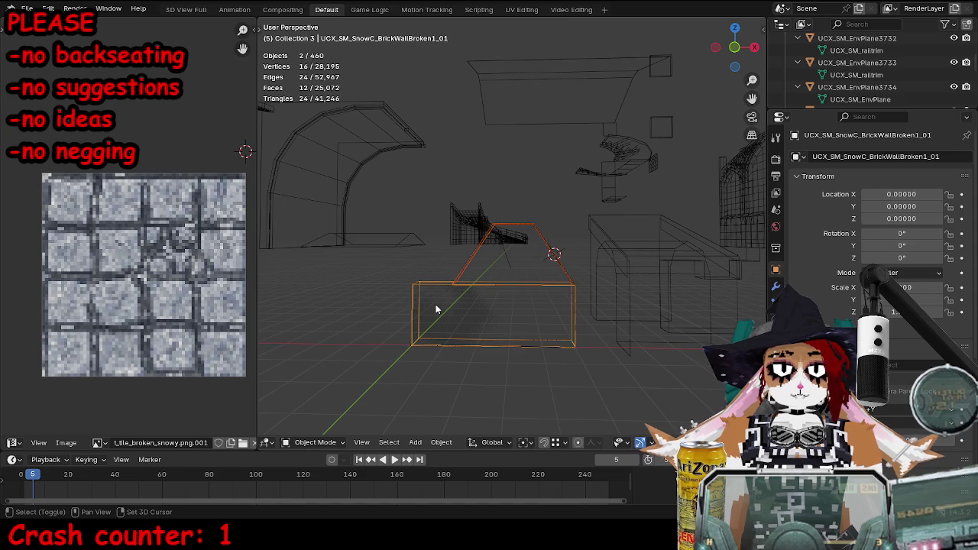
left_click(431, 280, "shift")
left_click_drag(431, 280, 504, 307)
key("ctrl+s")
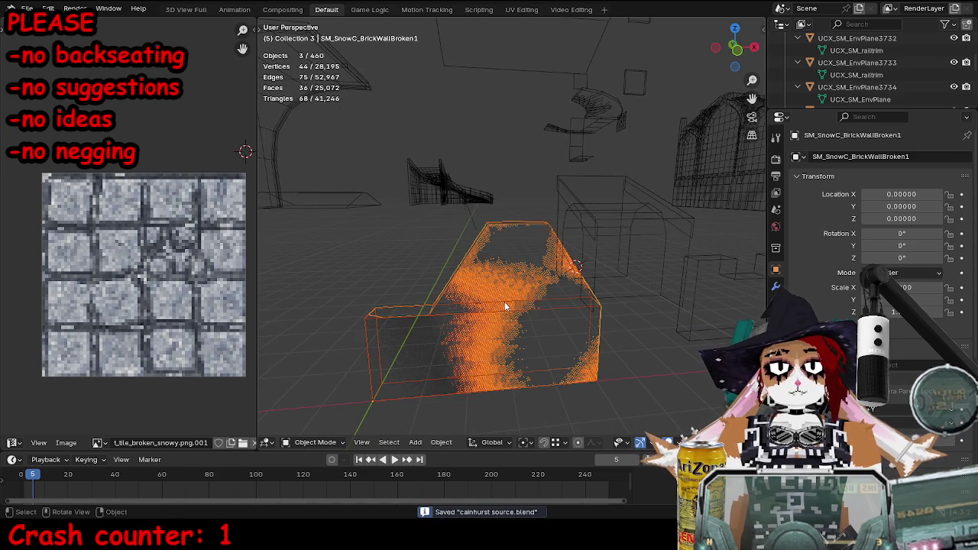
- Export the wall and both UCX collision meshes as FBX
left_click(480, 238, "shift")
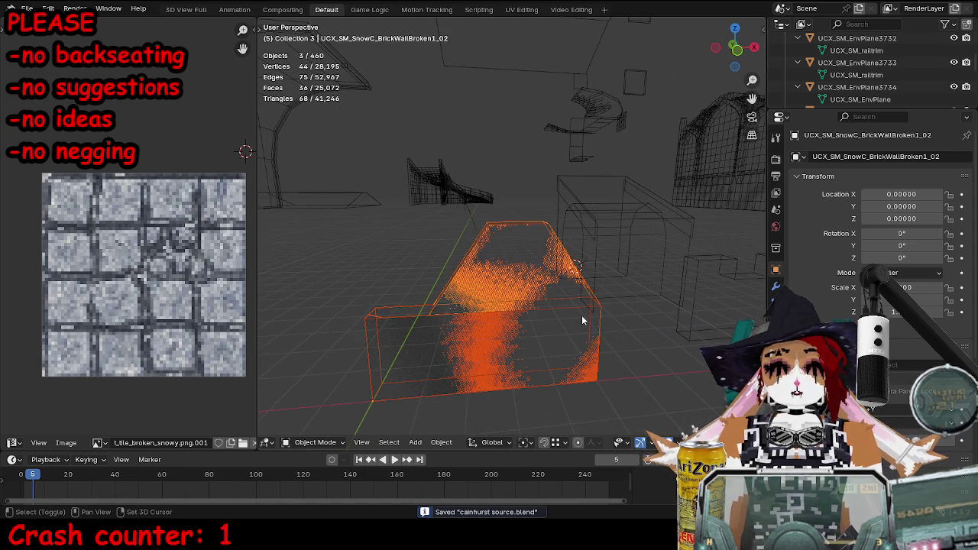
key("F3")
key("Return")
left_click(641, 371)
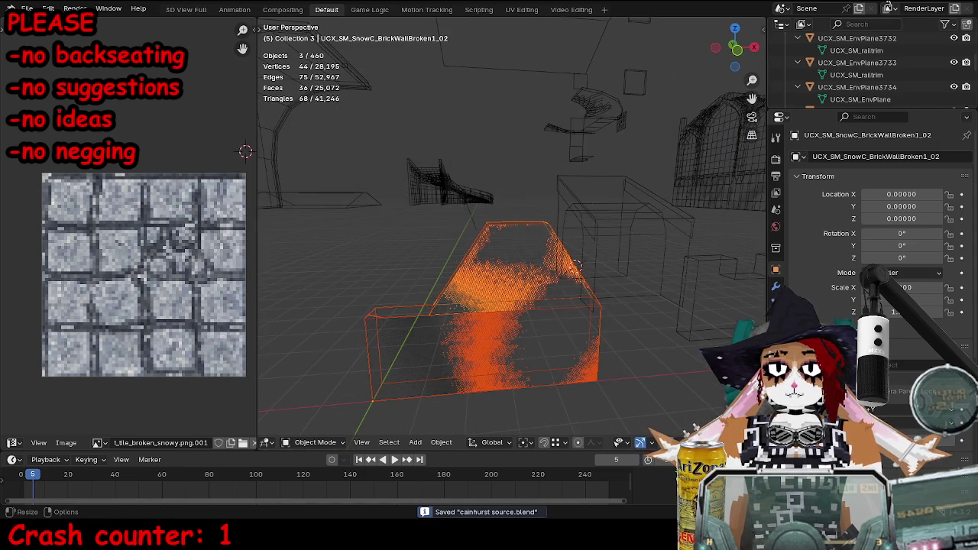
key("alt+Tab")
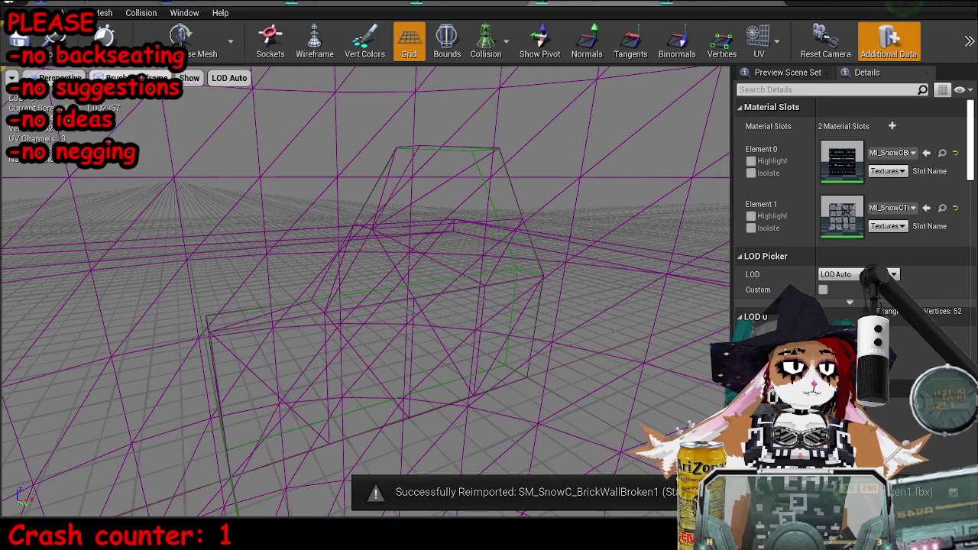
- Switch Unreal's mesh view to Lit, zoom out and orbit above the wall, then return to Blender
key("alt+4")
scroll(367, 291, "down", 3)
mouse_move(367, 290)
left_mouse_down()
mouse_move(245, 294)
mouse_move(229, 329)
mouse_move(134, 298)
mouse_move(145, 305)
left_mouse_up()
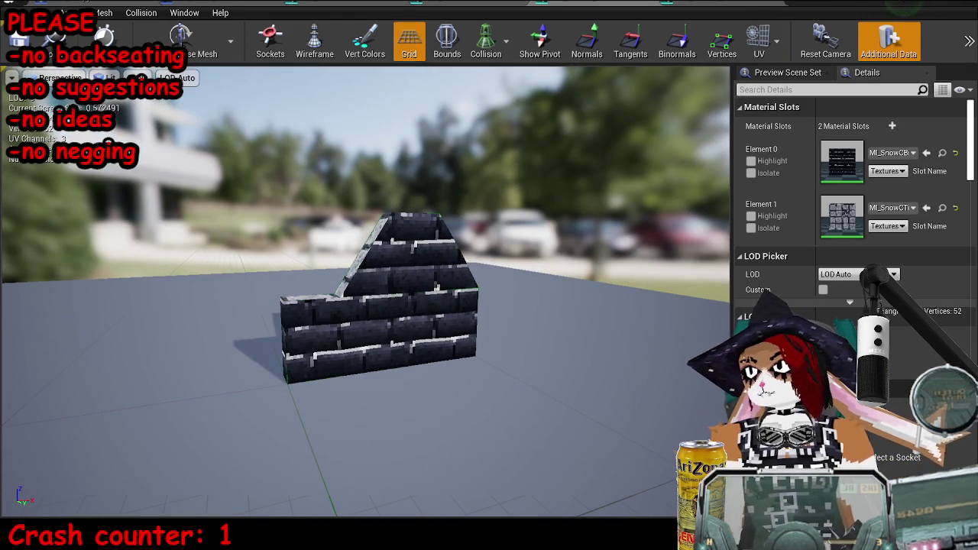
key("alt+Tab")
- Move the piece along X, then slide a top edge of SM_BrickWallBroken2 down into a slope
key("g")
key("x")
key("Return")
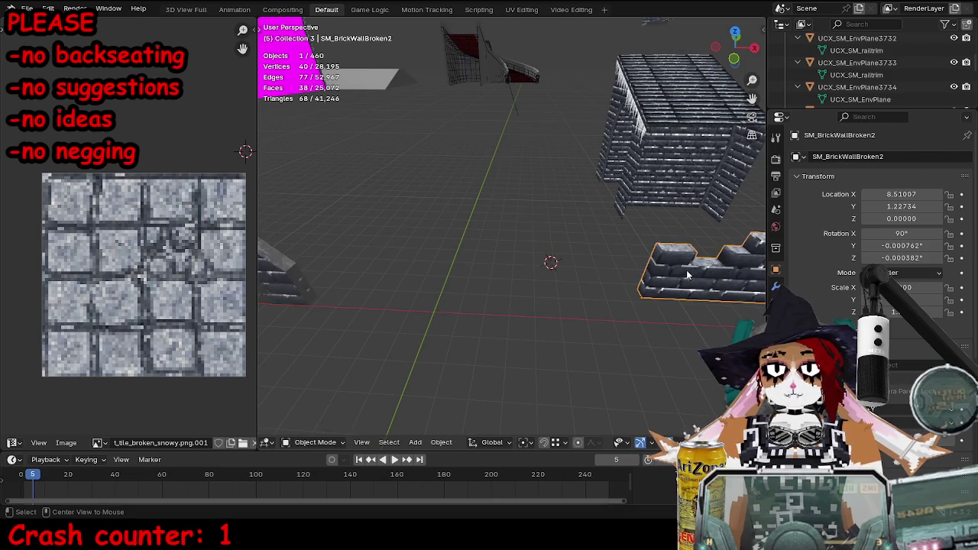
left_click(578, 280)
key("Tab")
left_click_drag(508, 58, 508, 208)
left_click(508, 208)
key("g")
key("g")
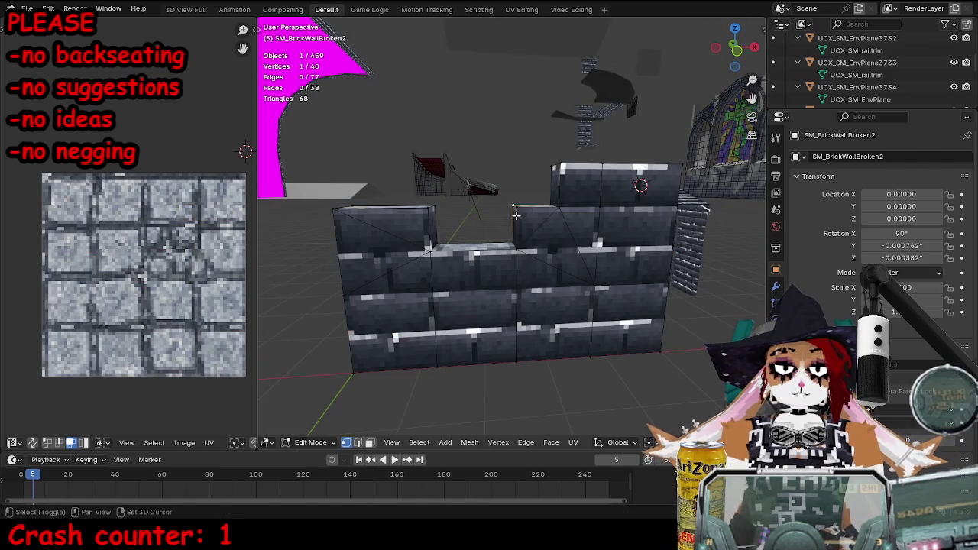
left_click(556, 174)
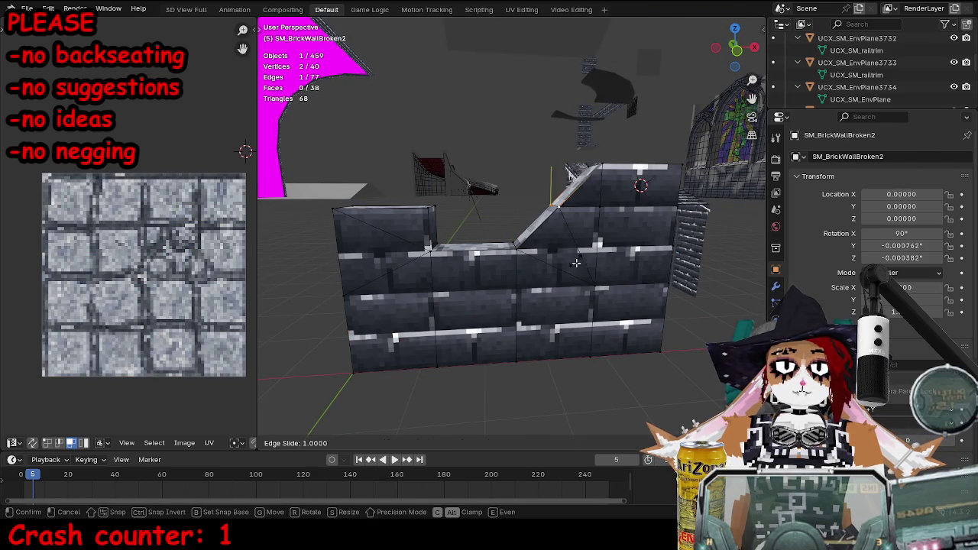
- Select all of SM_BrickWallBroken2 and merge its duplicate vertices
key("a")
key("m")
key("b")
key("Tab")
scroll(501, 271, "down", 6)
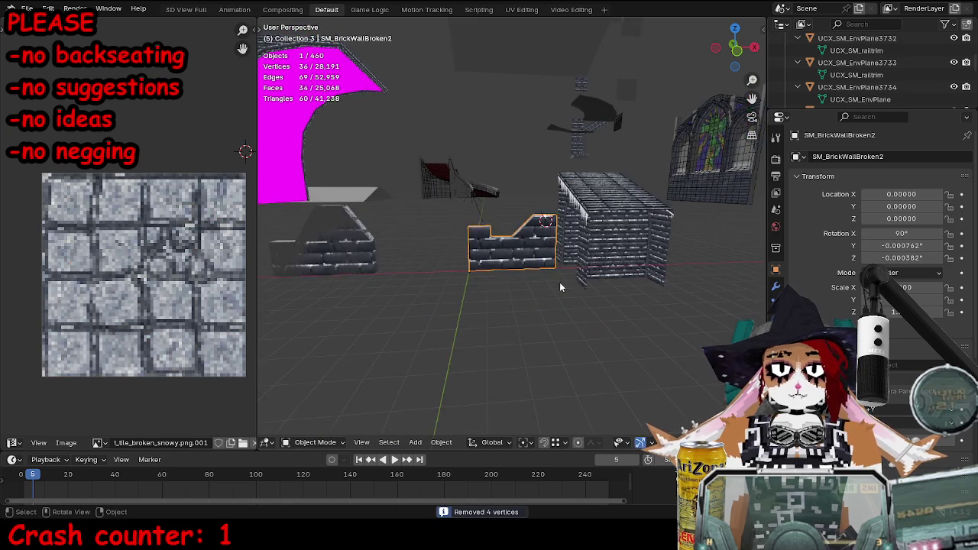
mouse_move(433, 304)
left_mouse_down()
mouse_move(430, 277)
mouse_move(542, 291)
mouse_move(445, 294)
mouse_move(515, 317)
left_mouse_up()
- Rerun Merge by Distance on the whole wall mesh, removing 2 vertices
key("Tab")
left_click(451, 226)
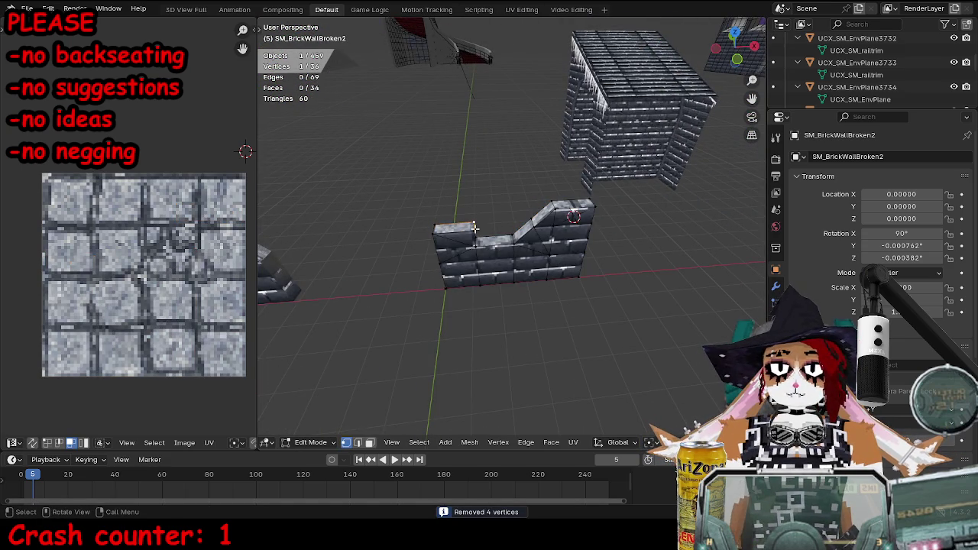
key("g")
key("g")
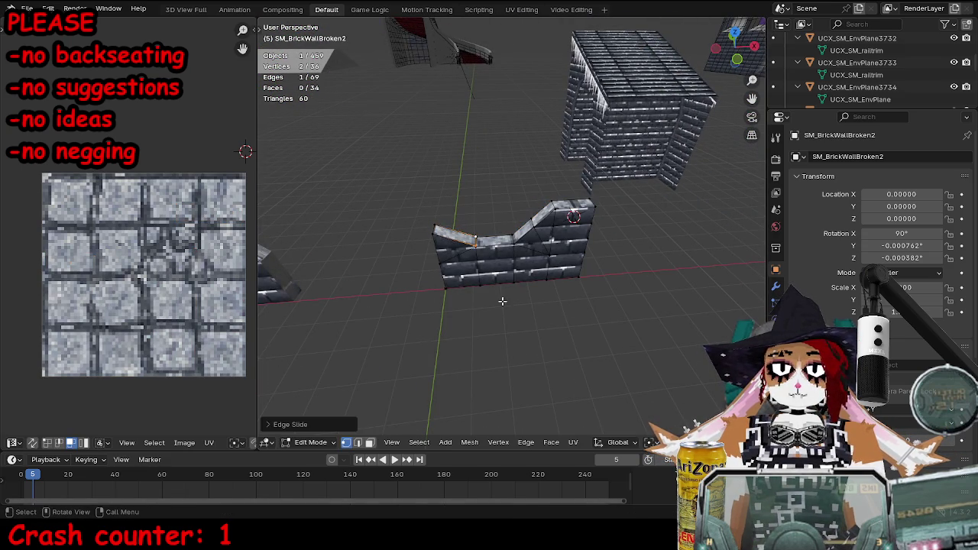
key("Escape")
key("a")
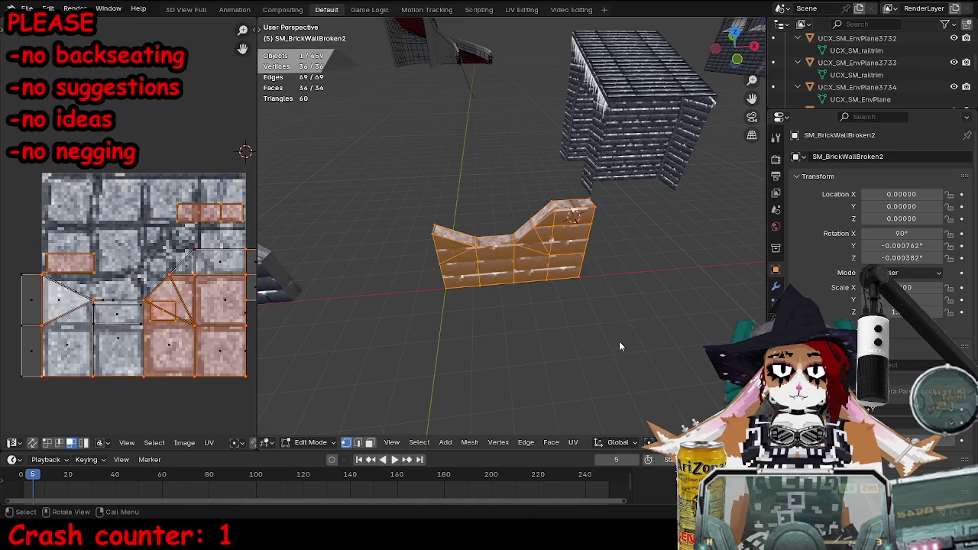
key("m")
key("b")
key("alt+a")
key("a")
key("m")
left_click(614, 229)
- Select a top edge and dissolve leftover geometry, leaving 28 vertices and 23 faces
left_click(560, 231)
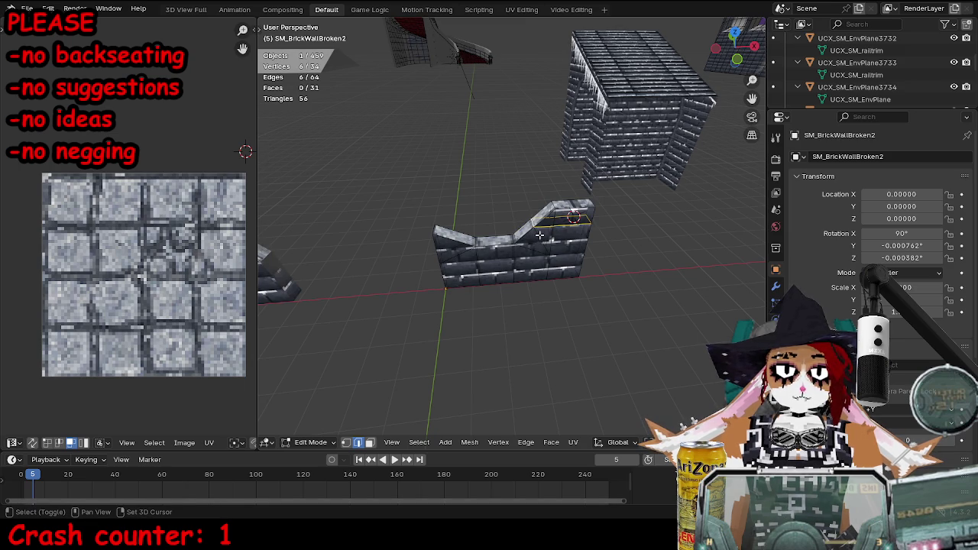
key("Tab")
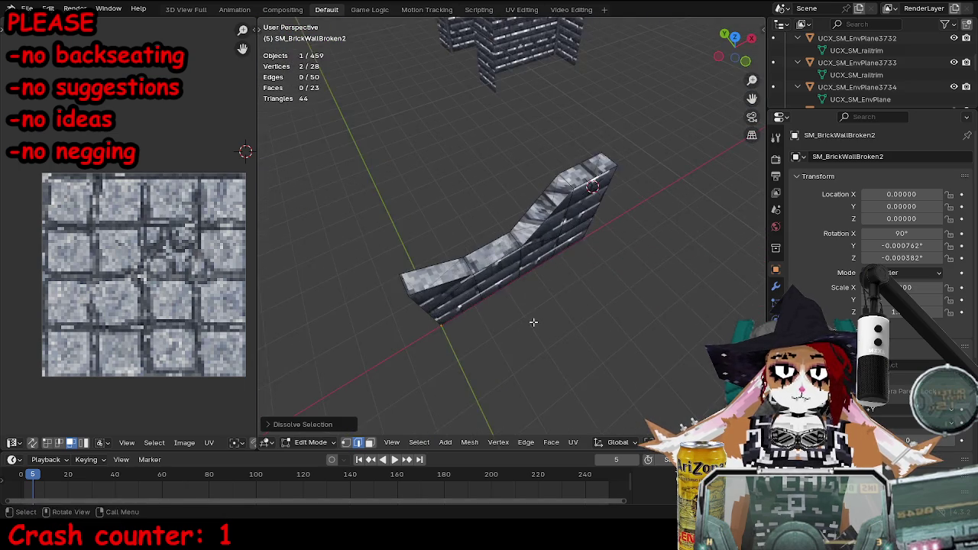
key("Tab")
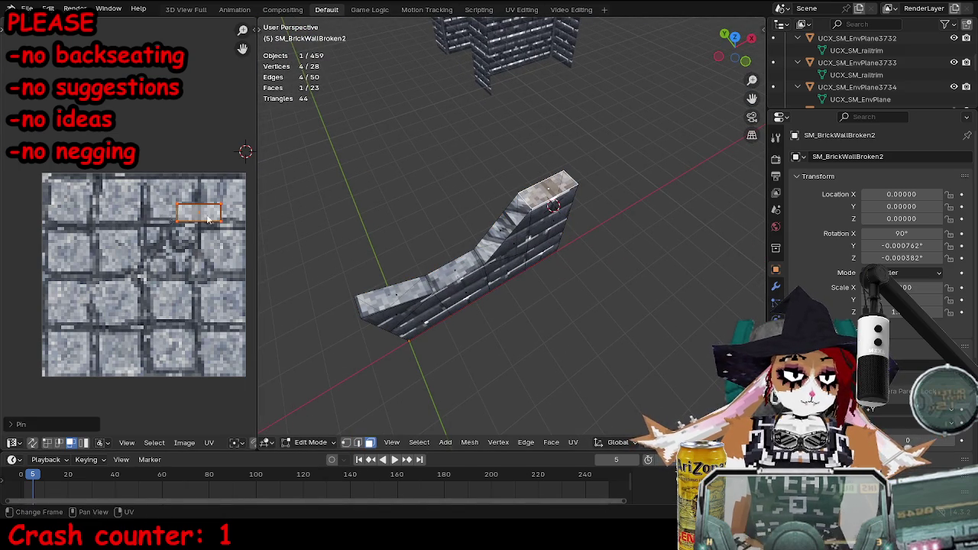
- Unwrap the wall's selected top faces and return to Object Mode
left_click(499, 236, "alt")
key("u")
mouse_move(616, 238)
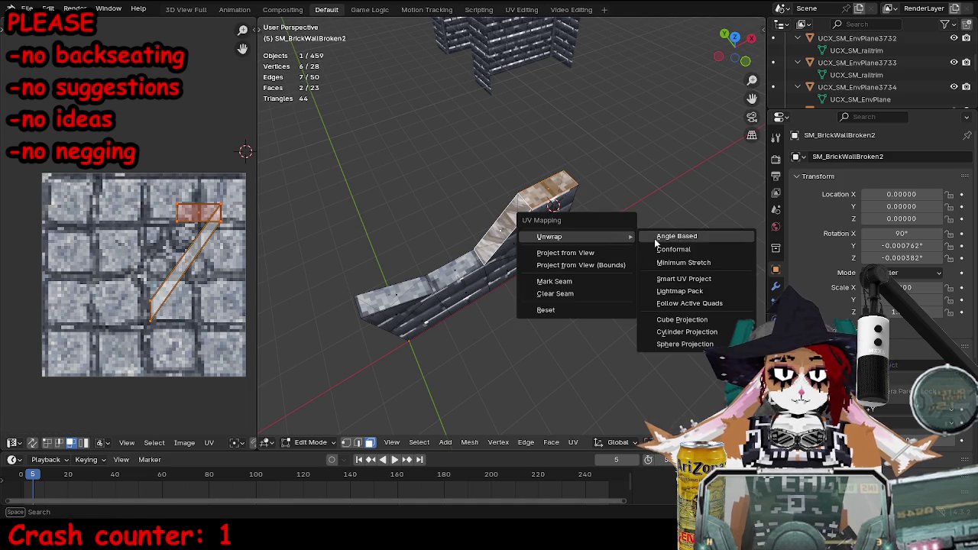
left_click(664, 236)
key("Tab")
- Move the wall along X, then undo back to the earlier edge selection
key("g")
key("x")
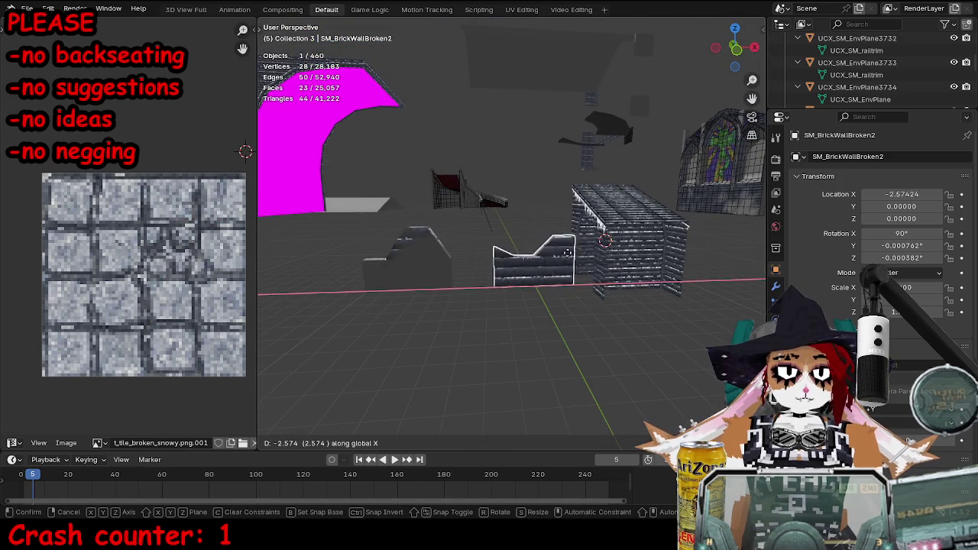
left_click(430, 290)
key("ctrl+z")
key("ctrl+z")
key("ctrl+z")
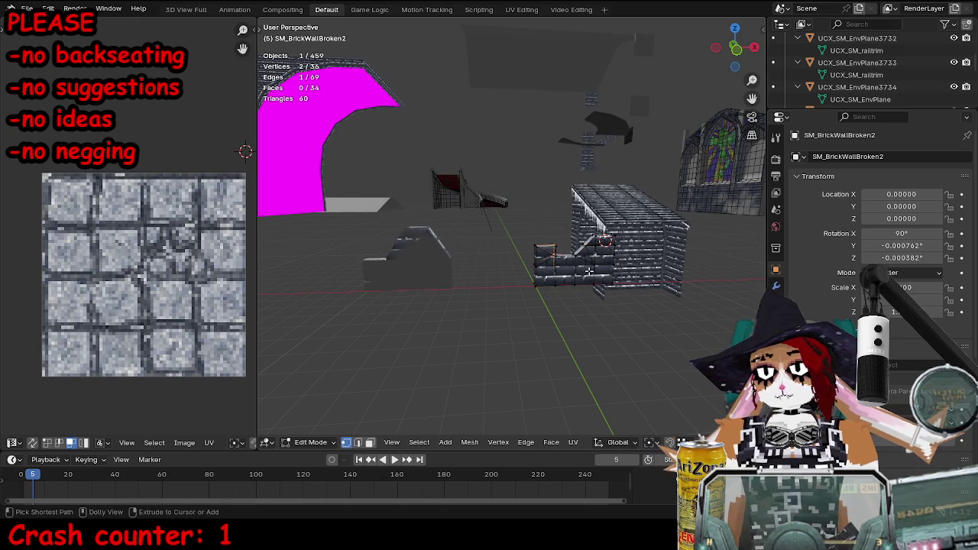
- Select the sloped top's edges and dissolve them to simplify the slope
left_click(613, 277, "ctrl")
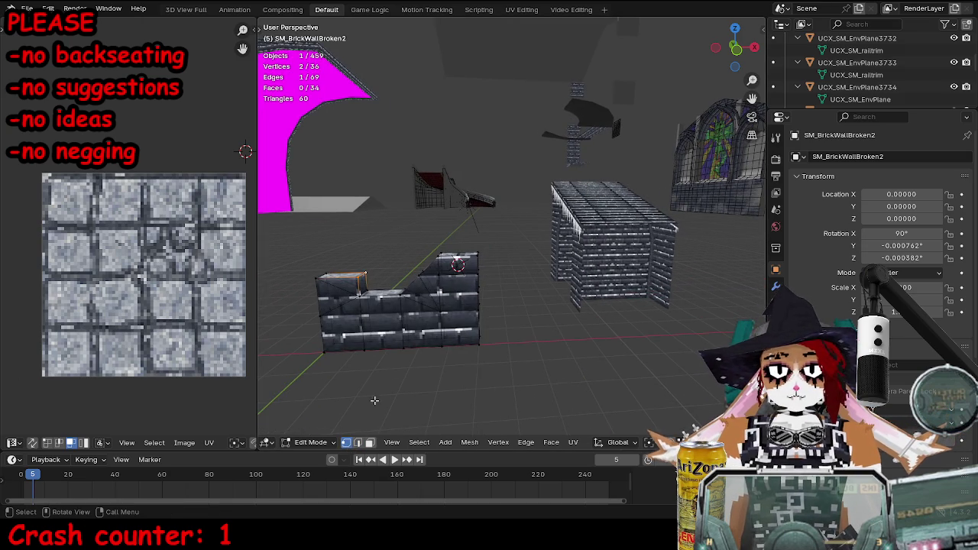
scroll(451, 321, "up", 2)
key("alt+a")
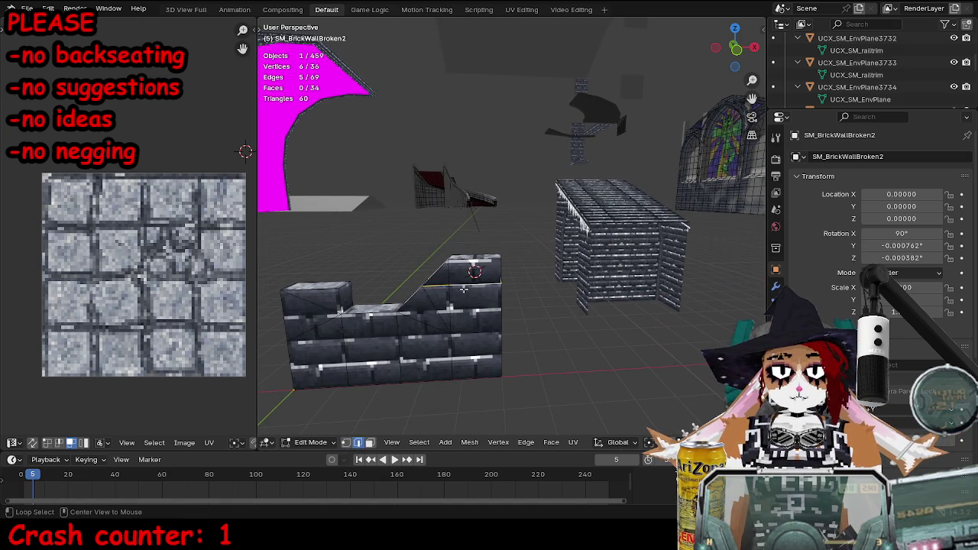
left_click_drag(428, 300, 465, 306)
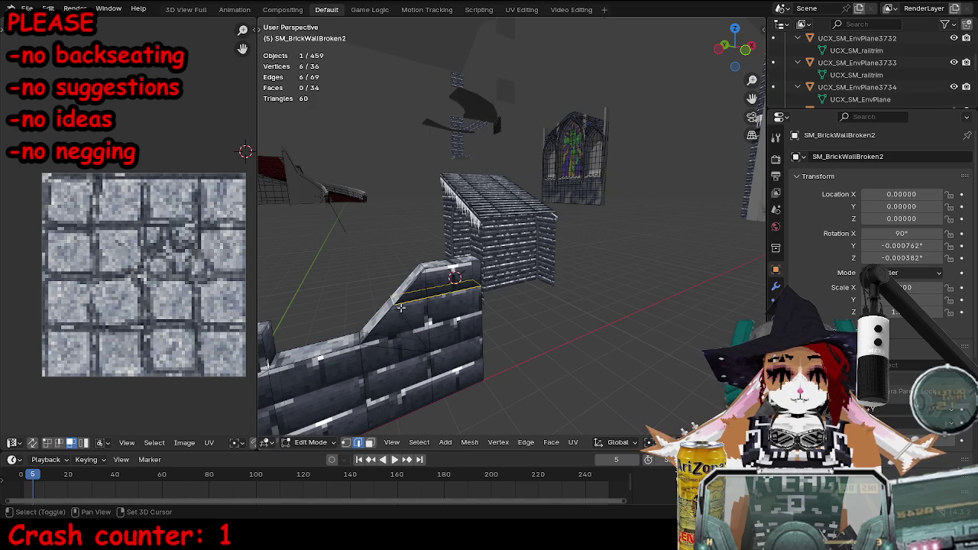
key("ctrl+x")
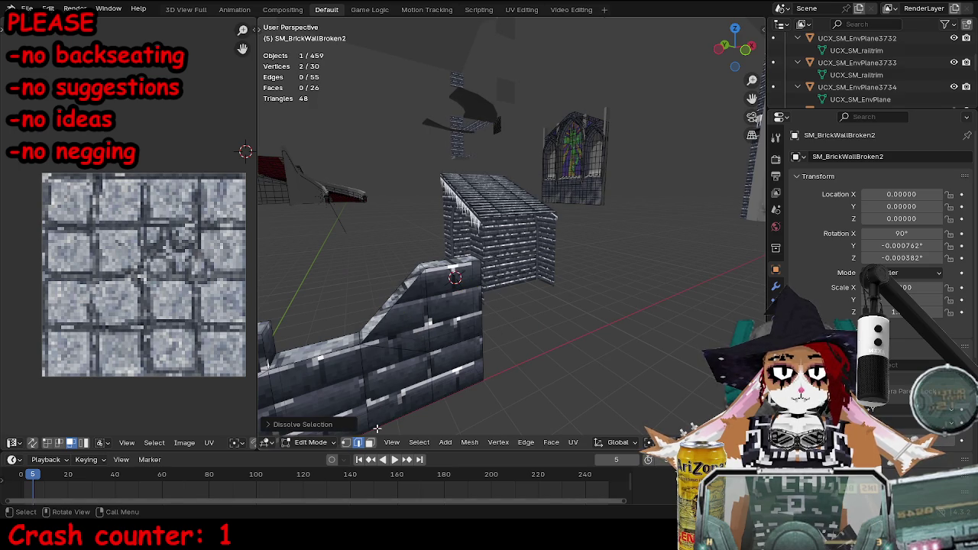
- Unwrap the slanted top face onto a single tile of t_tile_broken_snowy.png.001
left_click(370, 443)
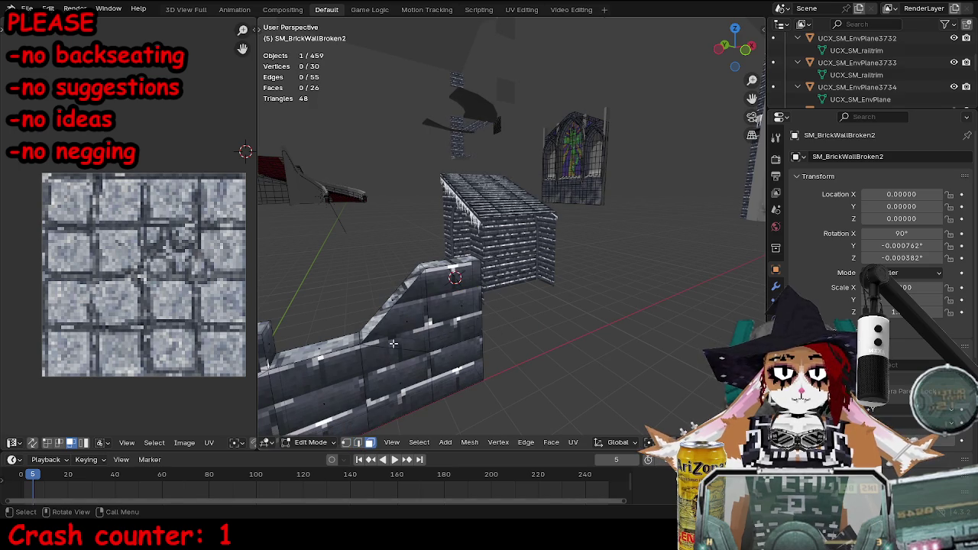
key("p")
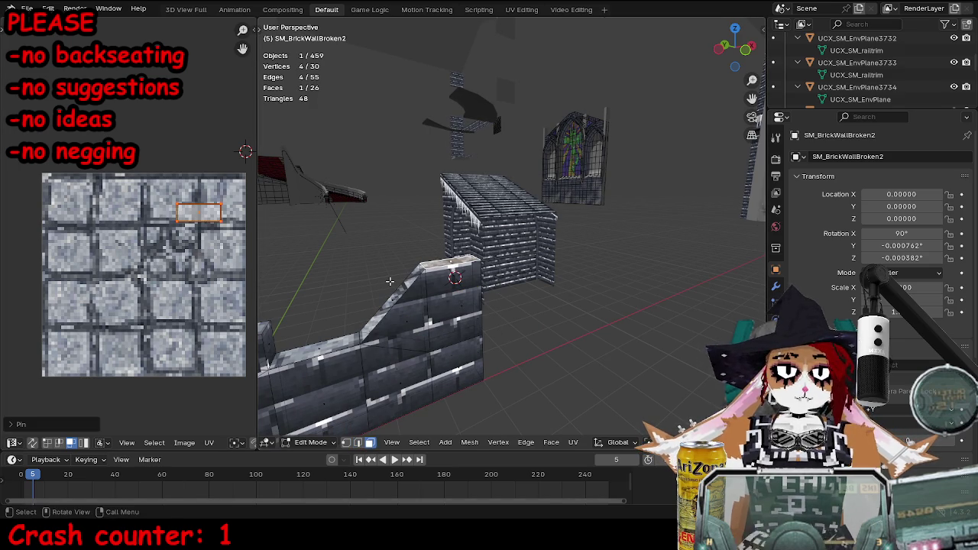
left_click(389, 295)
key("u")
mouse_move(473, 283)
left_click(505, 279)
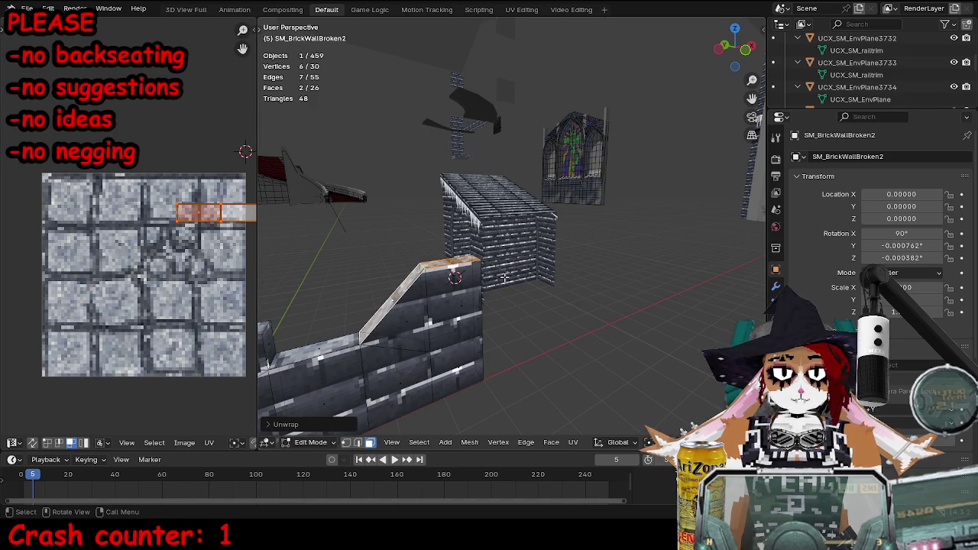
key("Tab")
scroll(478, 285, "down", 5)
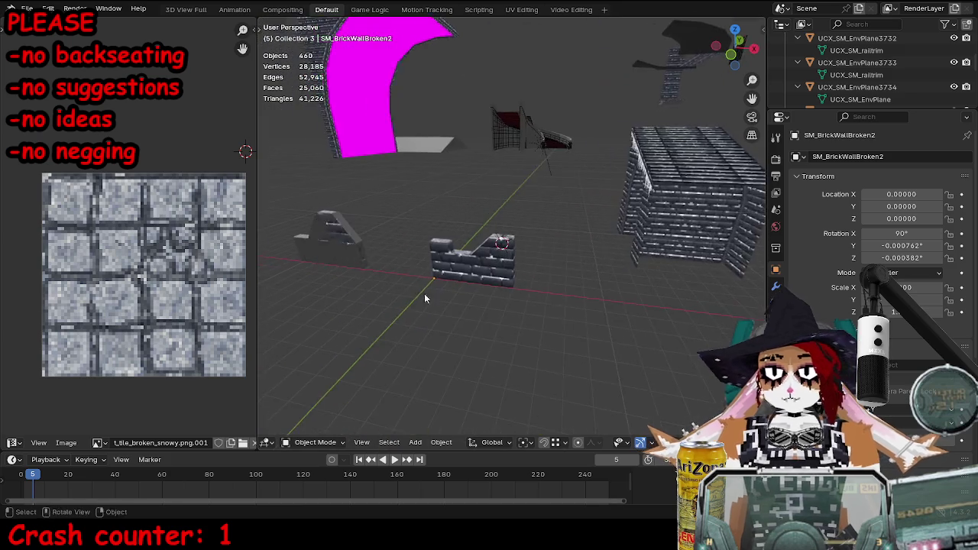
- Save the blend file
scroll(432, 294, "up", 3)
scroll(465, 304, "down", 2)
mouse_move(473, 305)
left_mouse_down()
mouse_move(485, 305)
mouse_move(482, 289)
mouse_move(503, 290)
left_mouse_up()
key("ctrl+s")
- Rename the wall object and its mesh data to SM_SnowC_BrickWallBroken2
left_click(503, 289)
left_click(824, 156)
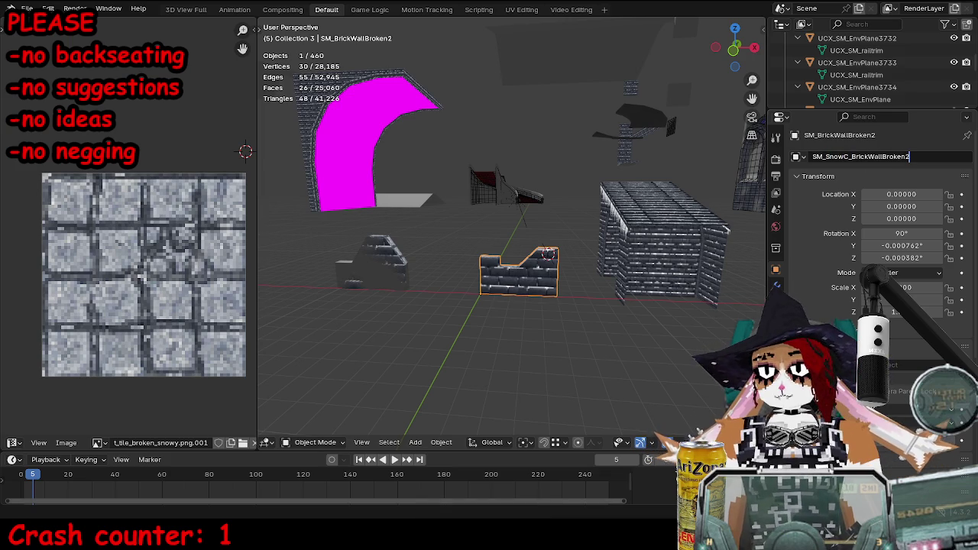
key("Return")
left_click(775, 352)
left_click(847, 161)
key("ctrl+v")
key("Return")
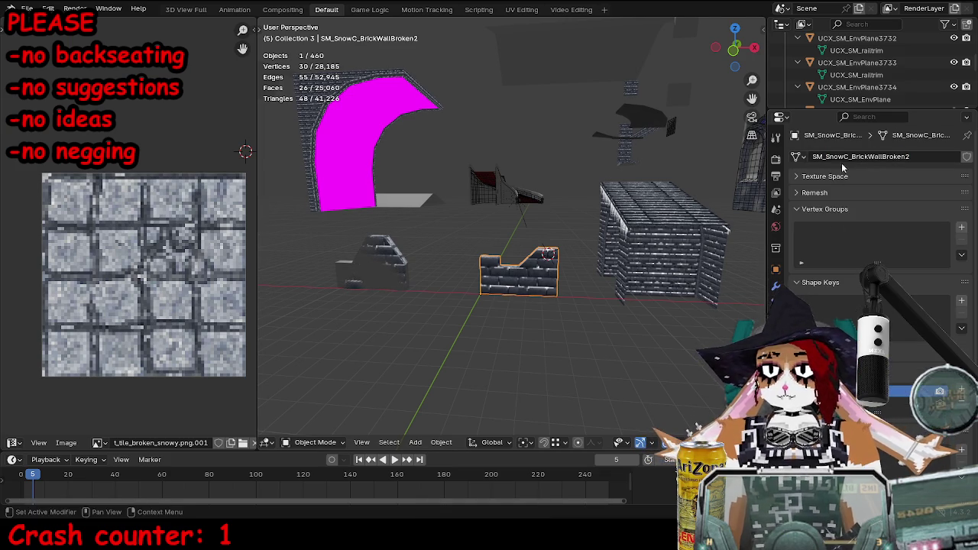
- Duplicate the other wall's collision box twice, snapping the first copy to the world origin
left_click(336, 266)
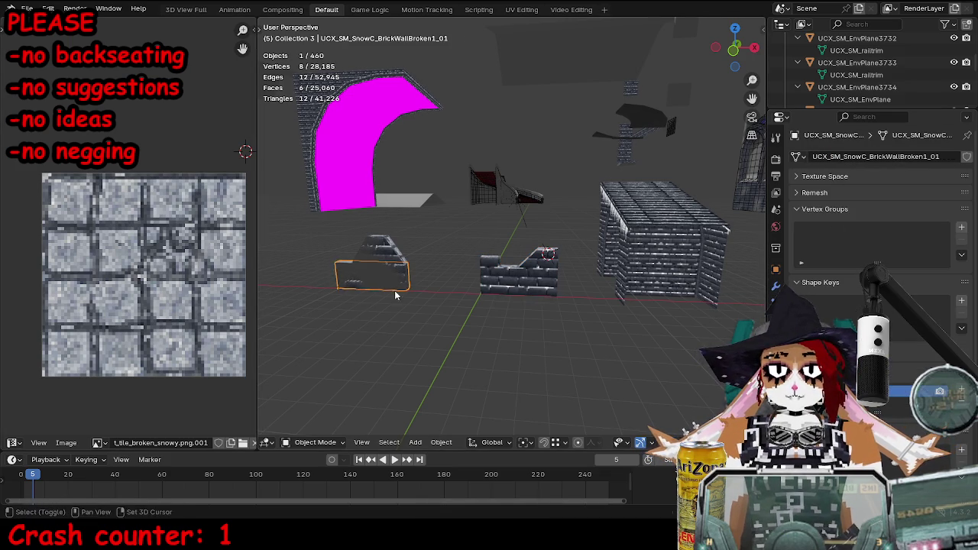
key("shift+d")
key("Escape")
key("alt+g")
double_click(921, 157)
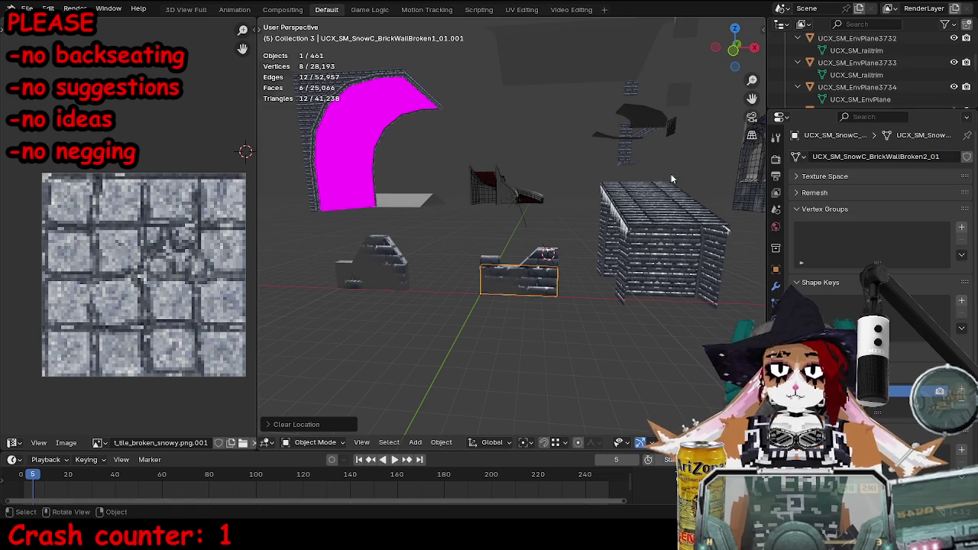
key("shift+d")
key("Escape")
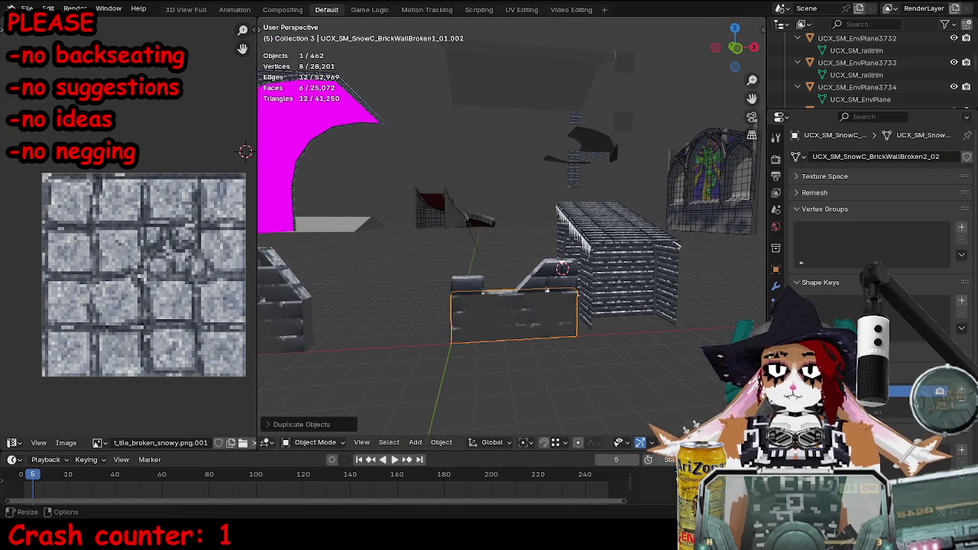
- Raise the second box and drop its bottom face vertically to rest on the wall
key("Tab")
key("g")
left_click(378, 451)
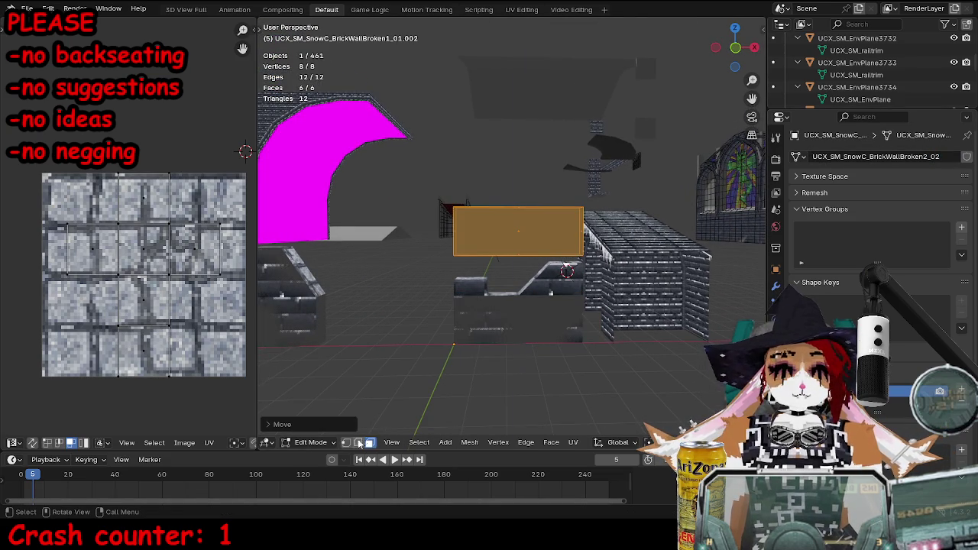
left_click(364, 443)
key("alt+a")
left_click(623, 288)
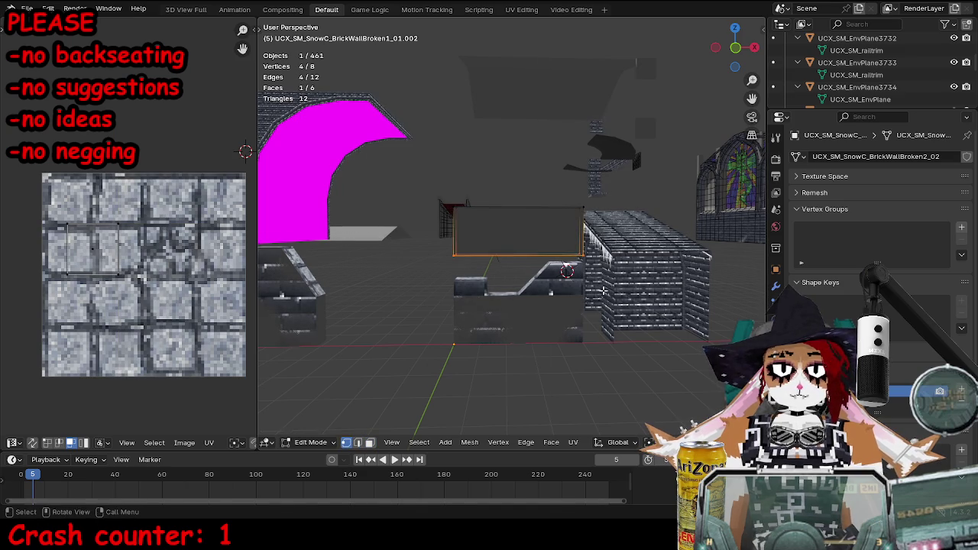
key("g")
key("z")
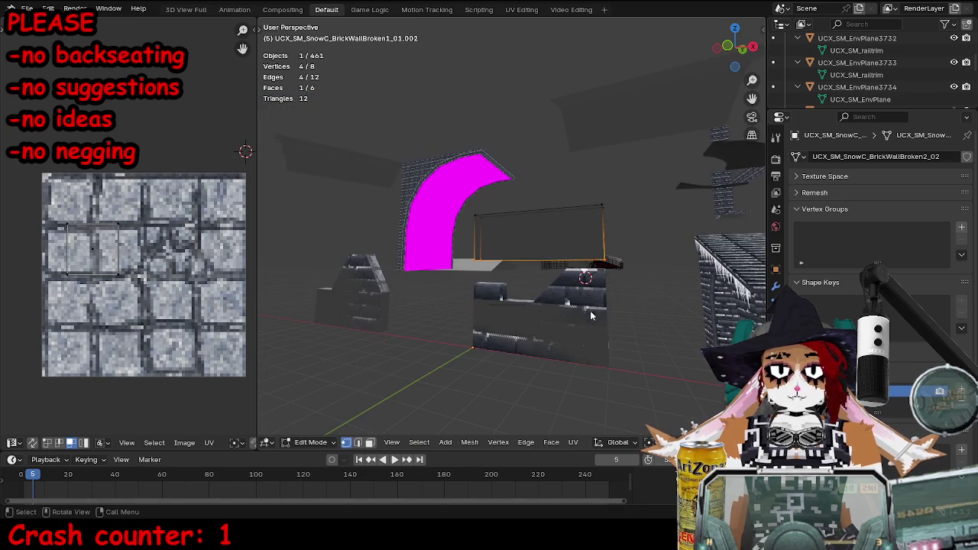
left_click(605, 305)
- Shift the box's top edge along X and Z to match the wall's slope
left_click(588, 209)
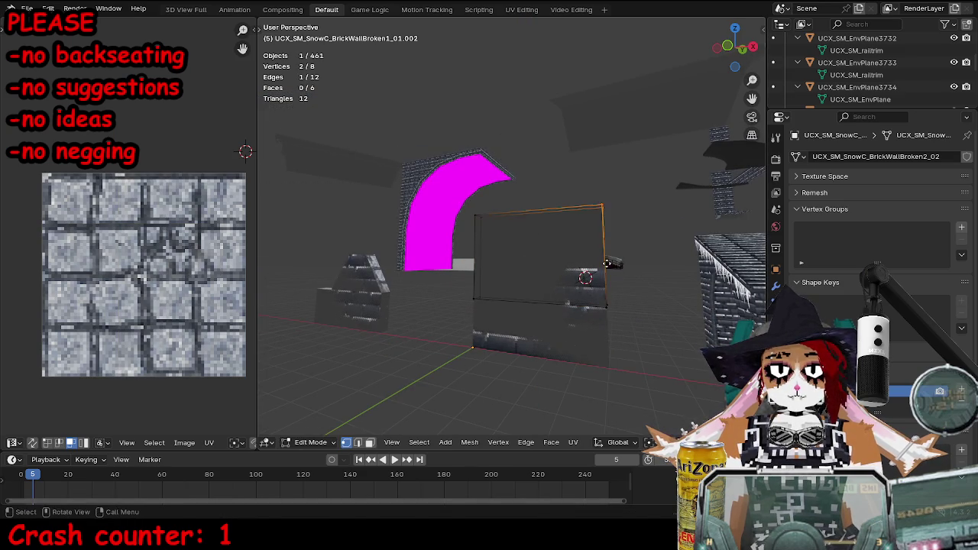
key("g")
key("x")
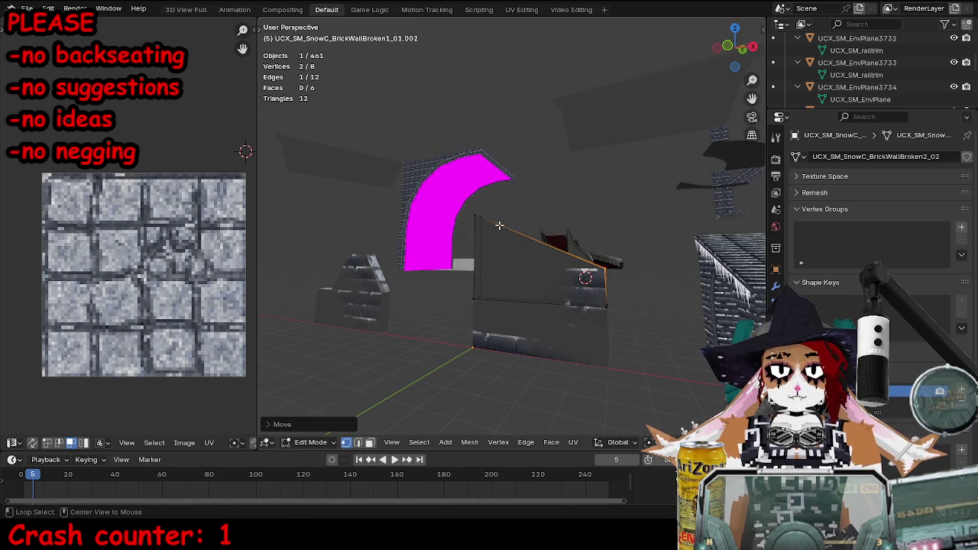
left_click(558, 267)
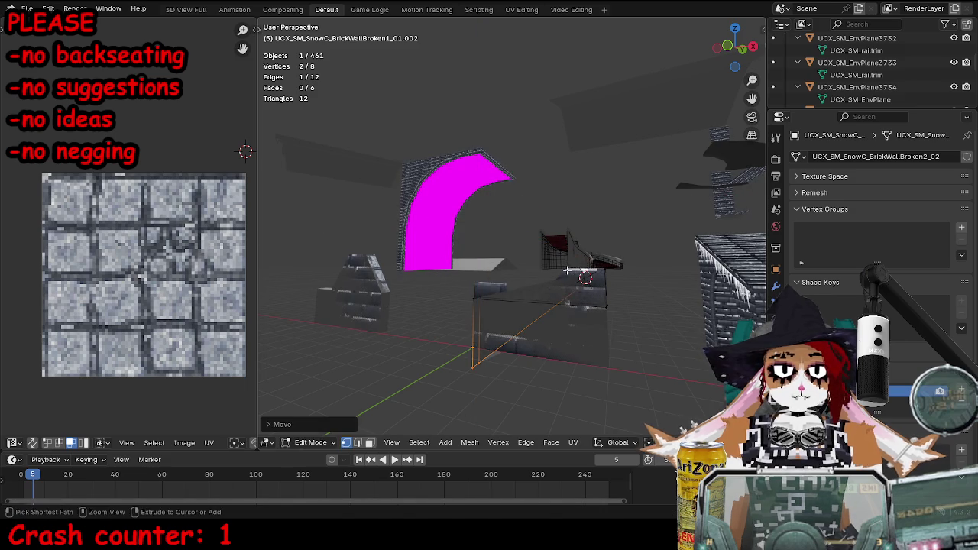
key("g")
key("z")
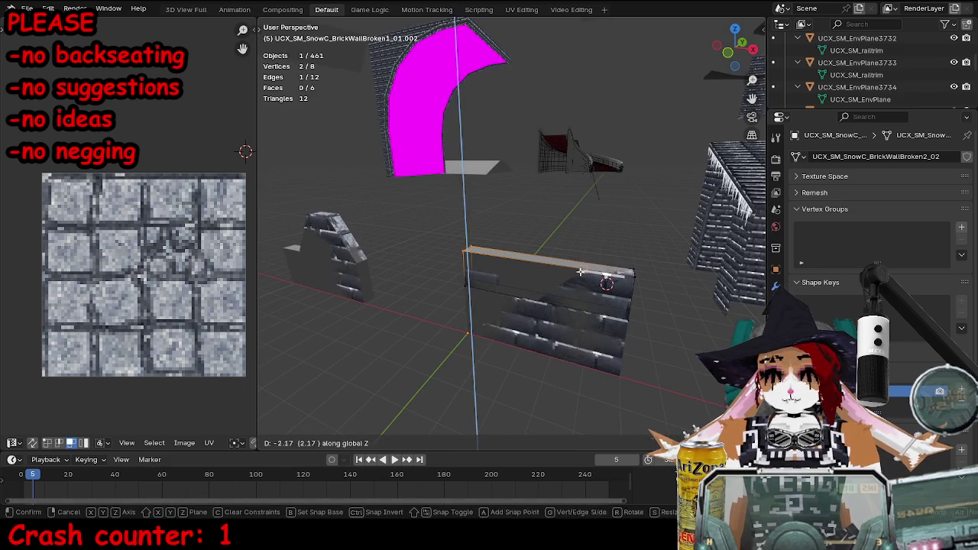
left_click(445, 265)
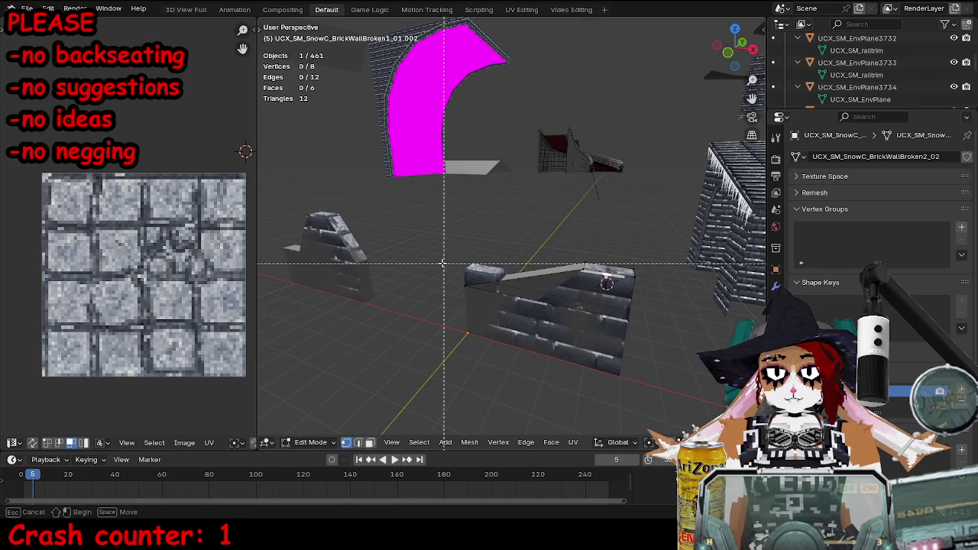
key("Tab")
- Duplicate the sloped collision box, rename its mesh, and move it left along X
key("shift+d")
key("Escape")
key("BackSpace")
key("BackSpace")
key("BackSpace")
key("Return")
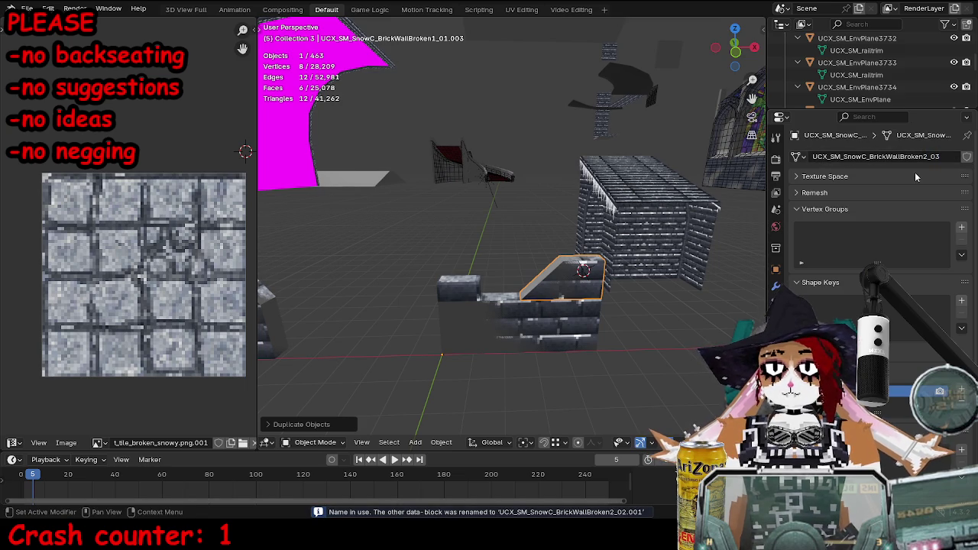
key("g")
key("x")
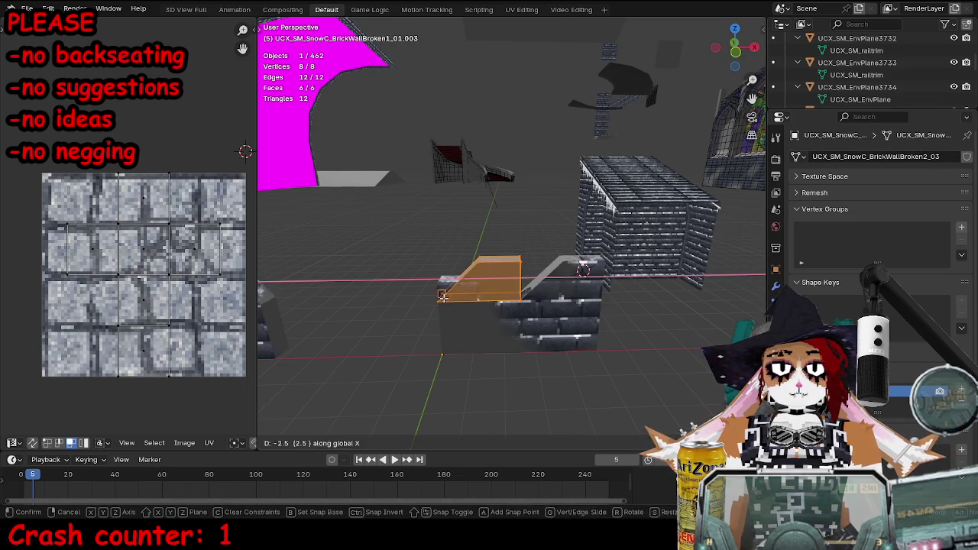
left_click(452, 242)
- Narrow the copy by sliding its end face along X, then fix the sloped box's name suffix
key("Tab")
left_click(457, 281)
key("g")
key("x")
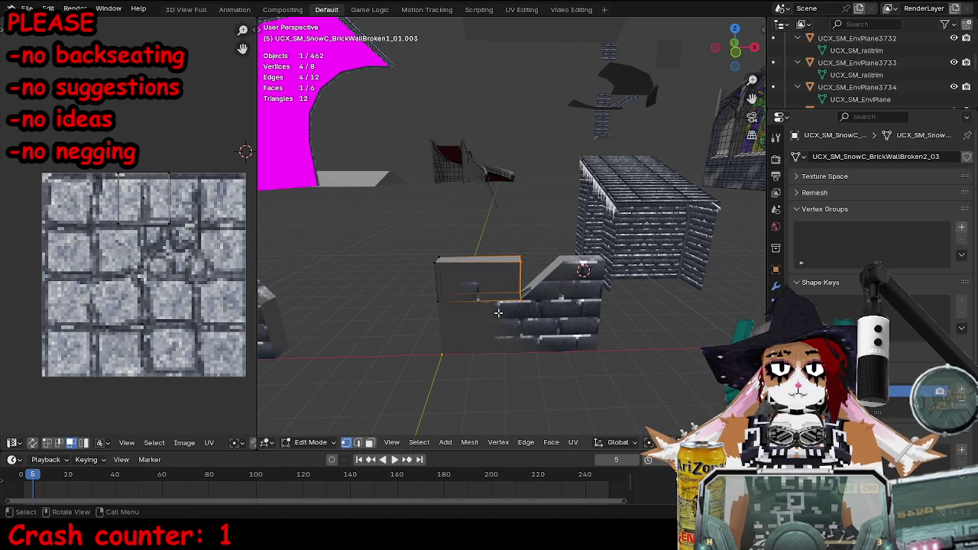
left_click(493, 304)
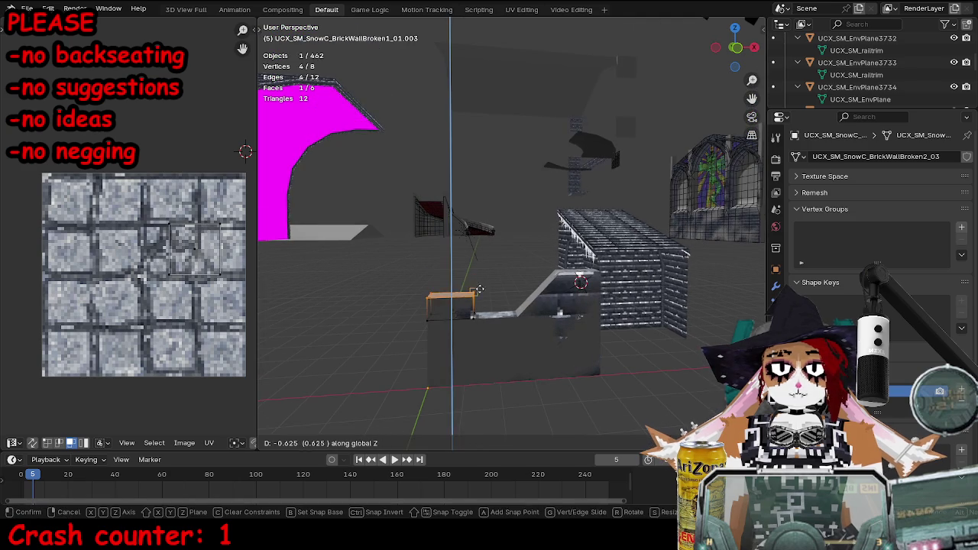
key("Tab")
left_click(546, 286)
left_click(929, 155)
left_click(941, 156)
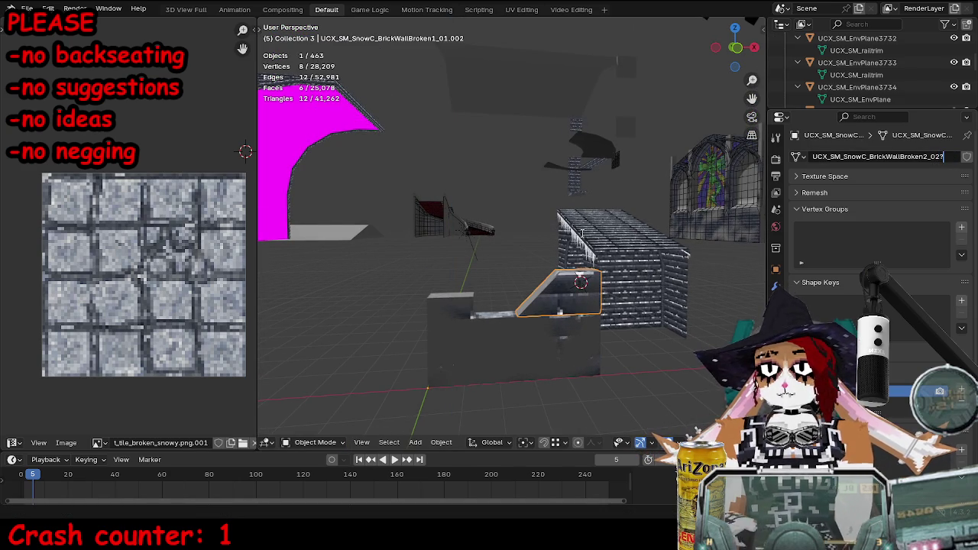
- Export the wall with its collision boxes as FBX and switch to Unreal's asset browser
left_click(539, 271)
key("shift+z")
key("ctrl+shift+e")
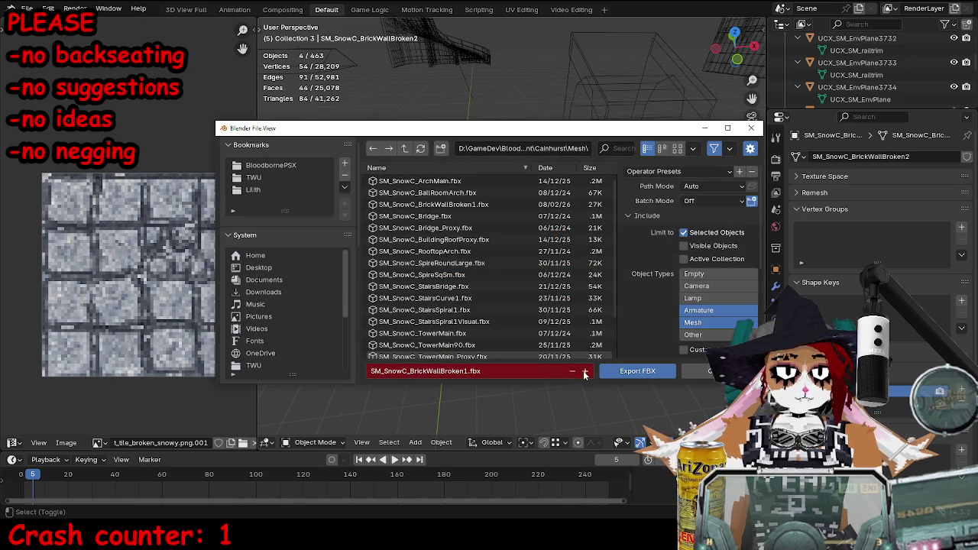
left_click(624, 372)
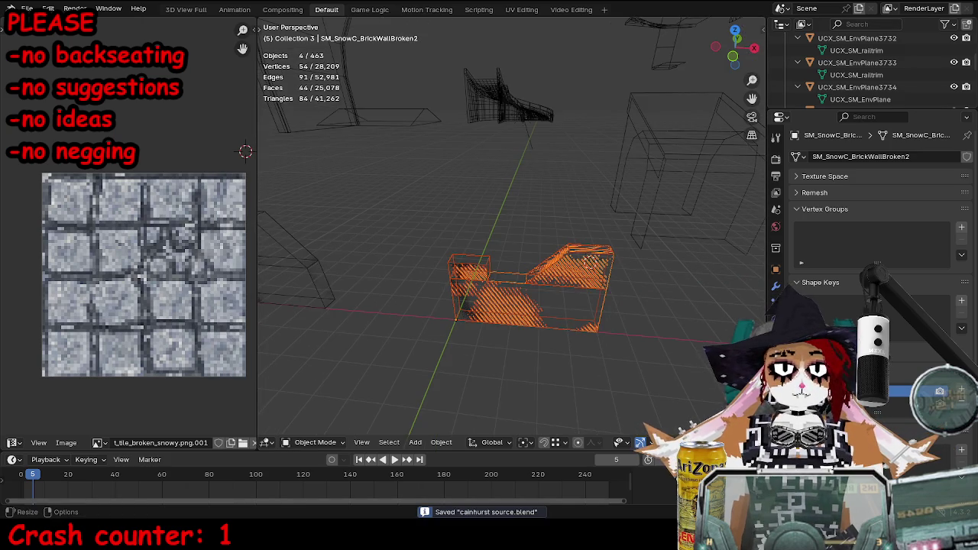
key("alt+Tab")
mouse_move(814, 7)
left_mouse_down()
mouse_move(827, 29)
mouse_move(816, 44)
left_mouse_up()
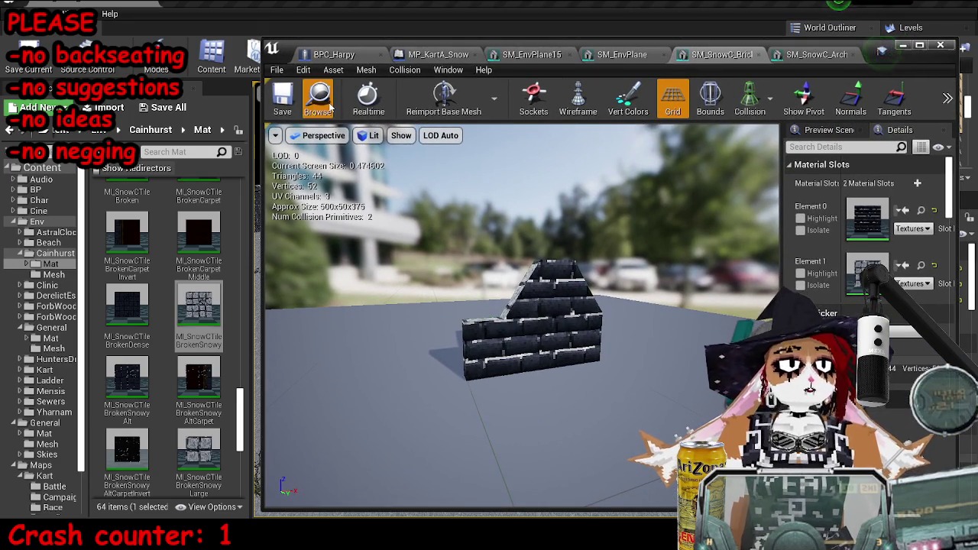
- Import the SM_SnowC_BrickWallBroken2 FBX into the Cainhurst Mesh folder
left_click(320, 100)
left_click(109, 107)
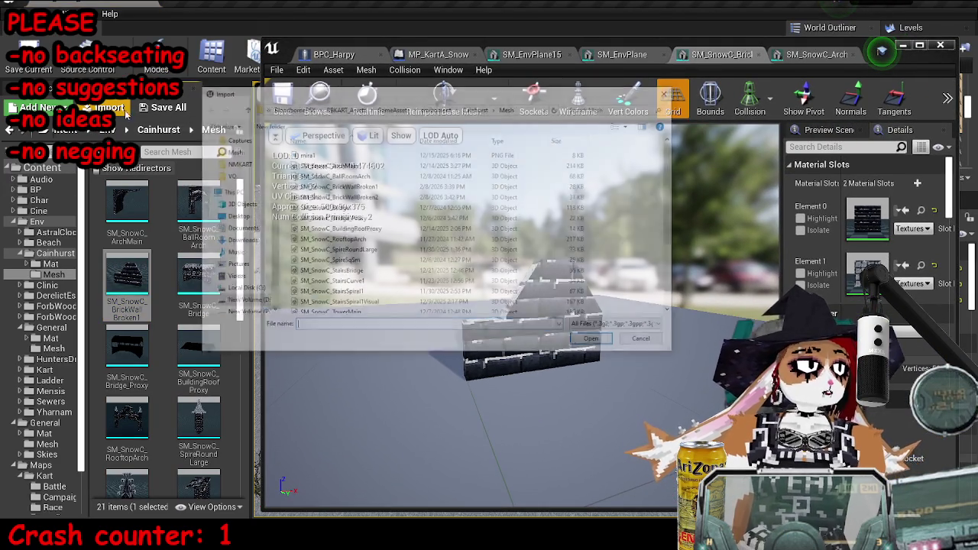
double_click(419, 197)
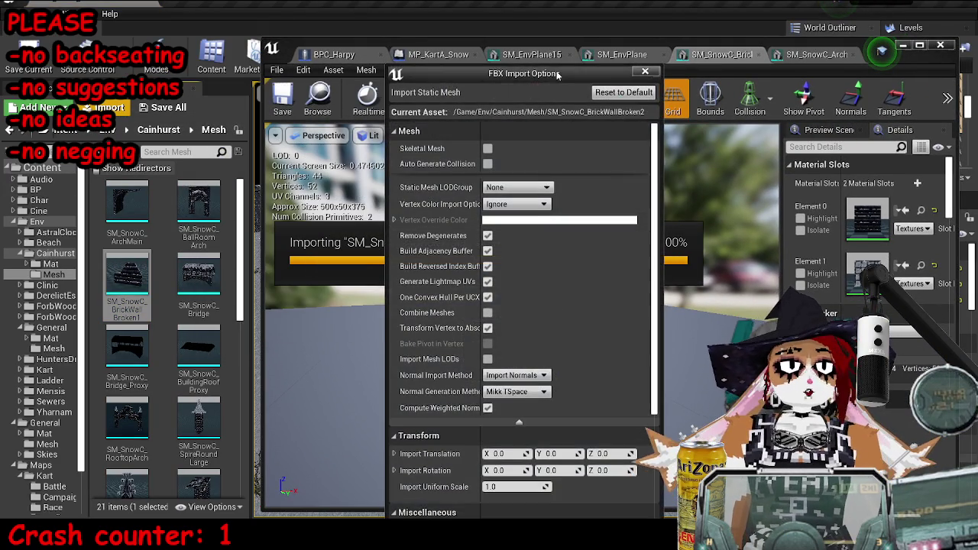
left_click(586, 510)
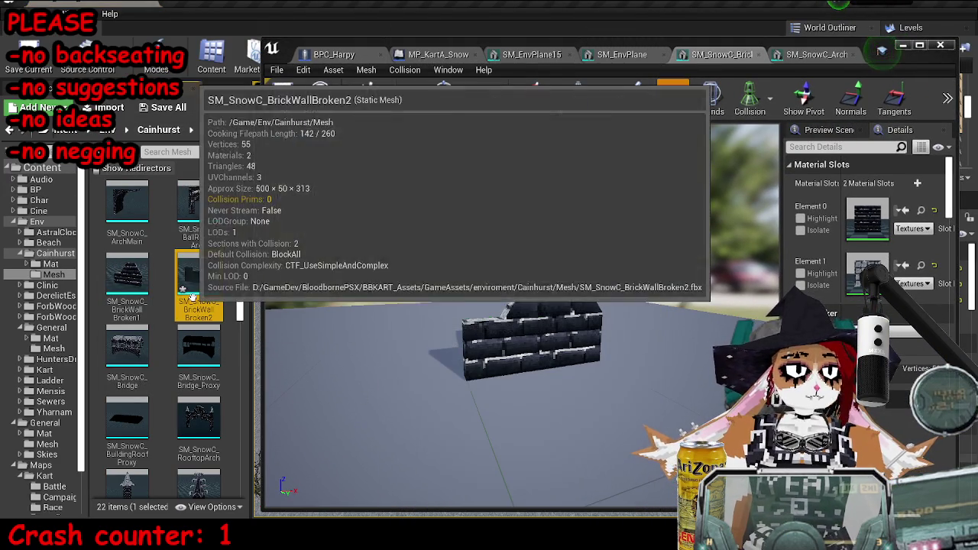
- Inspect the imported wall's collision in wireframe, finding 48 triangles but no collision primitives
double_click(199, 279)
left_click(750, 106)
left_click(749, 142)
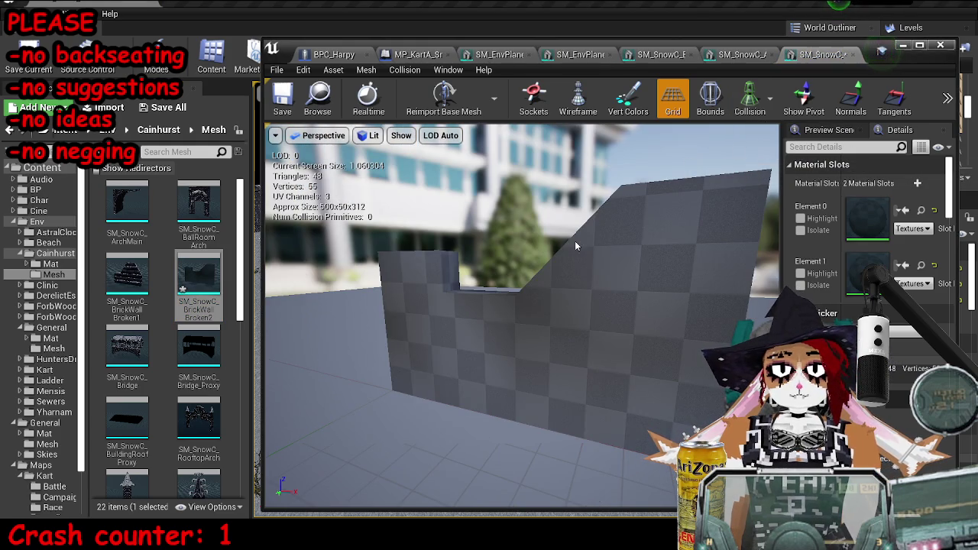
key("alt+2")
left_click_drag(668, 191, 581, 197)
left_click(749, 103)
left_click_drag(422, 308, 163, 513)
key("alt+Tab")
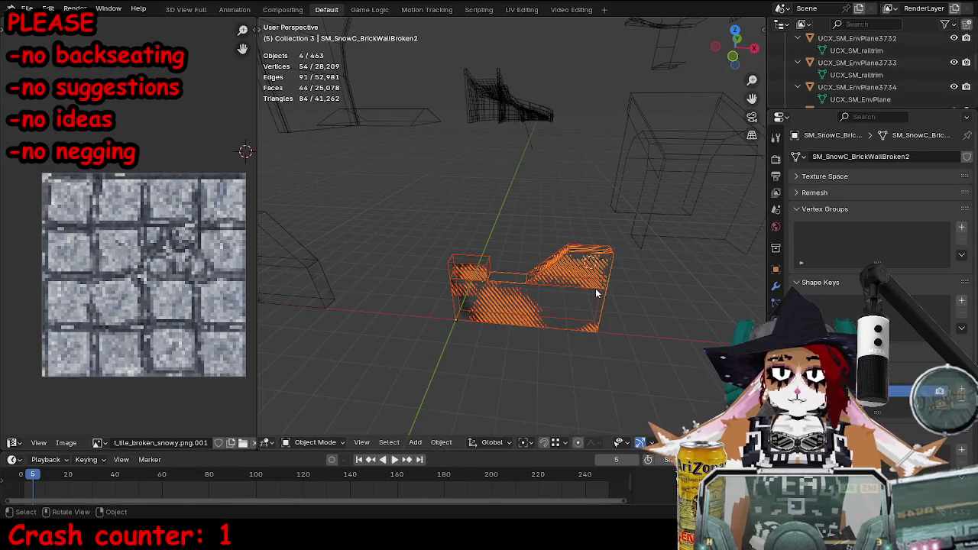
- Rename the long collision box UCX_SM_SnowC_BrickWallBroken2_01
left_click(586, 316)
left_click(554, 339)
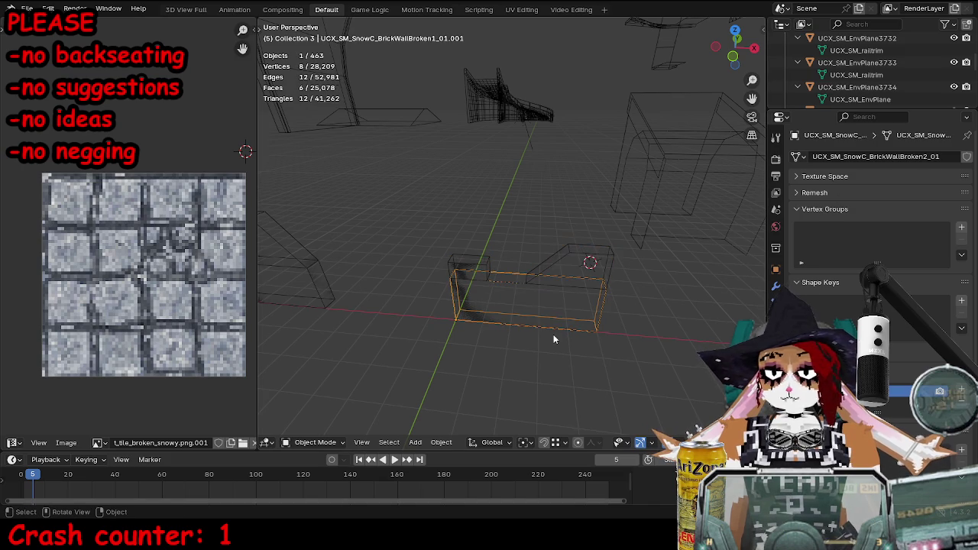
key("ctrl+c")
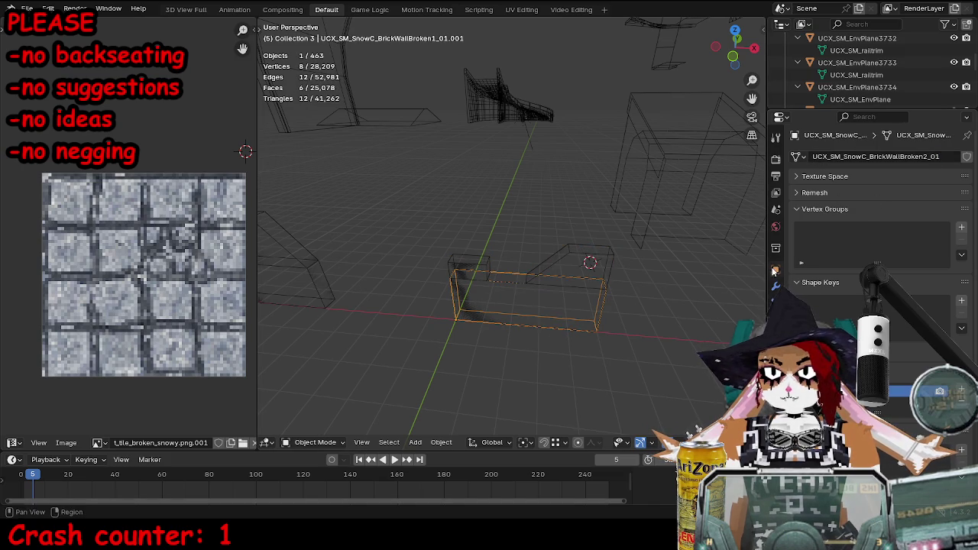
left_click(775, 269)
key("ctrl+v")
- Rename the small sloped box's mesh data and object to UCX_SM_SnowC_BrickWallBroken2_02
left_click(564, 267)
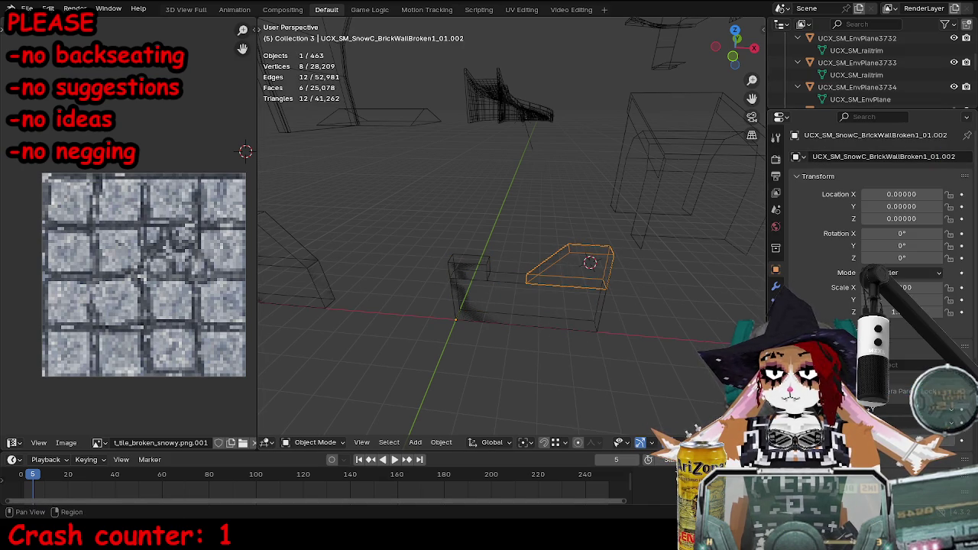
left_click(776, 353)
double_click(881, 157)
key("Return")
left_click(775, 269)
double_click(875, 157)
key("ctrl+v")
key("Return")
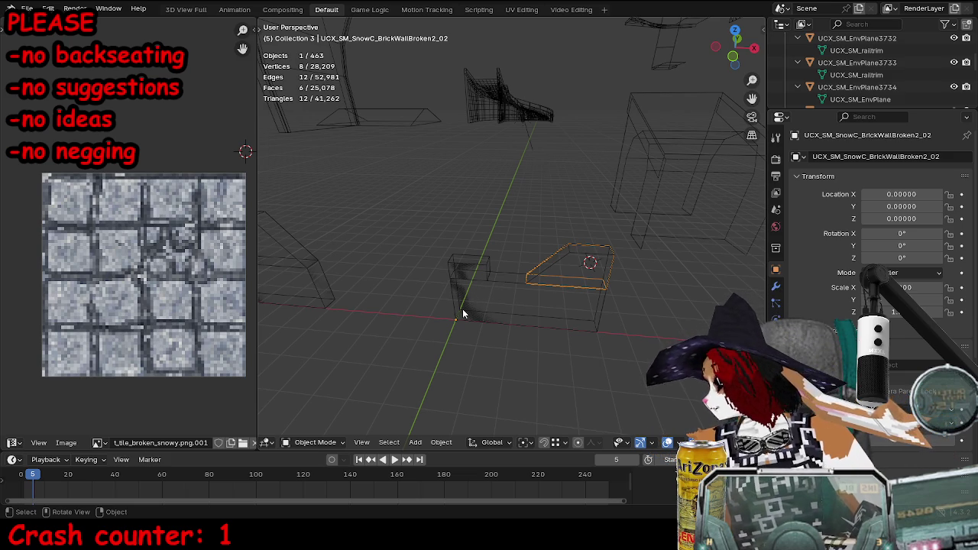
- Rename the small collision box beside the wall UCX_SM_SnowC_BrickWallBroken2_03
left_click(475, 264)
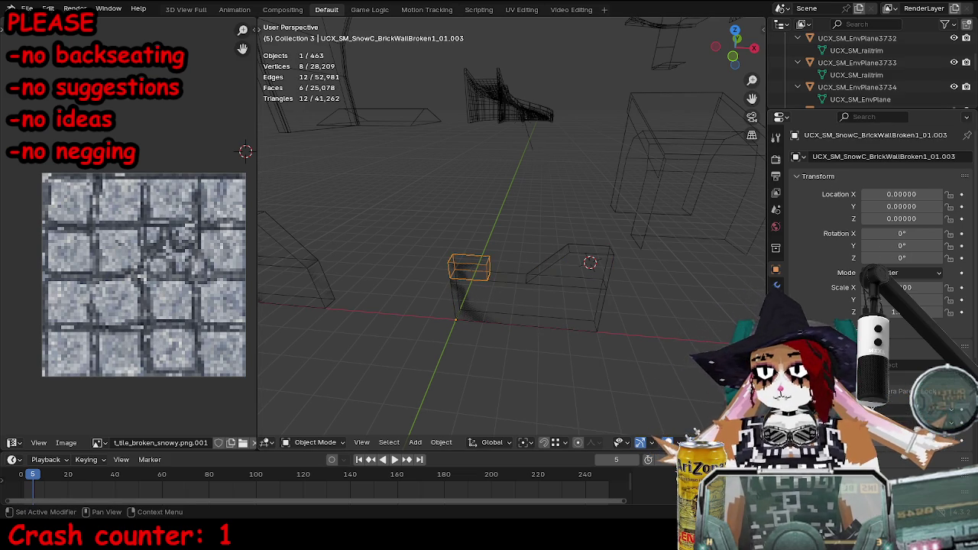
left_click(776, 284)
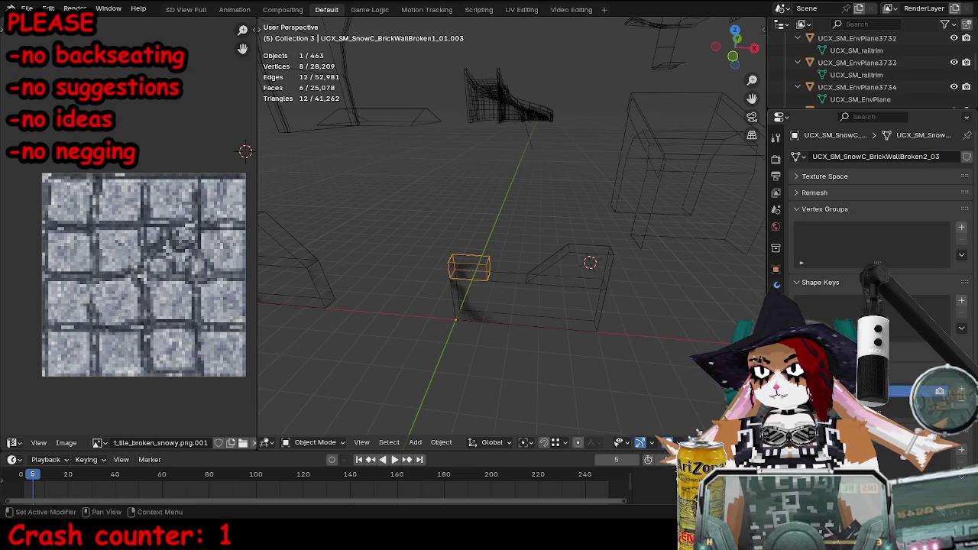
left_click(776, 269)
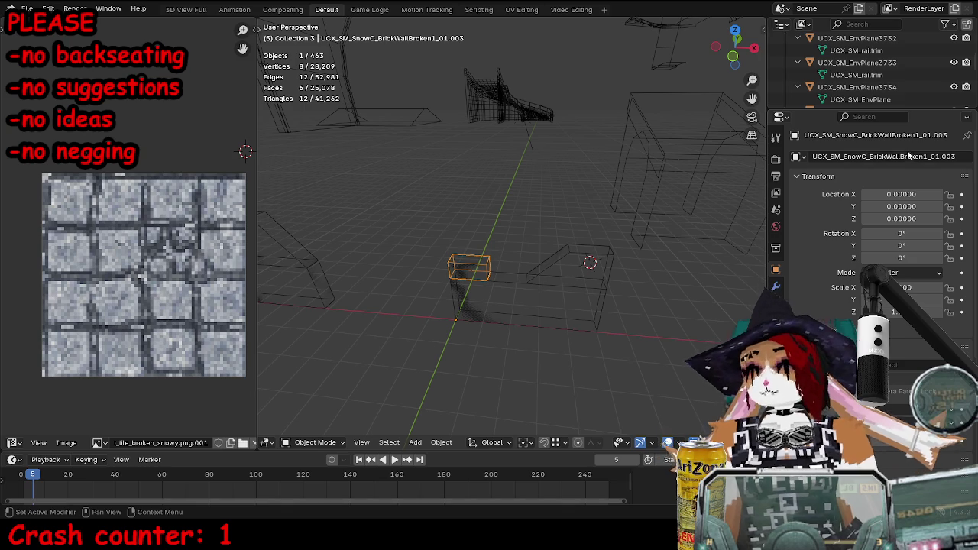
key("ctrl+v")
- Re-export the wall and its collision boxes as SM_SnowC_BrickWallBroken2.fbx and reimport it
left_click(493, 284)
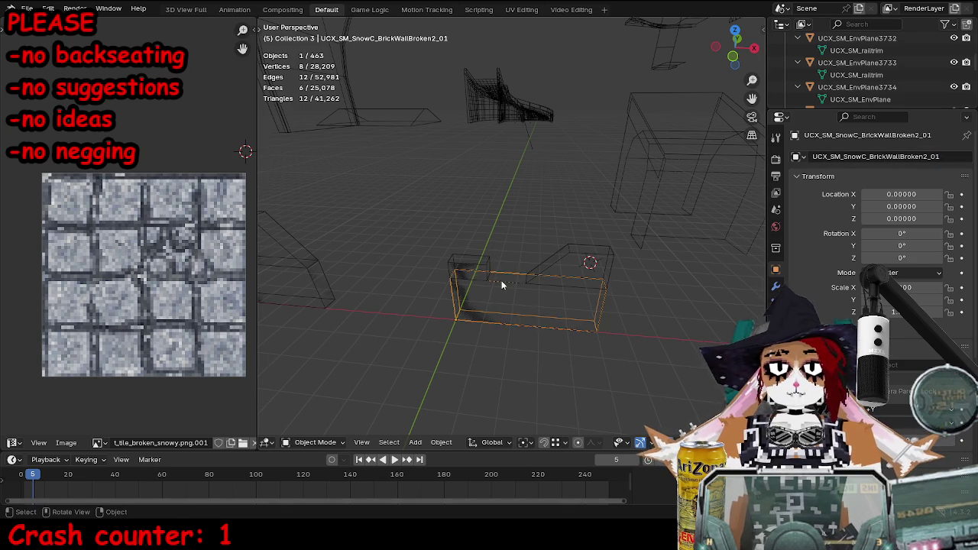
left_click(501, 285)
left_click_drag(463, 265, 620, 348)
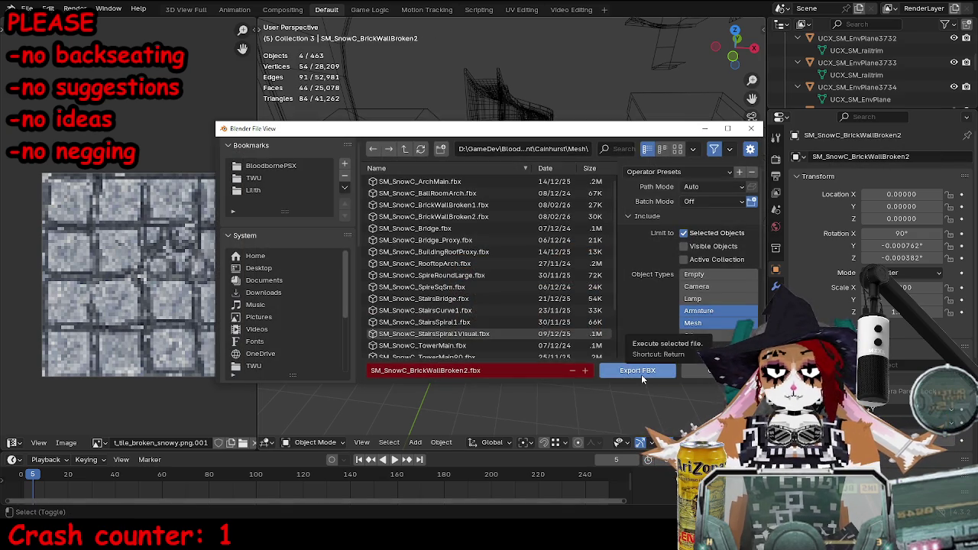
left_click(641, 374)
key("alt+Tab")
left_click(443, 98)
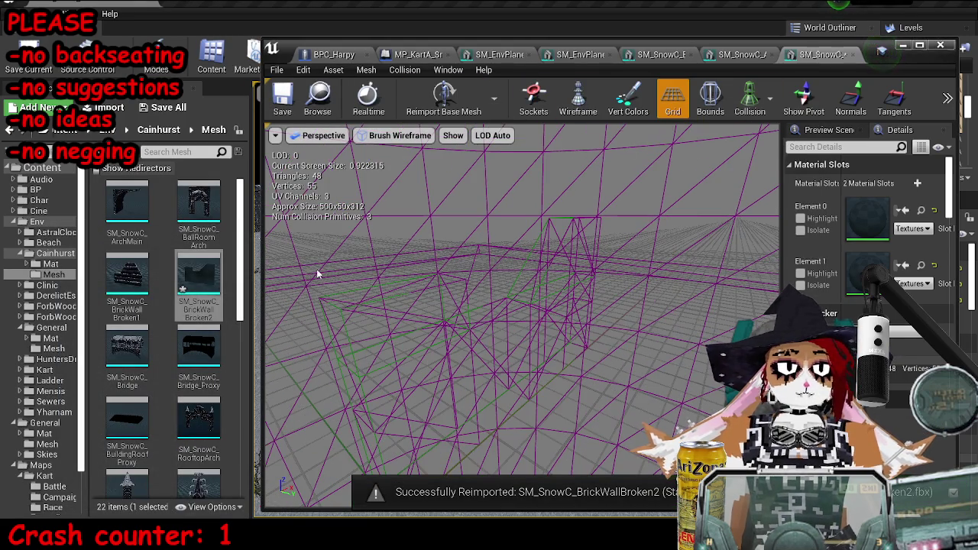
- Compare the reimported BrickWallBroken2 with BrickWallBroken1 in a maximized, lit mesh editor
double_click(127, 275)
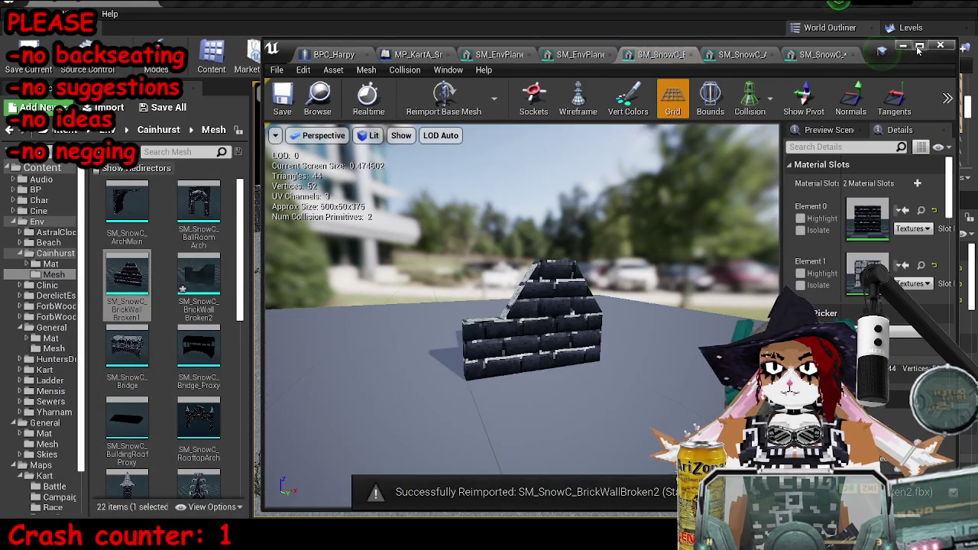
left_click(920, 46)
left_click(902, 2)
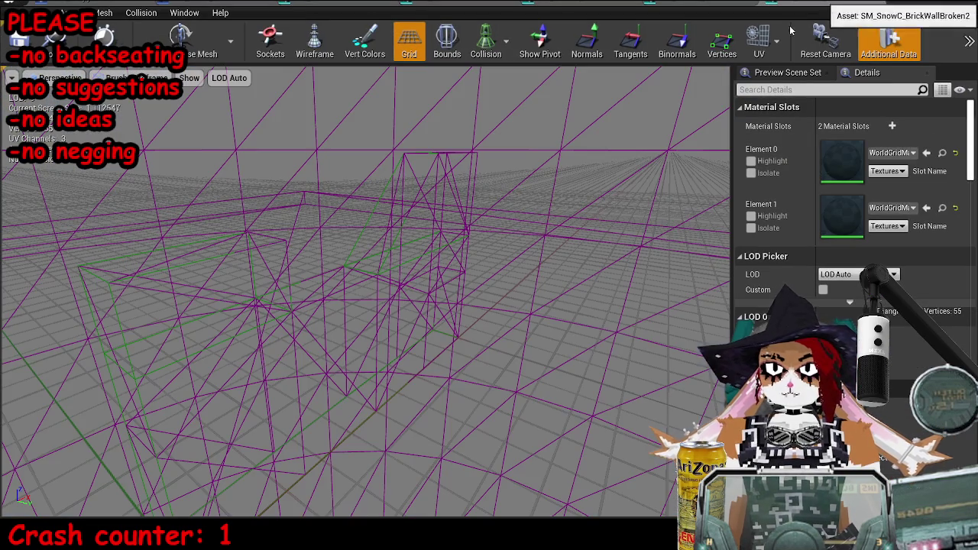
key("alt+4")
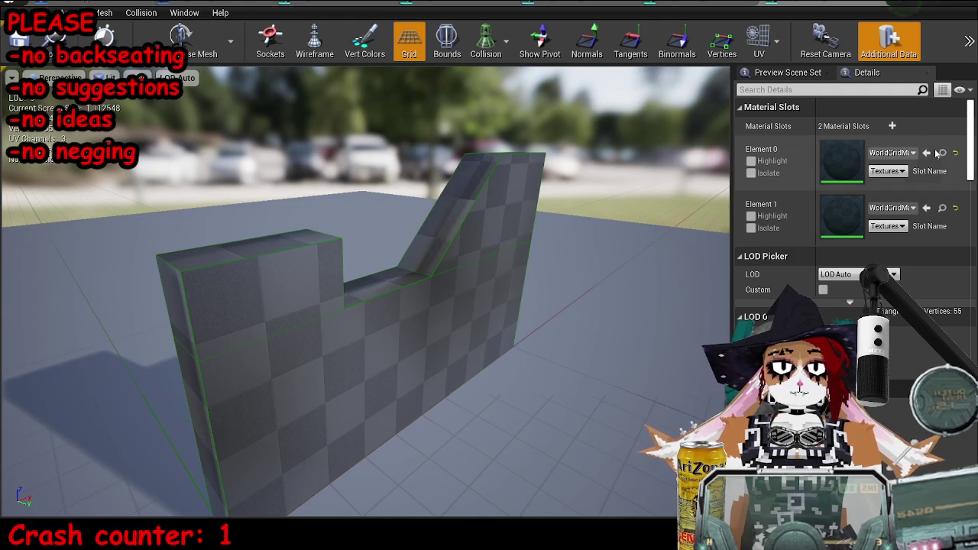
left_click(660, 3)
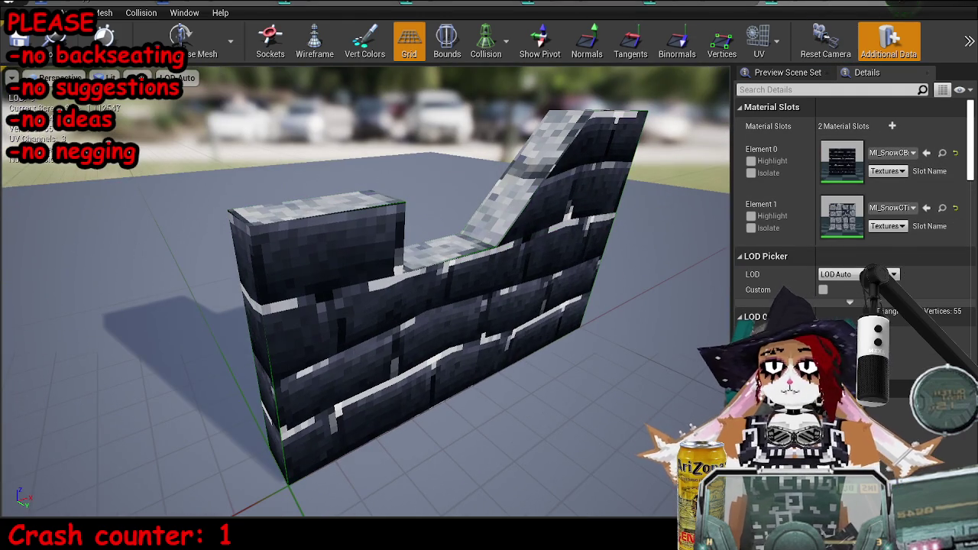
- Close the mesh editor and select a tower section in the castle level
key("alt+Tab")
mouse_move(596, 283)
left_mouse_down()
mouse_move(597, 305)
mouse_move(576, 321)
mouse_move(603, 328)
mouse_move(619, 351)
mouse_move(576, 291)
left_mouse_up()
left_click(576, 291)
scroll(576, 291, "down", 5)
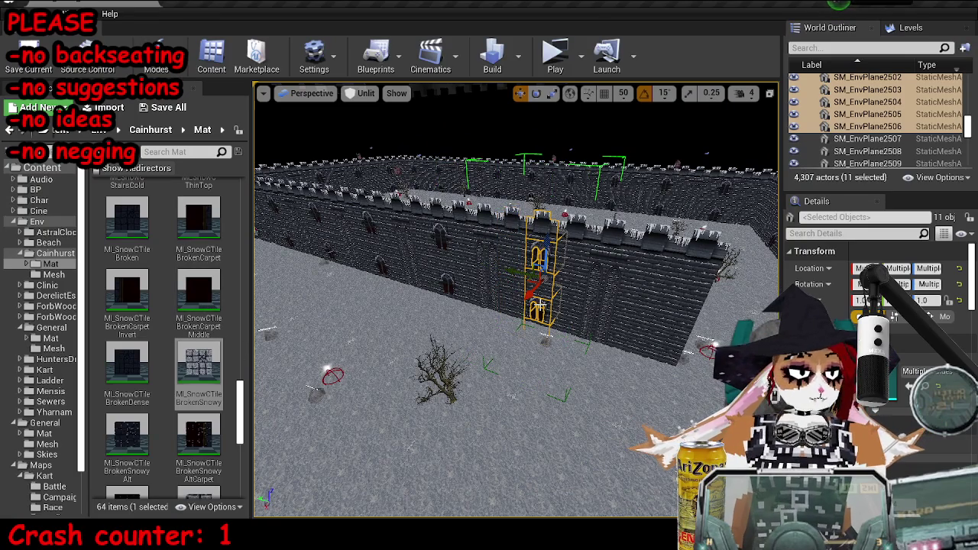
- Switch to lit shading and place a BrickWallBroken1 piece from the Cainhurst Mesh folder into the level
key("alt+4")
left_click(51, 276)
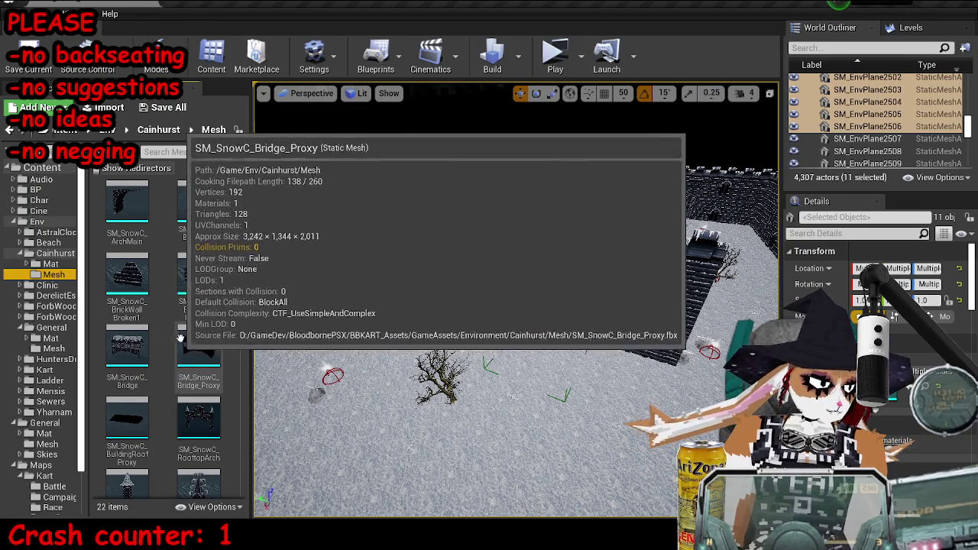
left_click_drag(127, 272, 600, 344)
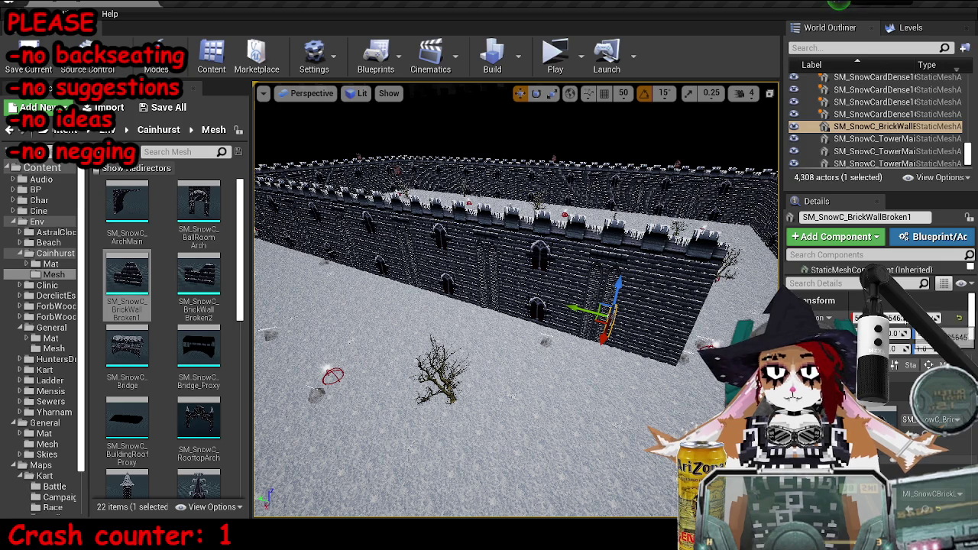
key("f")
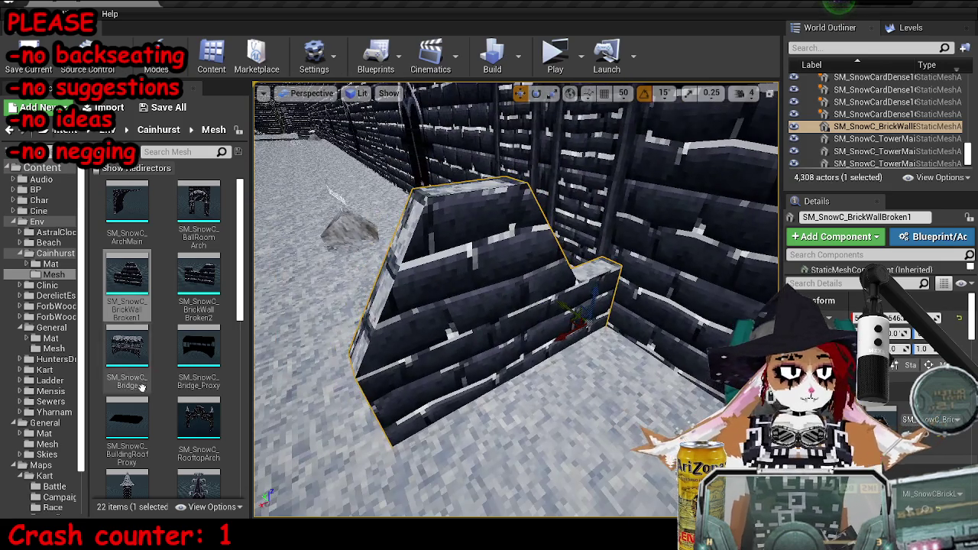
- Try placing the Bridge, an arch and a spire mesh, deleting each one again
left_click_drag(142, 388, 459, 344)
key("f")
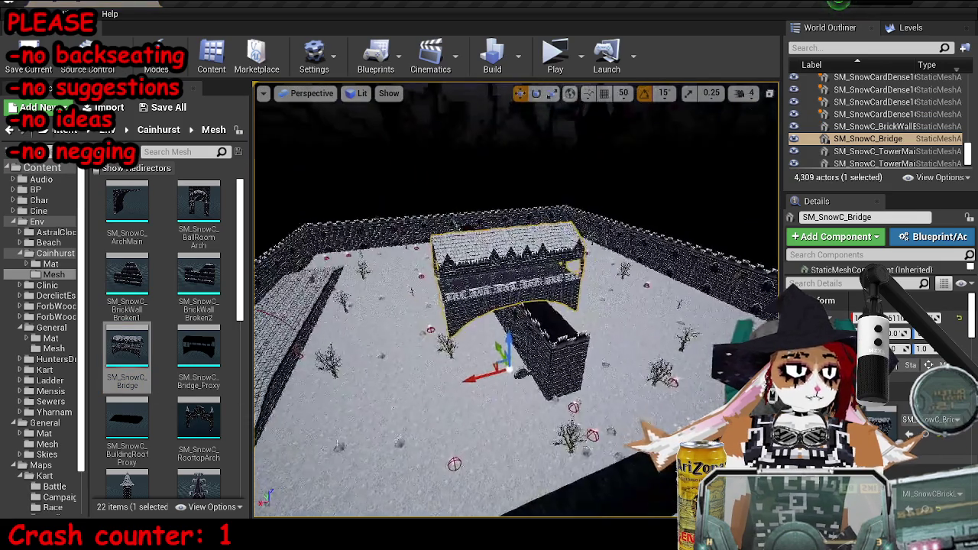
key("Delete")
mouse_move(198, 210)
left_mouse_down()
mouse_move(530, 371)
mouse_move(487, 365)
mouse_move(199, 424)
mouse_move(406, 371)
mouse_move(415, 277)
mouse_move(495, 295)
left_mouse_up()
key("Delete")
scroll(133, 397, "down", 2)
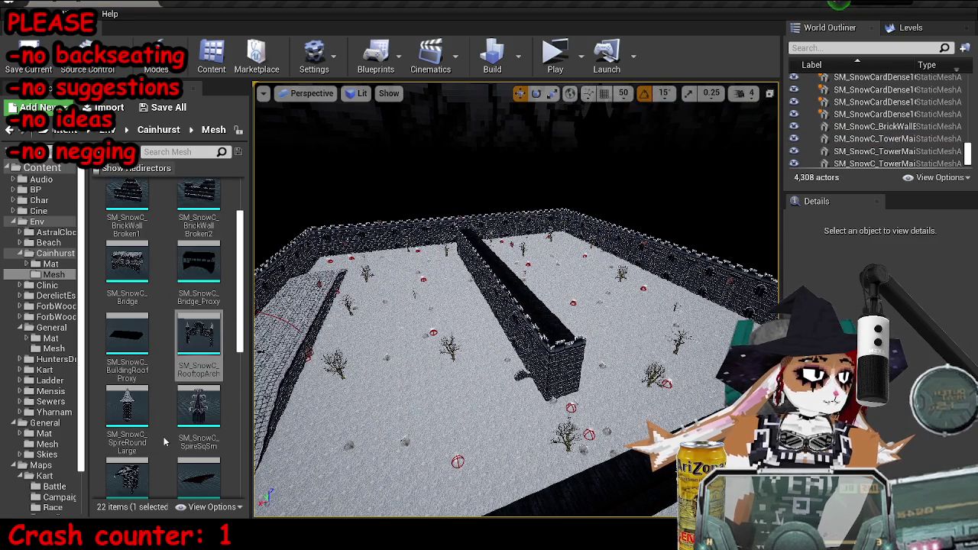
mouse_move(134, 397)
left_mouse_down()
mouse_move(527, 367)
mouse_move(535, 337)
mouse_move(506, 297)
left_mouse_up()
key("Delete")
- Rotate the broken brick wall piece 90 degrees
left_click(528, 365)
key("f")
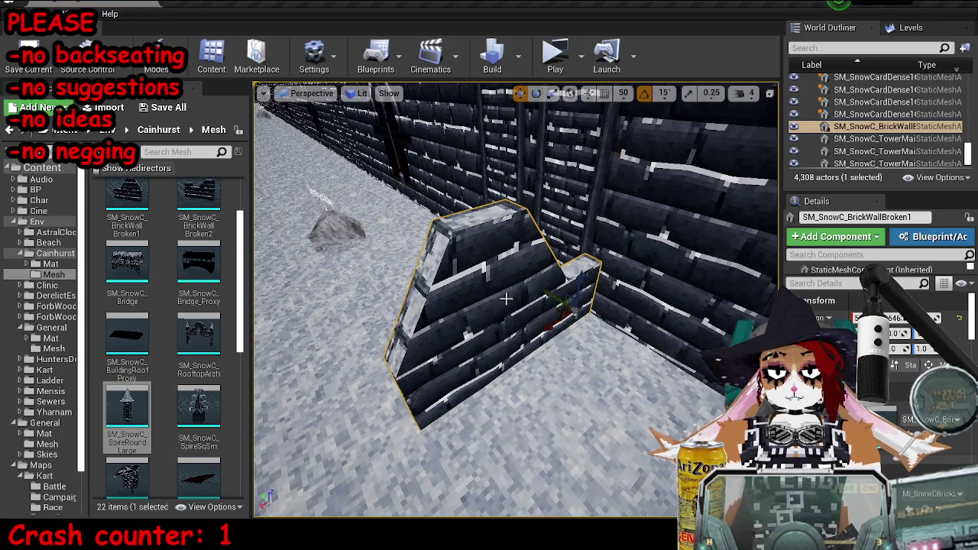
key("e")
left_click_drag(576, 352, 527, 336)
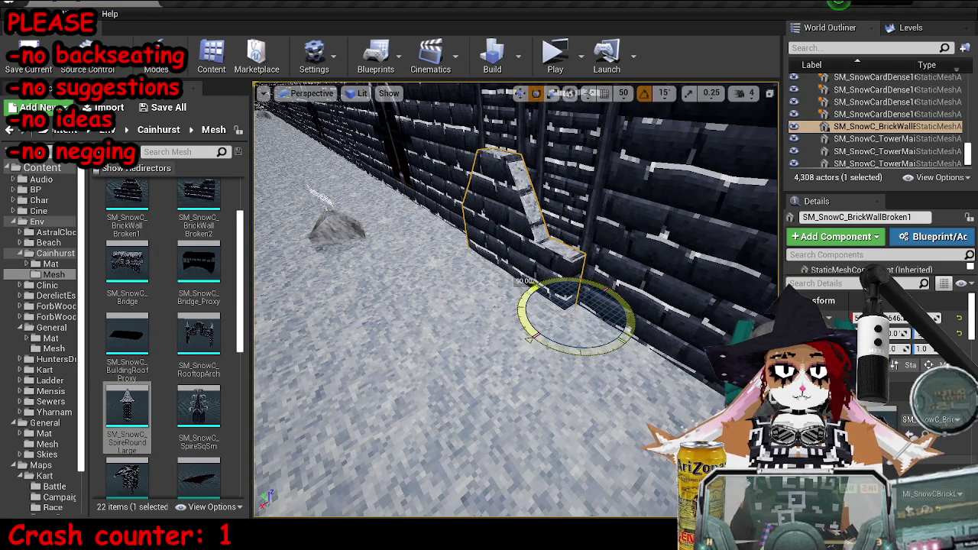
left_click(618, 322)
key("f")
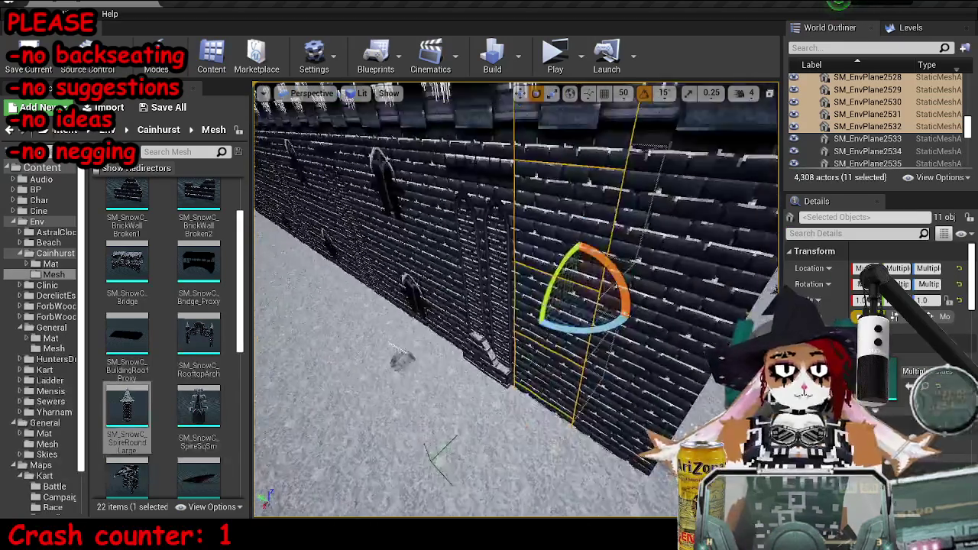
key("ctrl+z")
key("f")
- Slide the broken wall piece along the foot of the long castle wall
key("w")
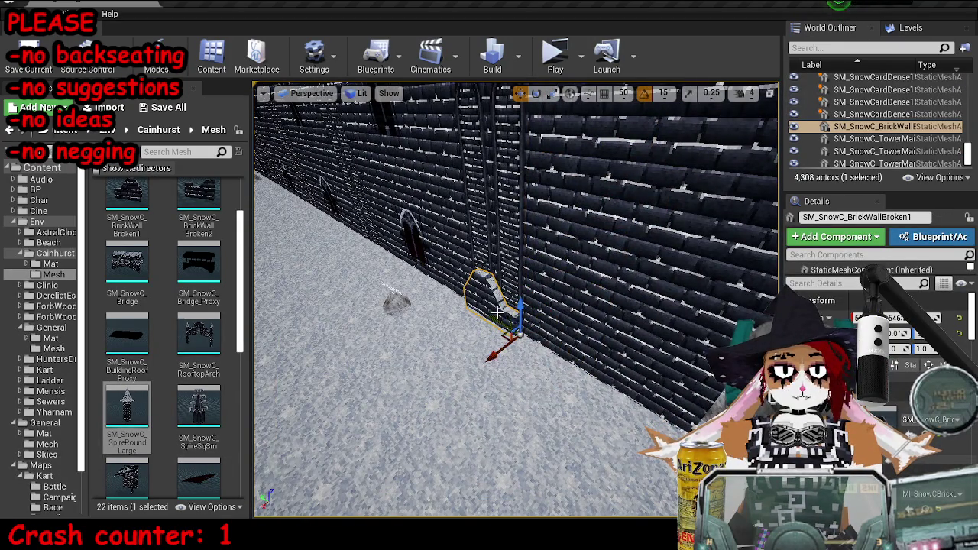
left_click_drag(498, 312, 659, 386)
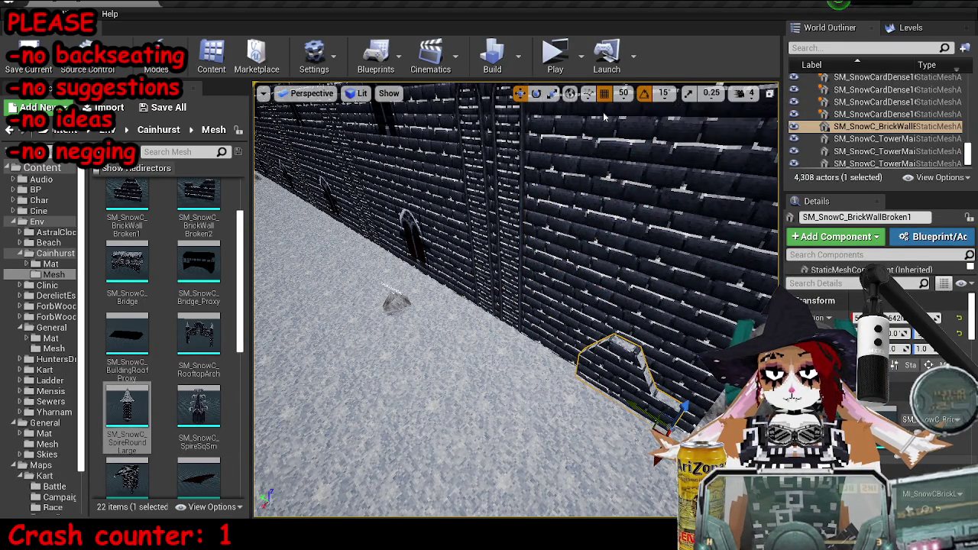
left_click_drag(642, 260, 650, 237)
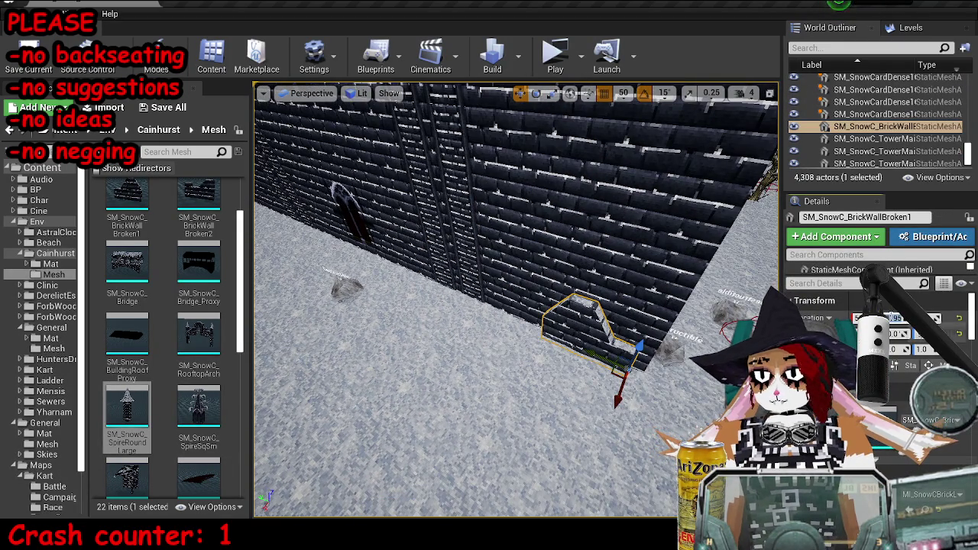
left_click_drag(516, 300, 581, 252)
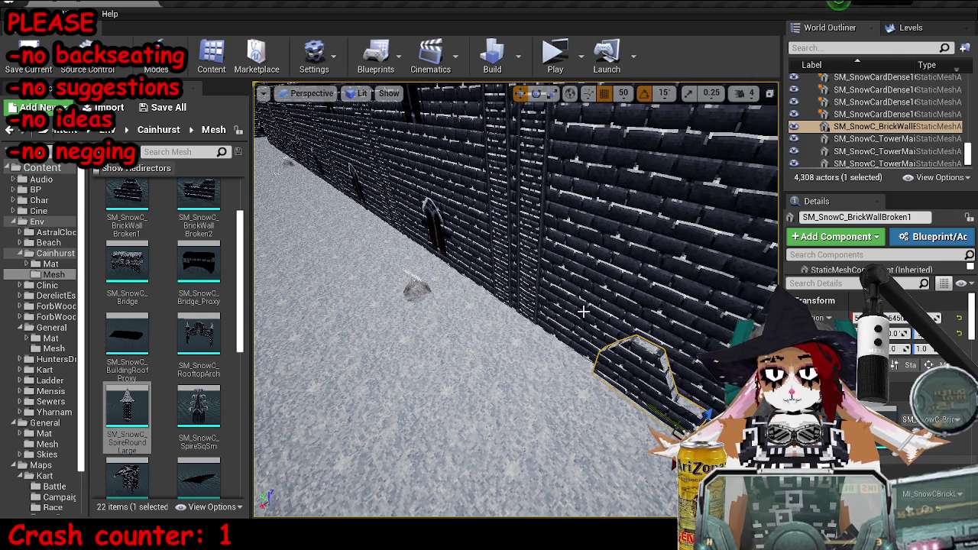
key("f")
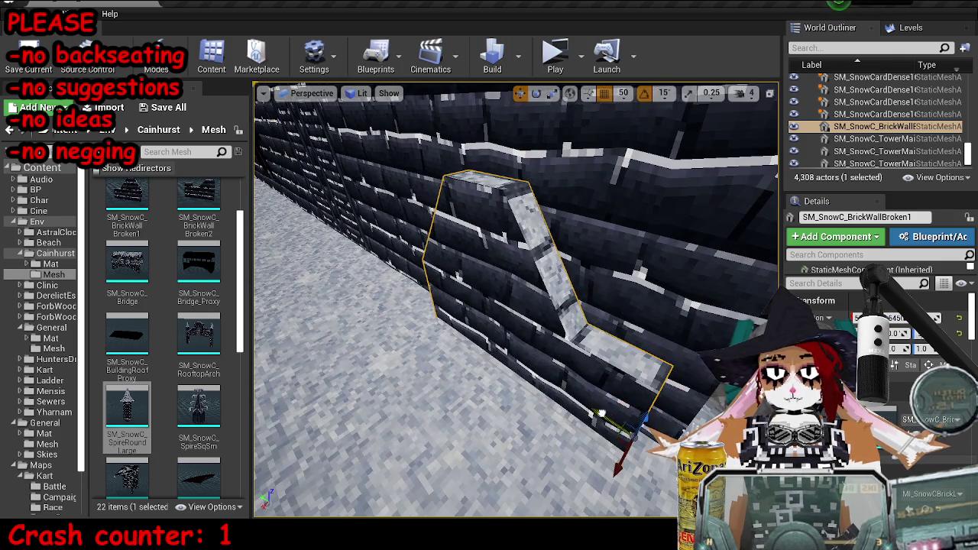
mouse_move(601, 413)
left_mouse_down()
mouse_move(650, 399)
mouse_move(496, 403)
left_mouse_up()
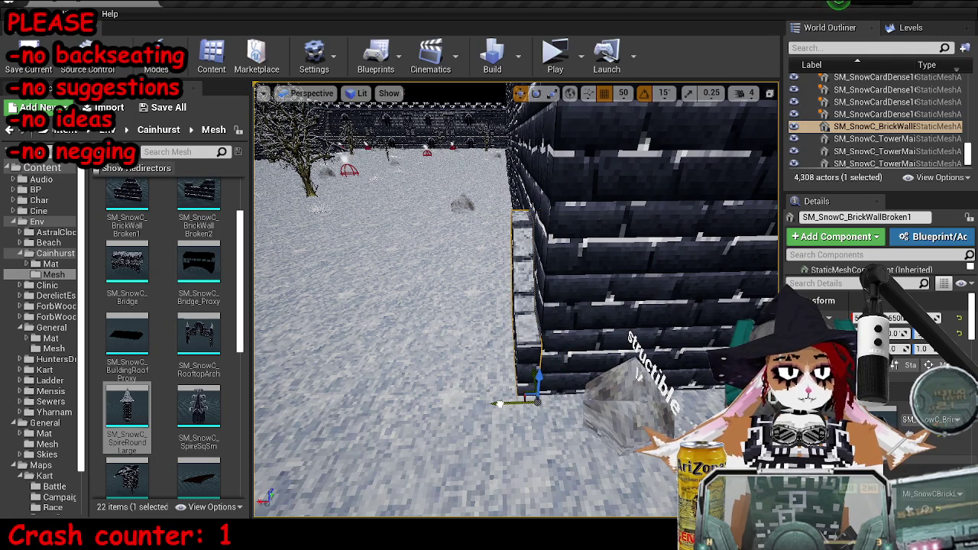
mouse_move(584, 350)
left_mouse_down()
mouse_move(417, 342)
mouse_move(409, 290)
left_mouse_up()
- Duplicate the broken wall piece and shift both pieces further along the wall
key("ctrl+w")
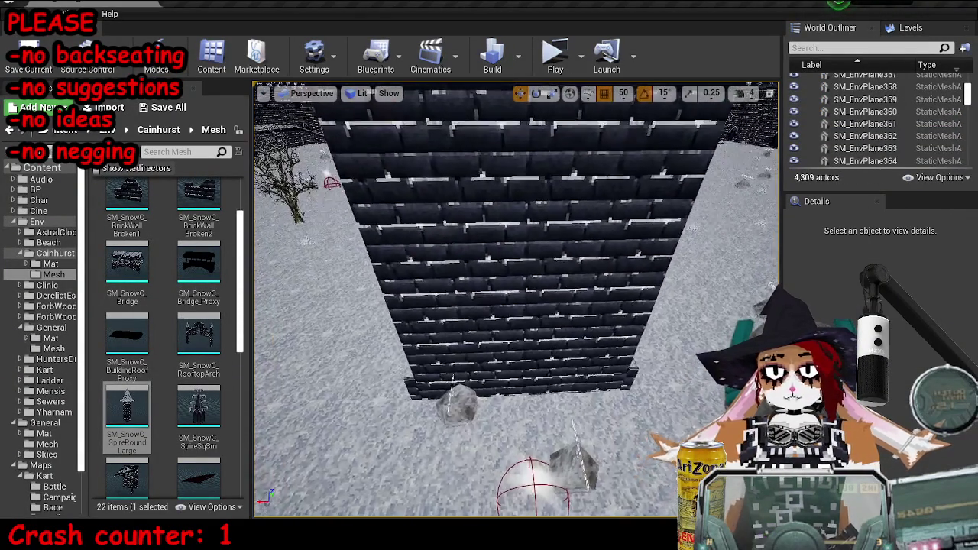
left_click(587, 300)
left_click(415, 369)
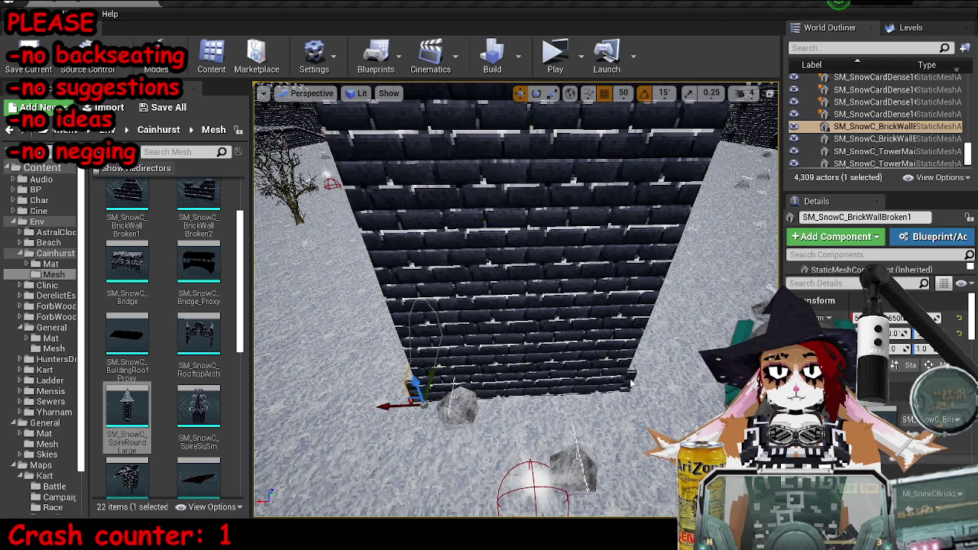
left_click(631, 383, "ctrl")
left_click_drag(357, 353, 386, 346)
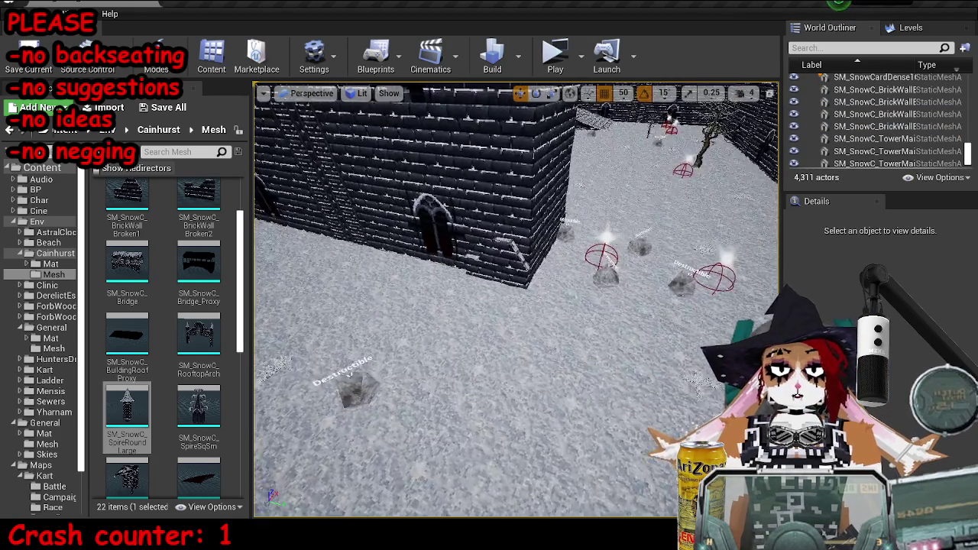
- Select the brick building, doorway and arched-window sections of the long wall
left_click(496, 290)
left_click_drag(496, 290, 531, 292)
left_click(527, 260, "ctrl")
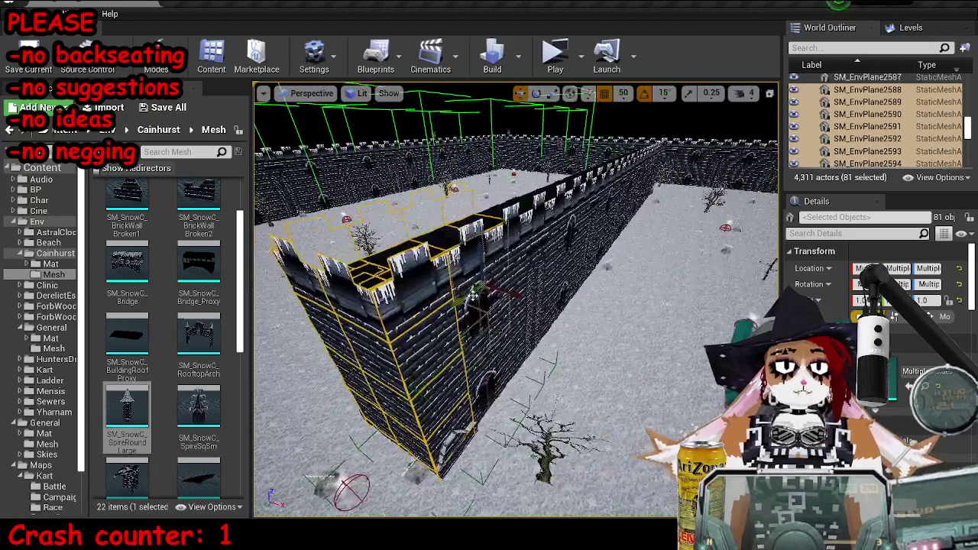
left_click(465, 295, "ctrl")
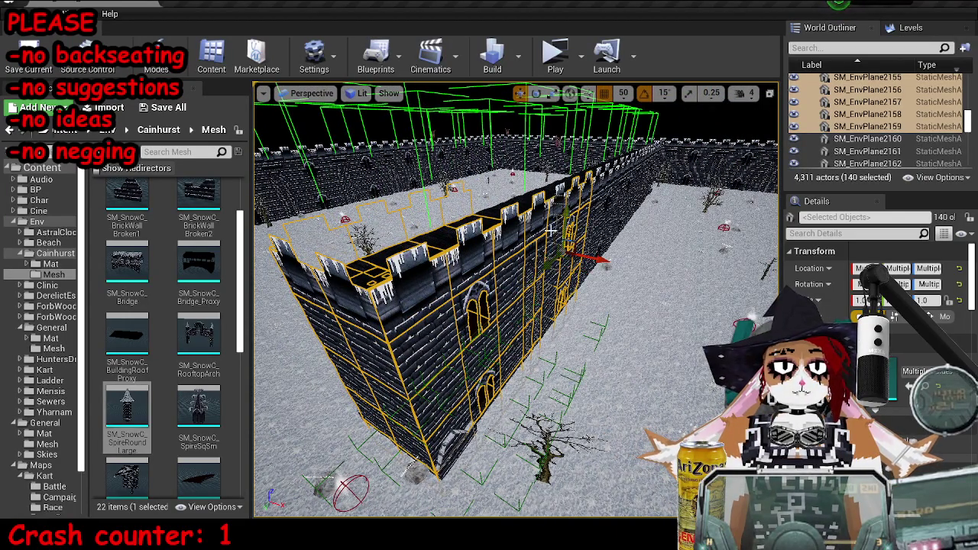
- Add about twenty more long-wall sections, from the near end to the far end, to the selection and delete them
left_click(560, 227, "ctrl")
left_click(552, 252, "ctrl")
left_click(572, 204, "ctrl")
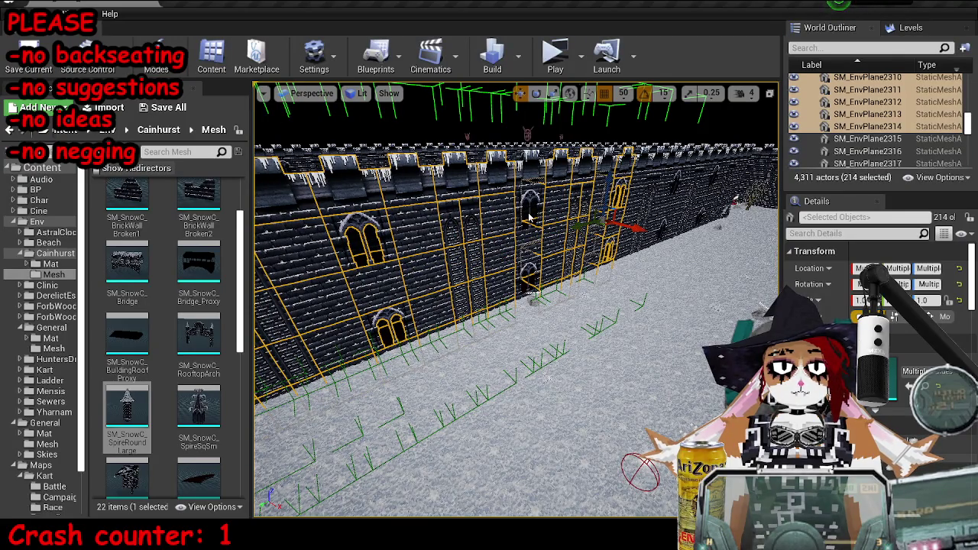
left_click(539, 205, "ctrl")
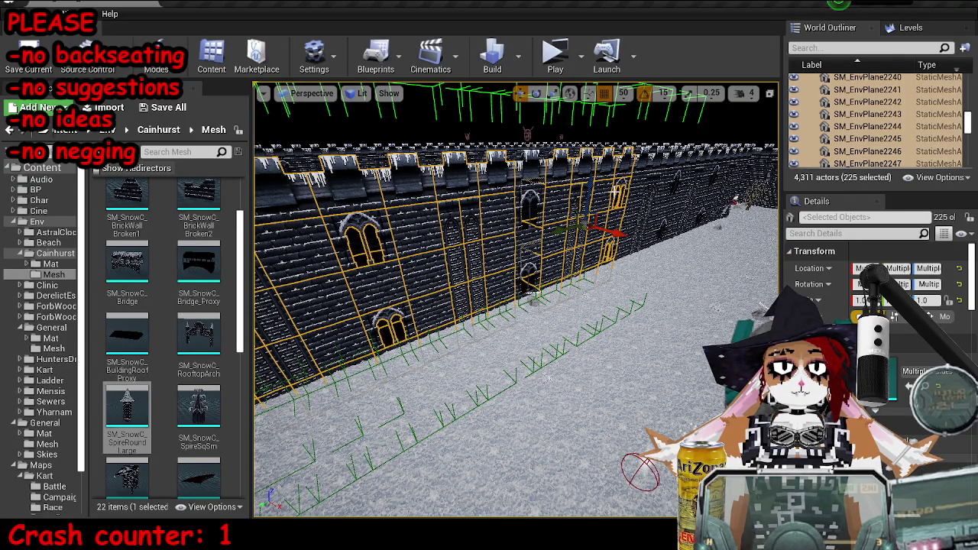
left_click(600, 197, "ctrl")
left_click(533, 193, "ctrl")
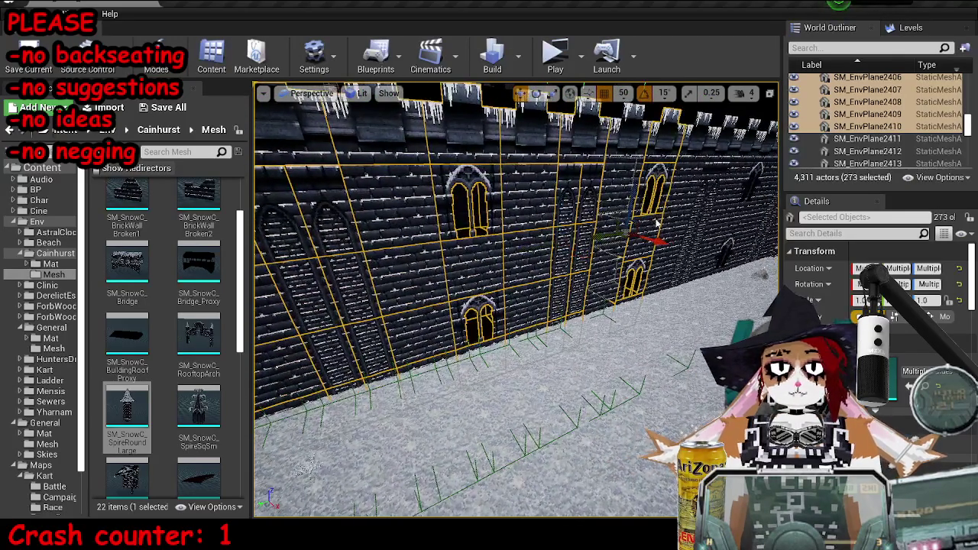
left_click(626, 217, "ctrl")
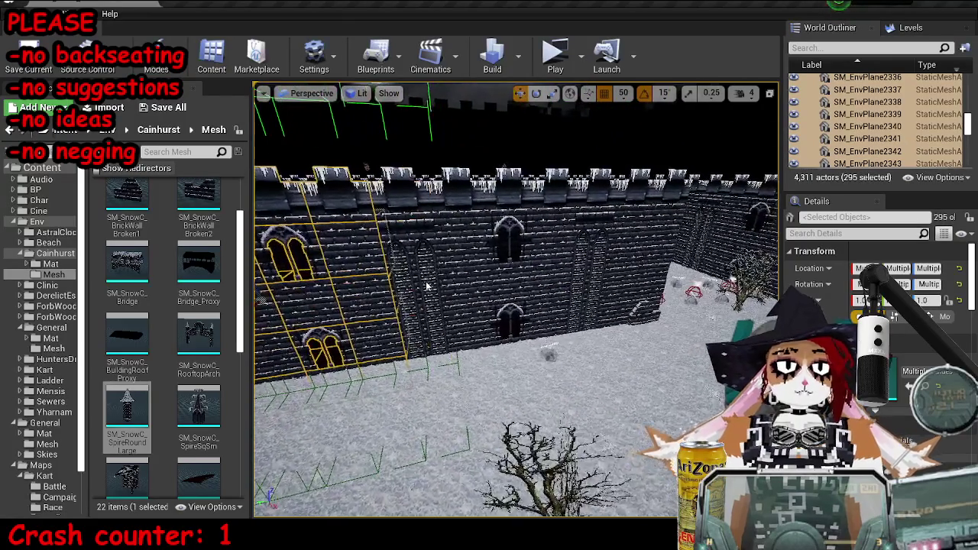
left_click(527, 284, "ctrl")
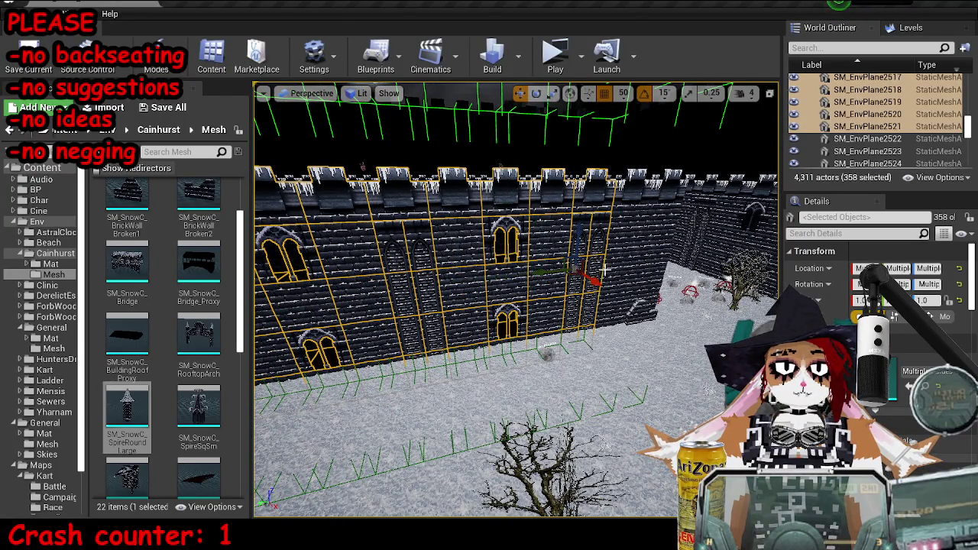
left_click(604, 269, "ctrl")
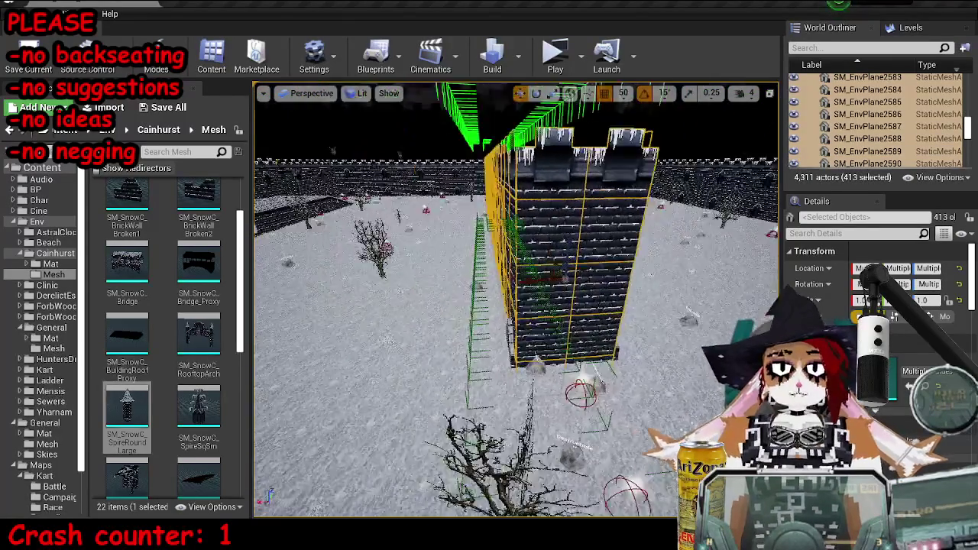
left_click(526, 290, "ctrl")
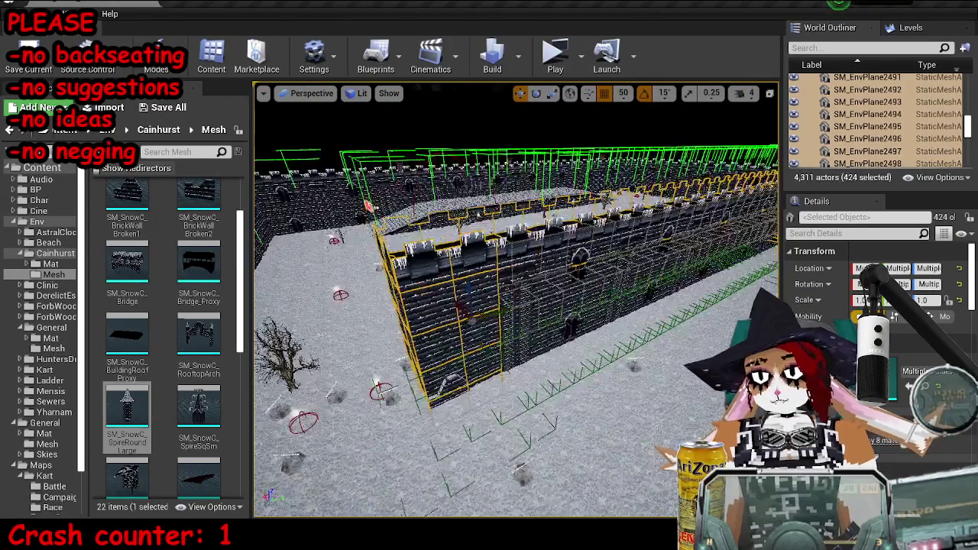
left_click(432, 355, "ctrl")
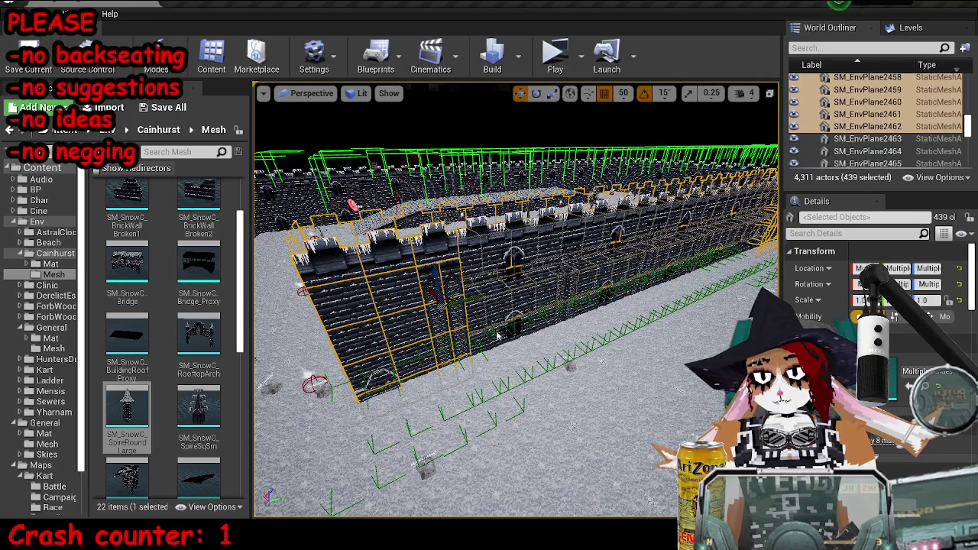
left_click(516, 317, "ctrl")
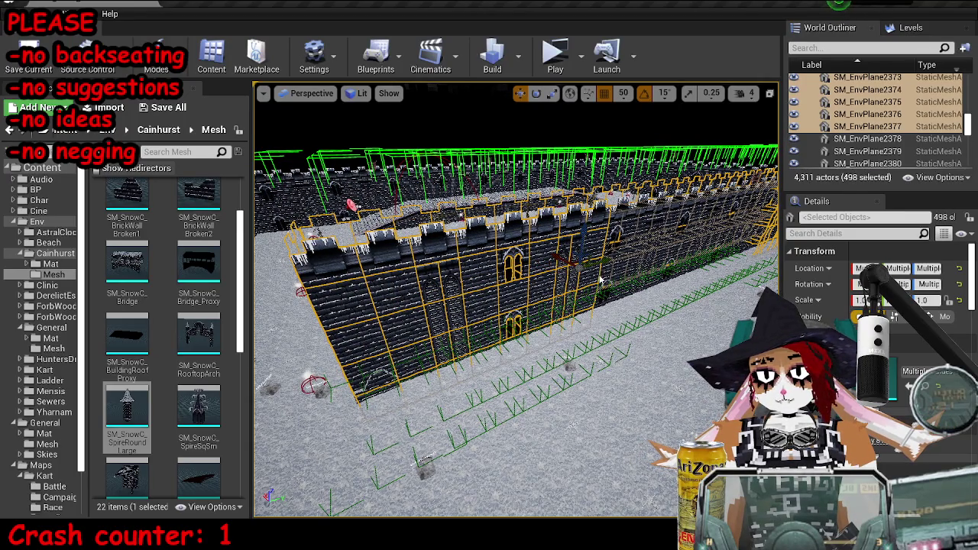
left_click(624, 271, "ctrl")
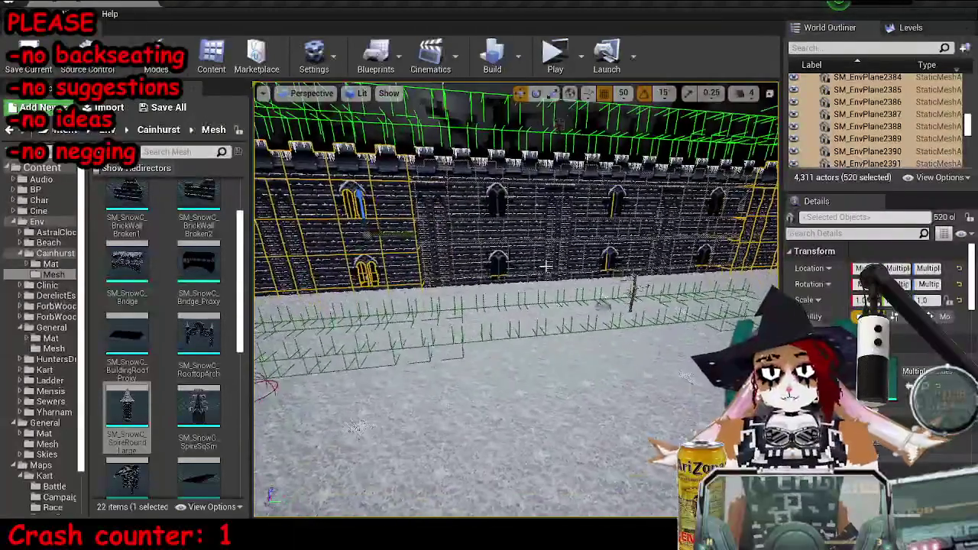
left_click(479, 227, "ctrl")
left_click(505, 221, "ctrl")
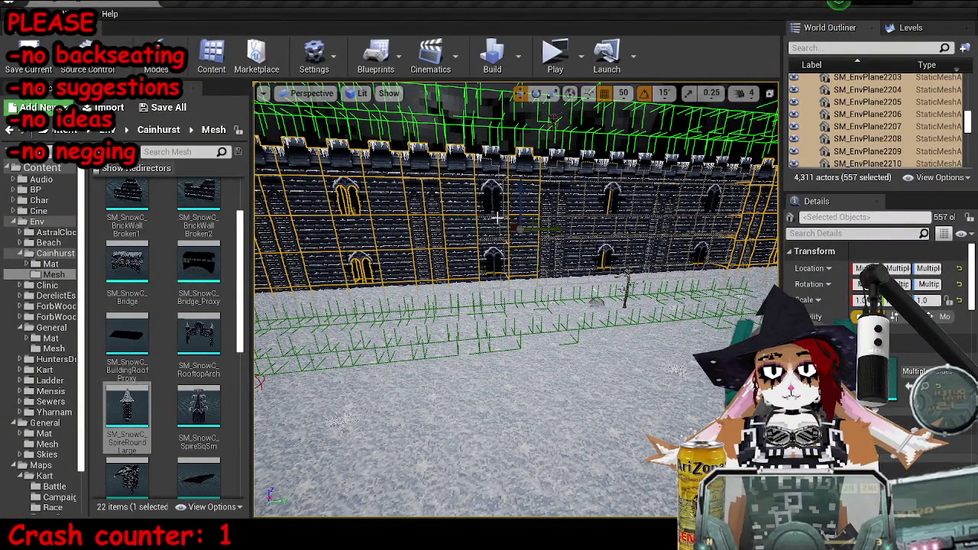
left_click(563, 222, "ctrl")
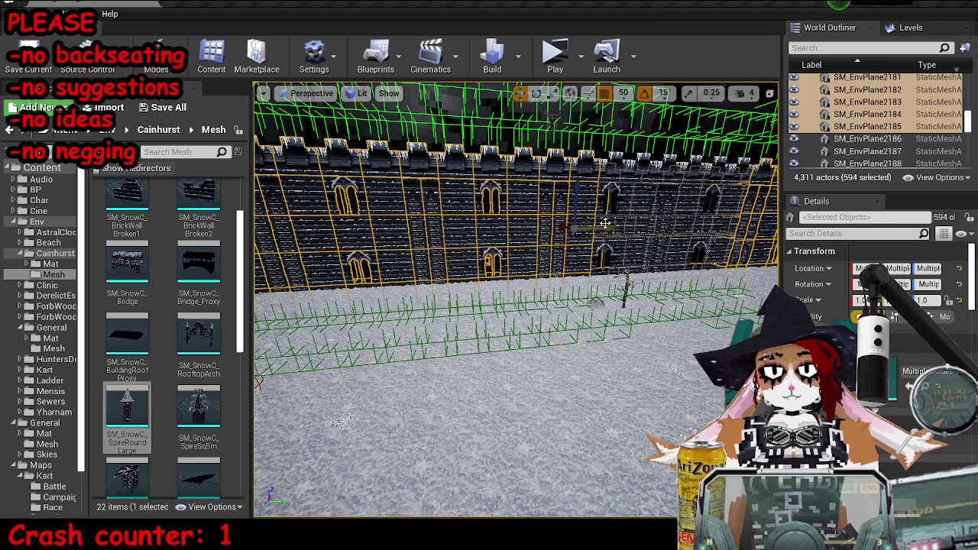
left_click(640, 213, "ctrl")
left_click(659, 219, "ctrl")
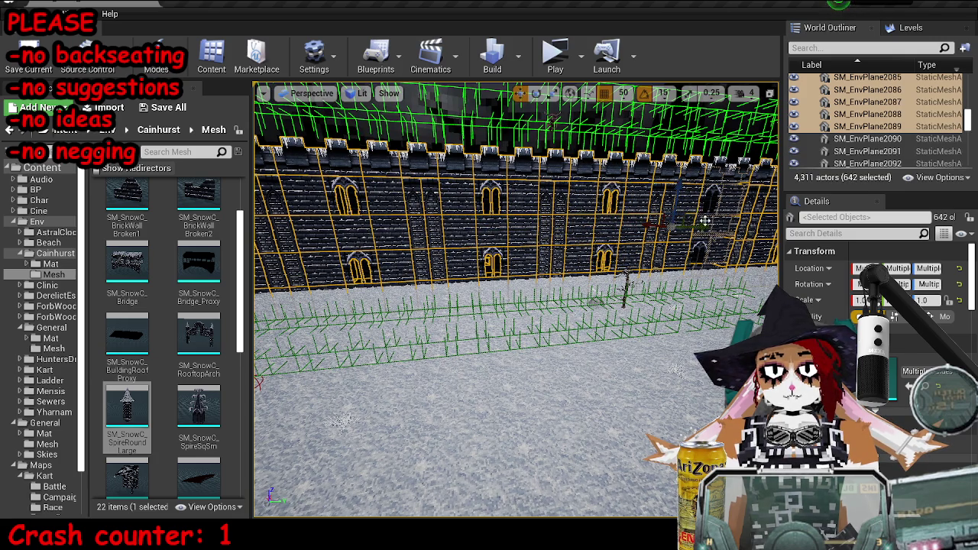
left_click(699, 211, "ctrl")
left_click(727, 203, "ctrl")
key("Delete")
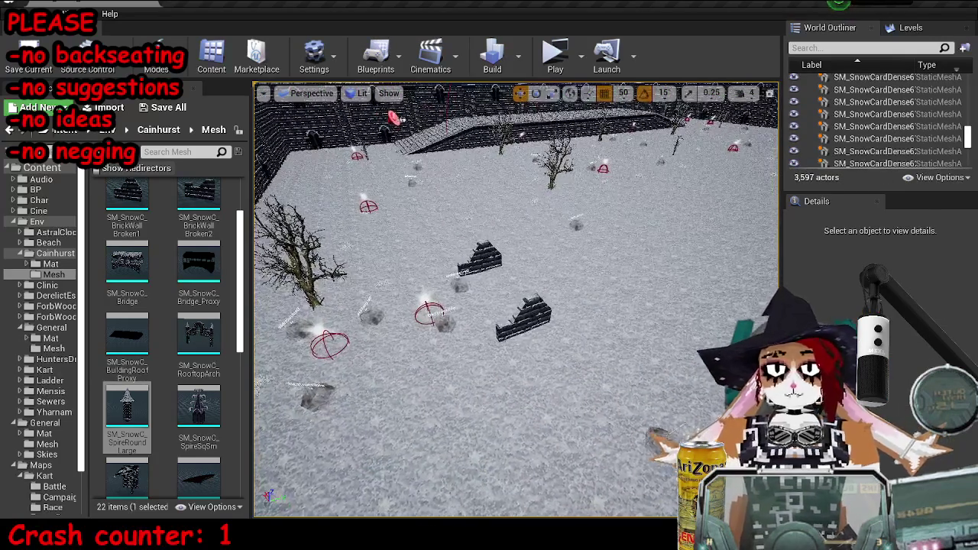
- Copy the two broken wall pieces beside the originals and swap the copies to BrickWall_Broken2
left_click(524, 317)
left_click(481, 260, "ctrl")
key("f")
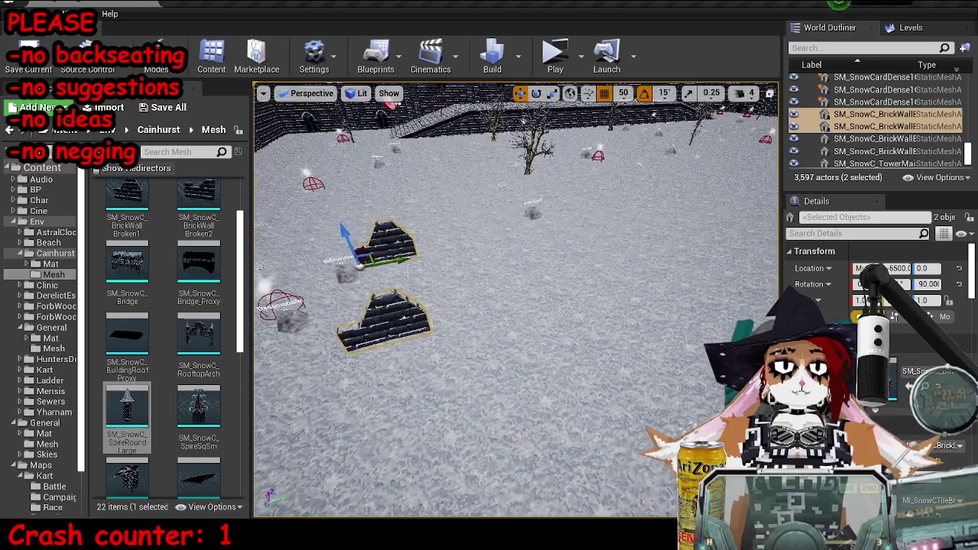
left_click_drag(359, 243, 459, 302, "alt")
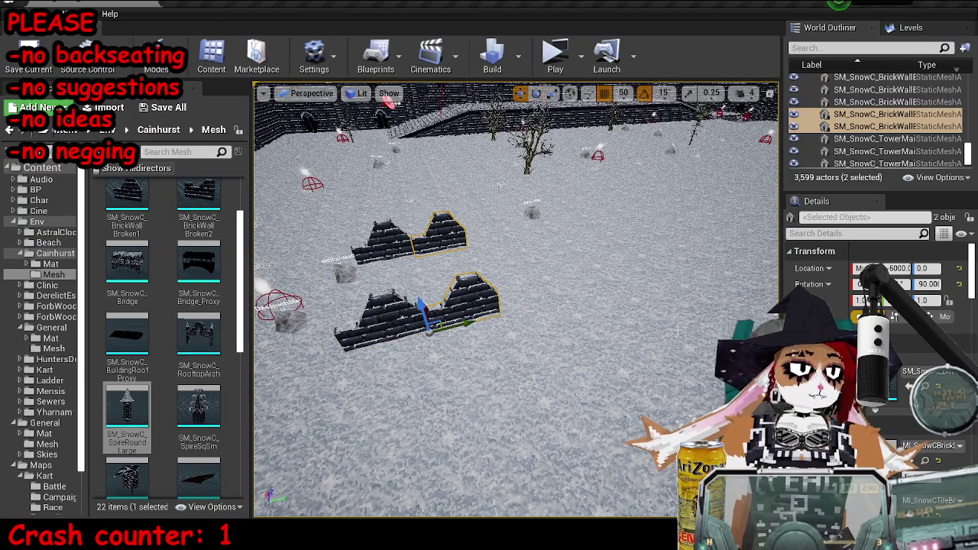
key("ctrl+b")
left_click(191, 276)
left_click(907, 386)
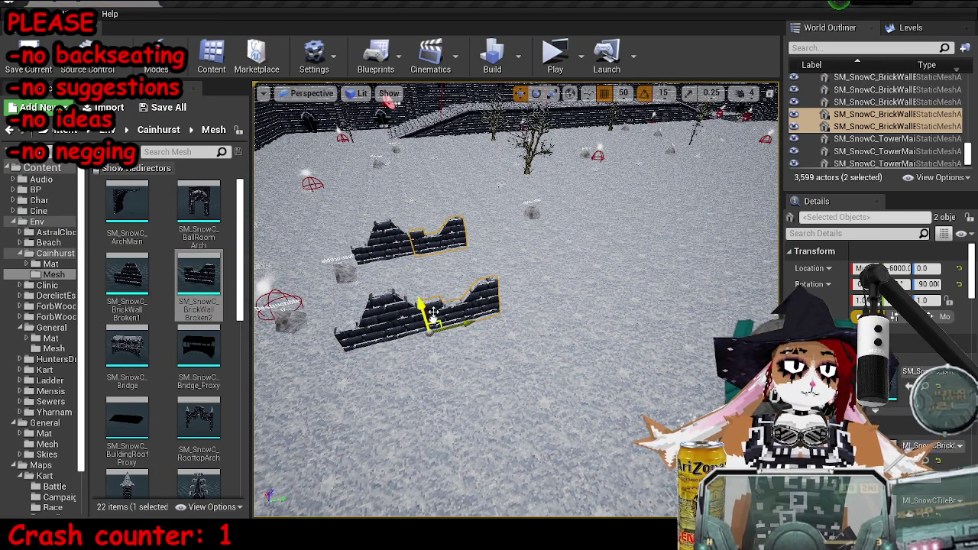
- Repeatedly duplicate the eight wall pieces to extend both rows across the courtyard
key("shift+e")
left_click_drag(385, 343, 581, 300)
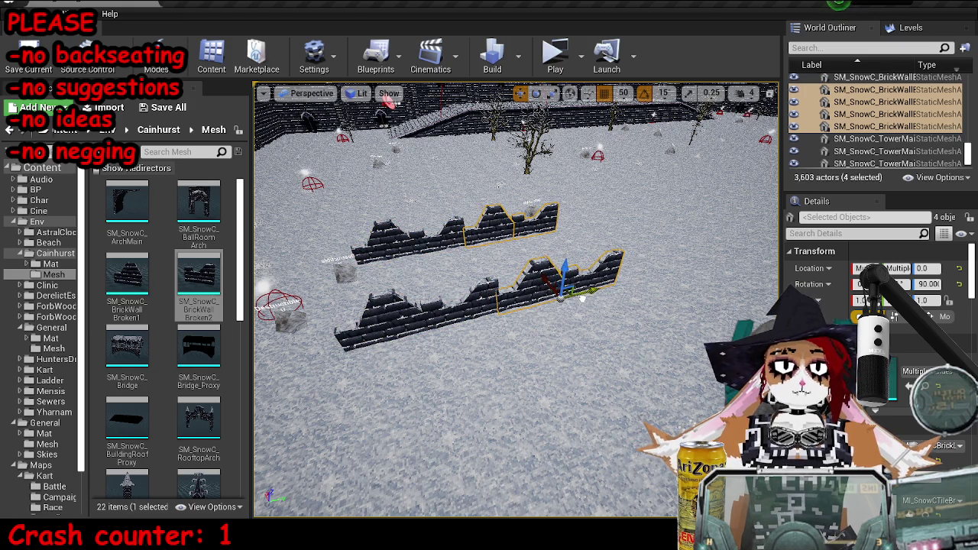
key("shift+e")
key("ctrl+w")
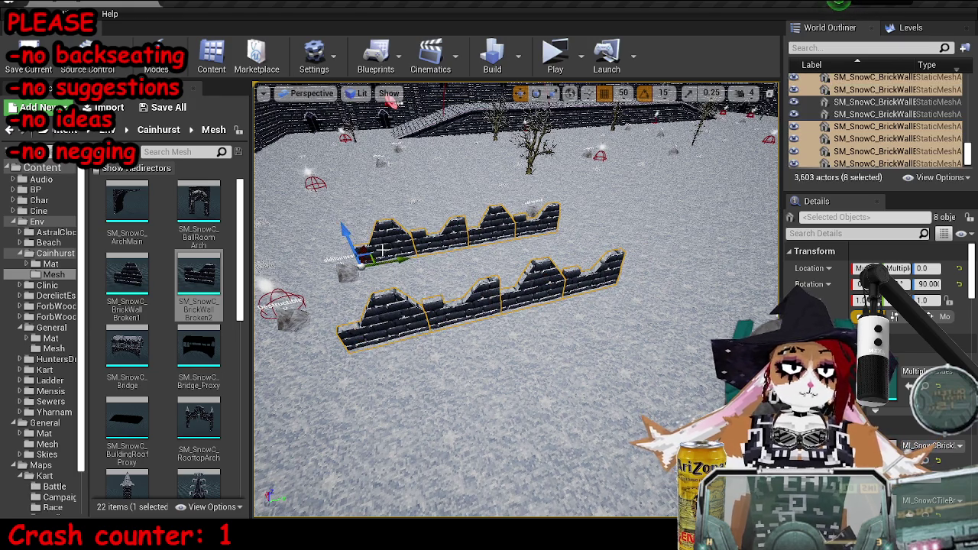
mouse_move(582, 292)
left_mouse_down()
mouse_move(745, 252)
mouse_move(642, 260)
left_mouse_up()
key("ctrl+w")
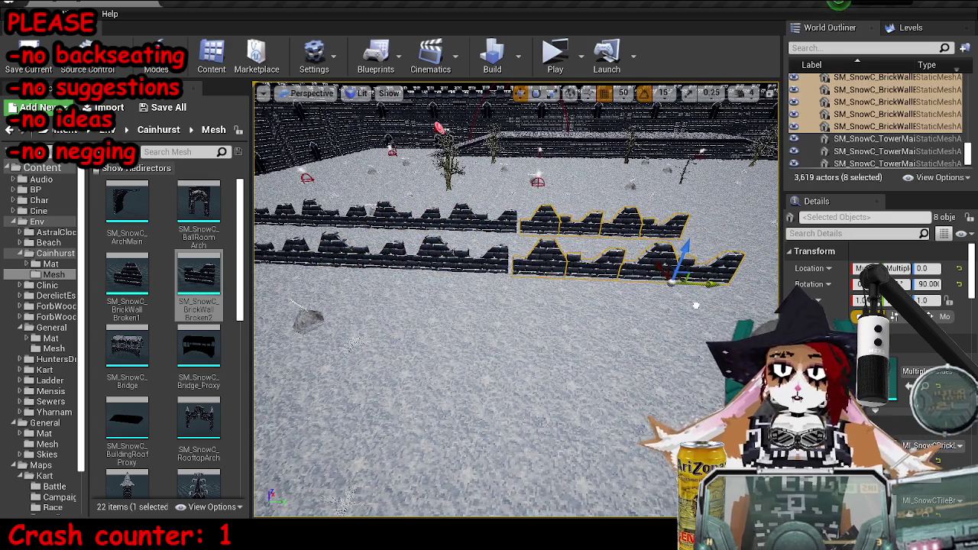
scroll(669, 281, "down", 3)
key("ctrl+w")
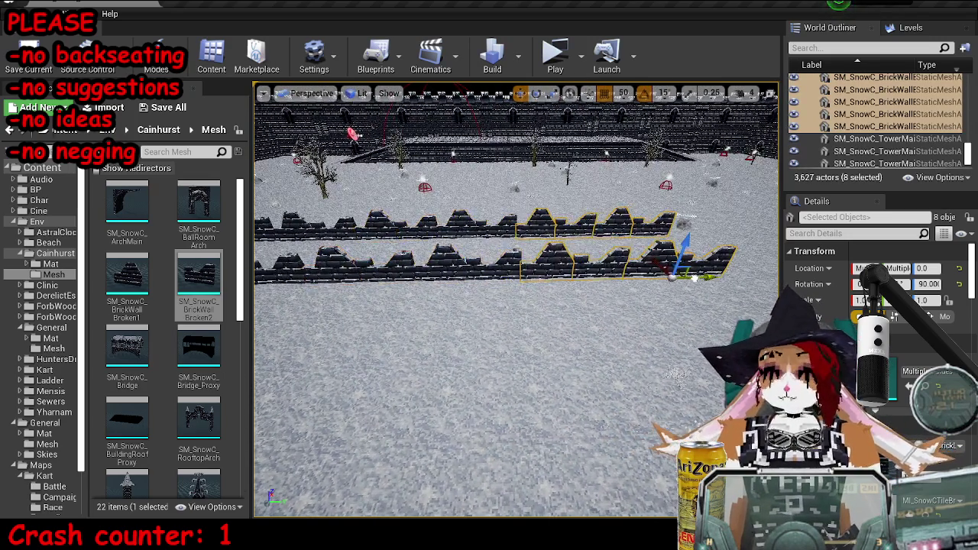
mouse_move(671, 276)
left_mouse_down()
mouse_move(578, 273)
mouse_move(635, 260)
mouse_move(668, 268)
left_mouse_up()
key("ctrl+w")
key("ctrl+w")
- Add one more wall pair at the end of a row and save the MP_KartA_SnowC map
left_click(462, 229)
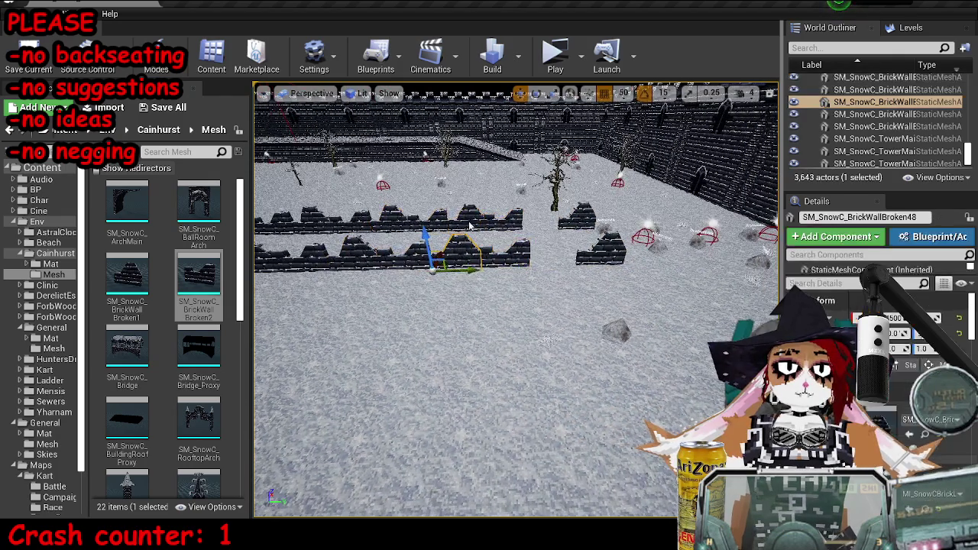
key("ctrl+w")
left_click_drag(481, 229, 565, 268)
key("Escape")
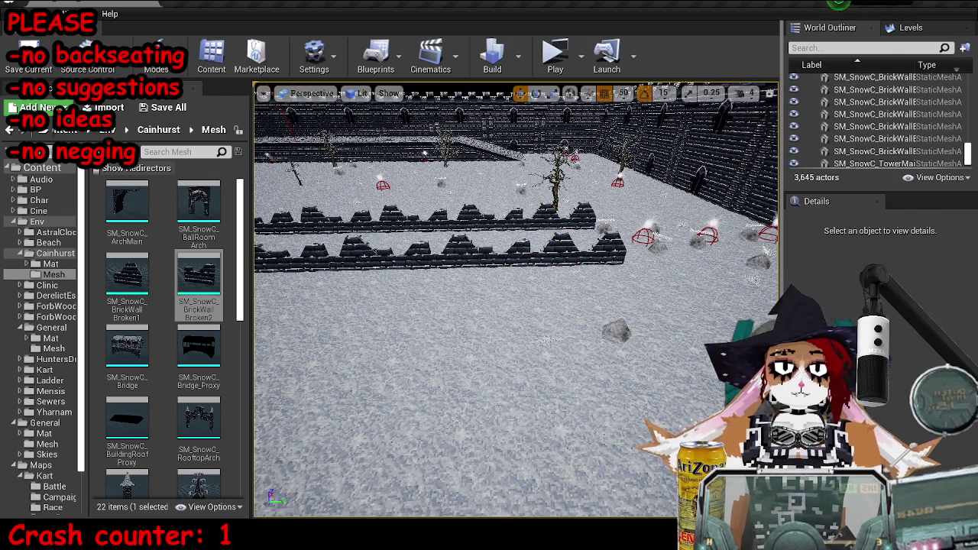
scroll(516, 306, "down", 10)
scroll(516, 306, "up", 8)
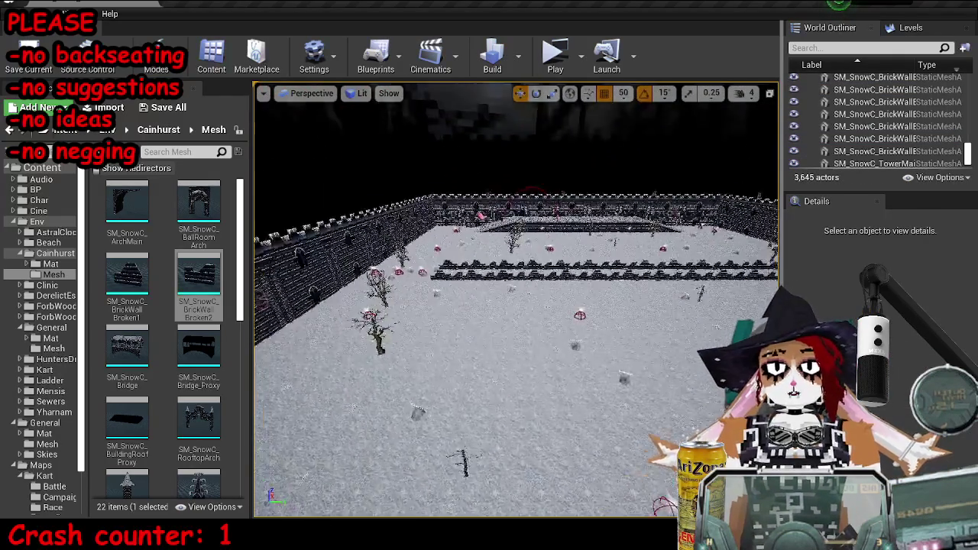
scroll(521, 317, "up", 3)
key("ctrl+s")
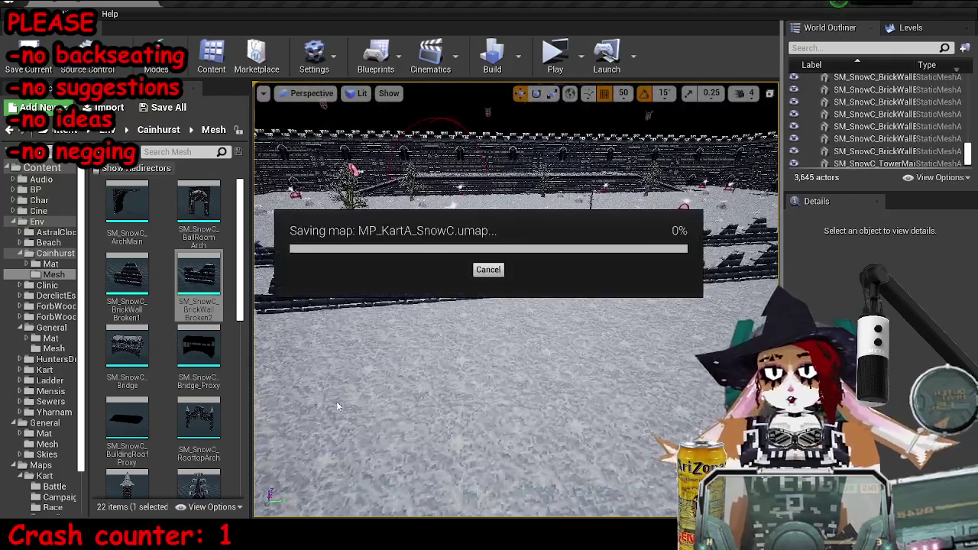
- Back in Blender, move the broken wall mesh across the ground plane
key("alt+Tab")
scroll(475, 264, "down", 3)
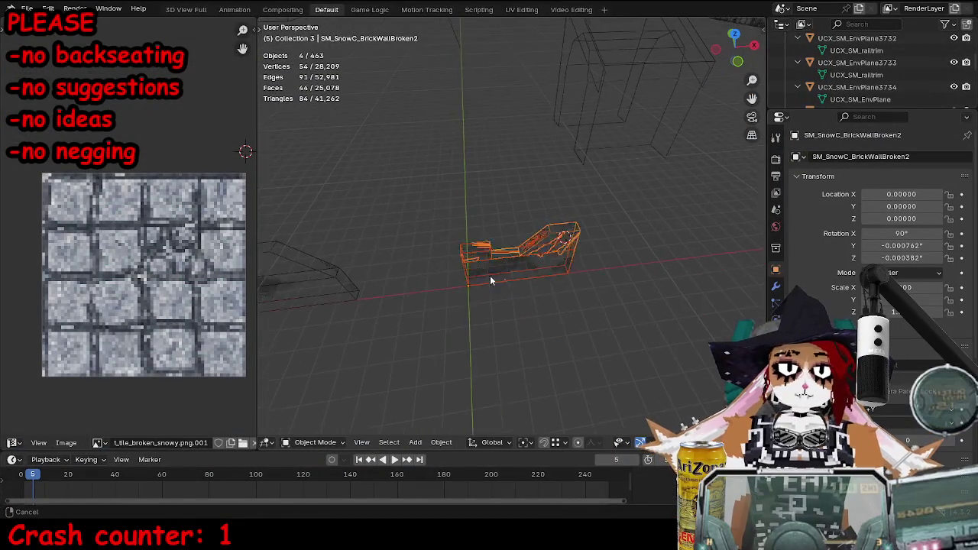
left_click_drag(553, 290, 431, 304)
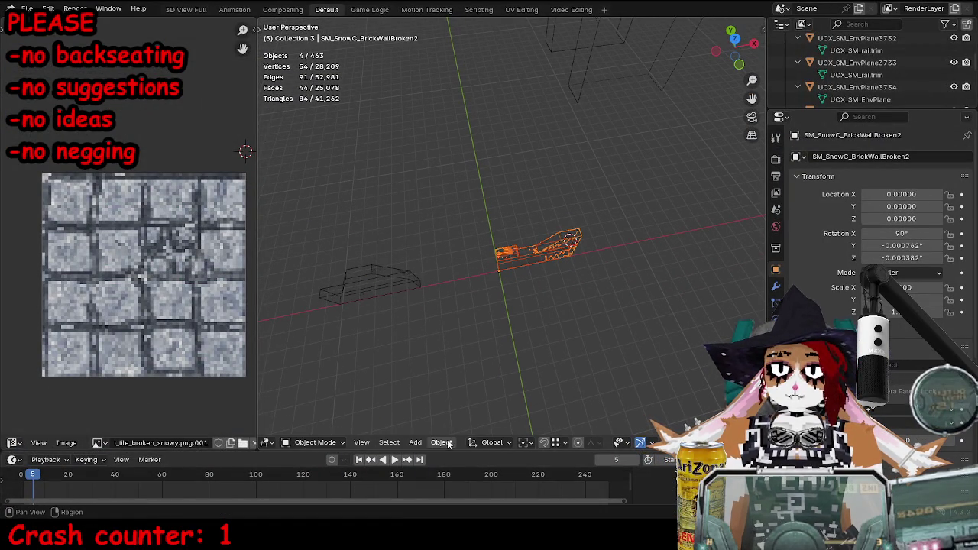
left_click(558, 443)
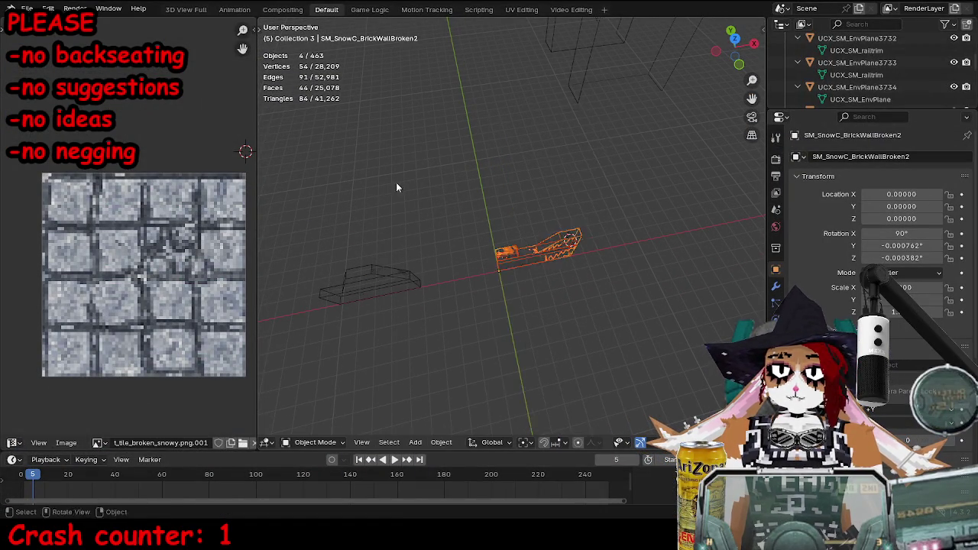
key("g")
key("shift+z")
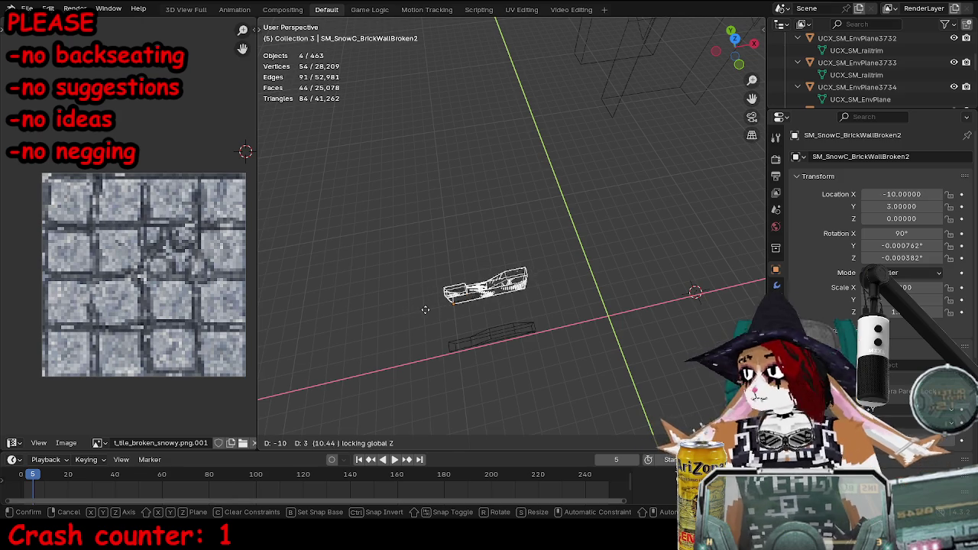
left_click(434, 308)
mouse_move(479, 320)
left_mouse_down()
mouse_move(526, 298)
mouse_move(519, 287)
left_mouse_up()
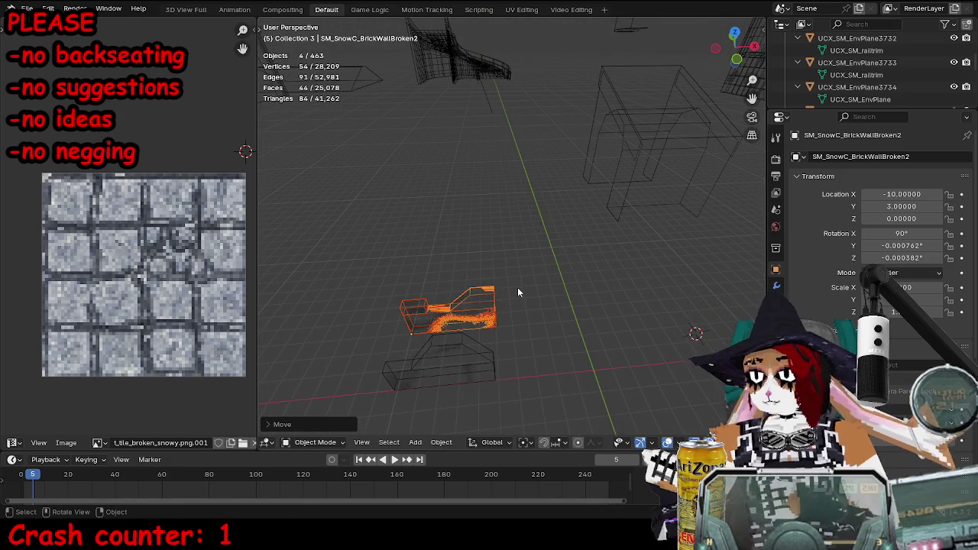
mouse_move(518, 289)
left_mouse_down()
mouse_move(474, 262)
mouse_move(487, 304)
mouse_move(577, 292)
mouse_move(552, 352)
mouse_move(636, 342)
mouse_move(556, 324)
mouse_move(508, 280)
left_mouse_up()
key("shift+z")
- Duplicate the second broken wall, clear the copy's location to the origin, and name it SM_SnowC_BrickWallFull
key("shift+d")
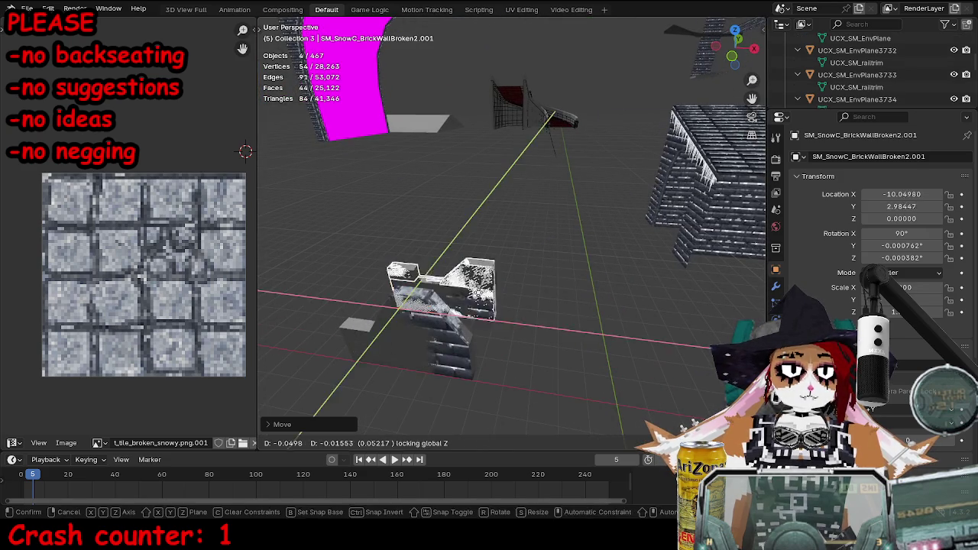
key("Escape")
key("alt+g")
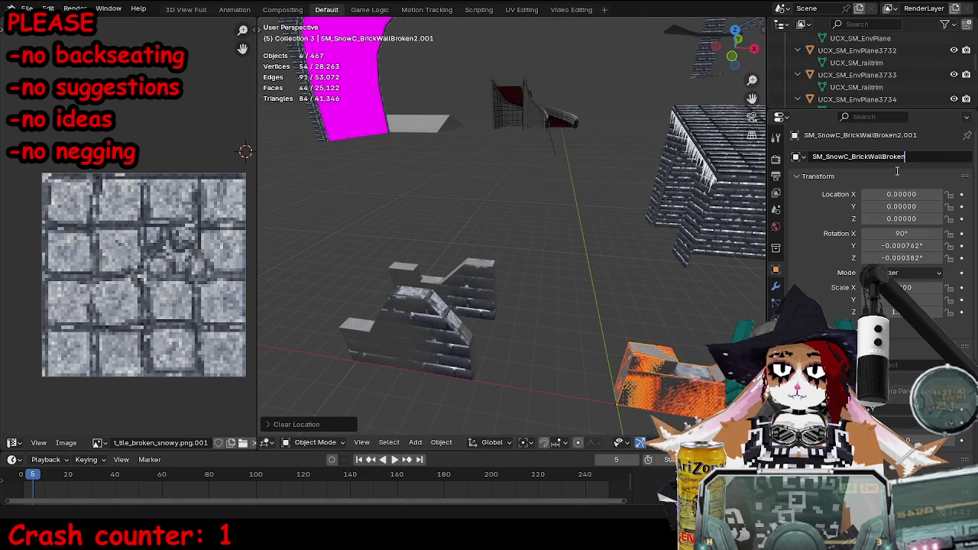
type("Full")
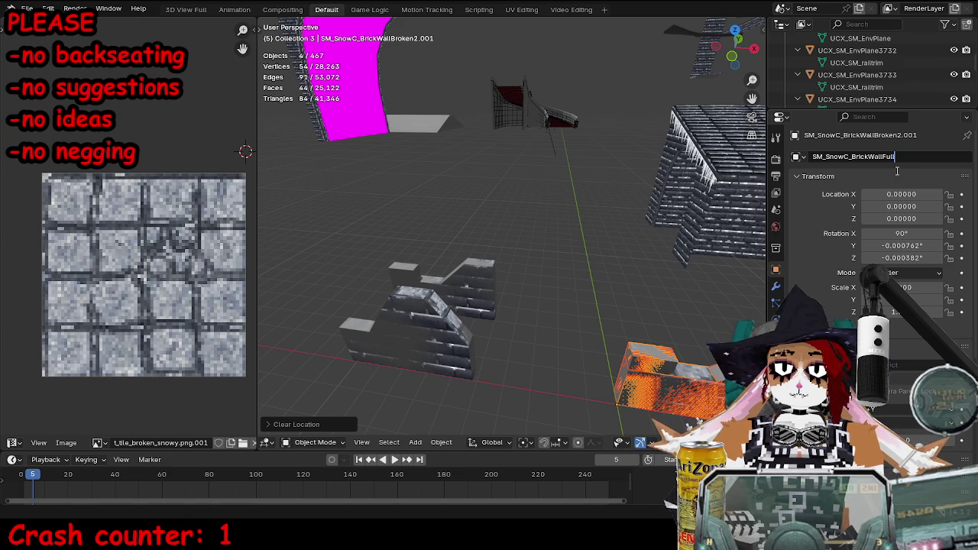
key("Return")
- Enter Edit Mode on the copy with nothing selected and face selection active
key("Tab")
mouse_move(620, 289)
left_mouse_down()
mouse_move(507, 248)
mouse_move(591, 334)
mouse_move(582, 304)
left_mouse_up()
key("alt+a")
left_click(369, 443)
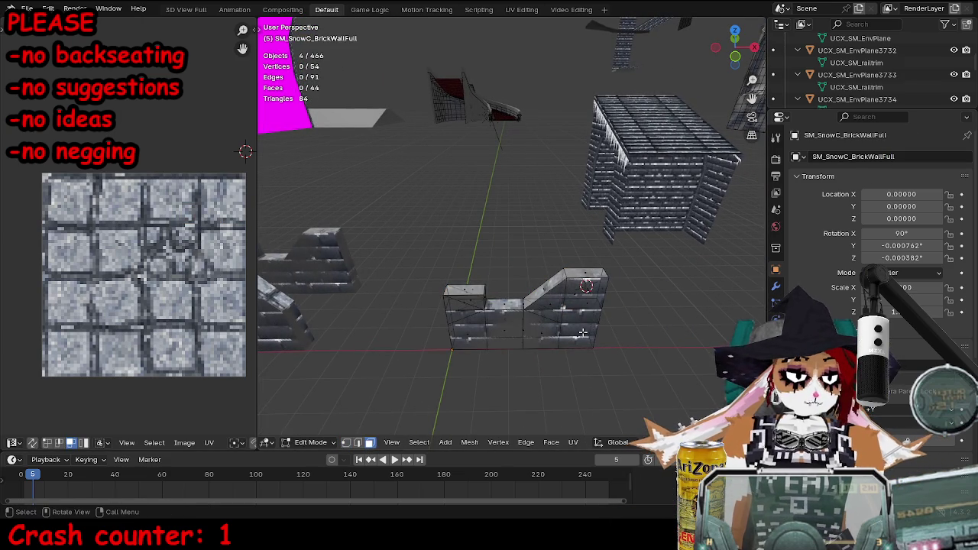
- Switch to wireframe and delete the selected UCX collision objects
left_click(581, 333)
left_click(586, 300, "shift")
mouse_move(640, 341)
left_mouse_down()
mouse_move(607, 304)
mouse_move(496, 278)
left_mouse_up()
key("Tab")
key("shift+z")
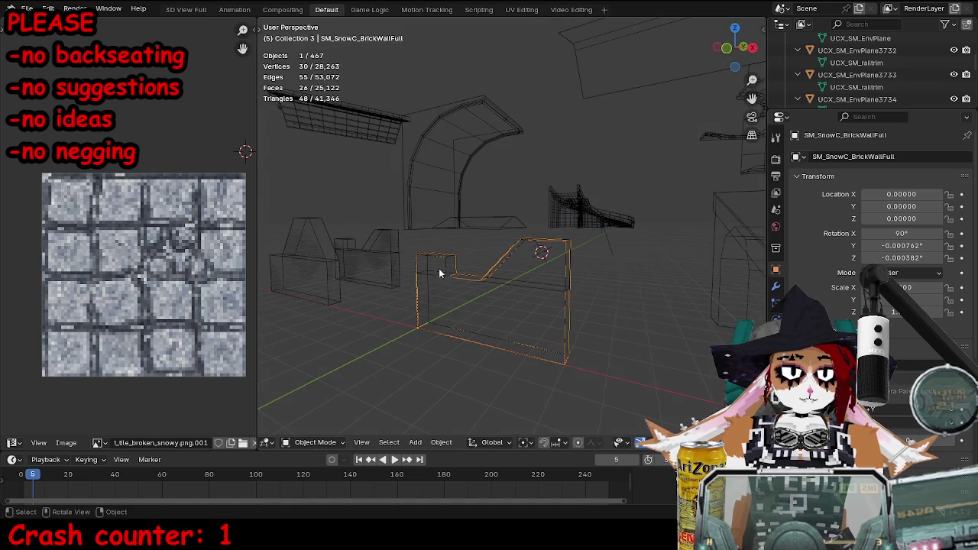
key("x")
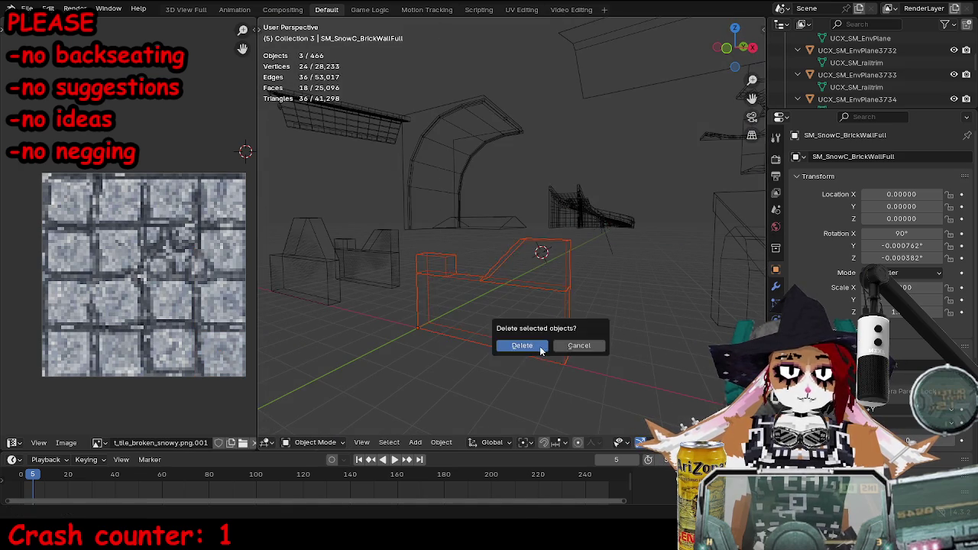
left_click(526, 343)
- Delete the leftover small and triangular collision pieces as well
left_click(532, 324)
left_click(507, 232)
left_click(519, 232)
left_click(318, 250)
left_click(506, 238)
left_click(508, 237)
left_click(520, 237)
key("x")
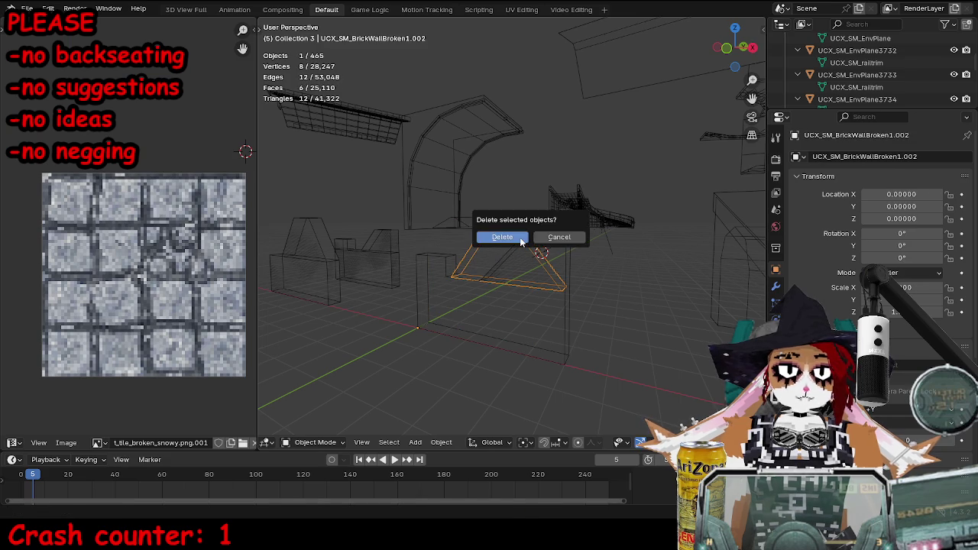
left_click(520, 237)
- In Edit Mode on the full wall copy, duplicate its end face
left_click(515, 277)
key("Tab")
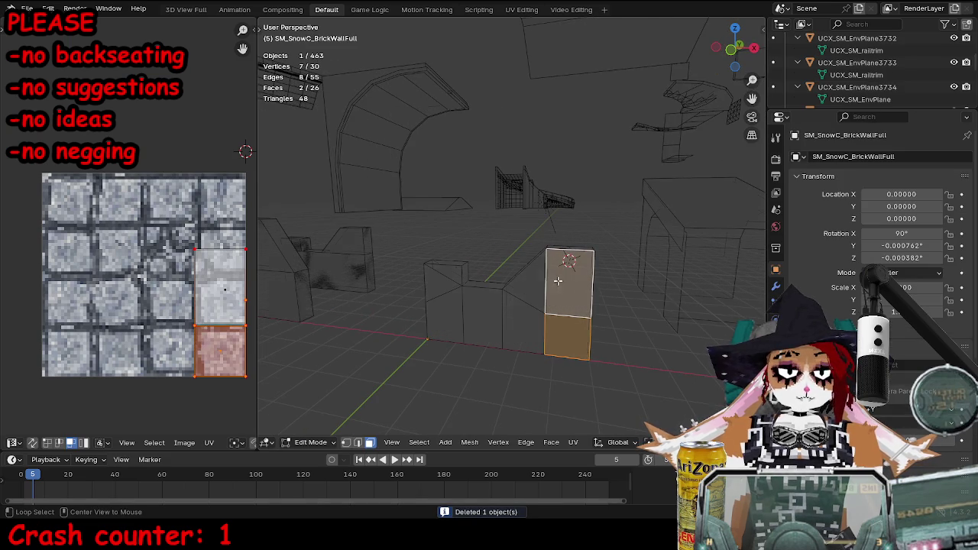
left_click(569, 349)
key("shift+d")
left_click(599, 244)
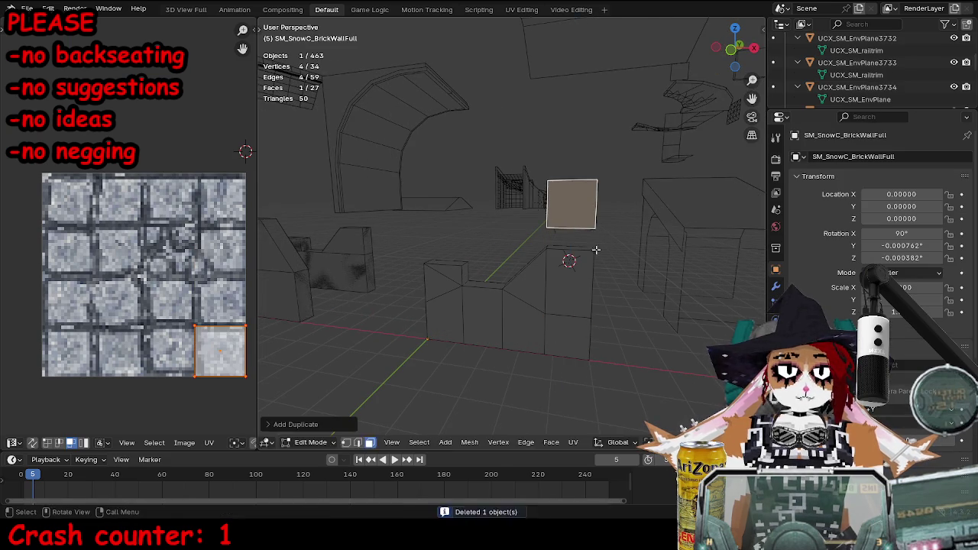
key("g")
left_click(586, 314)
- Move the duplicated face straight up along Z above the wall's end
left_click(655, 442)
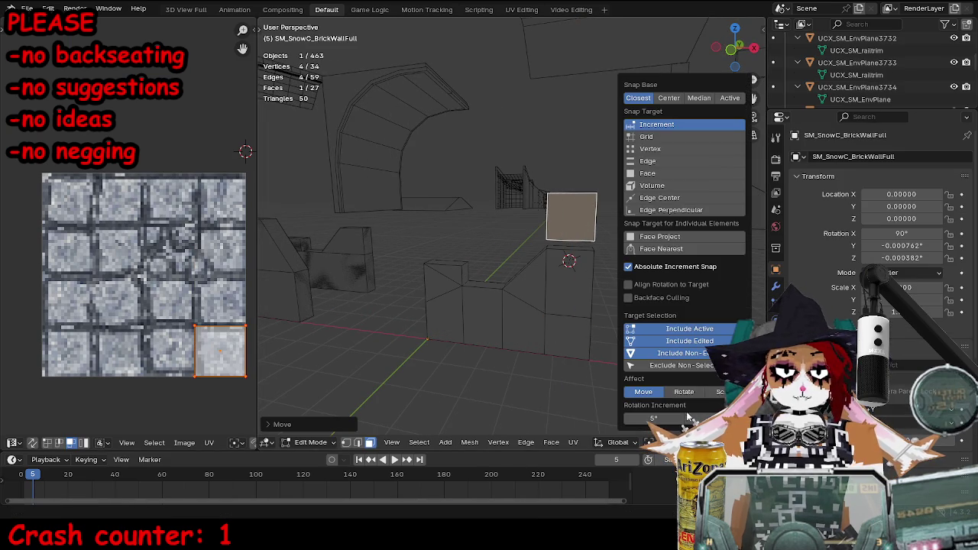
key("g")
key("z")
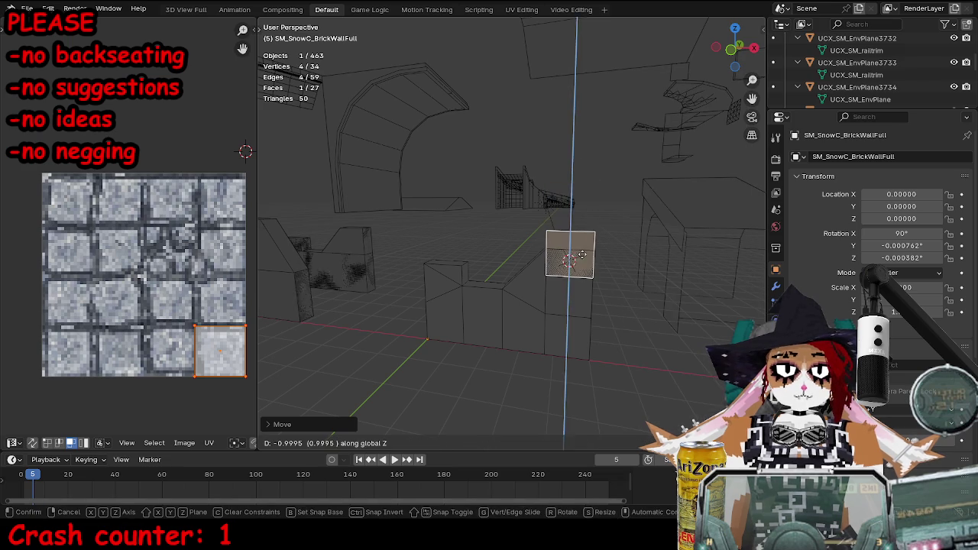
left_click(592, 243)
key("g")
key("z")
key("Escape")
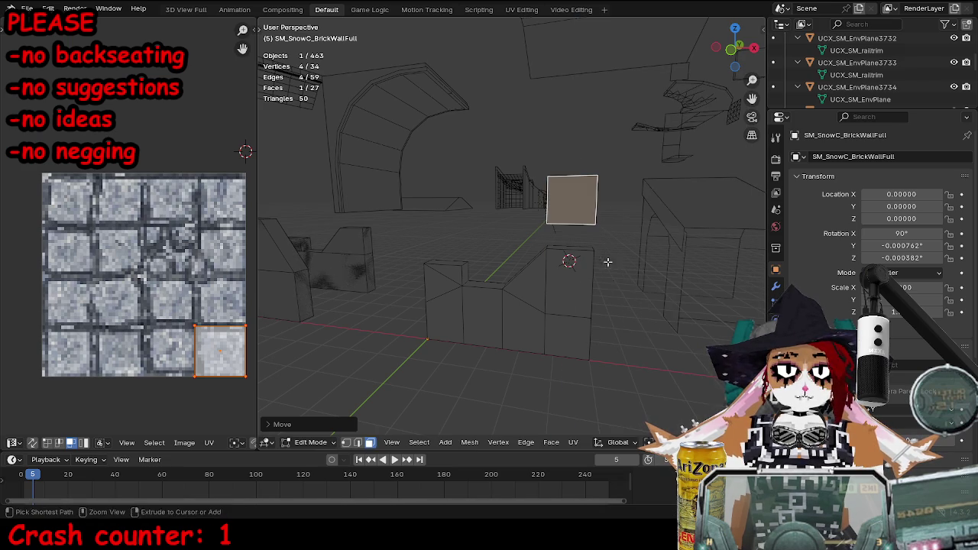
left_click_drag(677, 431, 361, 412)
key("g")
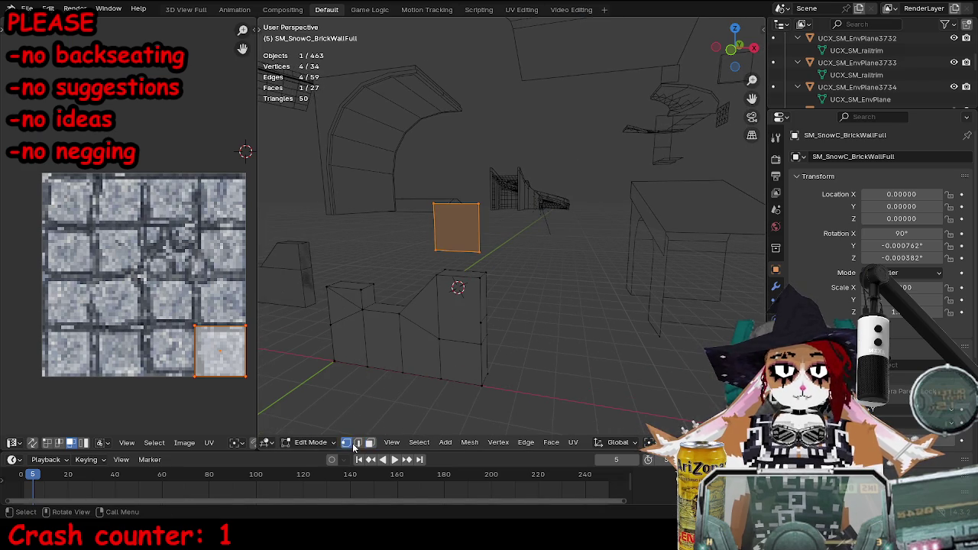
key("z")
key("Escape")
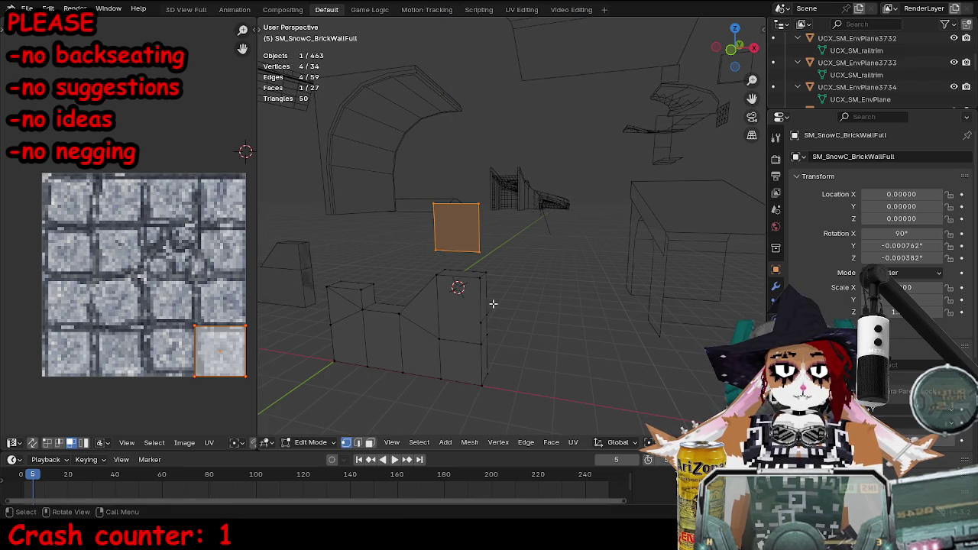
- Isolate SM_SnowC_BrickWallBroken2 in local view and enter Edit Mode on it
left_click(493, 304)
key("Tab")
mouse_move(546, 340)
left_mouse_down()
mouse_move(519, 332)
mouse_move(589, 343)
left_mouse_up()
key("Tab")
key("Tab")
key("KP_Divide")
key("Tab")
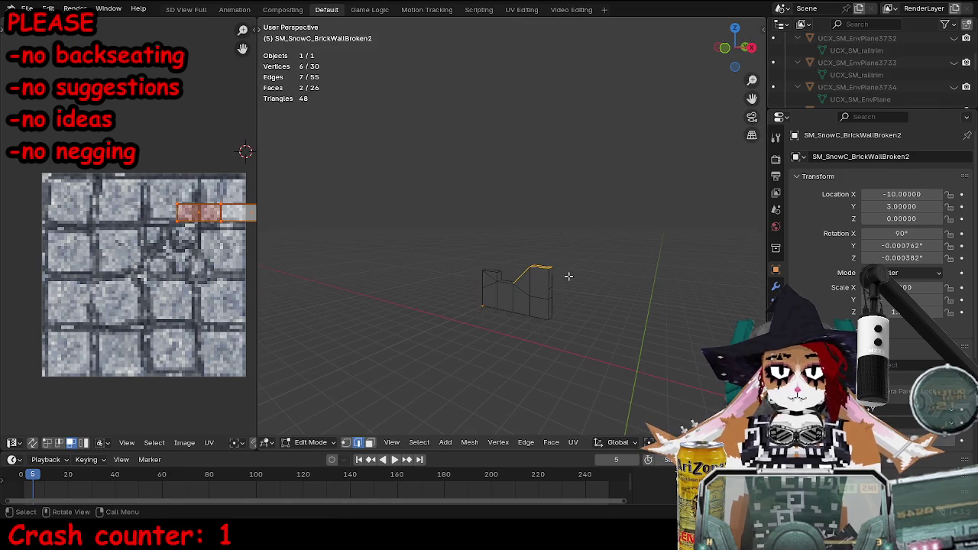
key("Tab")
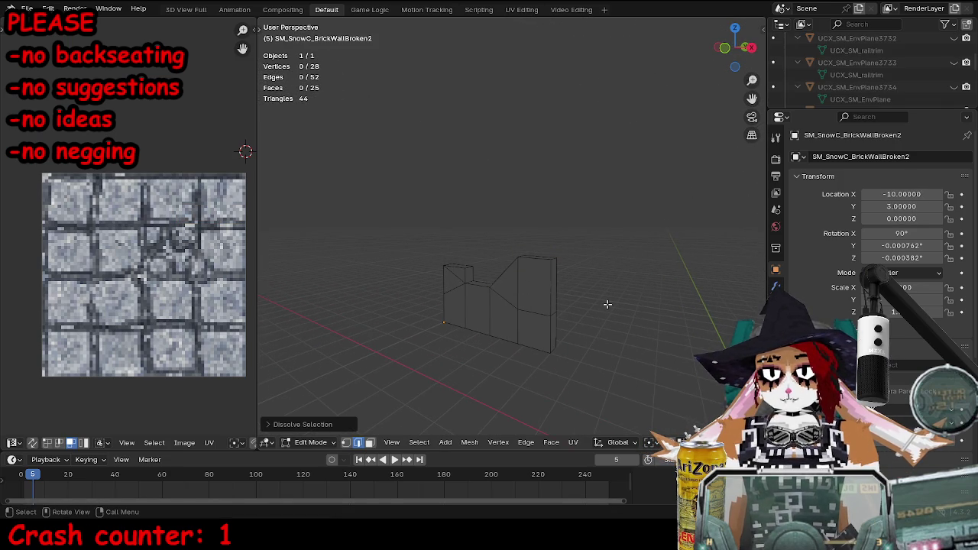
- Select the second broken brick wall and reset its location to the world origin
key("KP_Divide")
left_click(533, 202)
key("KP_Decimal")
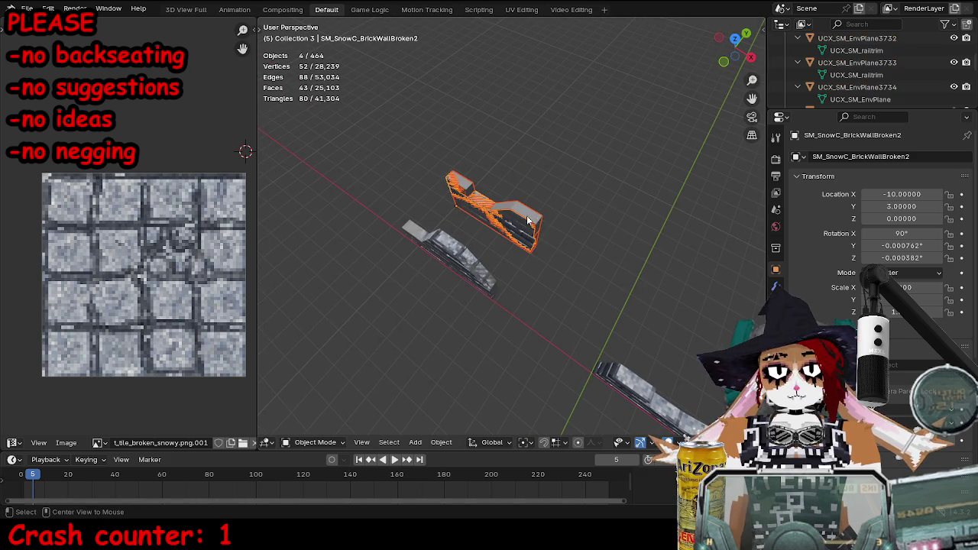
key("alt+g")
- Export it as FBX over SM_SnowC_BrickWallBroken2.fbx using the UE4Export preset
key("ctrl+e")
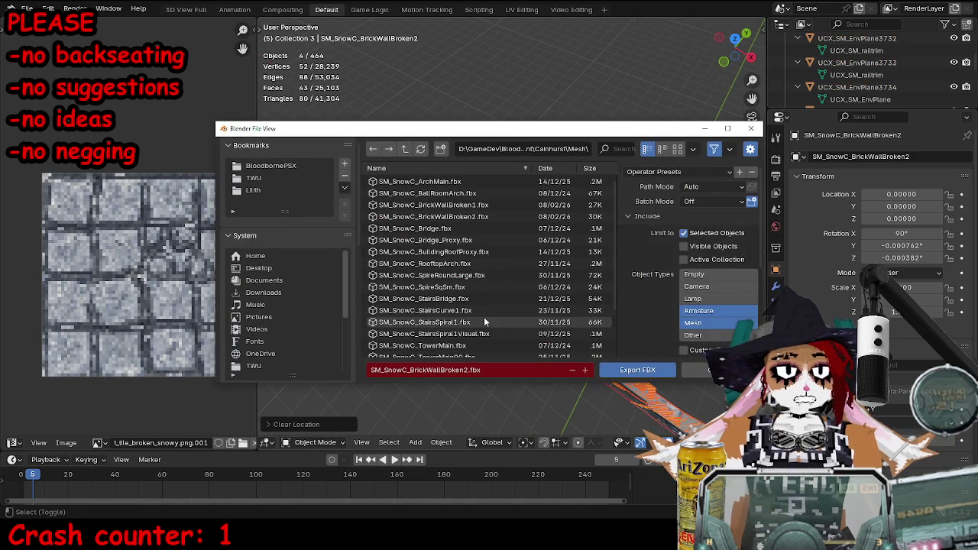
left_click(505, 216)
left_click(672, 171)
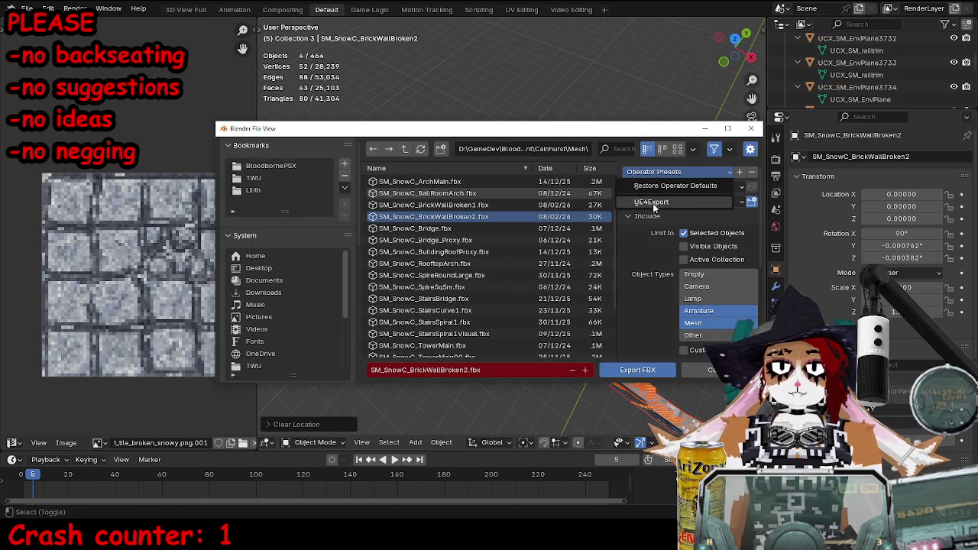
left_click(660, 202)
left_click(641, 172)
left_click(641, 202)
scroll(672, 304, "down", 5)
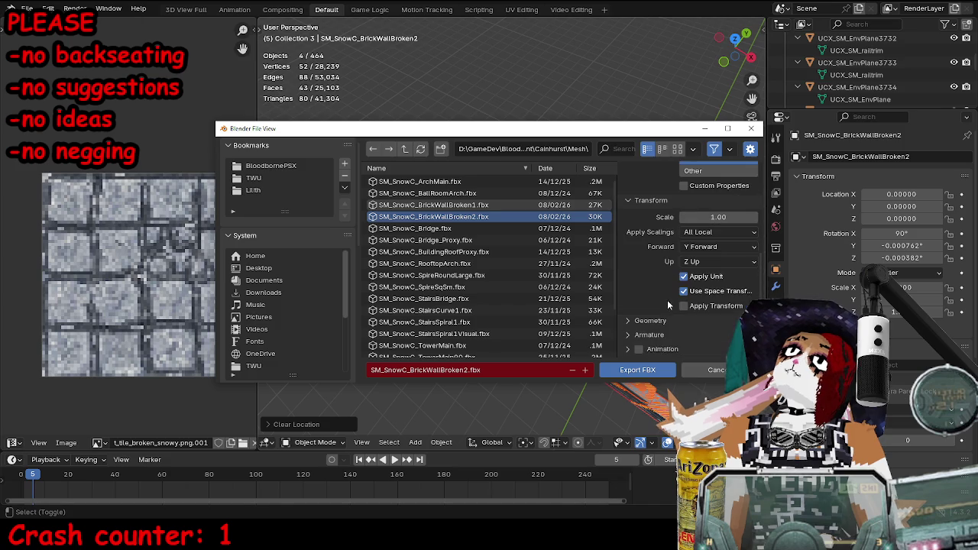
left_click(638, 370)
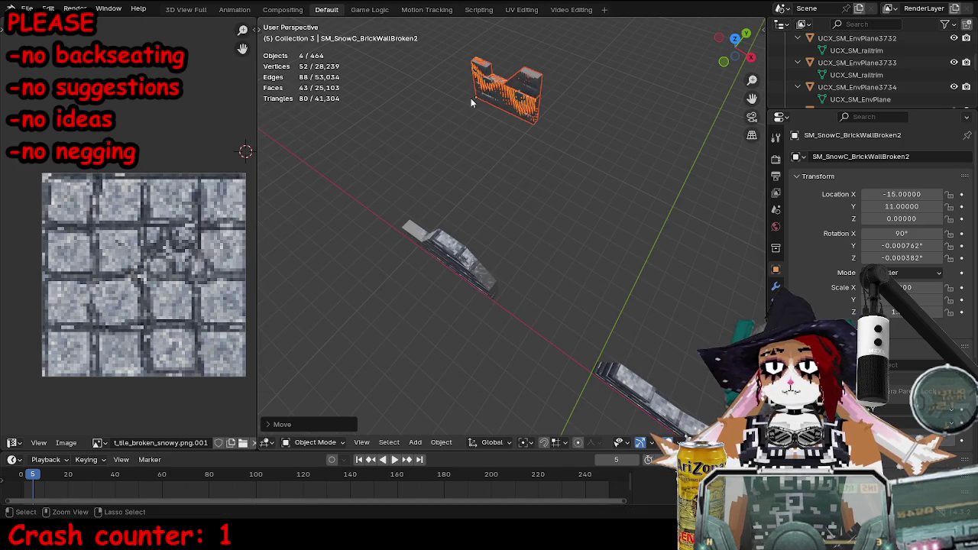
key("alt+Tab")
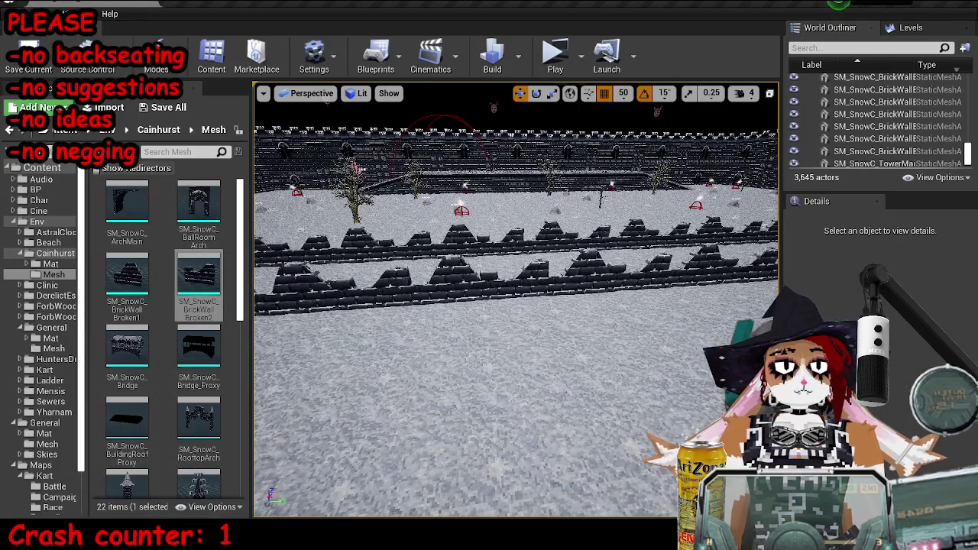
- Open the reimported broken wall in the Static Mesh Editor and display its simple collision
left_click(506, 289)
key("ctrl+e")
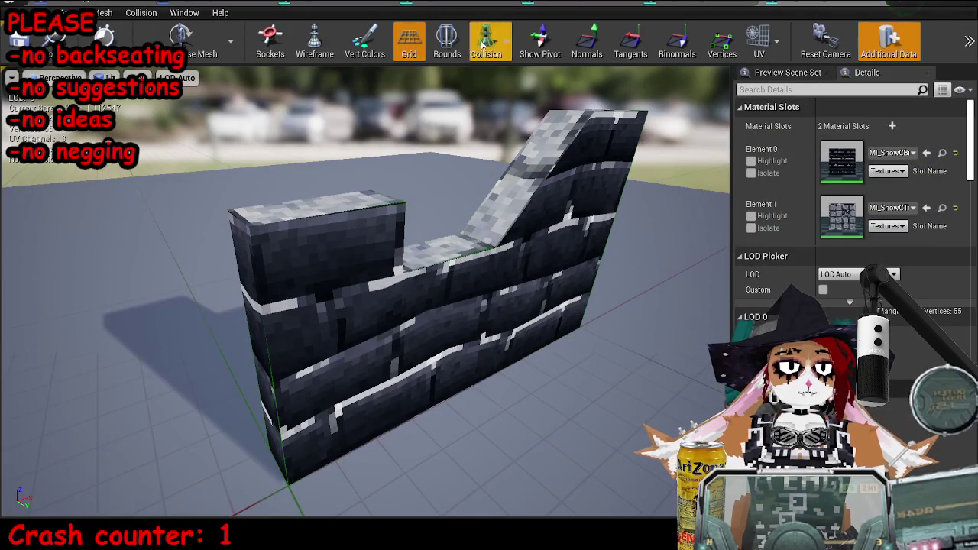
left_click(193, 52)
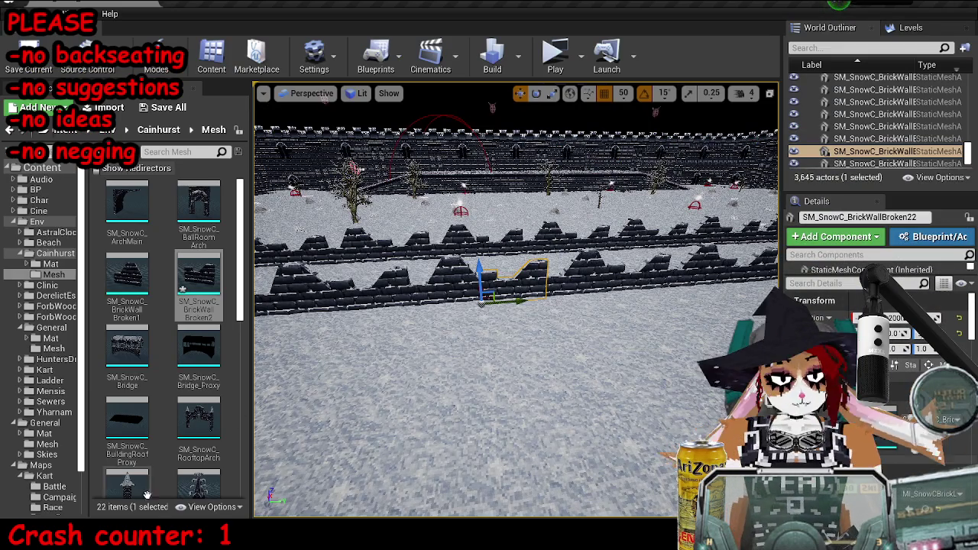
key("alt+Tab")
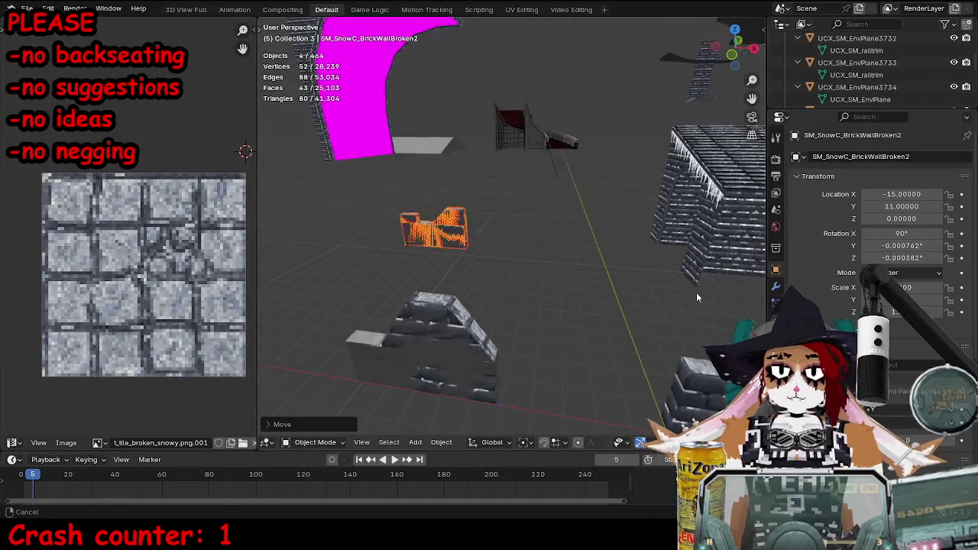
- Lower the floating duplicated face along Z onto the wall top
left_click_drag(586, 266, 443, 476)
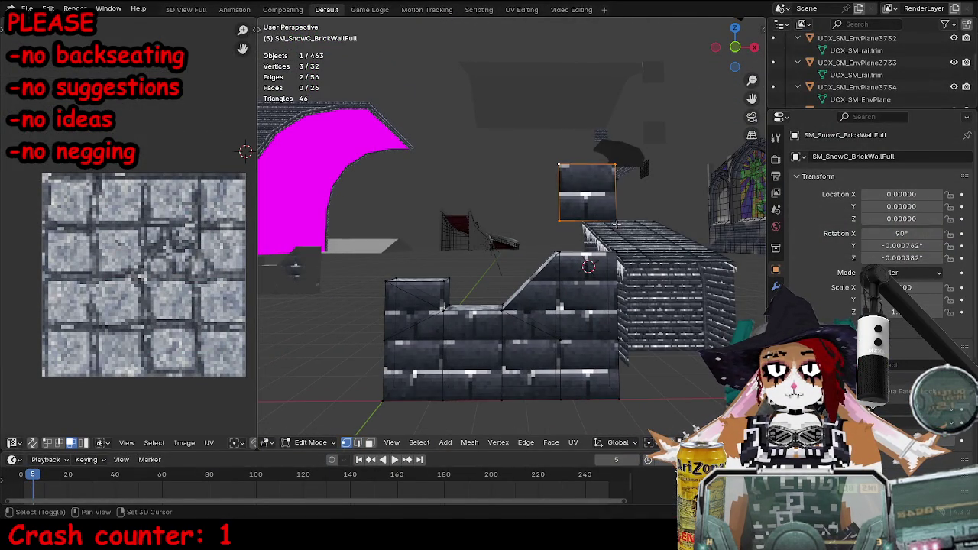
left_click(616, 224, "shift")
key("g")
key("z")
key("Escape")
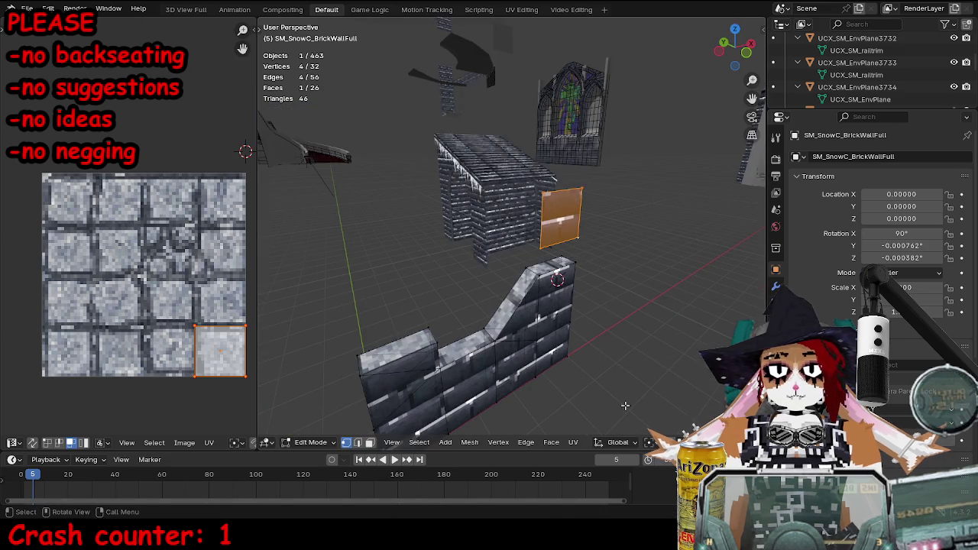
left_click(653, 442)
key("g")
key("z")
left_click(516, 372)
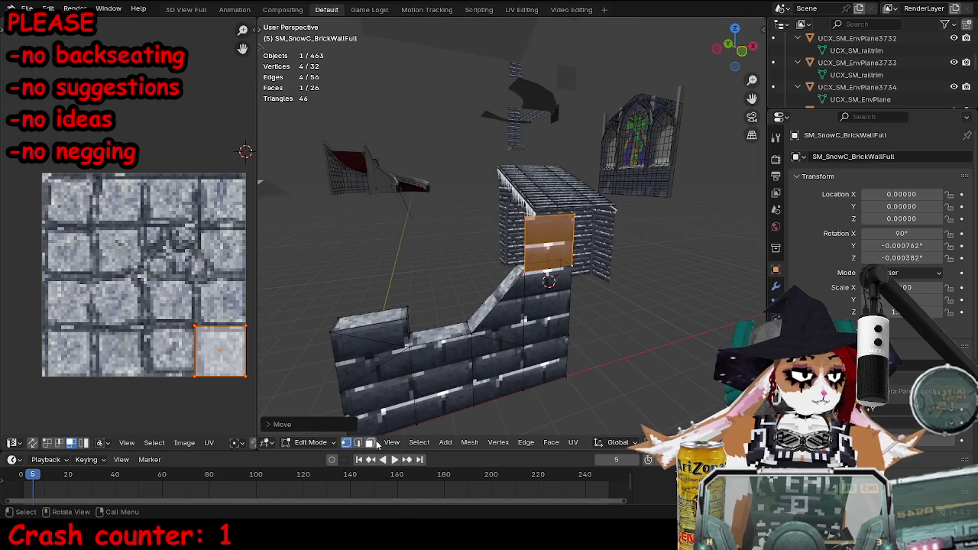
- Merge overlapping vertices by distance and unwrap the end column's faces
key("a")
key("m")
left_click(689, 286)
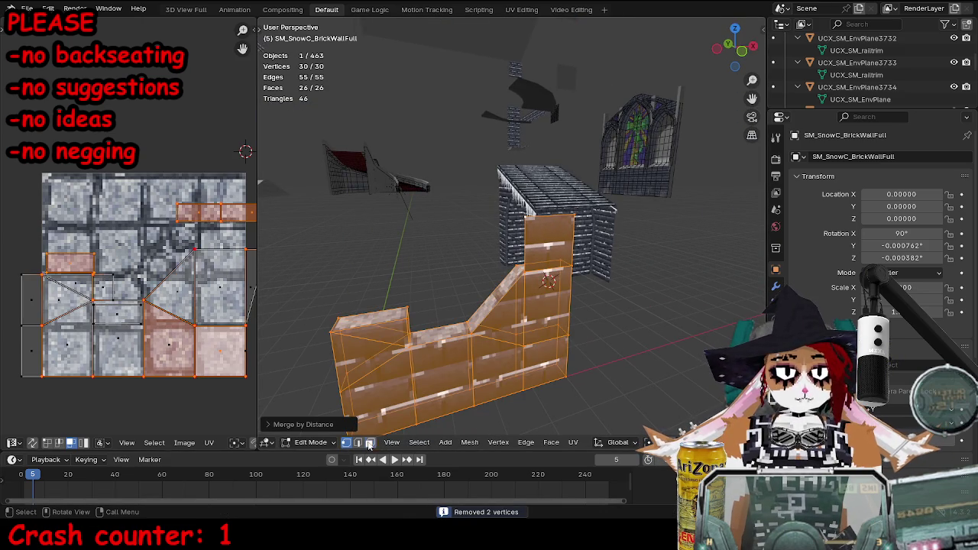
left_click(369, 443)
left_click(540, 349)
left_click(546, 306, "shift")
left_click(547, 245, "shift")
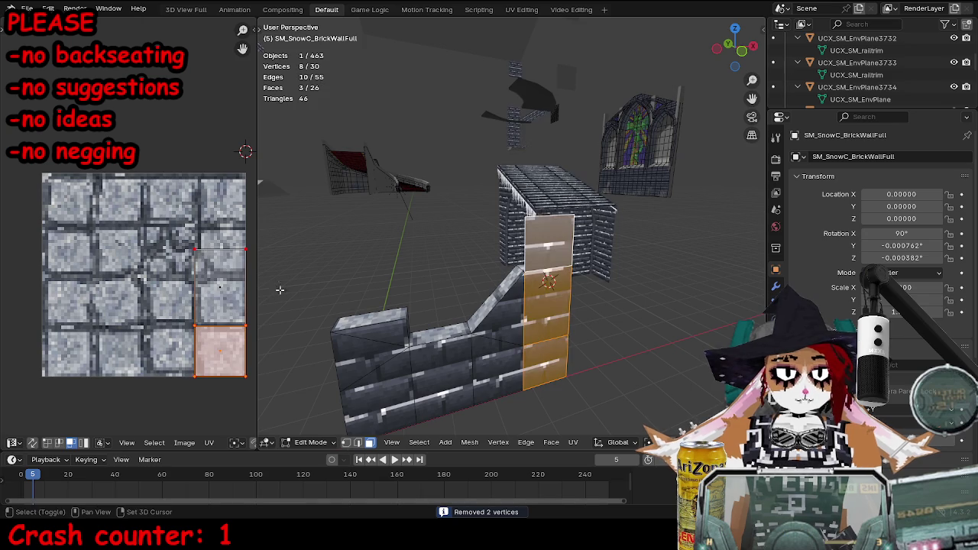
key("u")
left_click(573, 222)
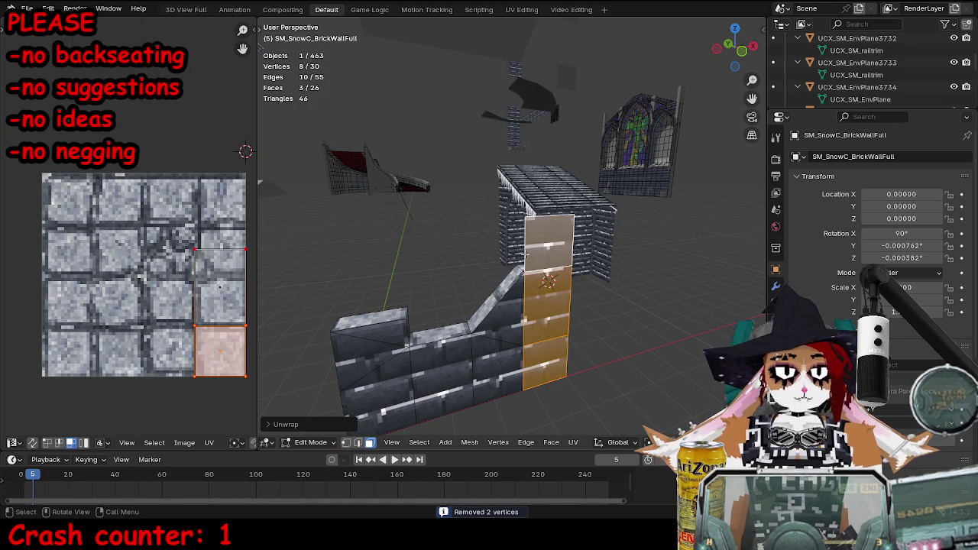
- Unwrap the column's top face together with two faces below it
left_click(525, 252)
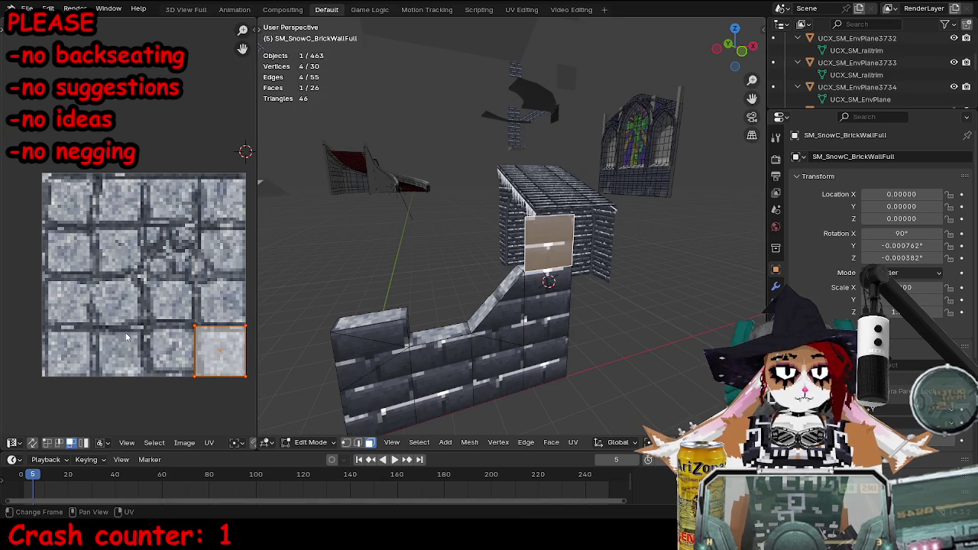
left_click(550, 284, "shift")
left_click(547, 365, "shift")
key("u")
mouse_move(611, 278)
left_click(655, 276)
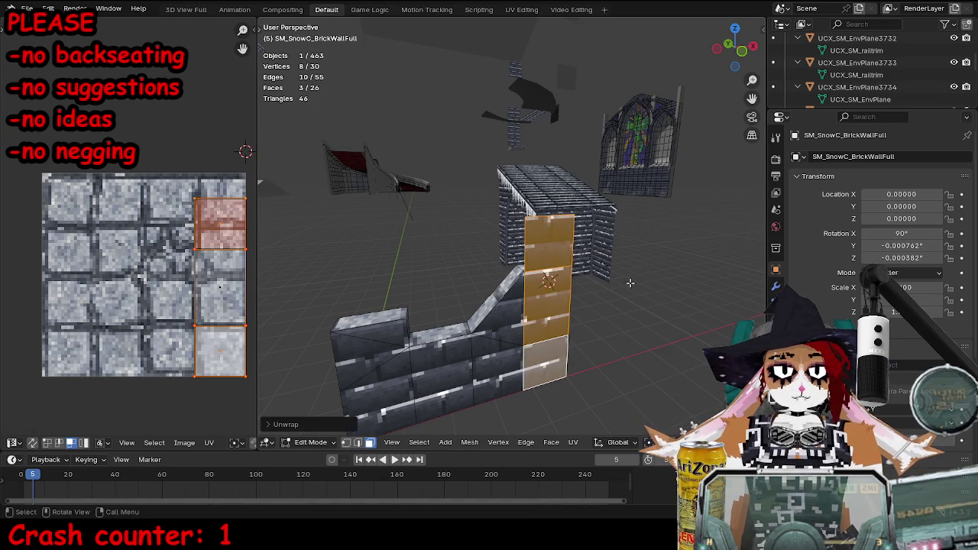
- Stack duplicated brick faces up the column along Z to the top
left_click(508, 336)
key("shift+d")
left_click(540, 341)
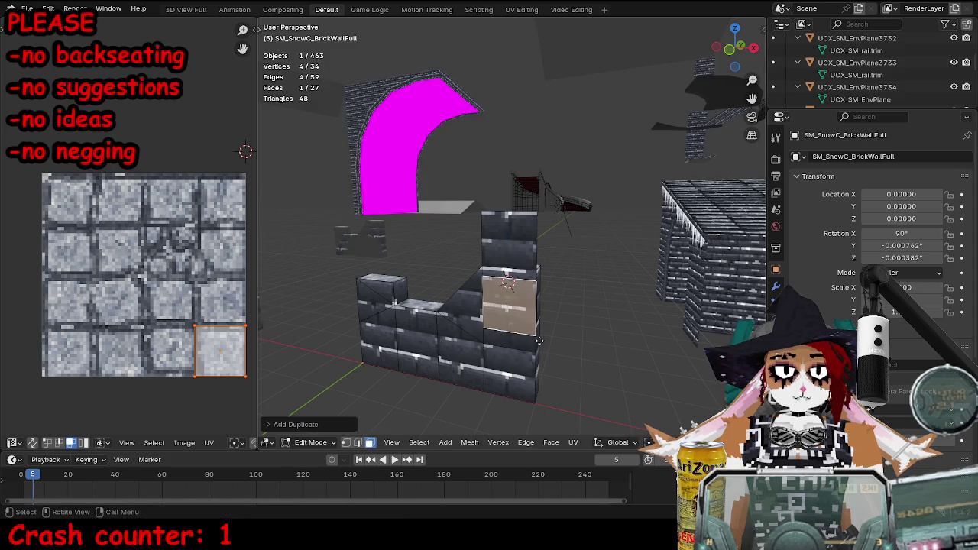
key("shift+d")
key("z")
left_click(548, 320)
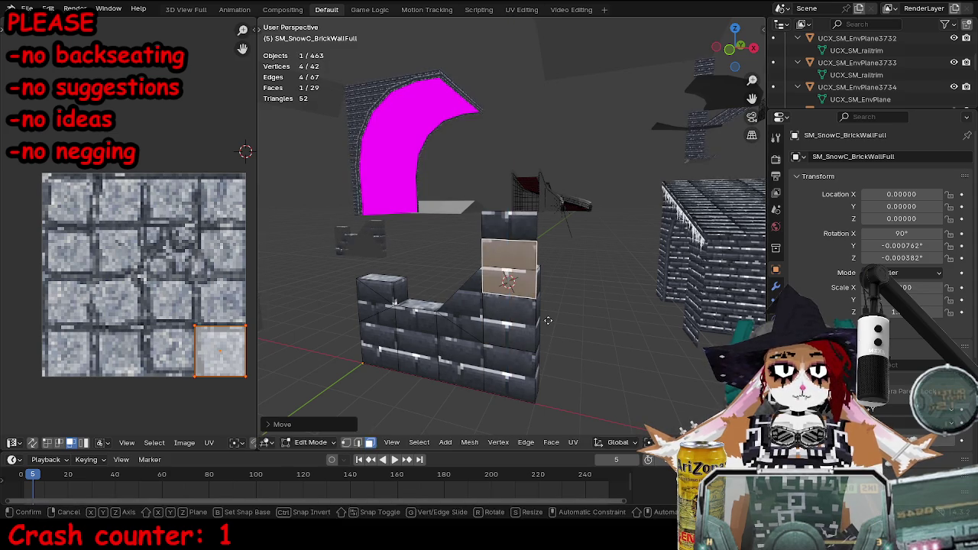
key("shift+d")
key("z")
left_click(537, 241)
- Hide two faces, delete the two redundant column faces, then unhide everything
left_click(520, 264, "shift")
left_click(512, 314, "shift")
key("h")
left_click(513, 313)
left_click(521, 251, "shift")
key("x")
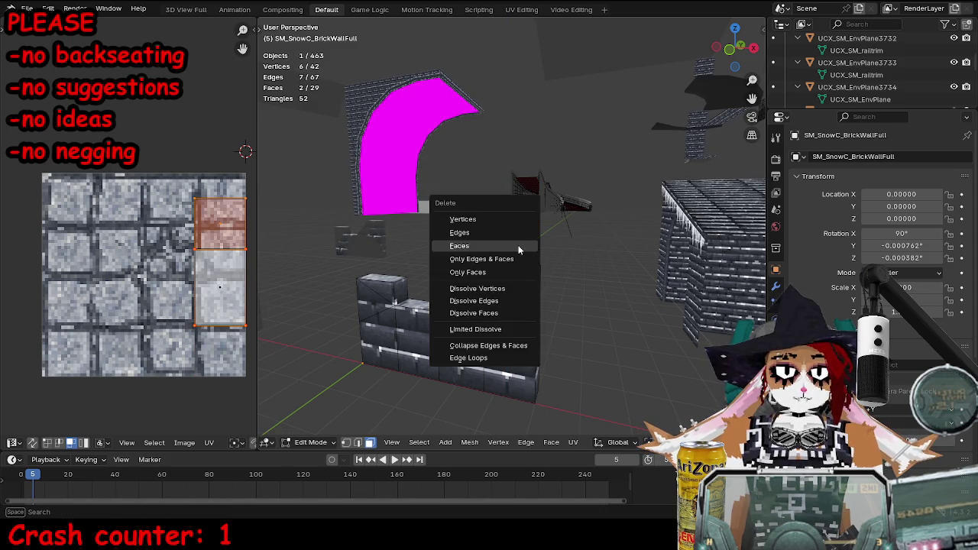
left_click(520, 251)
key("a")
key("alt+h")
- Pin UVs on the column faces and unwrap the four column faces
left_click(517, 366)
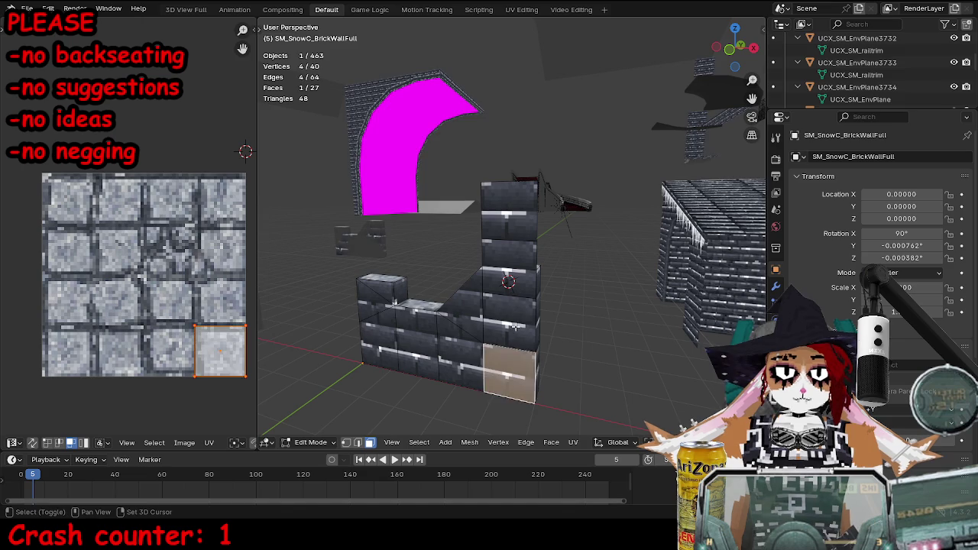
left_click(510, 317, "shift")
left_click(515, 208, "shift")
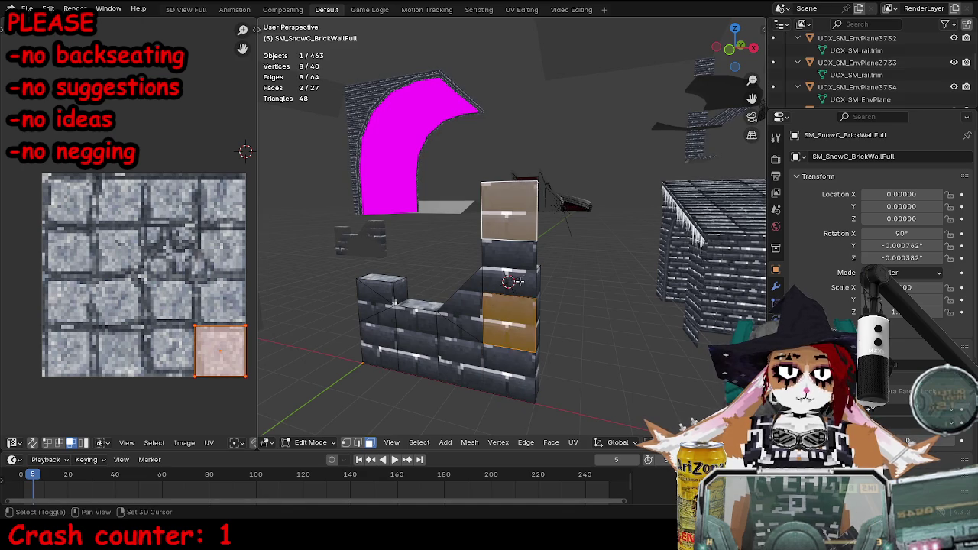
left_click(509, 272, "shift")
key("p")
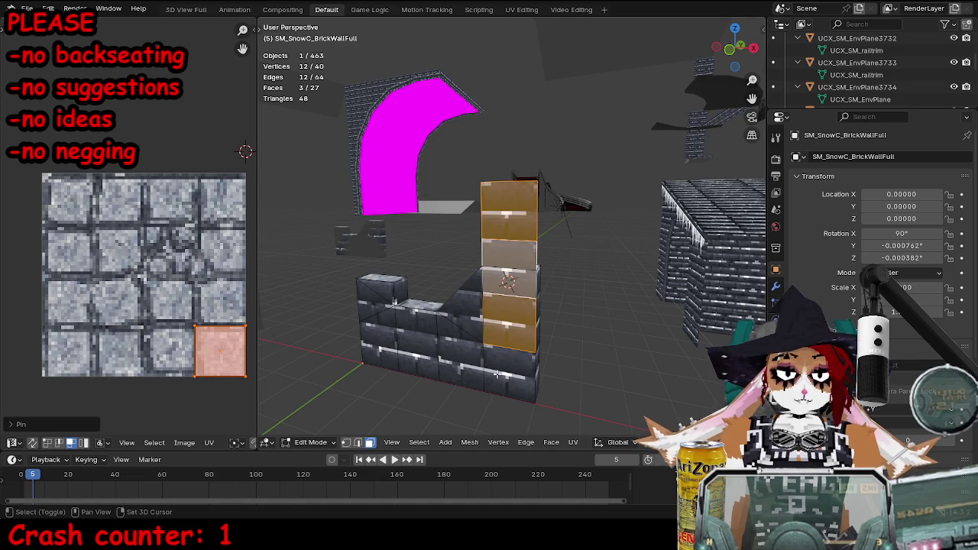
left_click(495, 375, "shift")
key("u")
mouse_move(596, 243)
left_click(660, 243)
- Weld stray vertices by distance and unwrap the column faces again
key("m")
left_click(627, 257)
key("u")
mouse_move(622, 273)
left_click(664, 271)
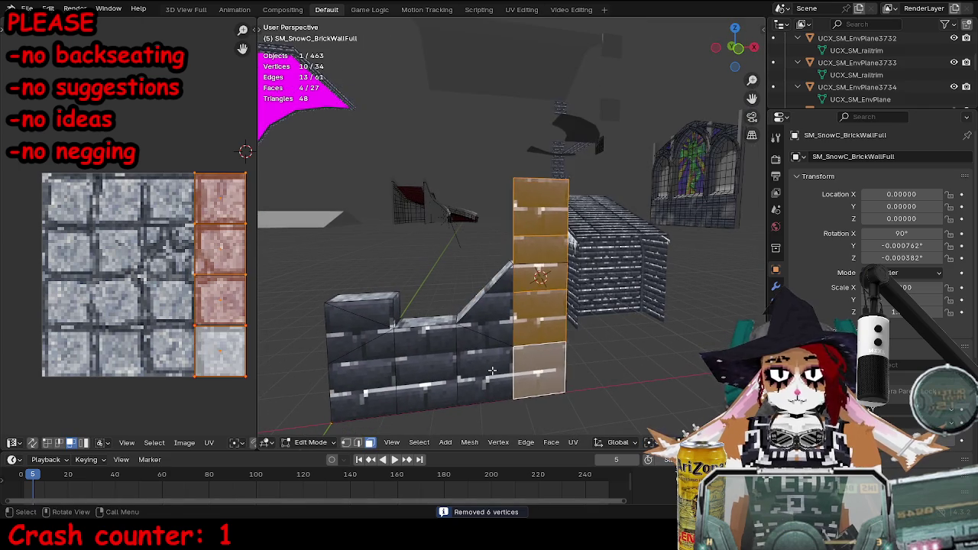
- Remove five lower wall faces
left_click(494, 322)
left_click(417, 375, "shift")
left_click(371, 372, "shift")
left_click(360, 314, "shift")
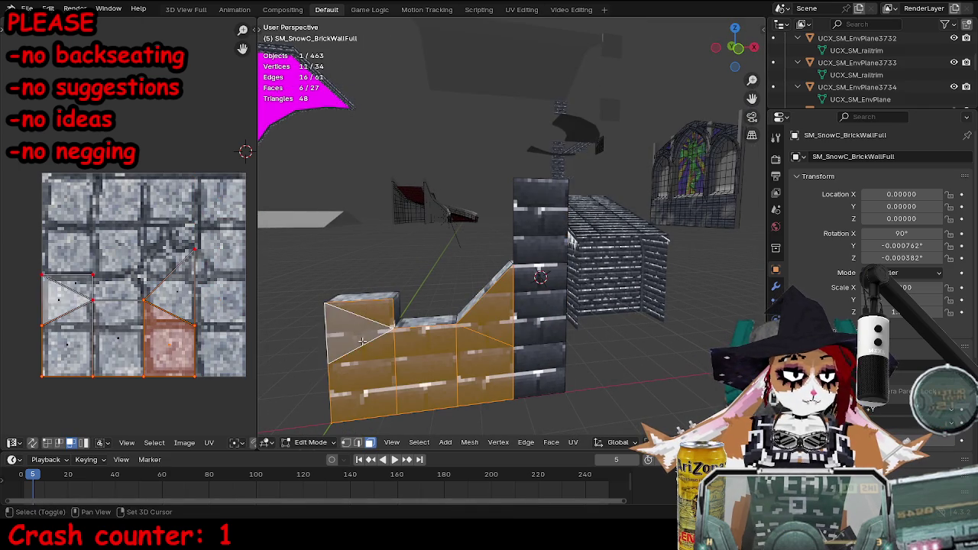
left_click(376, 383, "shift")
key("ctrl+x")
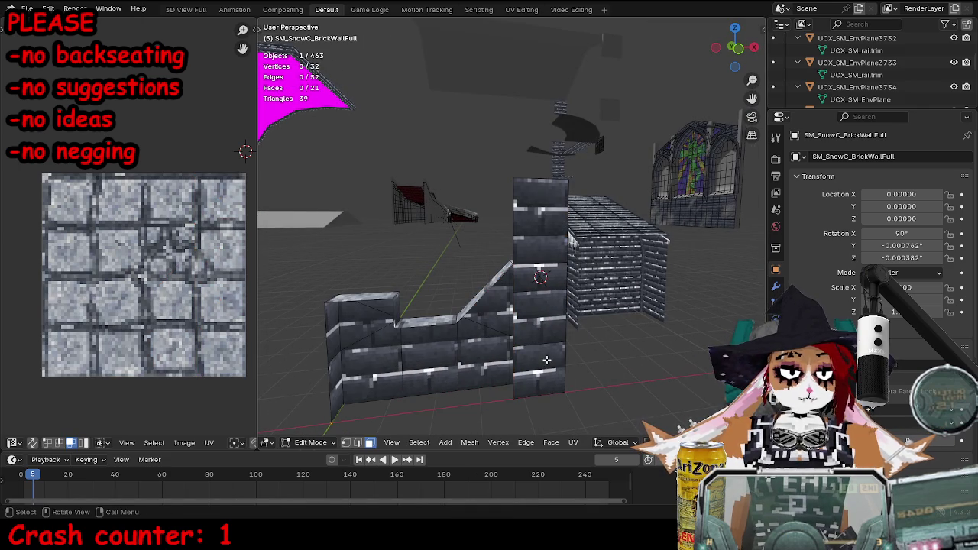
- Duplicate the wall's right column of faces and place the copy to the left
left_click(547, 359)
left_click(546, 359, "alt")
key("shift+d")
left_click(541, 354)
- In wireframe view, duplicate the right face column and slide the copy along X
key("shift+z")
key("shift+d")
key("x")
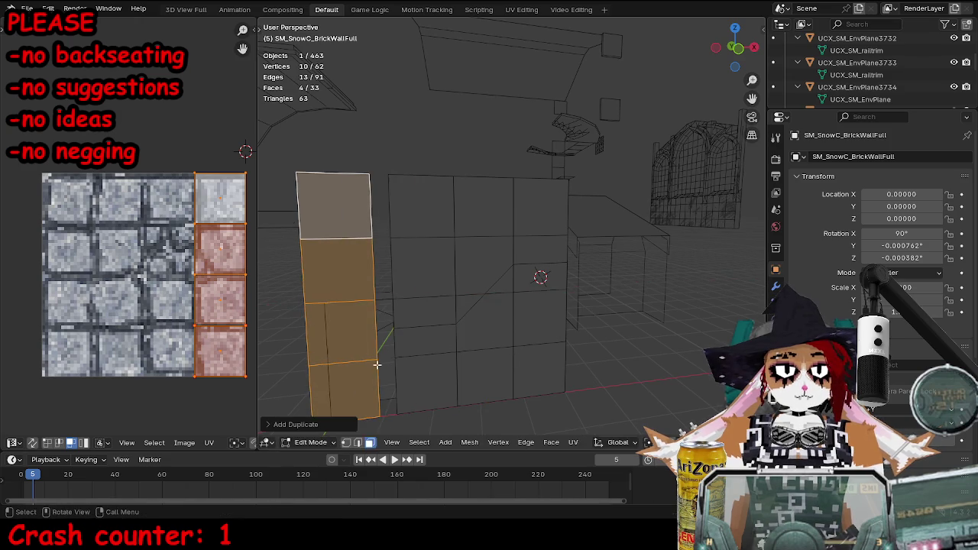
left_click(408, 365)
- Merge all wall vertices by distance, removing 19 duplicates
key("a")
key("m")
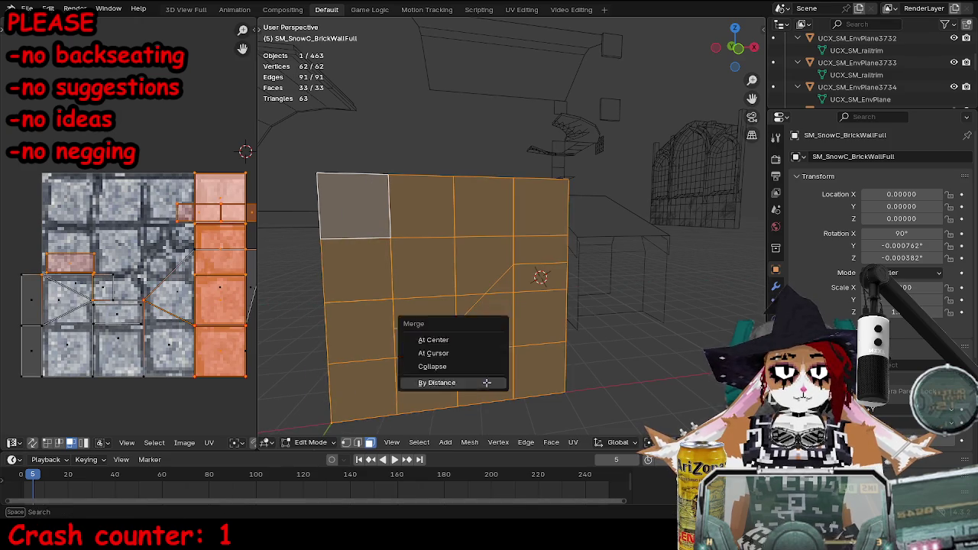
left_click(430, 386)
- Select all four columns of wall faces and unwrap them Angle Based
key("alt+a")
mouse_move(412, 387)
left_mouse_down()
mouse_move(436, 212)
mouse_move(428, 313)
mouse_move(482, 387)
mouse_move(663, 313)
left_mouse_up()
key("u")
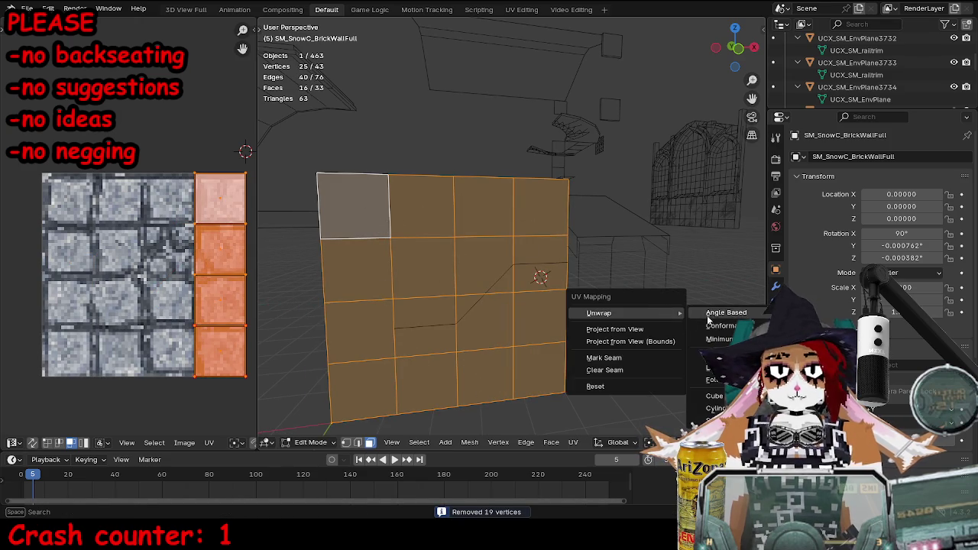
left_click(718, 320)
key("alt+a")
mouse_move(463, 335)
left_mouse_down()
mouse_move(431, 229)
mouse_move(351, 210)
left_mouse_up()
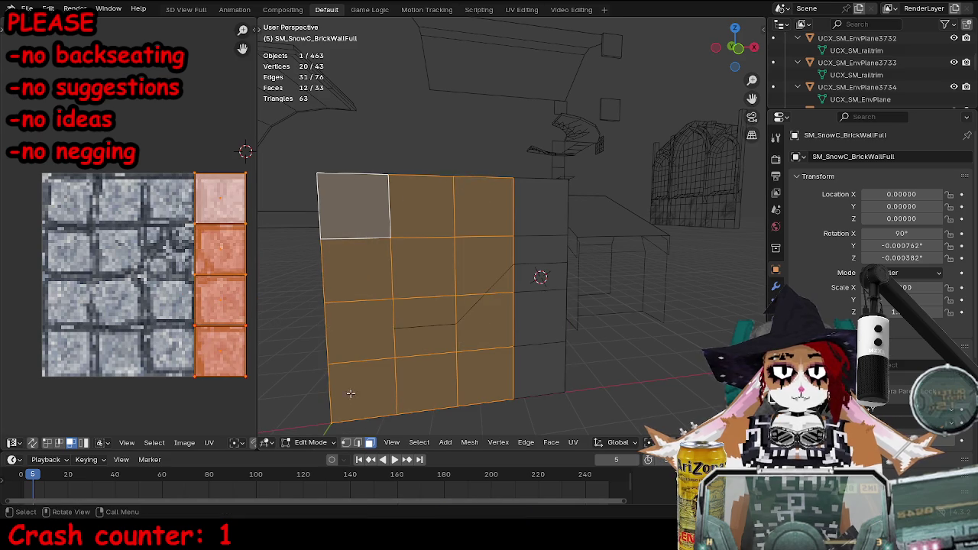
left_click(538, 208, "ctrl")
left_click(535, 363, "ctrl")
key("u")
mouse_move(585, 323)
left_click(621, 326)
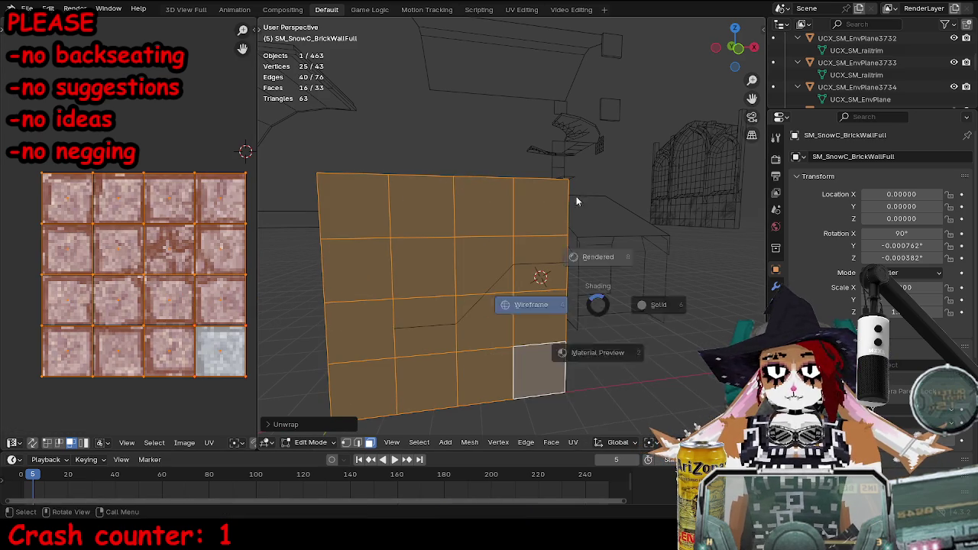
- Preview the brick material on the wall and orbit to inspect the texturing
key("z")
key("Tab")
mouse_move(443, 264)
left_mouse_down()
mouse_move(535, 259)
mouse_move(495, 268)
mouse_move(449, 304)
mouse_move(474, 298)
left_mouse_up()
key("Tab")
left_click(493, 269)
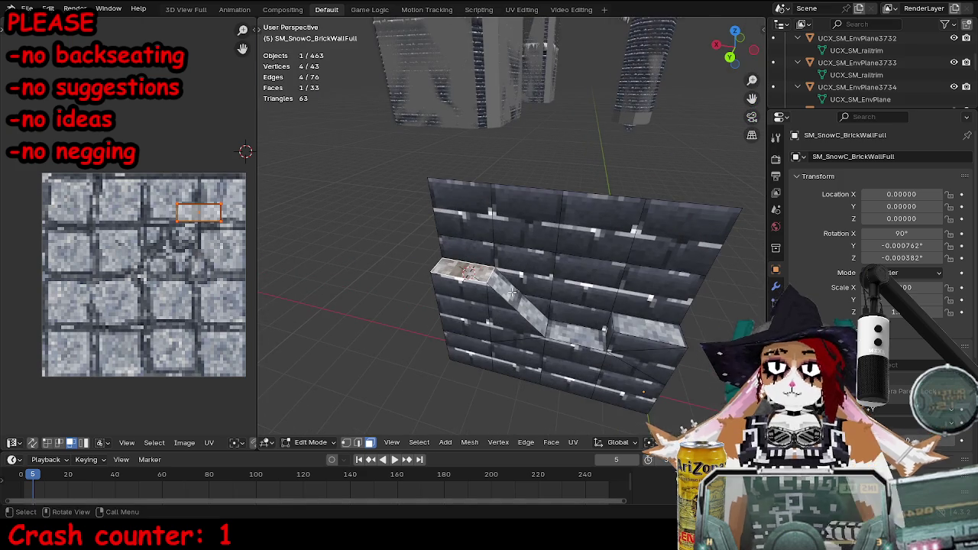
- Select the stair strip of faces running up toward the wall top
left_click(650, 336, "ctrl")
key("u")
key("Escape")
left_click(649, 328)
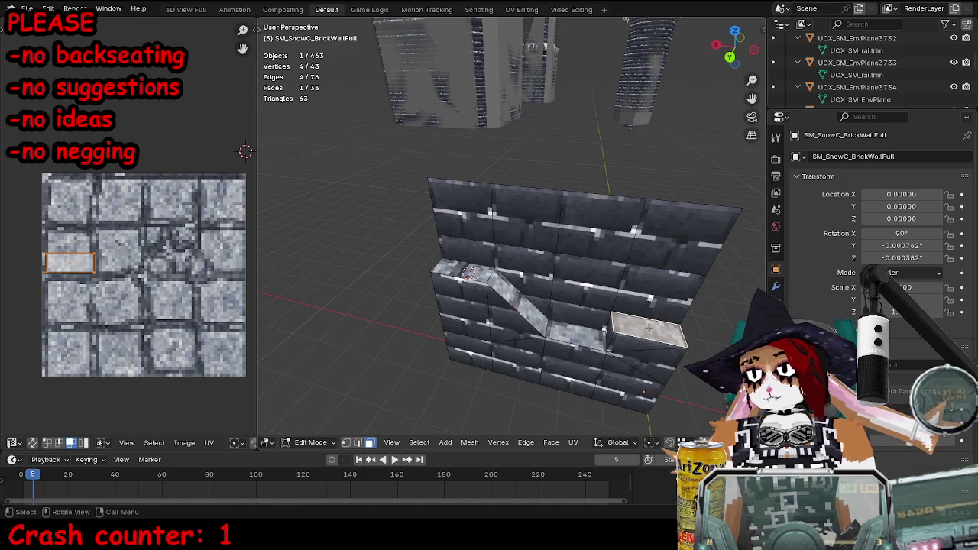
left_click(554, 332, "shift")
left_click(437, 268, "ctrl")
- Duplicate the stair strip, flatten it to zero Z height, and move it onto the wall top
key("shift+d")
right_click(577, 290)
key("s")
key("z")
key("0")
key("Return")
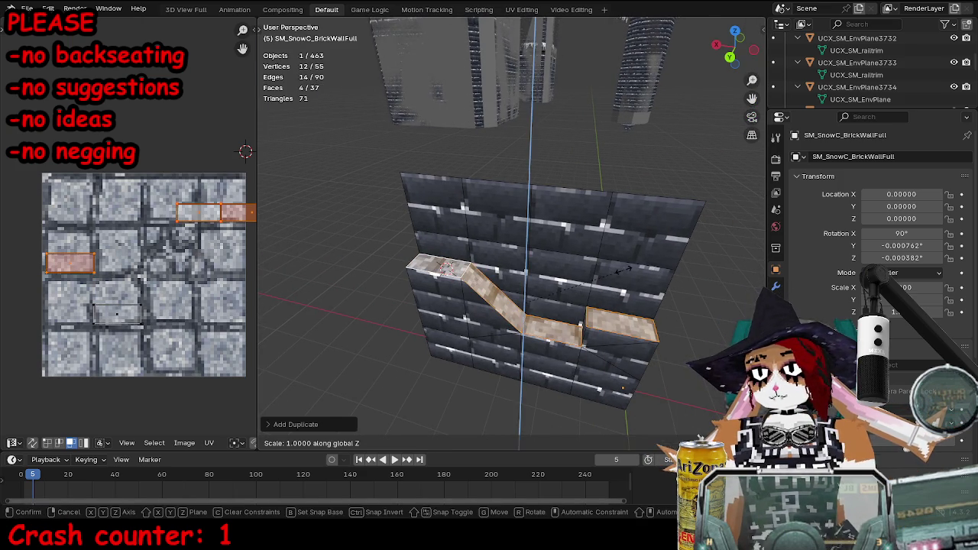
key("g")
key("z")
left_click(705, 200)
- Merge the whole mesh by distance, removing 7 vertices
key("a")
key("m")
left_click(703, 199)
- Circle-select the slanted lower faces on the wall front and delete them
key("alt+a")
key("c")
left_click_drag(489, 252, 465, 281)
mouse_move(533, 290)
left_mouse_down()
mouse_move(572, 296)
mouse_move(579, 281)
left_mouse_up()
key("Escape")
key("x")
left_click(546, 321)
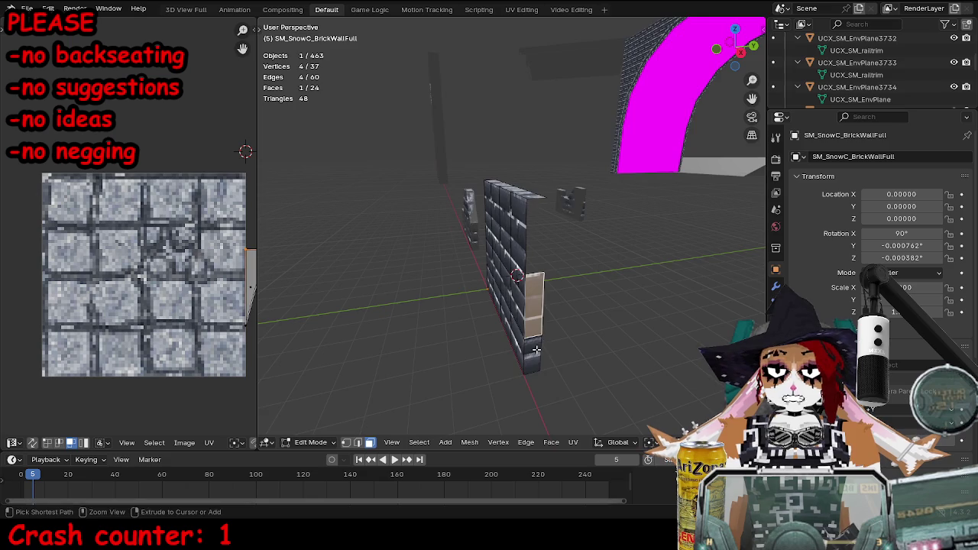
- Delete the two leftover faces along the wall edge
left_click(497, 252, "ctrl")
key("x")
left_click(534, 313)
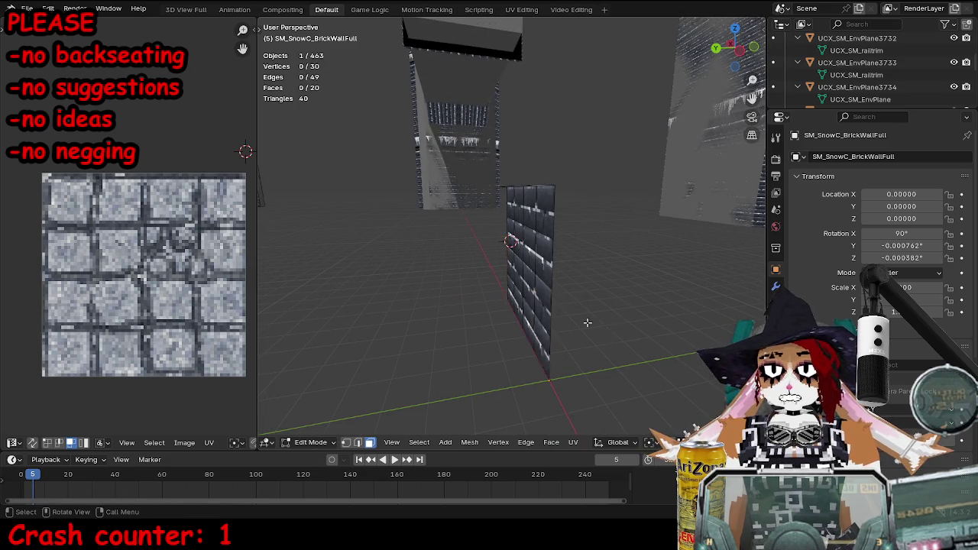
key("a")
- Duplicate the wall's front faces and move the copy slightly behind along Y
key("c")
mouse_move(461, 207)
left_mouse_down()
mouse_move(489, 252)
mouse_move(531, 246)
mouse_move(535, 309)
left_mouse_up()
key("Escape")
key("shift+d")
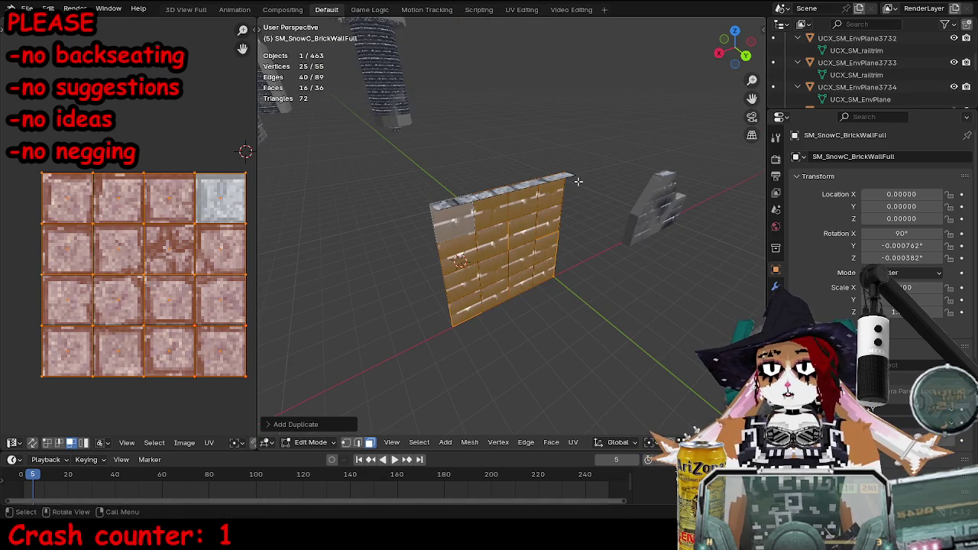
key("y")
left_click(577, 174)
key("g")
key("y")
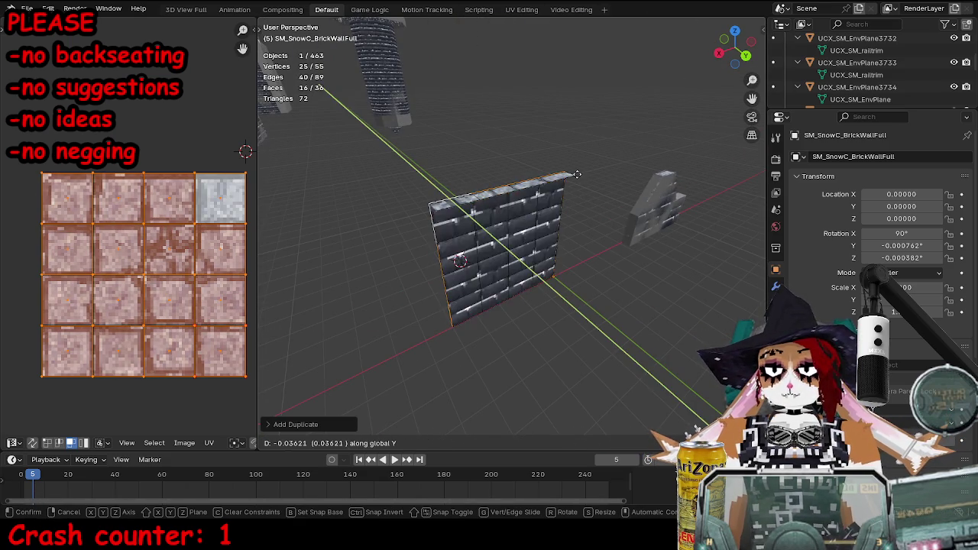
left_click(641, 195)
right_click(641, 195)
- Merge by distance, removing 5 vertices, and recalculate all normals to face outside
key("a")
key("m")
left_click(639, 188)
right_click(638, 187)
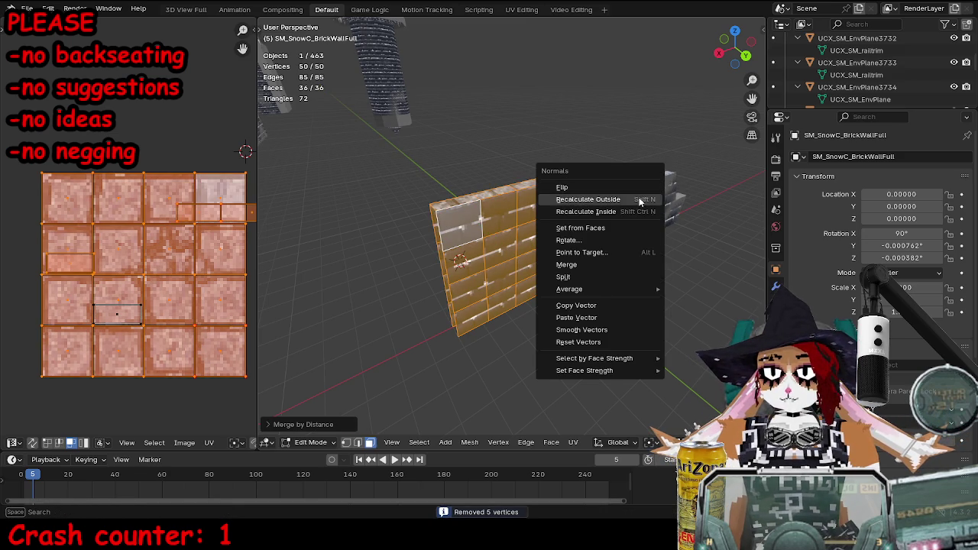
left_click(641, 199)
left_click_drag(470, 312, 486, 342)
scroll(514, 324, "up", 2)
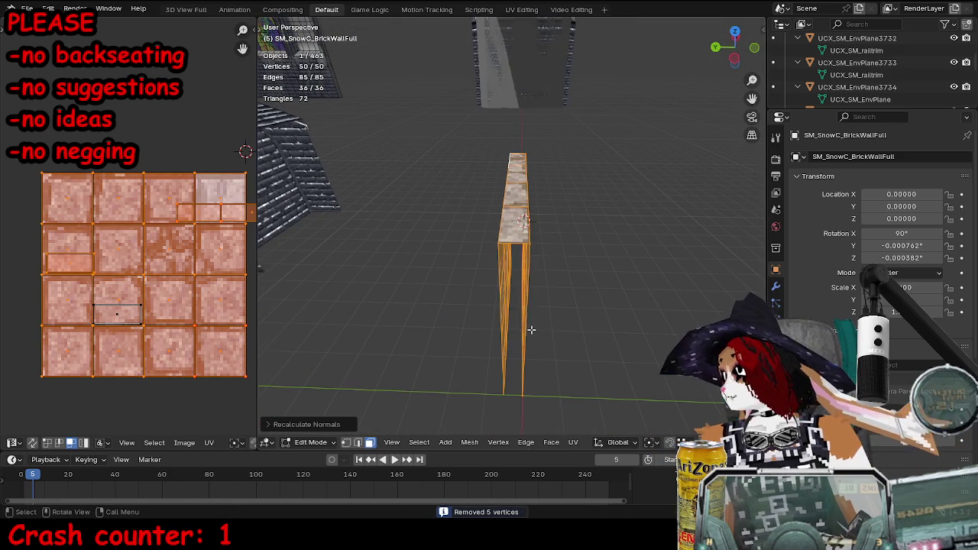
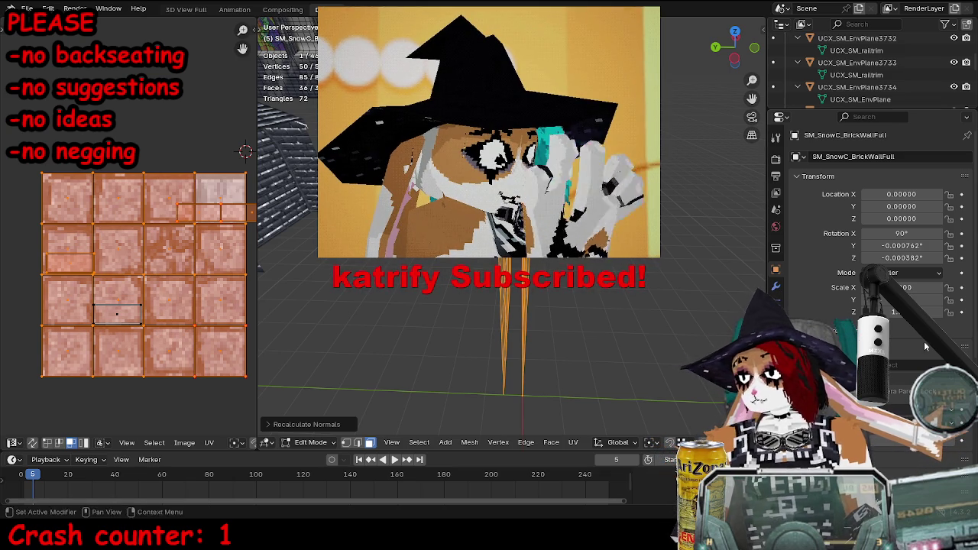
- Select the wall's front faces and unwrap them Angle Based
key("KP_Decimal")
left_click_drag(528, 269, 428, 321)
key("alt+a")
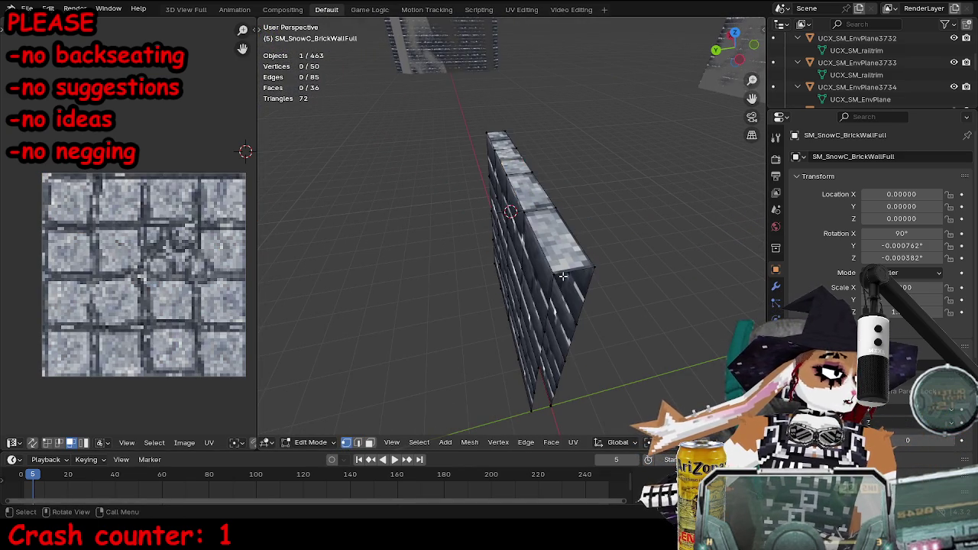
left_click_drag(534, 229, 518, 204)
key("ctrl+z")
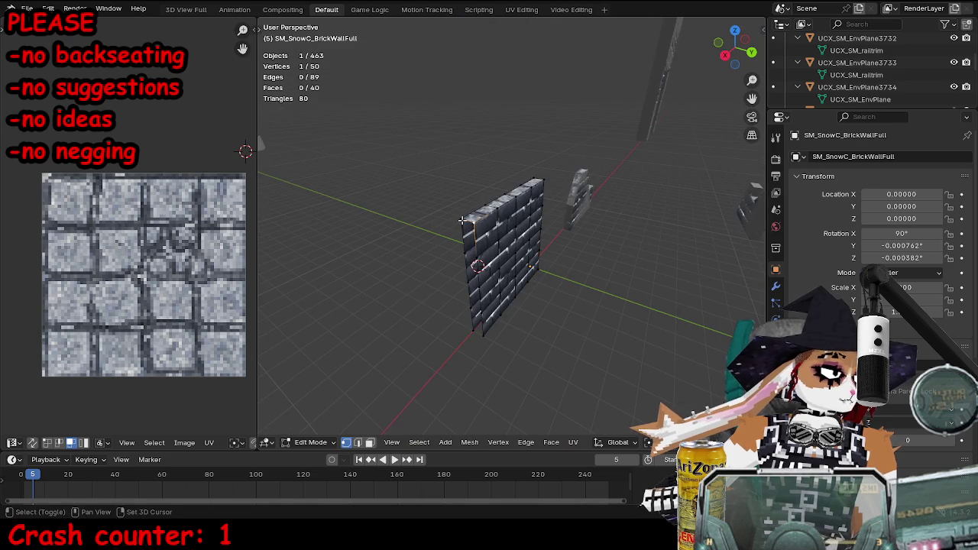
mouse_move(493, 310)
left_mouse_down()
mouse_move(466, 252)
mouse_move(489, 260)
mouse_move(535, 245)
mouse_move(516, 280)
left_mouse_up()
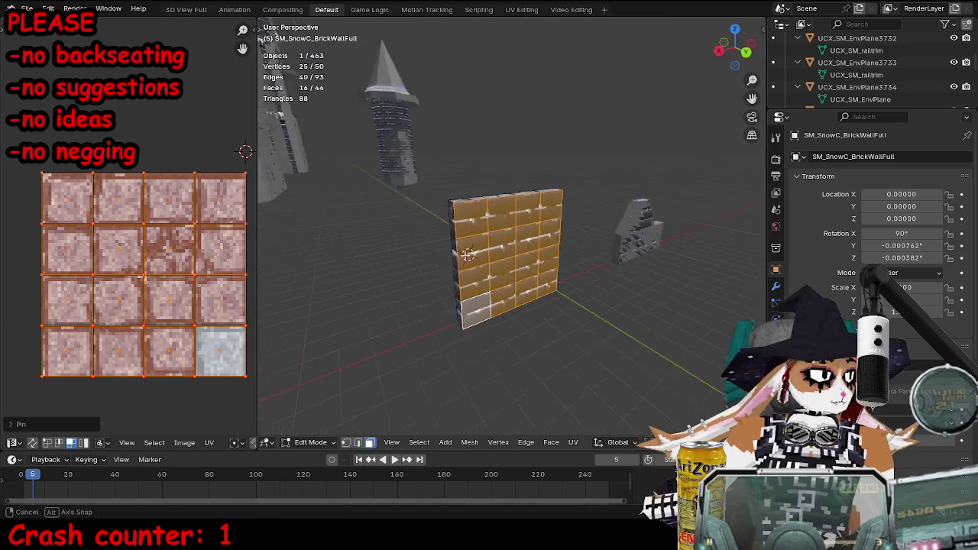
left_click(473, 229, "shift")
left_click(479, 320, "ctrl")
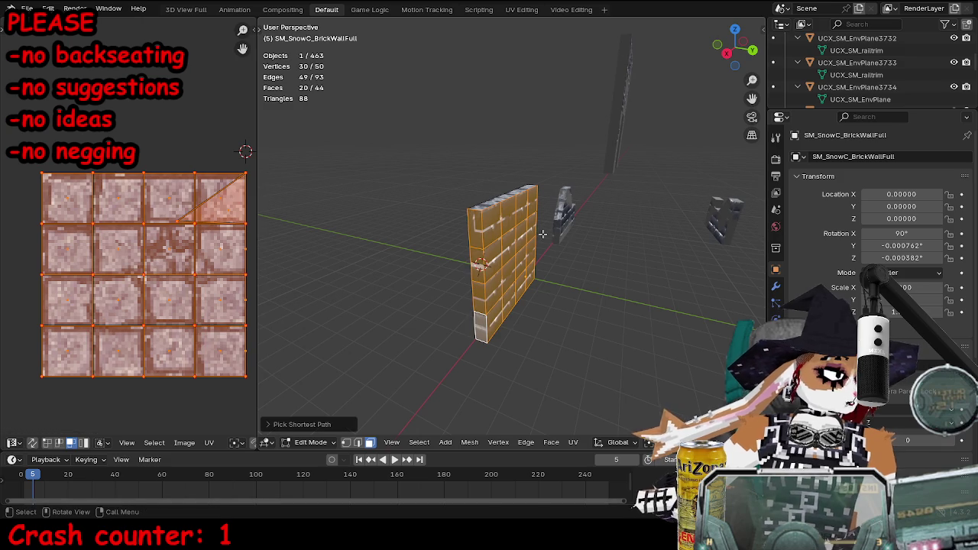
key("u")
mouse_move(550, 234)
left_click(593, 233)
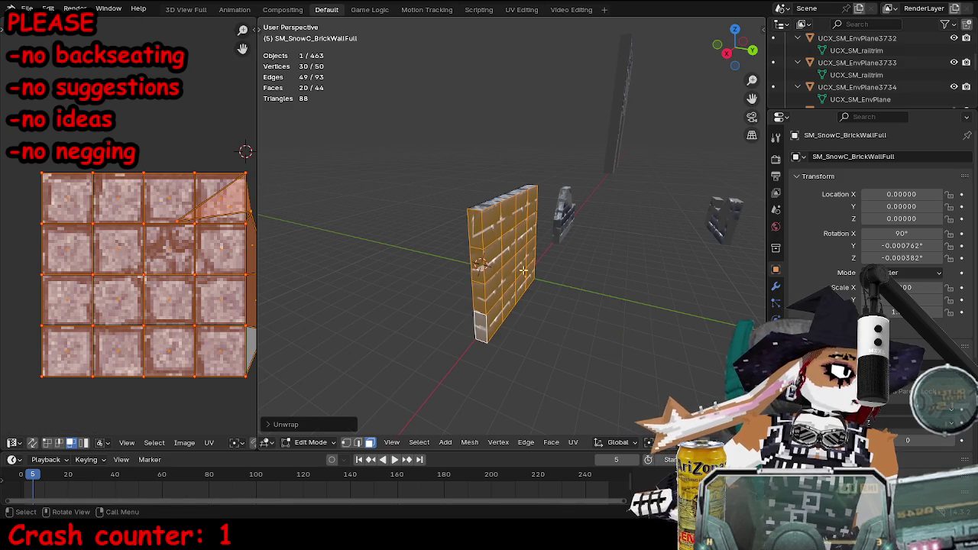
- Select the wall's top side strip, lower end and right-edge faces
key("alt+a")
left_click(473, 226)
left_click(476, 307, "ctrl")
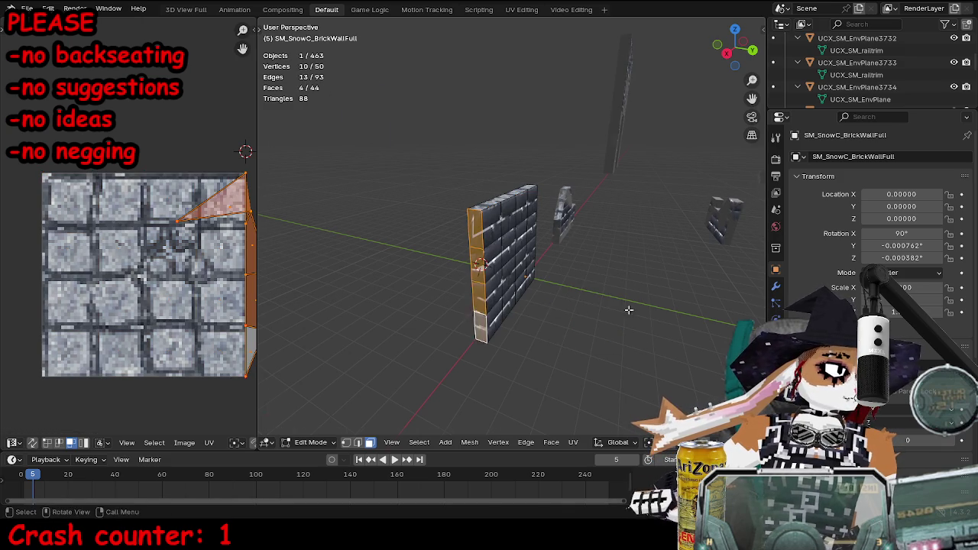
left_click_drag(631, 311, 581, 290)
left_click(545, 332, "shift")
left_click(543, 284, "shift")
left_click(547, 269, "shift")
left_click(550, 231, "shift")
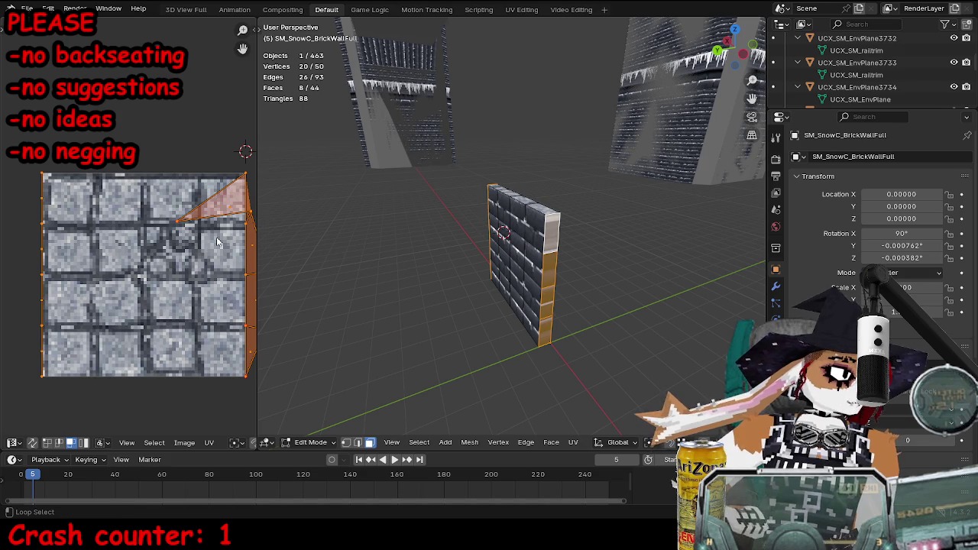
- Brush-select the front and left side faces, unwrap them, and return to Object Mode
key("alt+a")
key("c")
mouse_move(568, 355)
left_mouse_down()
mouse_move(535, 258)
mouse_move(504, 252)
mouse_move(550, 252)
mouse_move(520, 254)
left_mouse_up()
key("Escape")
key("c")
left_click_drag(471, 221, 469, 356)
key("Escape")
key("u")
mouse_move(425, 285)
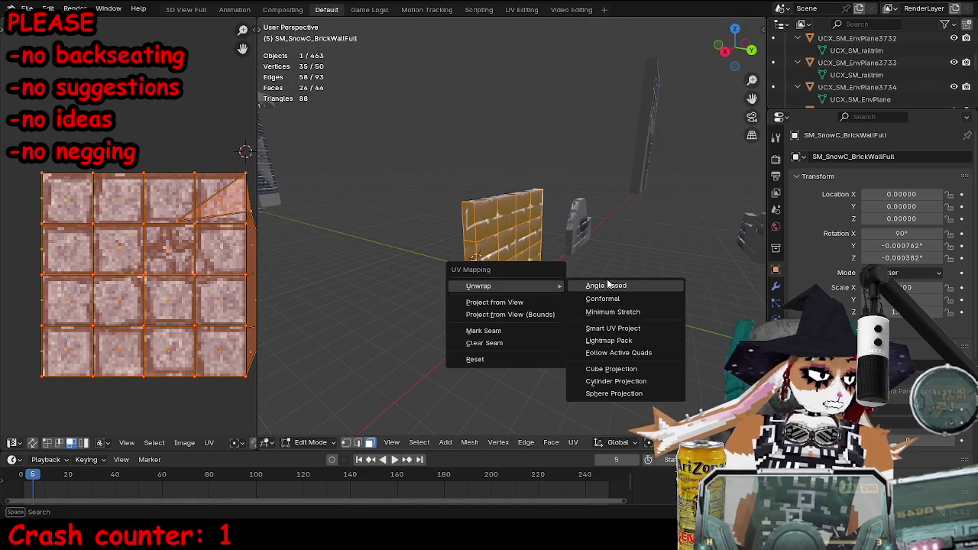
left_click(611, 284)
key("Tab")
mouse_move(516, 287)
left_mouse_down()
mouse_move(444, 293)
mouse_move(514, 303)
left_mouse_up()
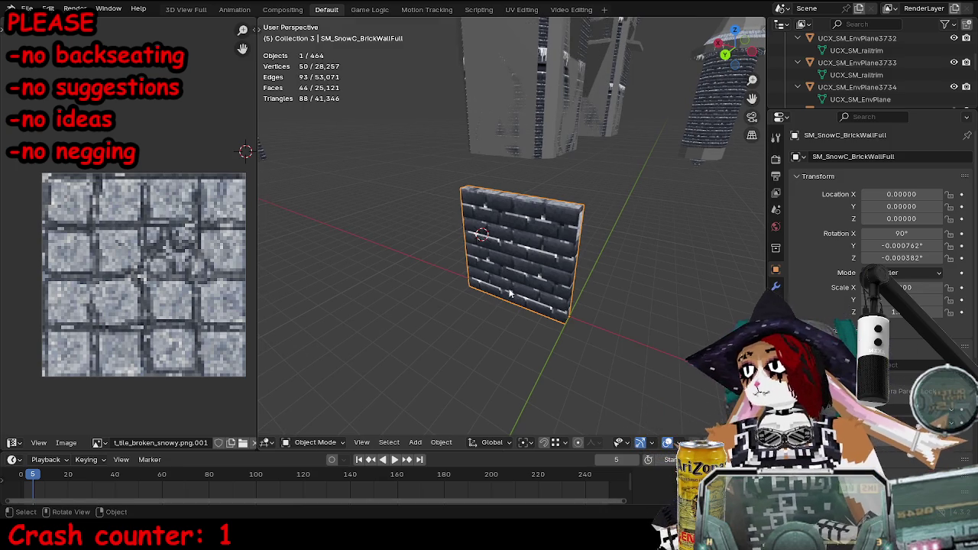
- Duplicate the broken wall's collision mesh and rename it UCX_SM_SnowC_BrickWallFull
mouse_move(481, 271)
left_mouse_down()
mouse_move(448, 219)
mouse_move(587, 201)
mouse_move(391, 265)
mouse_move(477, 285)
left_mouse_up()
left_click(411, 343)
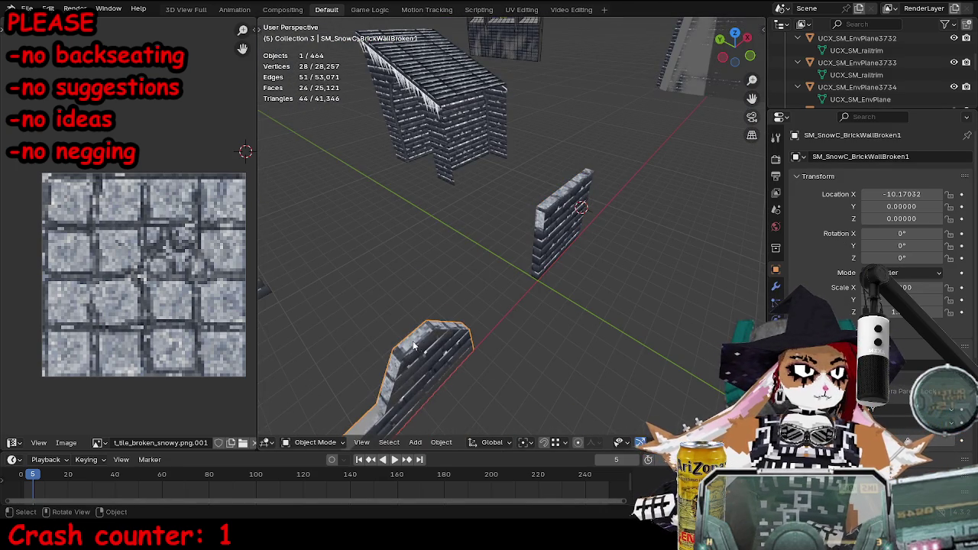
left_click(419, 348)
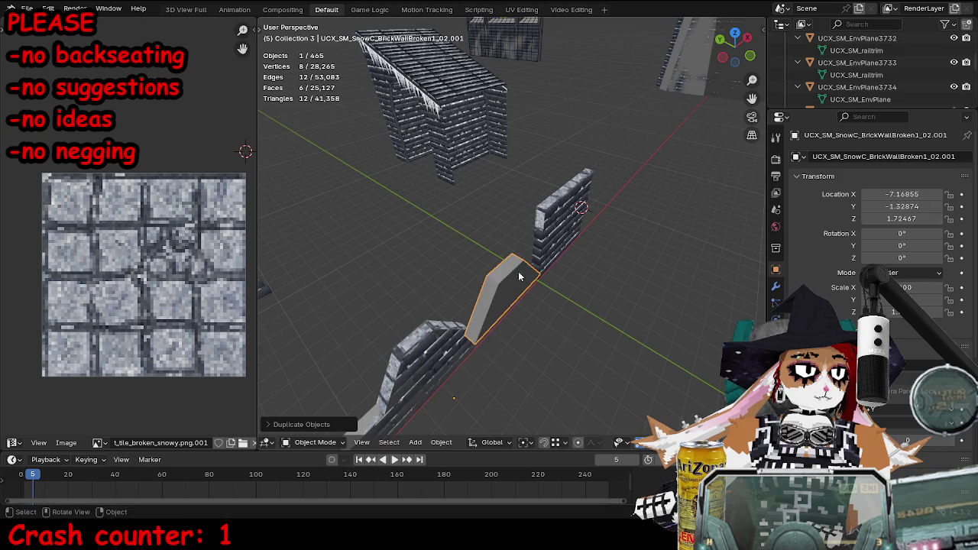
key("shift+d")
left_click(505, 275)
left_click(921, 156)
key("BackSpace")
key("BackSpace")
key("BackSpace")
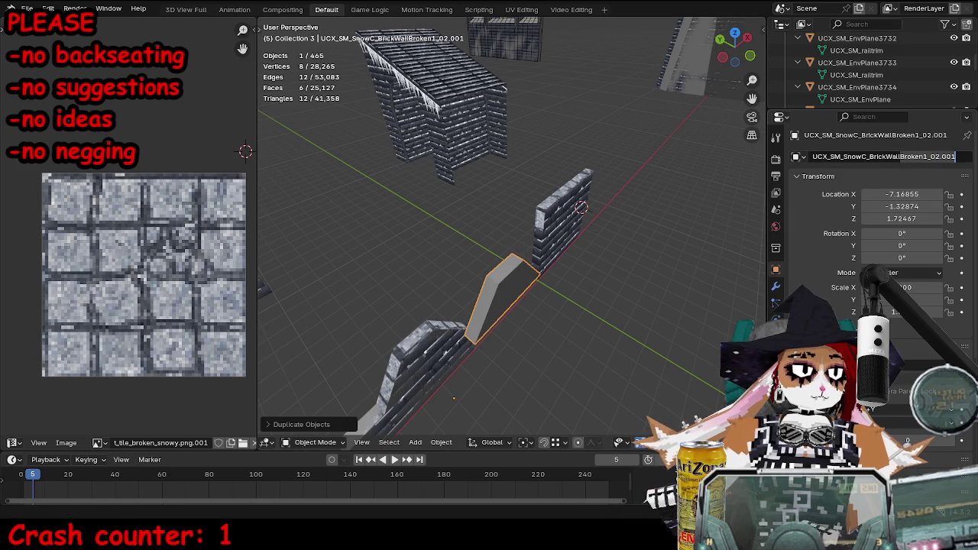
type("Full")
key("Return")
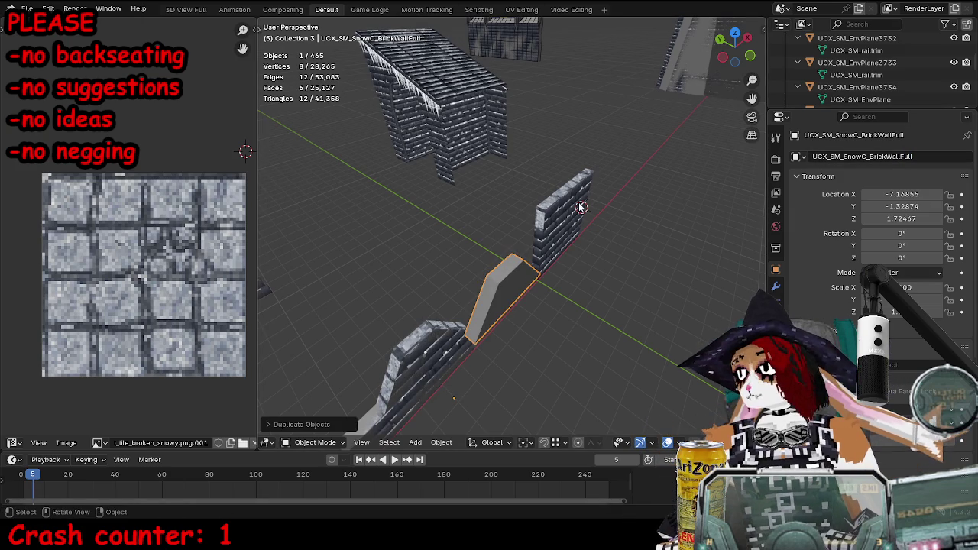
- Clear the collision wedge's location to the wall's origin with Alt+G
double_click(899, 157)
left_click(559, 254)
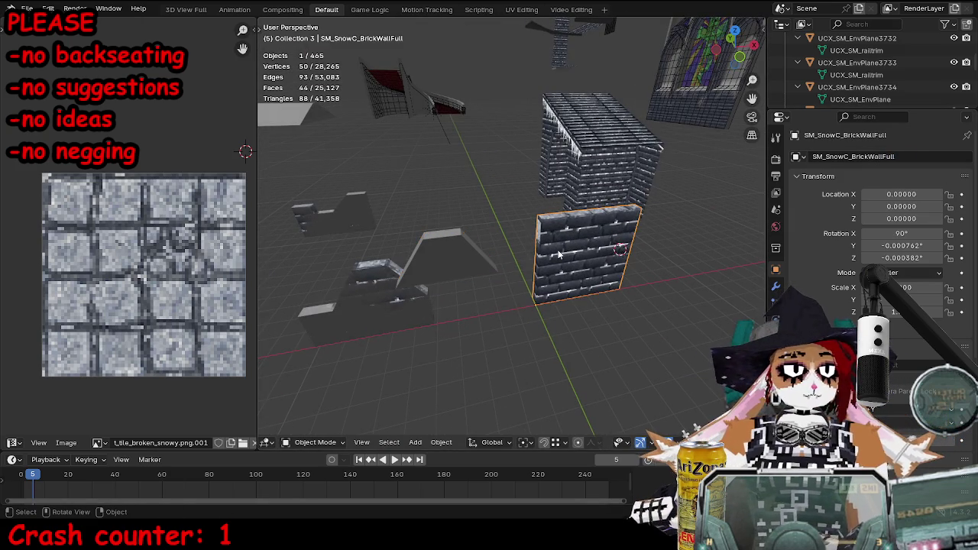
left_click(409, 260)
key("alt+g")
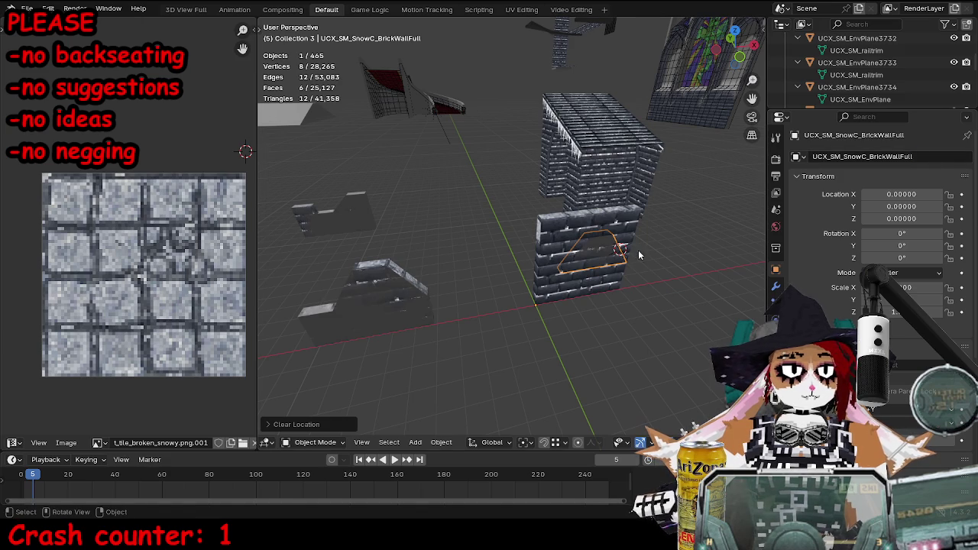
- In Edit Mode, raise the wedge's vertices along Z to the wall's top edge
key("Tab")
left_click(346, 442)
left_click(583, 231, "shift")
key("g")
key("z")
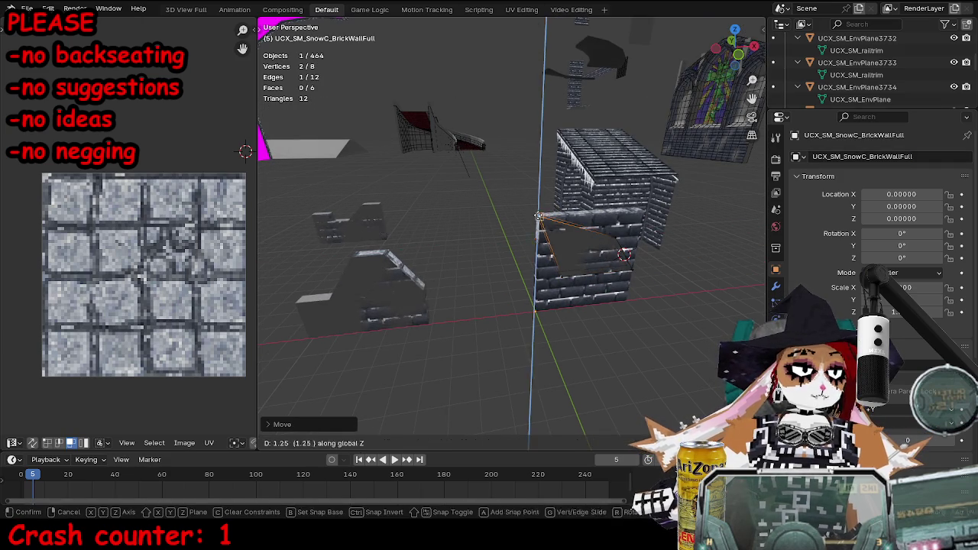
left_click(649, 204)
right_click(649, 205)
key("Escape")
key("g")
key("x")
right_click(647, 214)
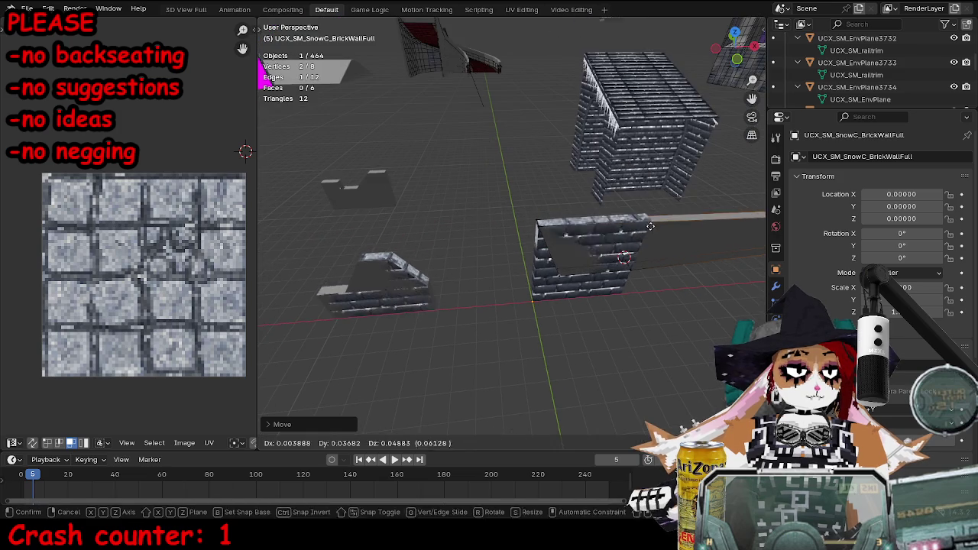
- Separate the wedge's front face into its own object
left_click(559, 295, "ctrl")
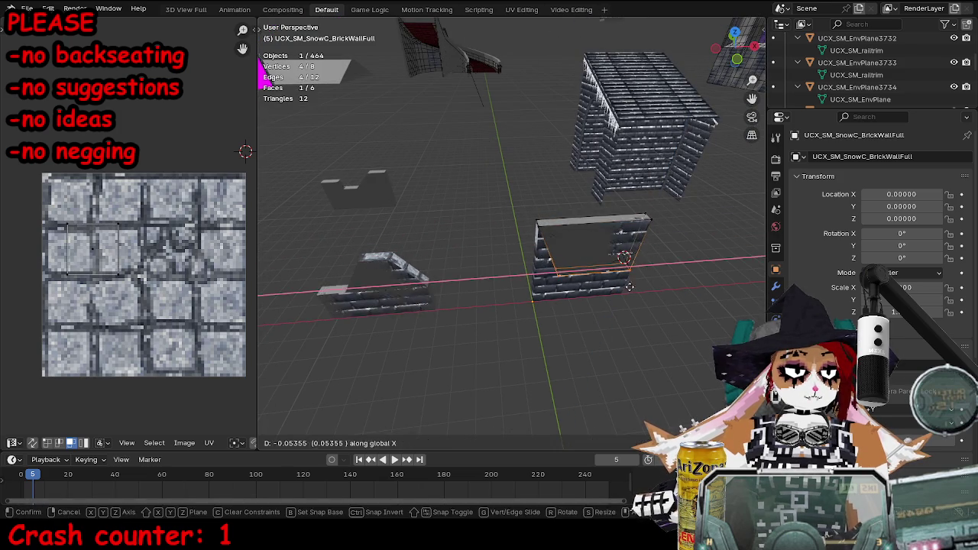
key("p")
left_click(559, 295)
key("Tab")
mouse_move(558, 295)
left_mouse_down()
mouse_move(606, 286)
mouse_move(553, 255)
mouse_move(607, 298)
left_mouse_up()
- Export the wall and its collision mesh as SM_SnowC_BrickWallFull.fbx
left_click(554, 268, "shift")
key("ctrl+e")
left_click(424, 370)
left_click_drag(445, 370, 480, 369)
type("Full")
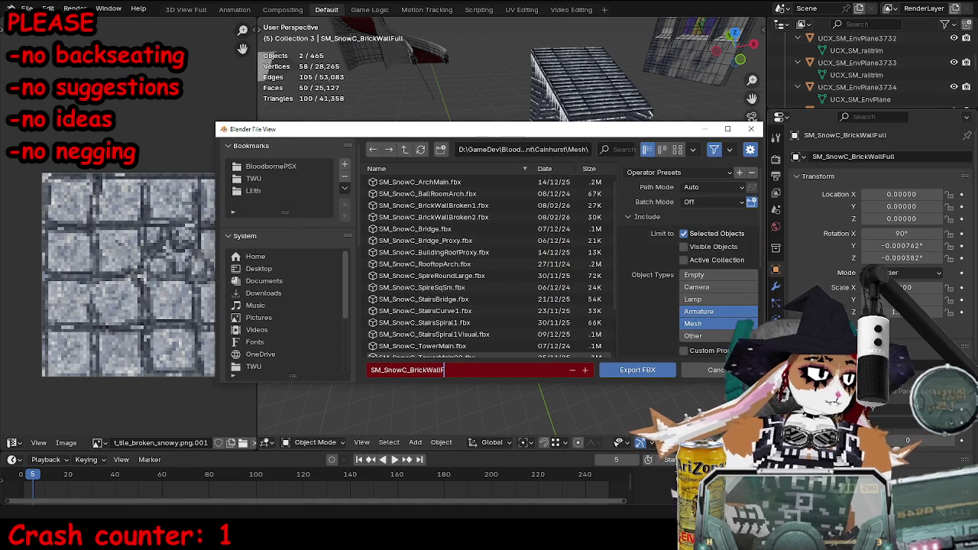
key("Return")
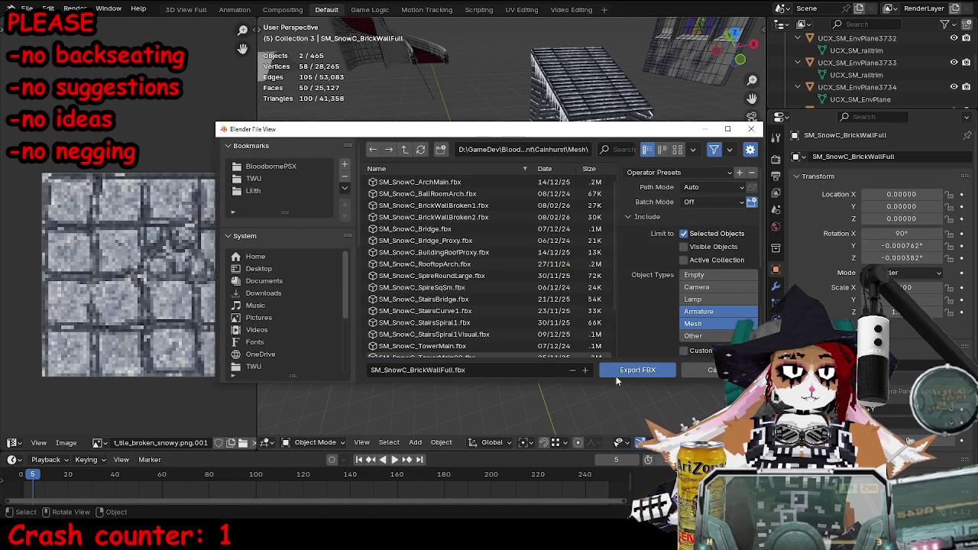
left_click(615, 373)
key("alt+Tab")
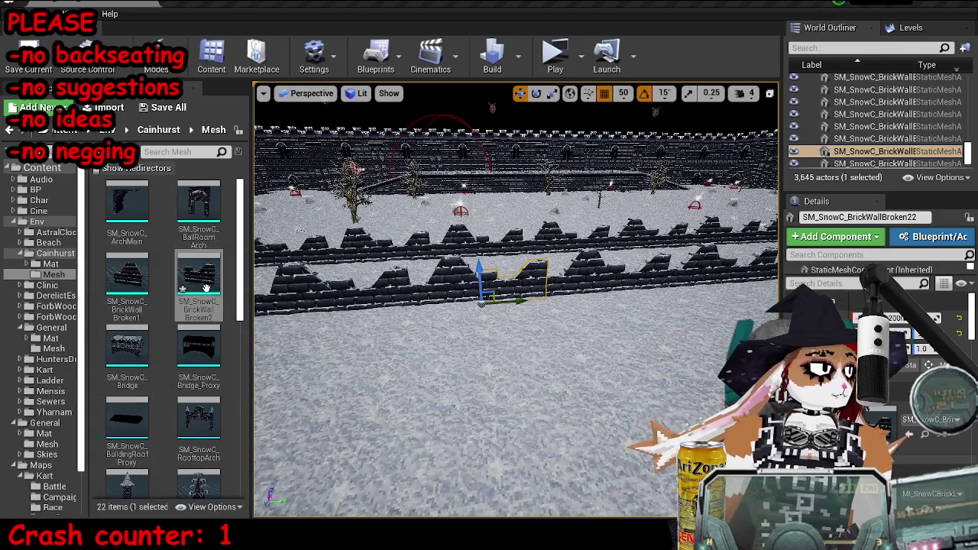
- Import SM_SnowC_BrickWallFull.fbx into the Cainhurst Mesh folder
left_click(113, 108)
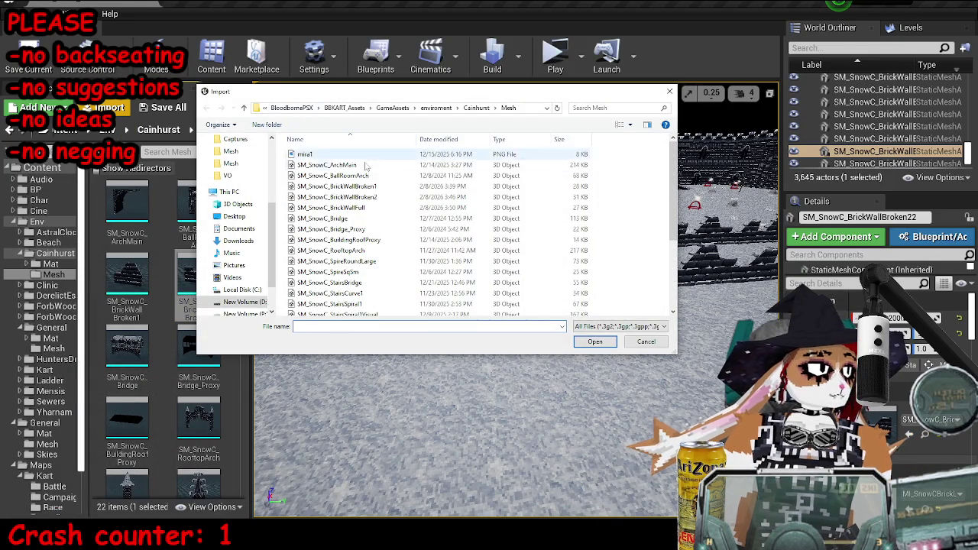
double_click(331, 207)
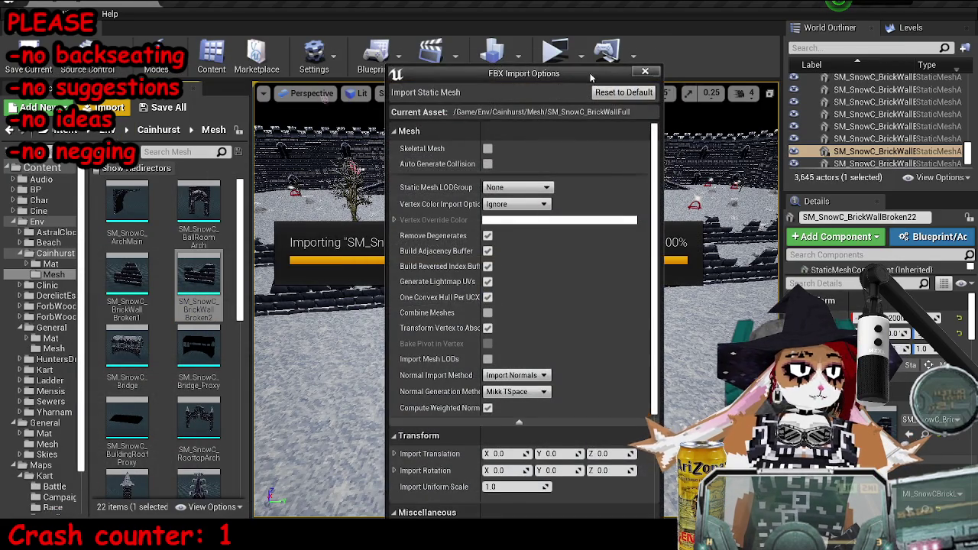
scroll(568, 412, "down", 5)
left_click_drag(524, 36, 520, 9)
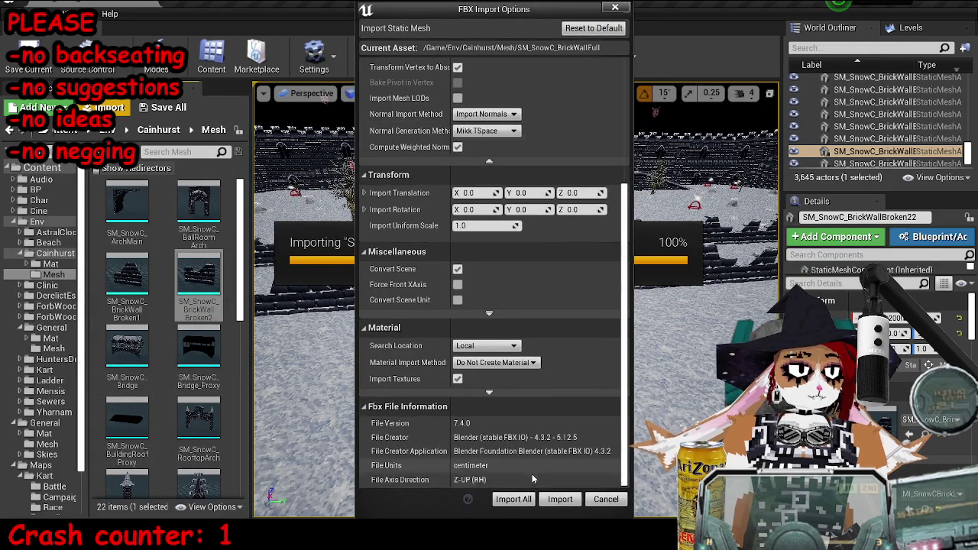
left_click(562, 500)
- Open the wall mesh in the mesh editor and show its Simple Collision
double_click(127, 347)
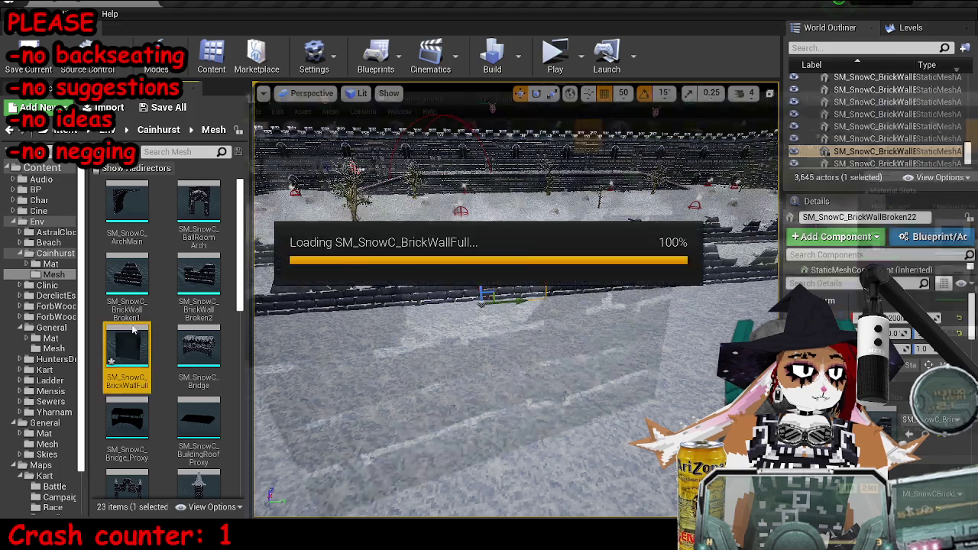
left_click_drag(234, 295, 336, 298)
left_click(486, 42)
left_click(493, 78)
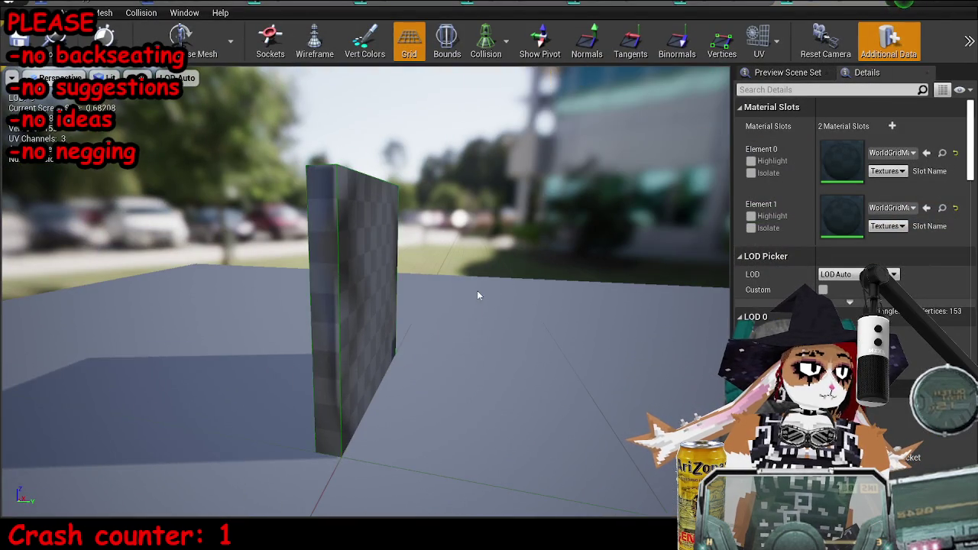
left_click_drag(466, 283, 197, 495)
key("alt+Tab")
- Switch to solid shading and move the collision box up off the wall
key("z")
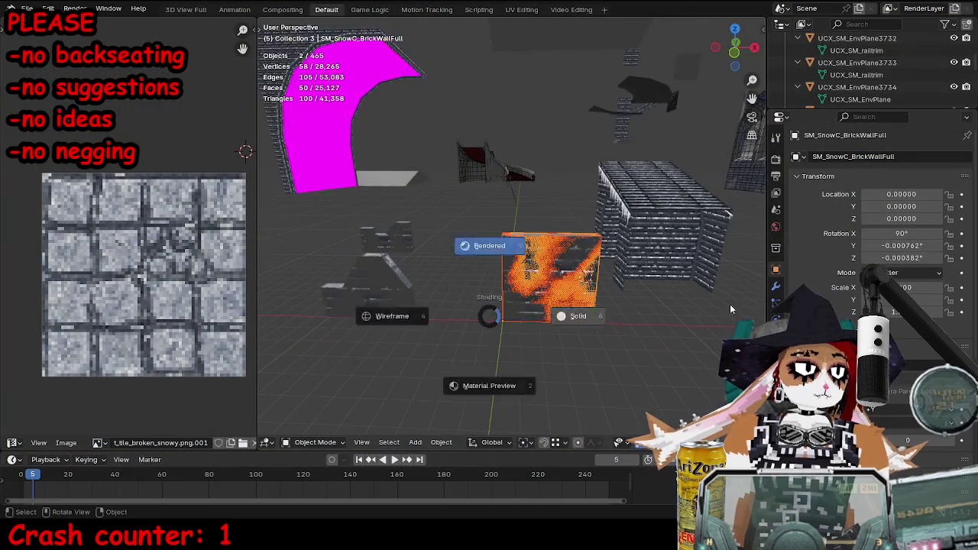
left_click(727, 303)
key("g")
left_click(513, 181)
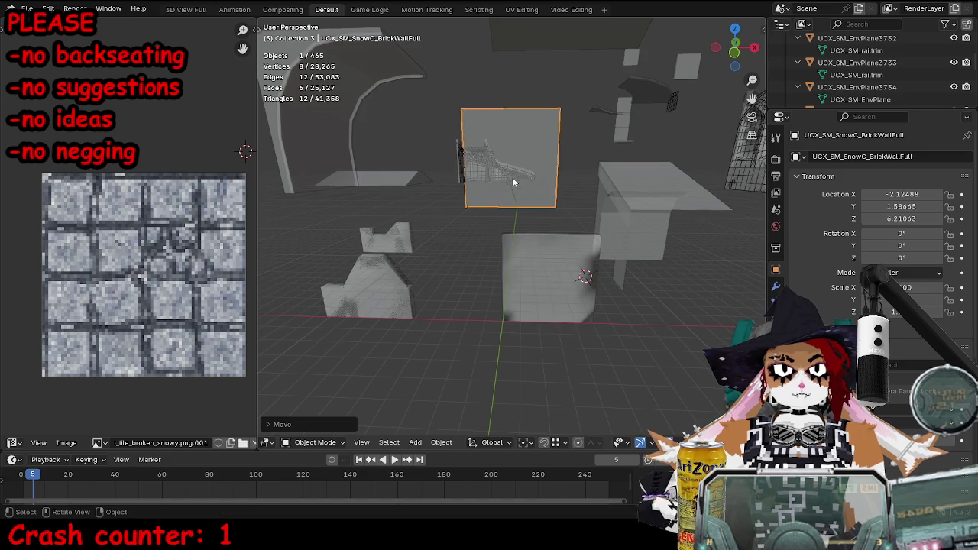
left_click(537, 303)
- Recalculate the normals of all the wall's faces in Edit Mode
key("KP_Decimal")
key("Tab")
mouse_move(604, 299)
left_mouse_down()
mouse_move(518, 236)
mouse_move(661, 323)
left_mouse_up()
key("a")
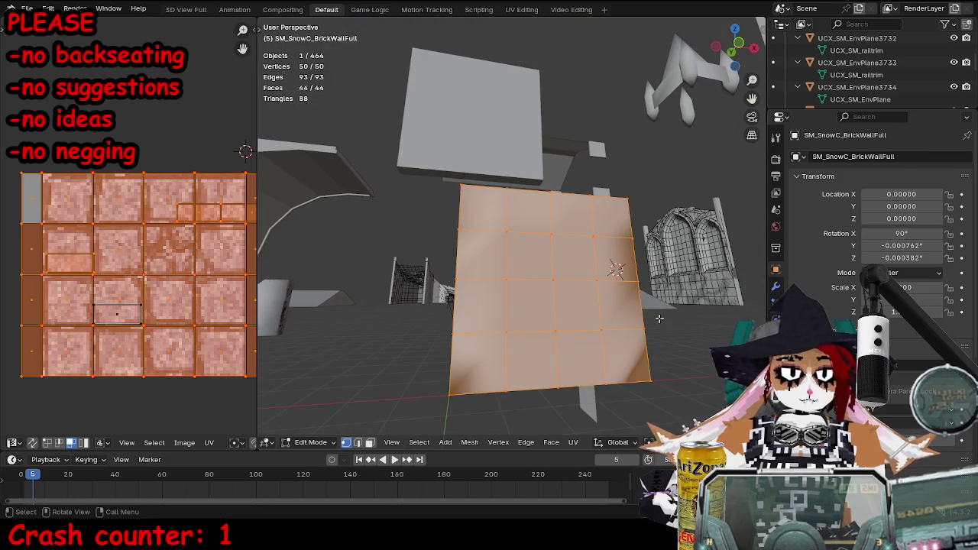
key("alt+n")
left_click(655, 322)
scroll(910, 426, "down", 10)
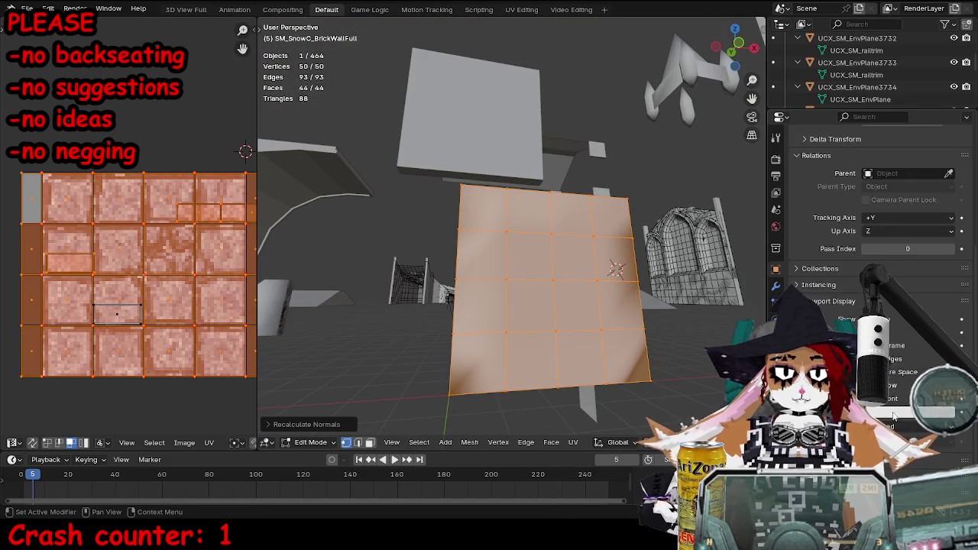
scroll(900, 403, "down", 5)
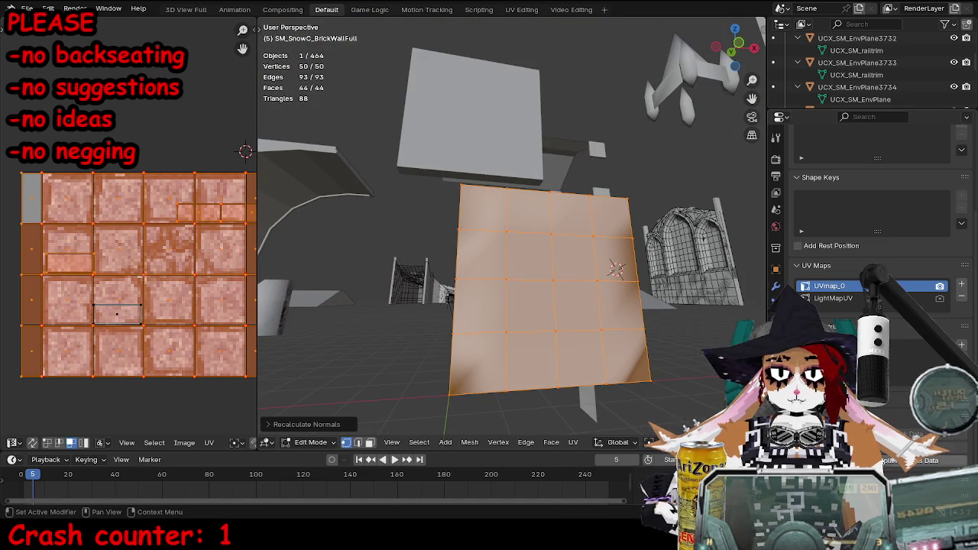
key("Tab")
- Export the wall with its collision mesh, overwriting SM_SnowC_BrickWallFull.fbx
mouse_move(553, 275)
left_mouse_down()
mouse_move(497, 104)
mouse_move(528, 258)
left_mouse_up()
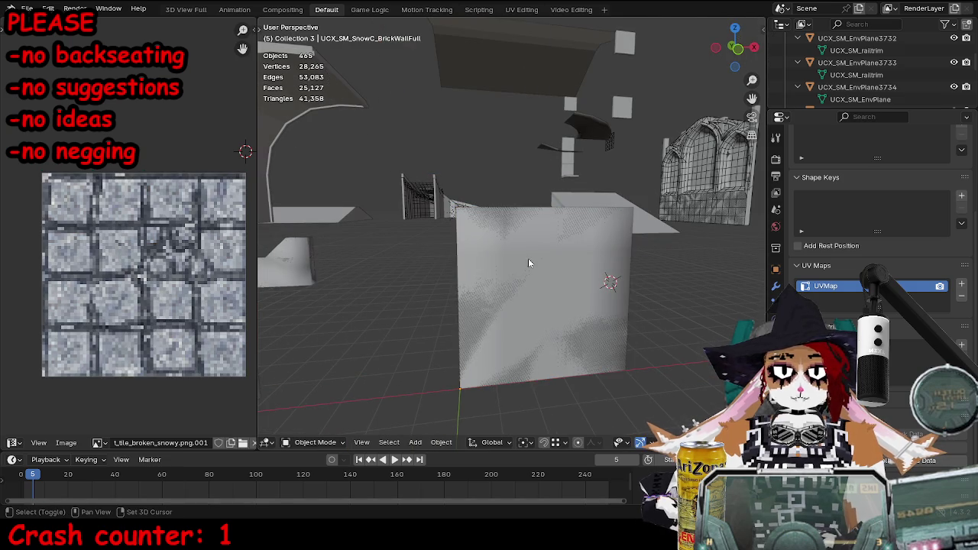
left_click(494, 282)
key("ctrl+e")
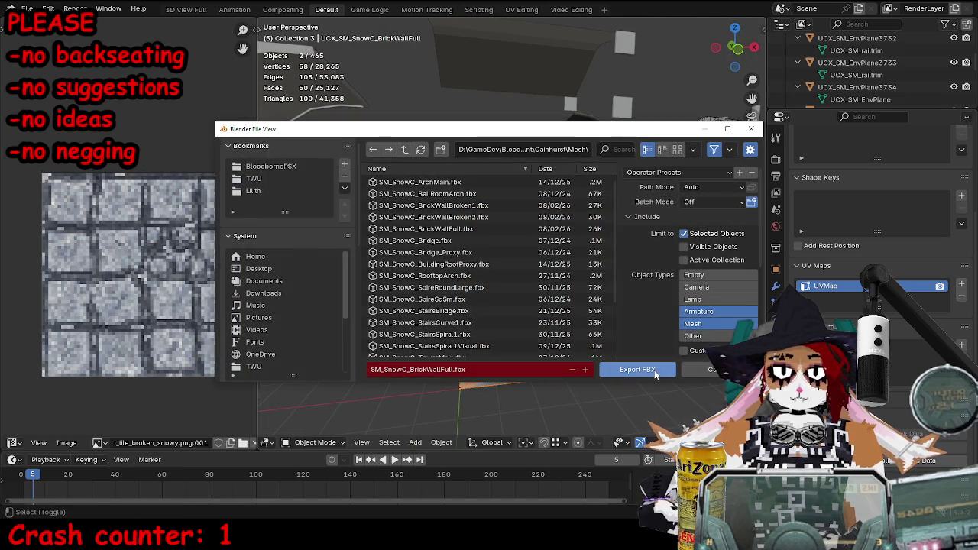
left_click(638, 370)
key("alt+Tab")
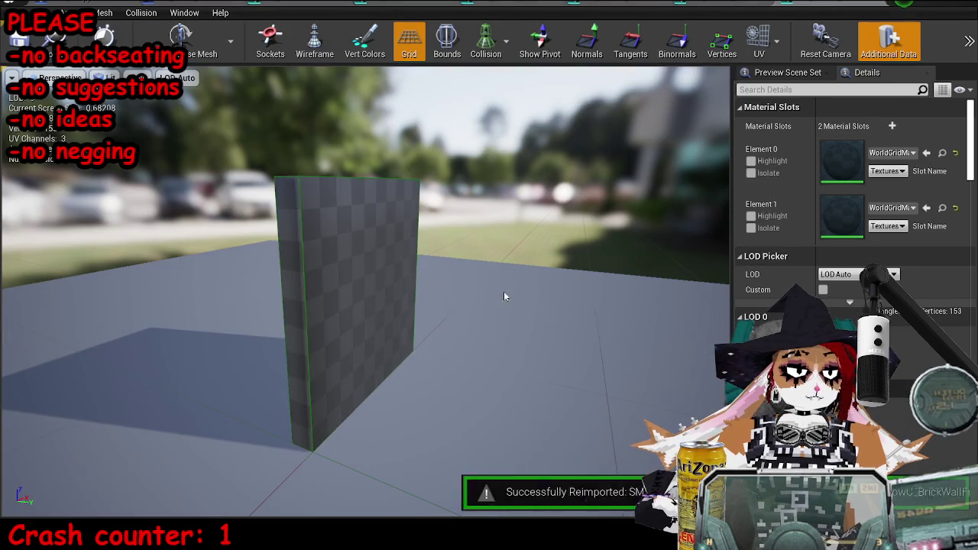
- Assign the snowy tile material to the wall's second material slot and view it front-on
left_click_drag(425, 291, 653, 260)
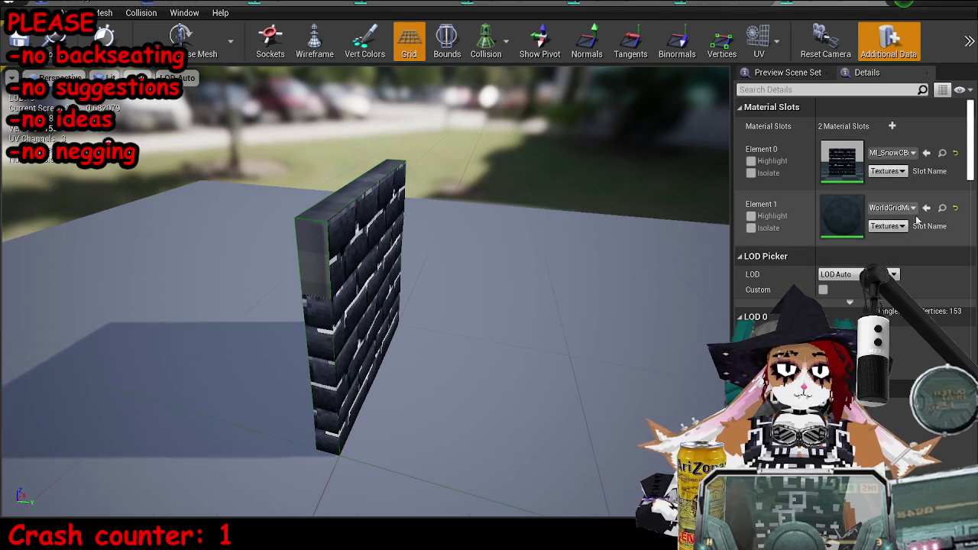
left_click(926, 207)
left_click_drag(307, 282, 137, 518)
key("alt+Tab")
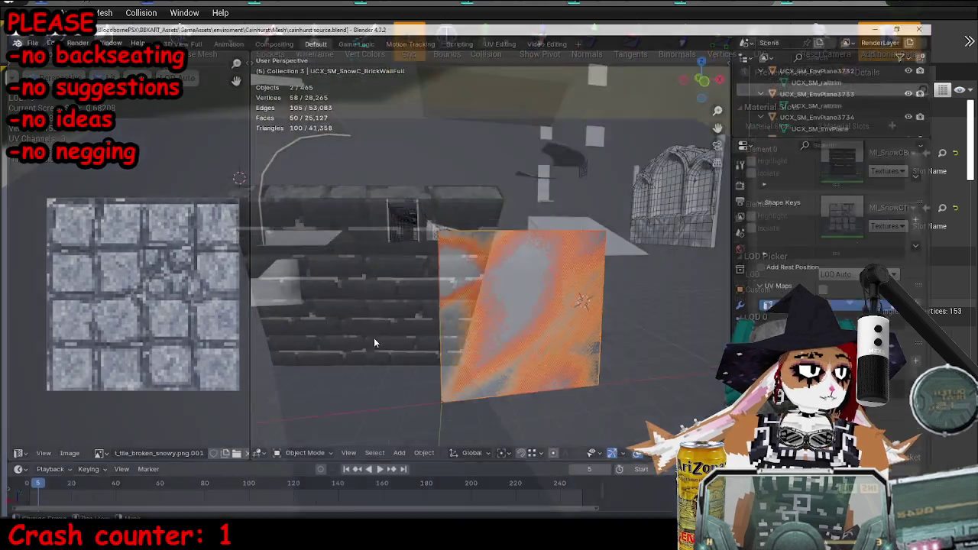
- Assign the MI_BrickLargeSnowy material to the wall's end face
mouse_move(598, 220)
left_mouse_down()
mouse_move(554, 274)
mouse_move(473, 321)
left_mouse_up()
left_click(541, 275)
key("Tab")
left_click(481, 283)
scroll(946, 364, "up", 4)
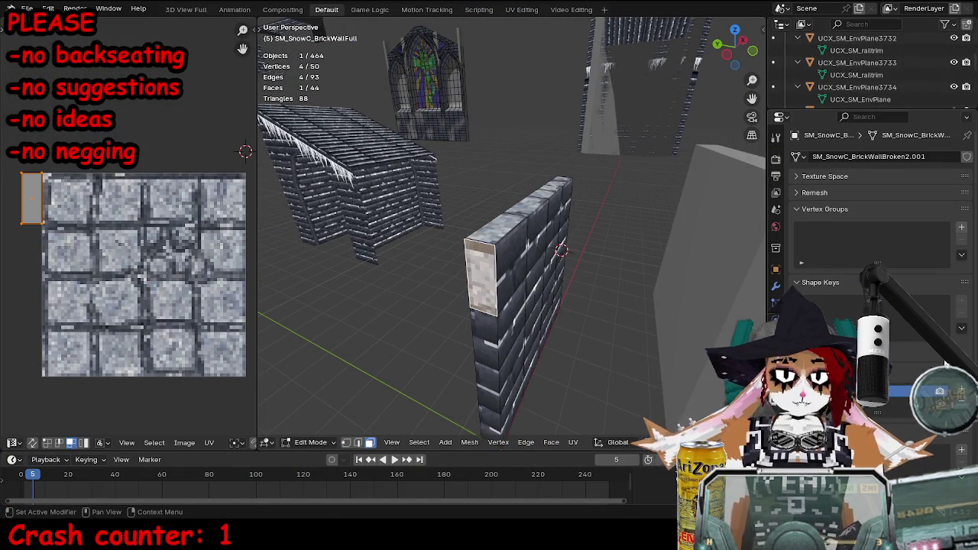
left_click(775, 370)
left_click(833, 159)
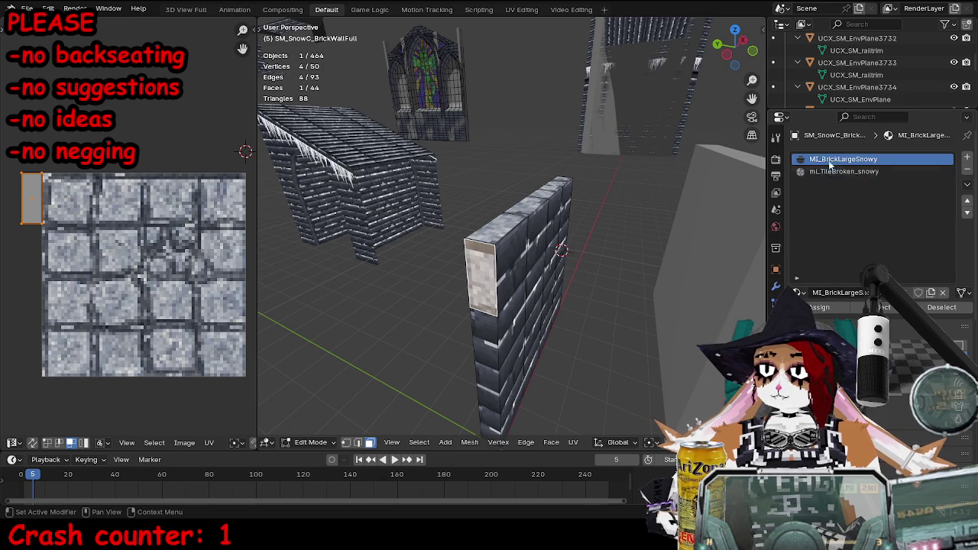
left_click(821, 307)
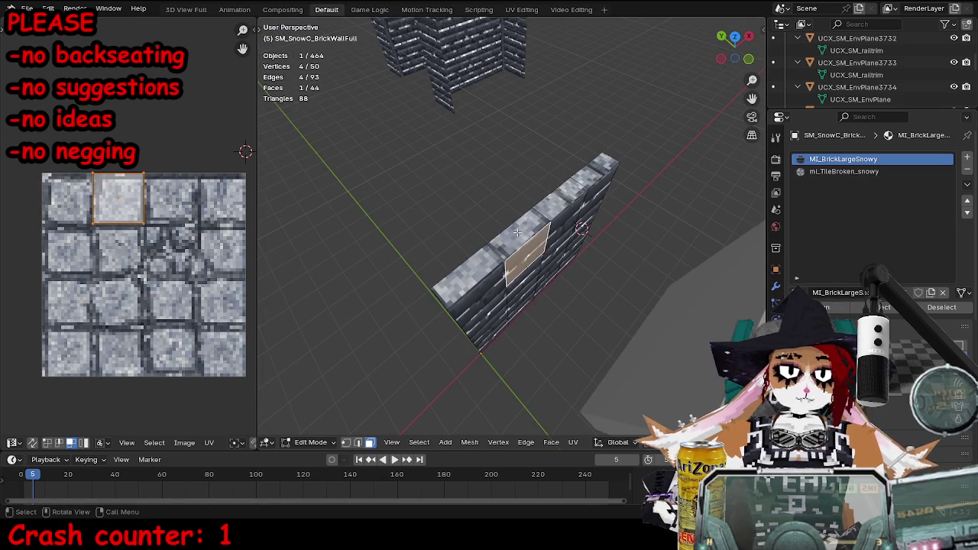
- Give a top face the snowy tile material and slide its UVs along X onto a tile
left_click(563, 200)
key("g")
key("x")
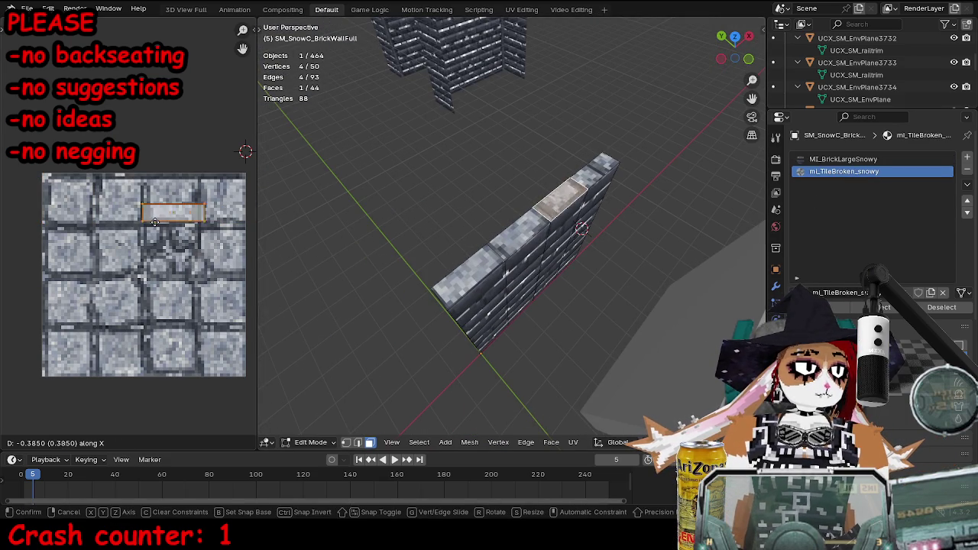
left_click(118, 221)
key("s")
key("x")
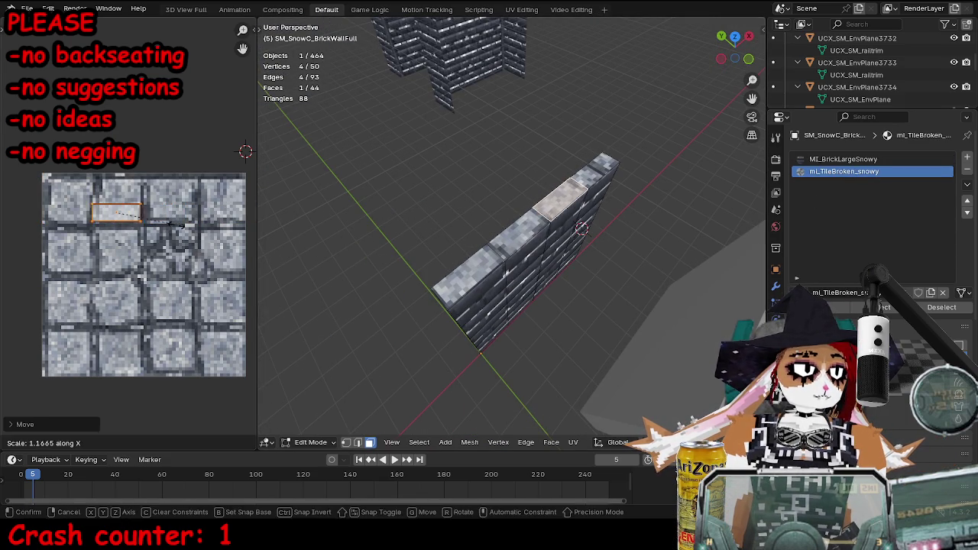
key("Escape")
key("g")
key("x")
left_click(208, 262)
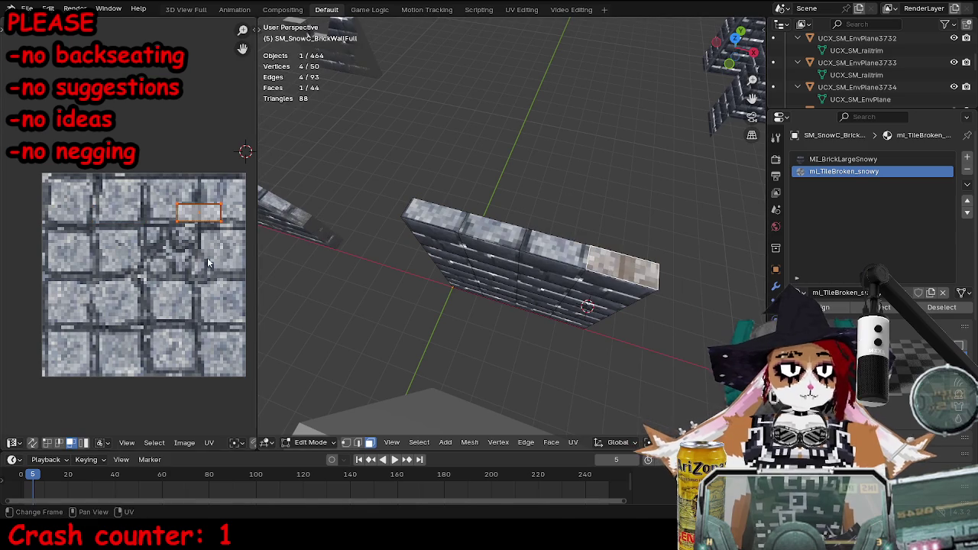
key("g")
left_click(184, 262)
left_click(183, 254)
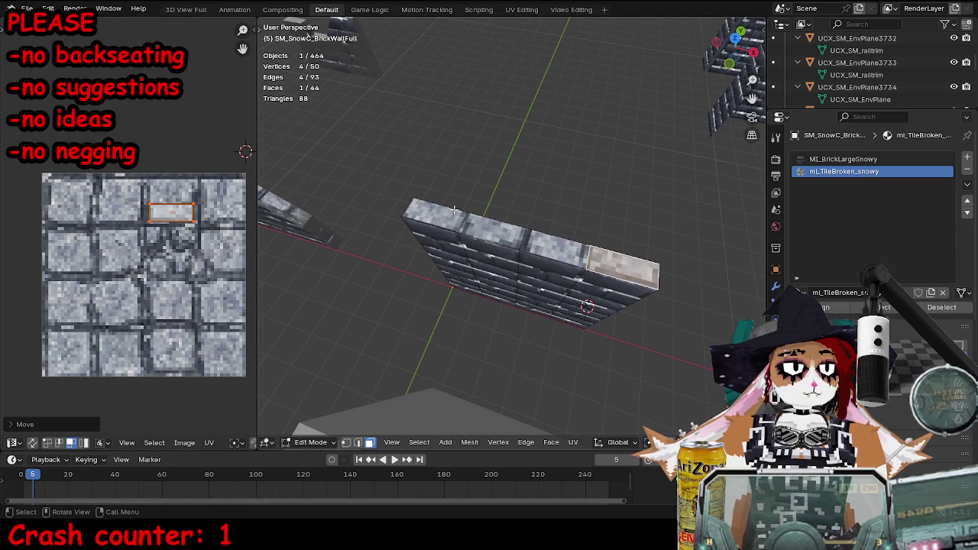
- Fit that face's UVs over the left tile and move the other top face's UVs onto a tile
key("g")
left_click(141, 216)
key("s")
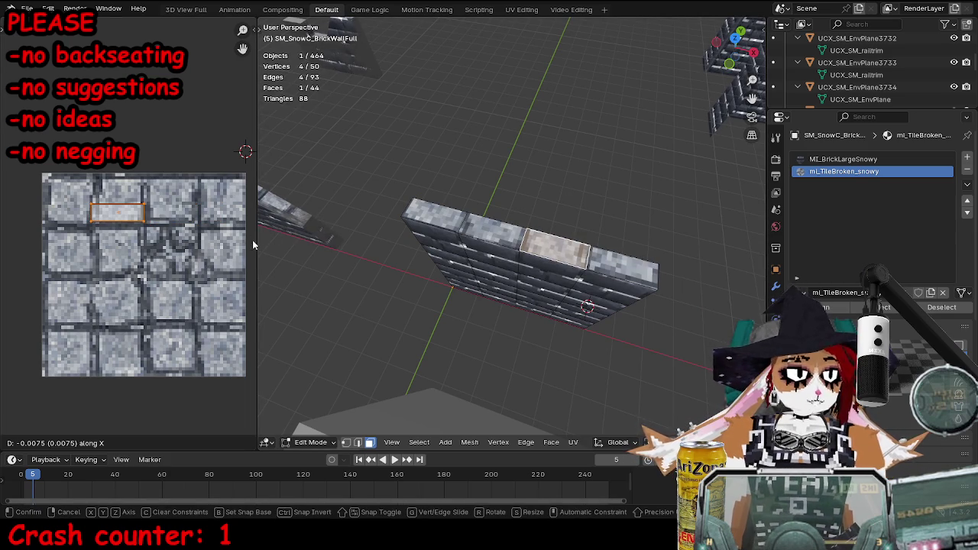
key("Return")
left_click_drag(535, 252, 604, 221)
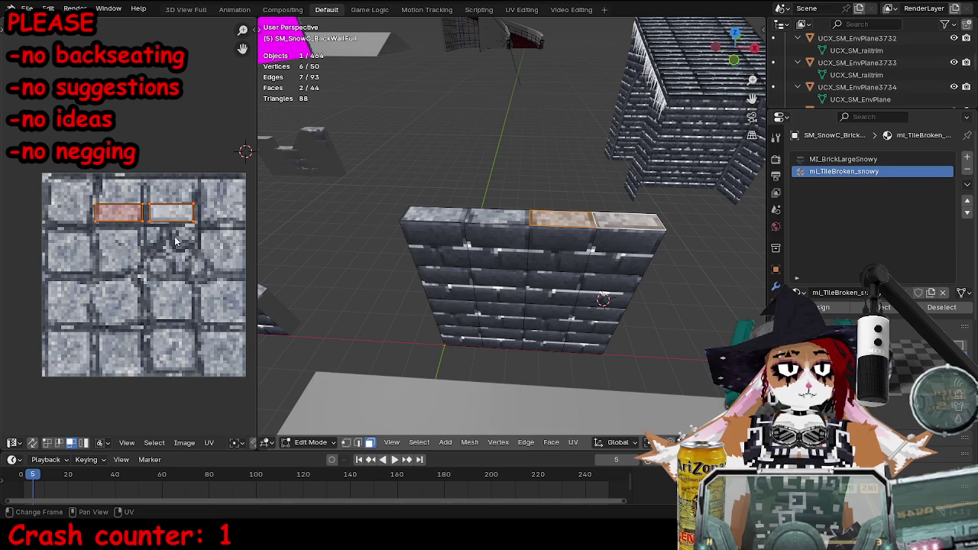
key("g")
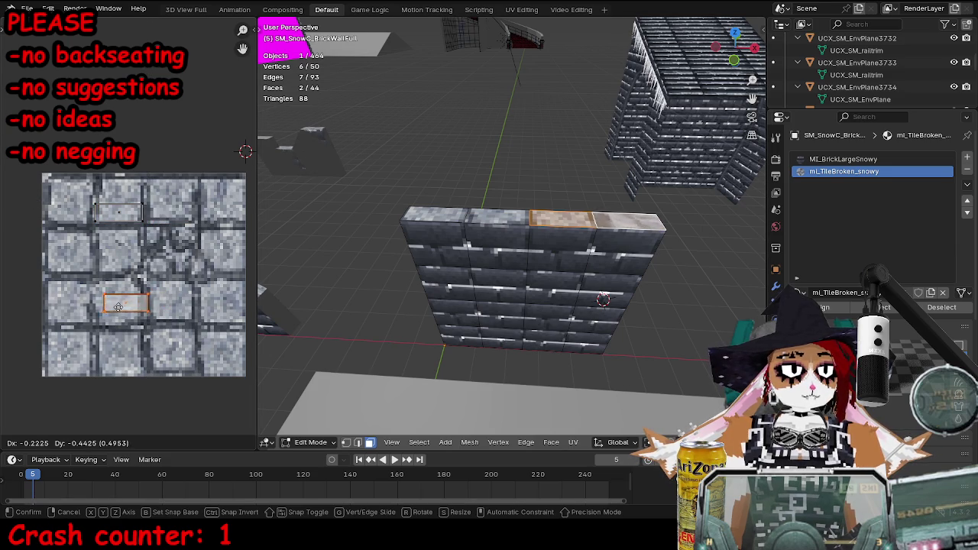
left_click(111, 312)
key("Tab")
mouse_move(504, 290)
left_mouse_down()
mouse_move(534, 277)
mouse_move(671, 322)
left_mouse_up()
- Export the full brick wall FBX over the old file and check the reimported mesh in Unreal
left_click(558, 320, "shift")
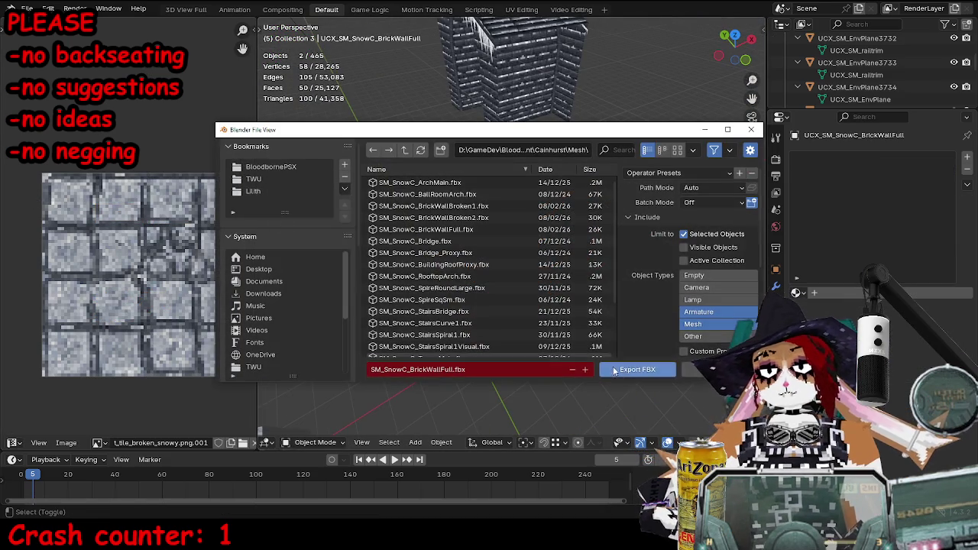
left_click(622, 369)
key("alt+Tab")
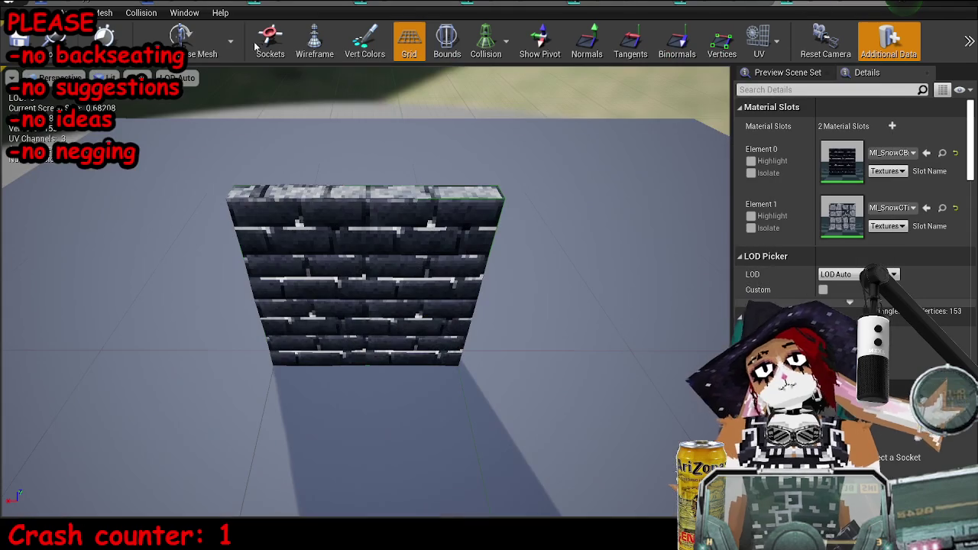
mouse_move(258, 221)
left_mouse_down()
mouse_move(191, 191)
mouse_move(245, 183)
mouse_move(203, 183)
left_mouse_up()
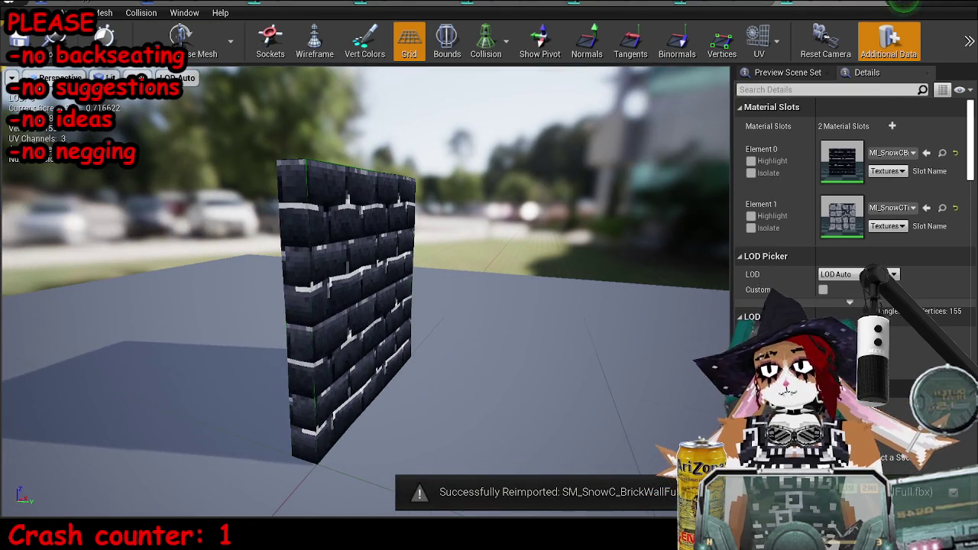
left_click(931, 3)
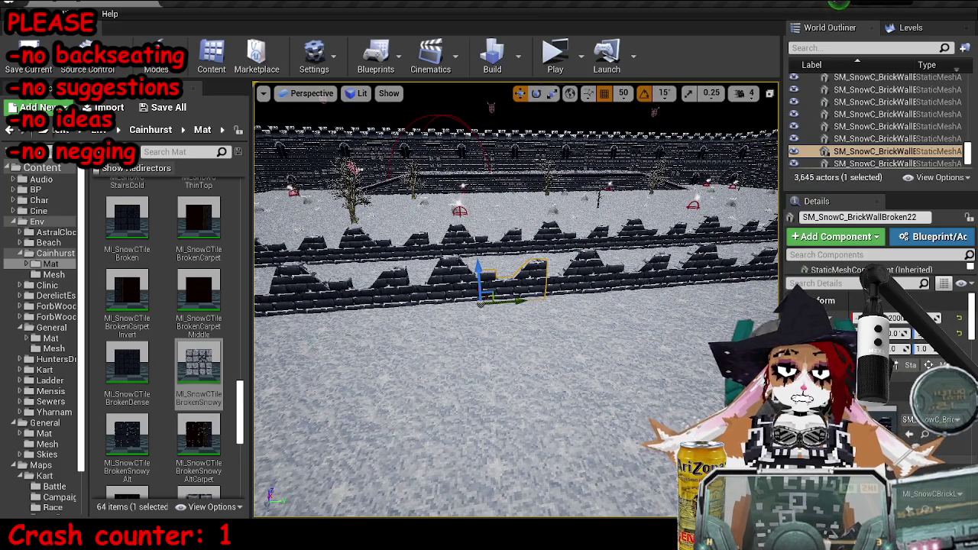
- Place an SM_SnowC_BrickWallFull wall in the snowy arena level and save the map
left_click(127, 350)
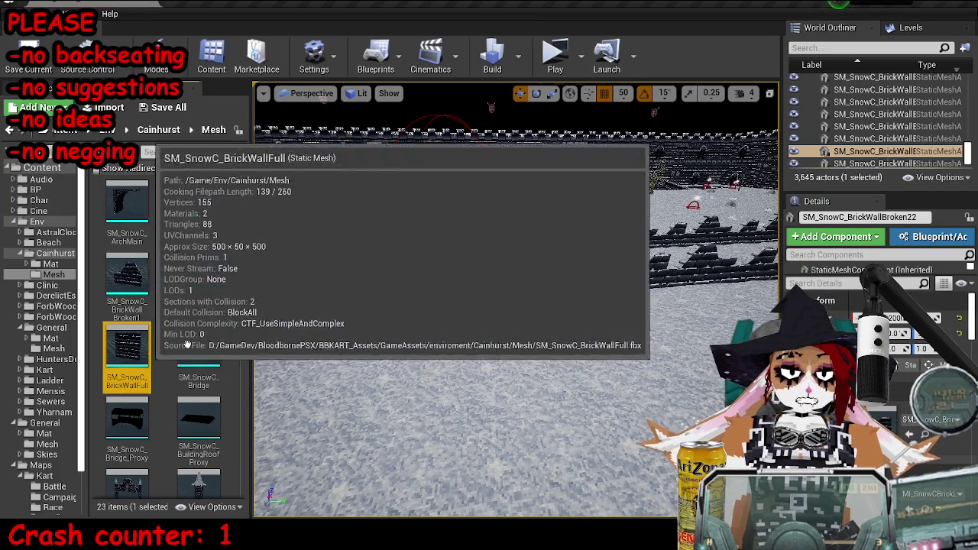
left_click_drag(479, 269, 475, 204)
mouse_move(141, 365)
left_mouse_down()
mouse_move(718, 283)
mouse_move(508, 252)
mouse_move(506, 198)
left_mouse_up()
key("Escape")
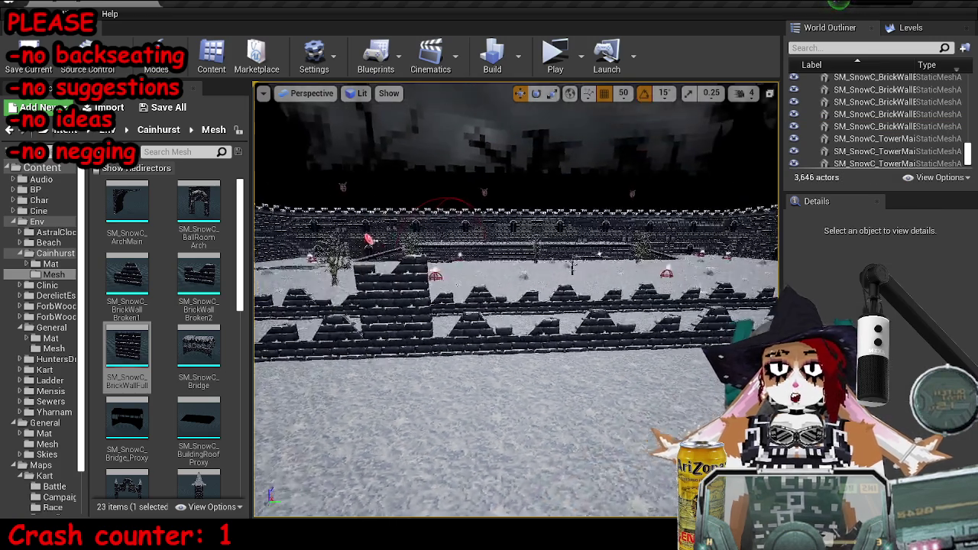
key("ctrl+s")
key("alt+Tab")
- Rename the collision box to UCX_SM_SnowC_BrickWallHalfHori
key("g")
key("shift+z")
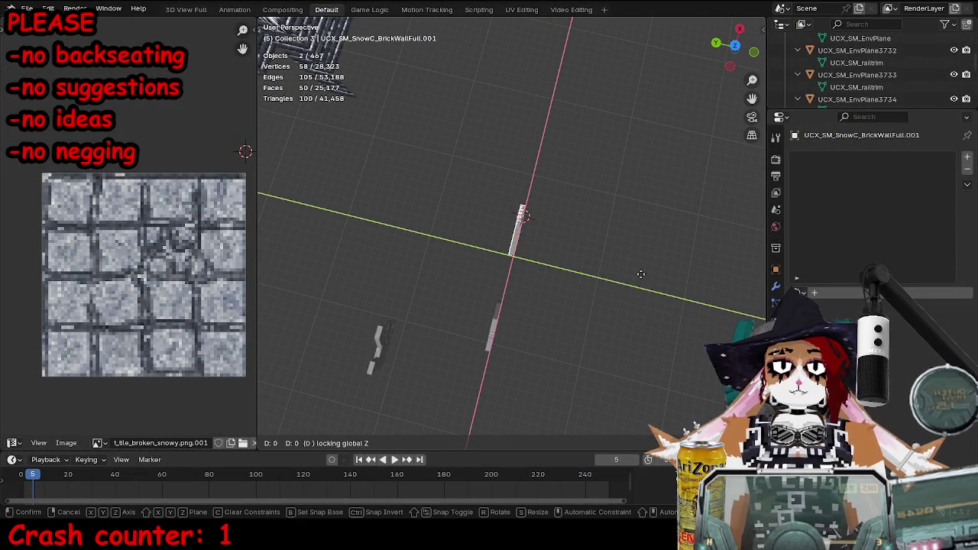
left_click(564, 313)
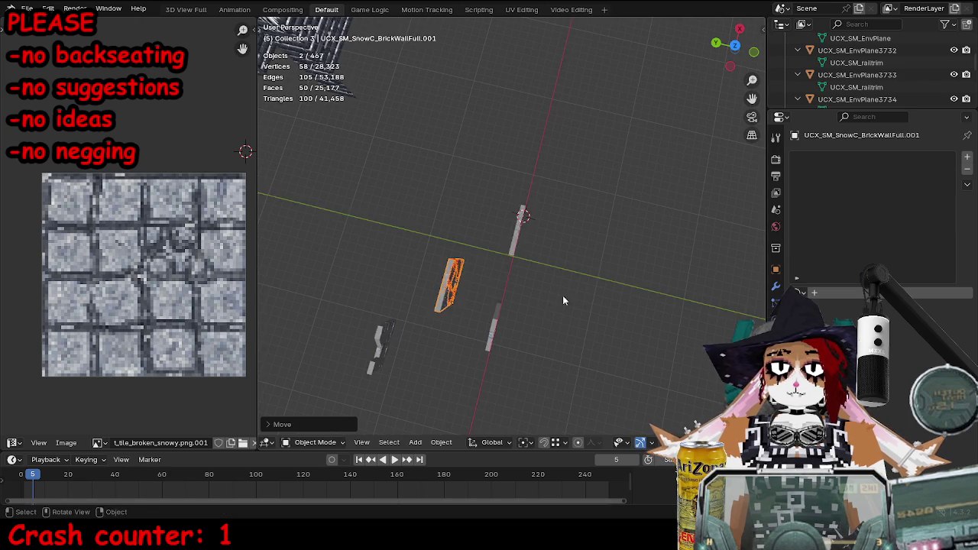
key("ctrl+z")
key("KP_Decimal")
left_click(775, 303)
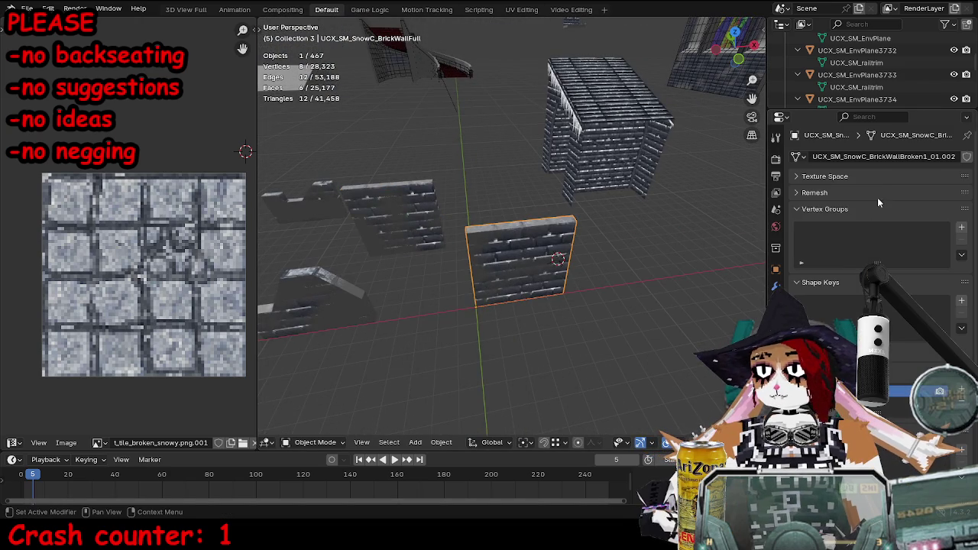
left_click(776, 269)
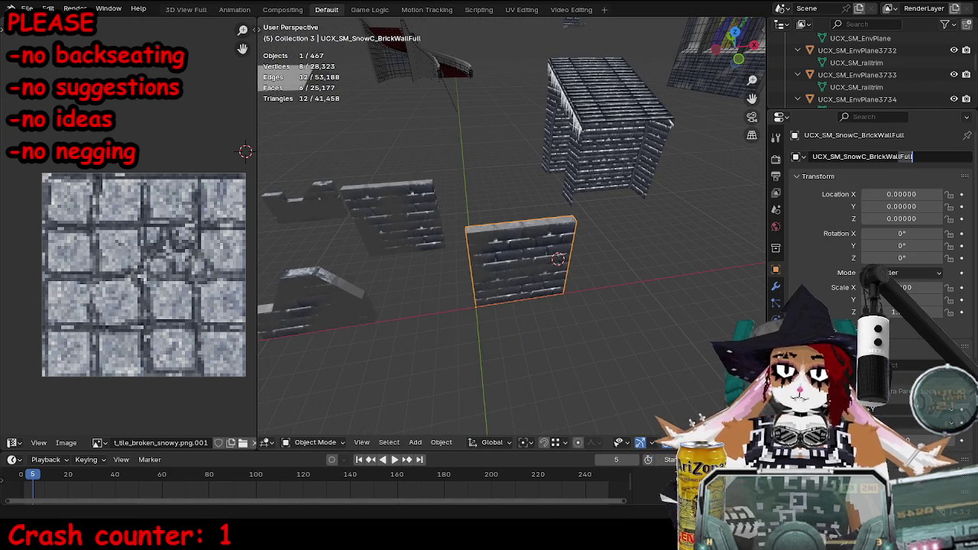
key("BackSpace")
key("BackSpace")
key("BackSpace")
type("ri")
key("Return")
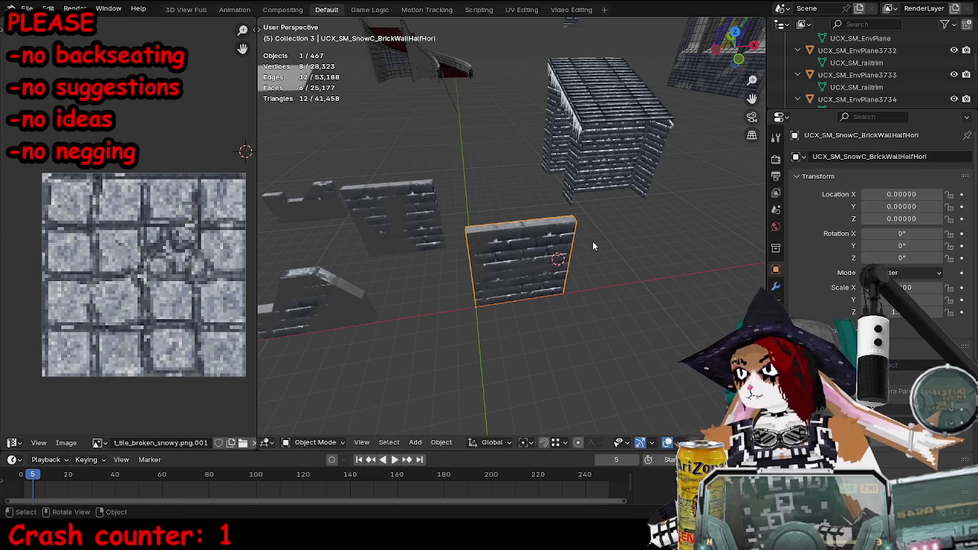
- Rename the wall mesh to SM_SnowC_BrickWallHalfHori, then reselect the collision box
left_click(485, 248)
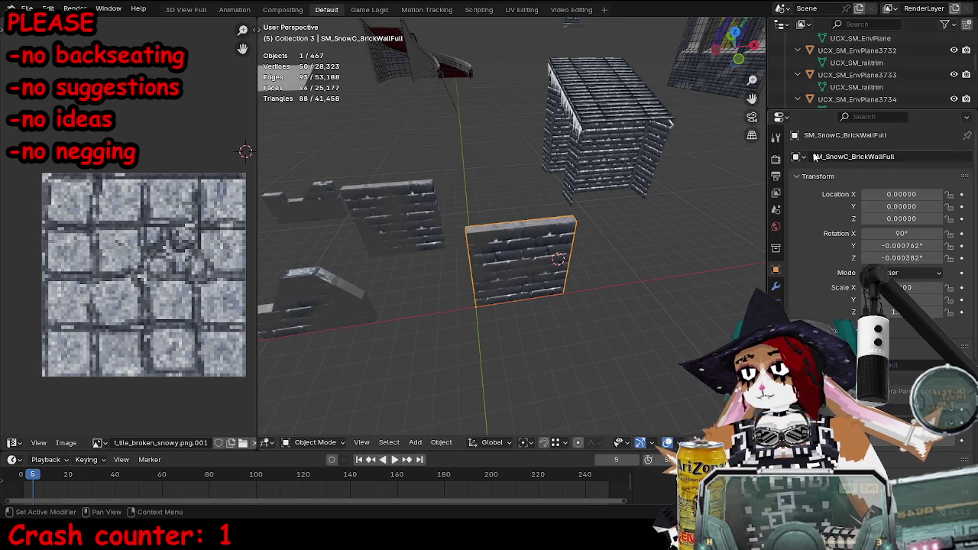
left_click(892, 156)
type("HalfHori")
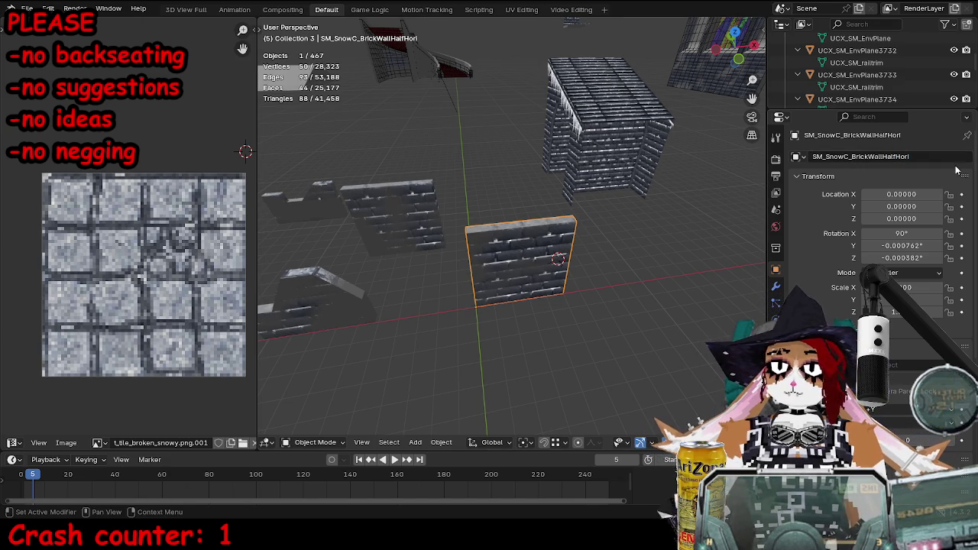
left_click(576, 237)
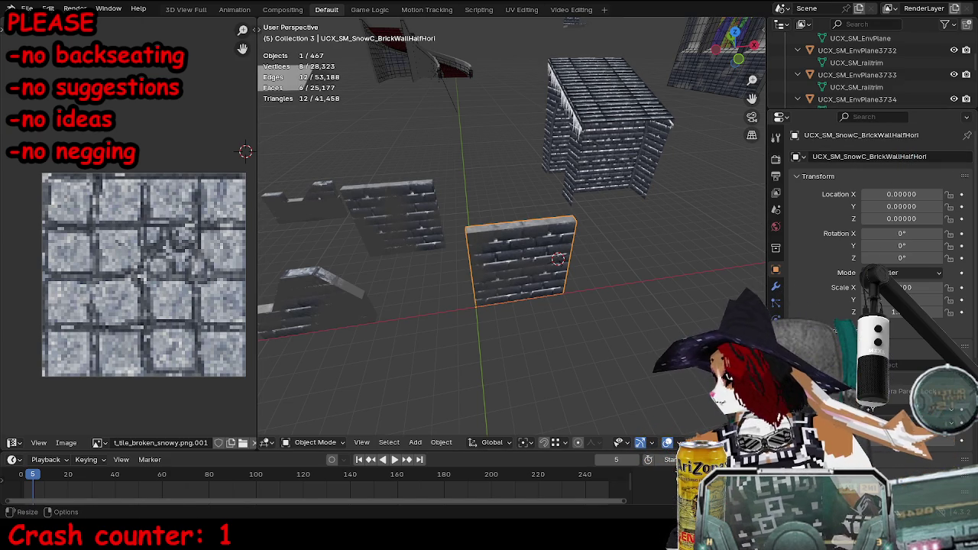
mouse_move(649, 329)
left_mouse_down()
mouse_move(626, 333)
mouse_move(655, 333)
mouse_move(645, 340)
left_mouse_up()
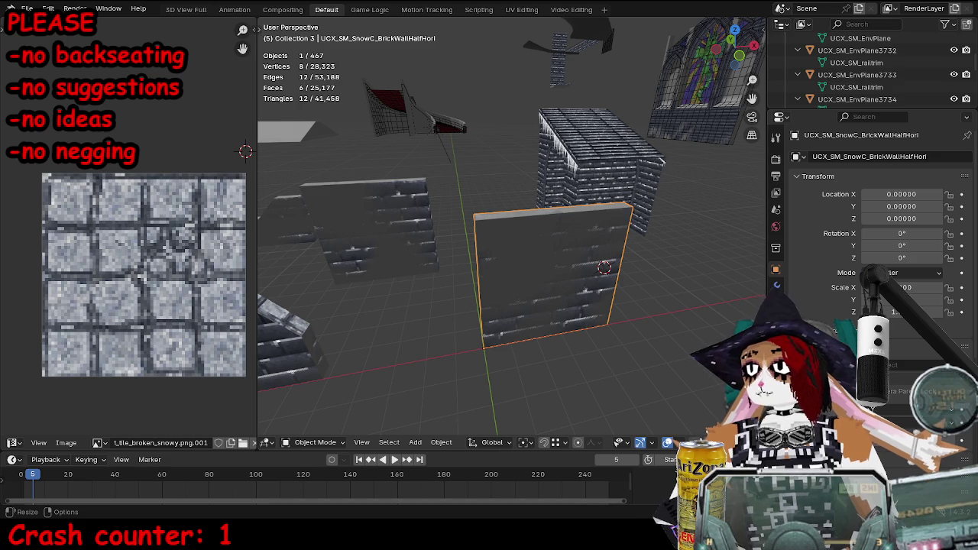
- In Edit Mode, box-select and delete the extra faces of the wall's right block from the front view
mouse_move(471, 303)
left_mouse_down()
mouse_move(642, 302)
mouse_move(611, 317)
mouse_move(582, 277)
left_mouse_up()
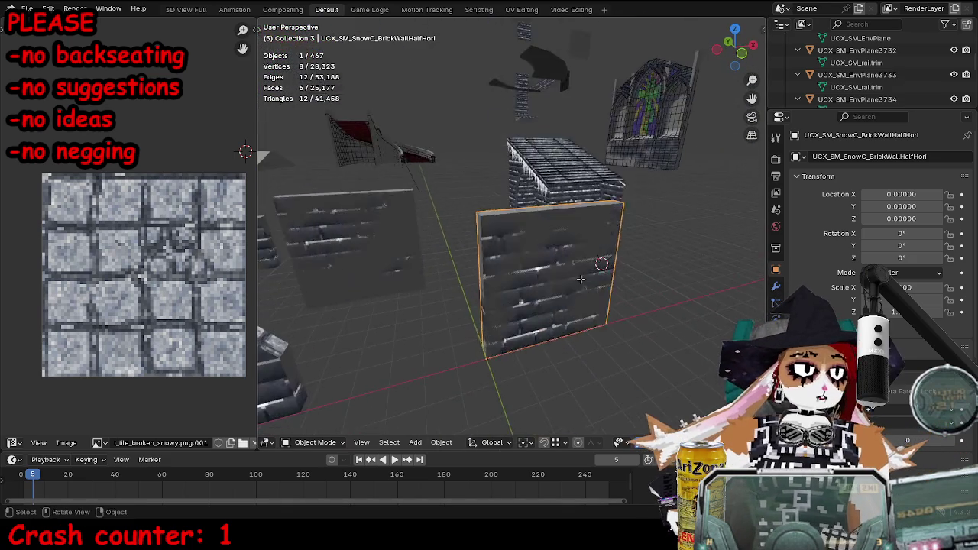
key("Tab")
left_click(359, 443)
left_click_drag(581, 321, 629, 322)
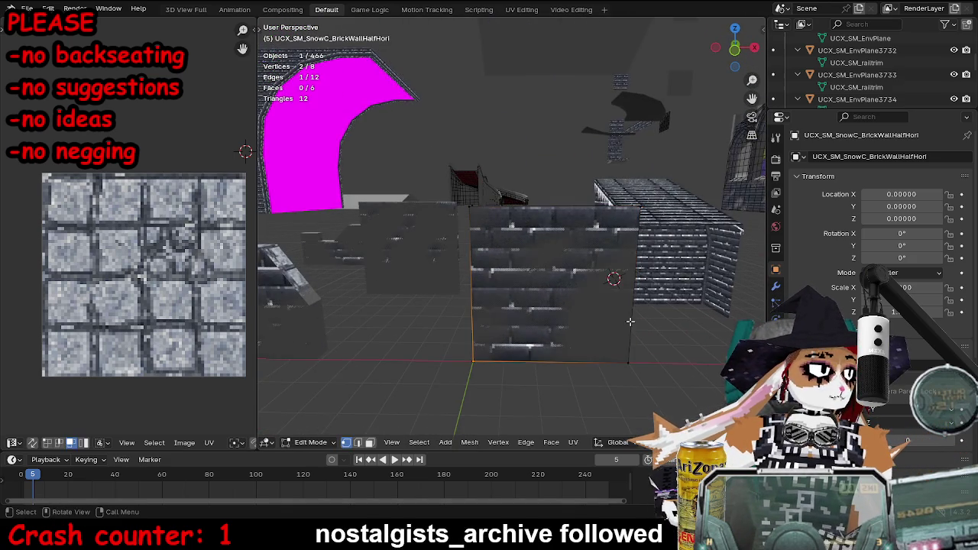
mouse_move(606, 221)
left_mouse_down()
mouse_move(634, 252)
mouse_move(473, 381)
left_mouse_up()
left_click(542, 214)
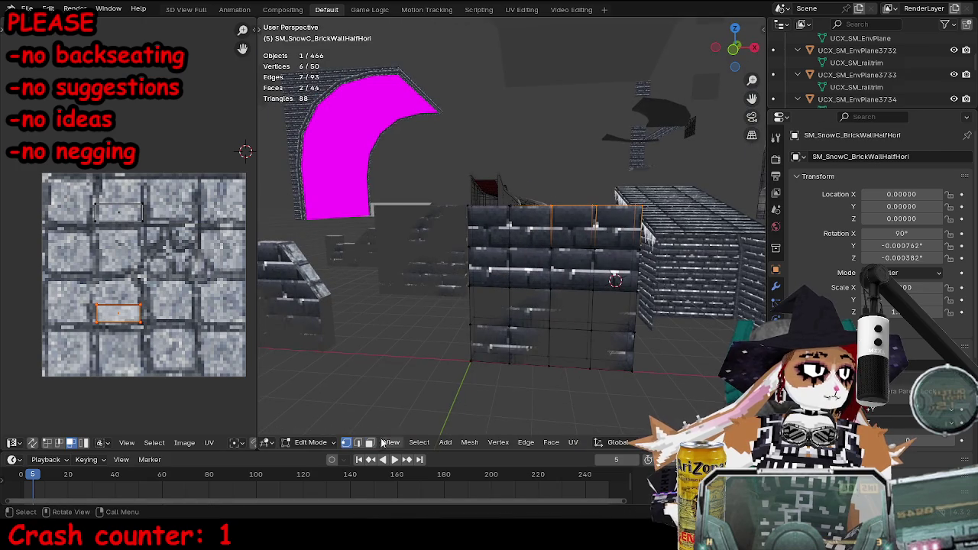
left_click(368, 443)
key("alt+a")
key("KP_1")
key("b")
mouse_move(444, 220)
left_mouse_down()
mouse_move(600, 273)
mouse_move(485, 214)
left_mouse_up()
key("x")
left_click(615, 273)
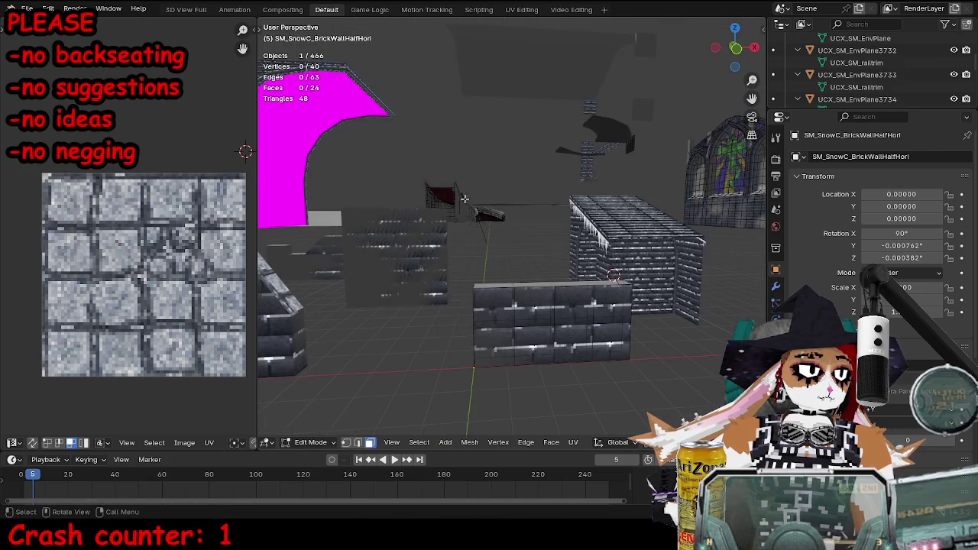
- Shift the strip of four faces vertically along the Z axis
left_click(485, 214, "alt")
key("g")
key("z")
left_click(616, 281)
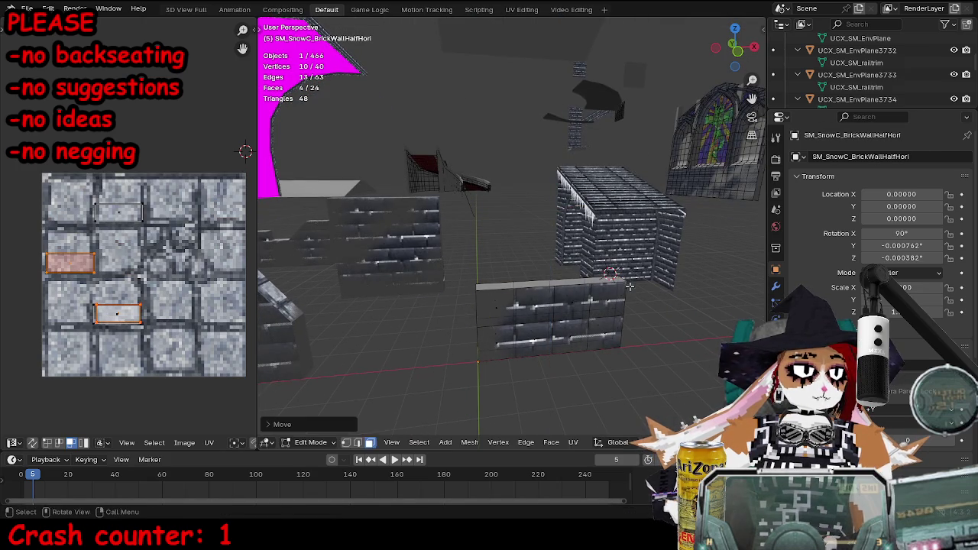
left_click_drag(616, 280, 609, 290)
key("g")
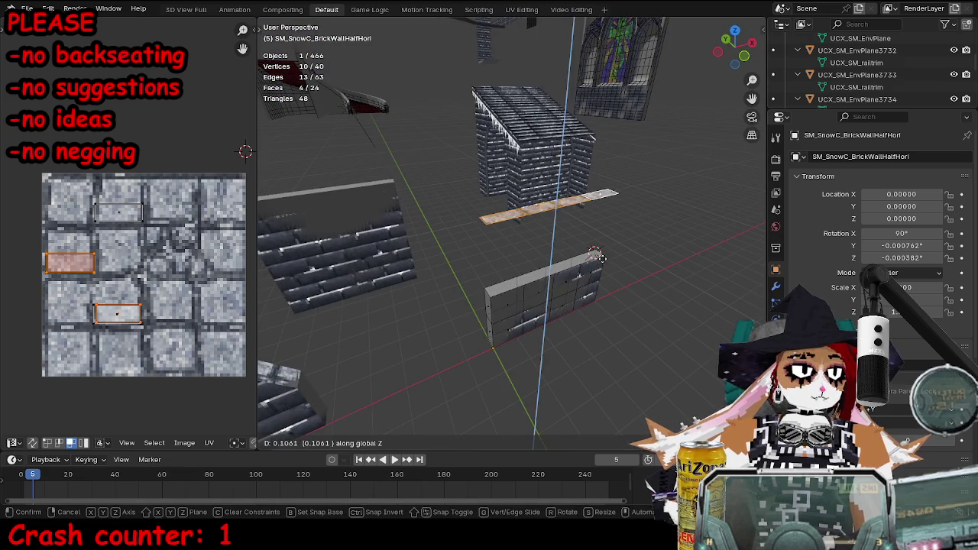
key("Escape")
- Weld the doubled vertices with Merge By Distance and bring up the FBX export window
key("a")
key("m")
left_click(666, 280)
key("Tab")
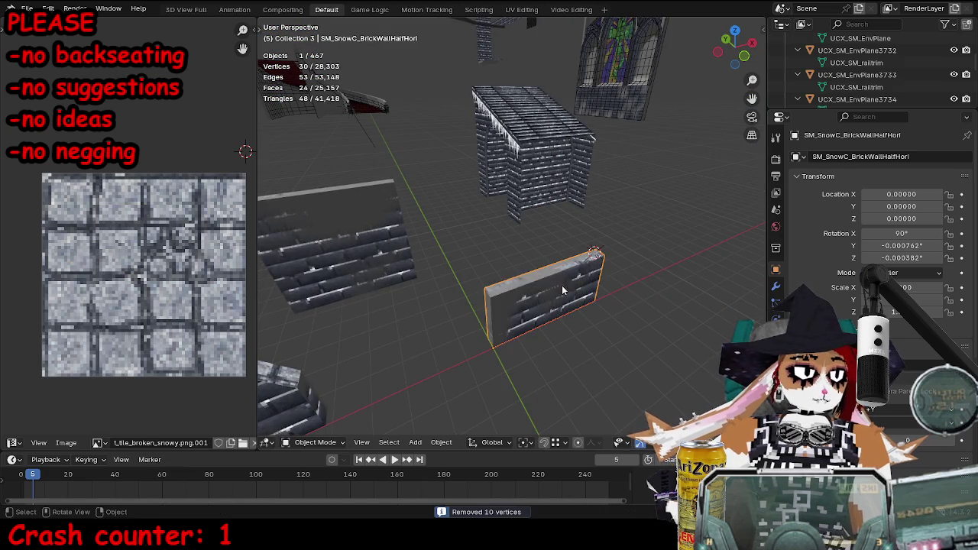
key("ctrl+shift+e")
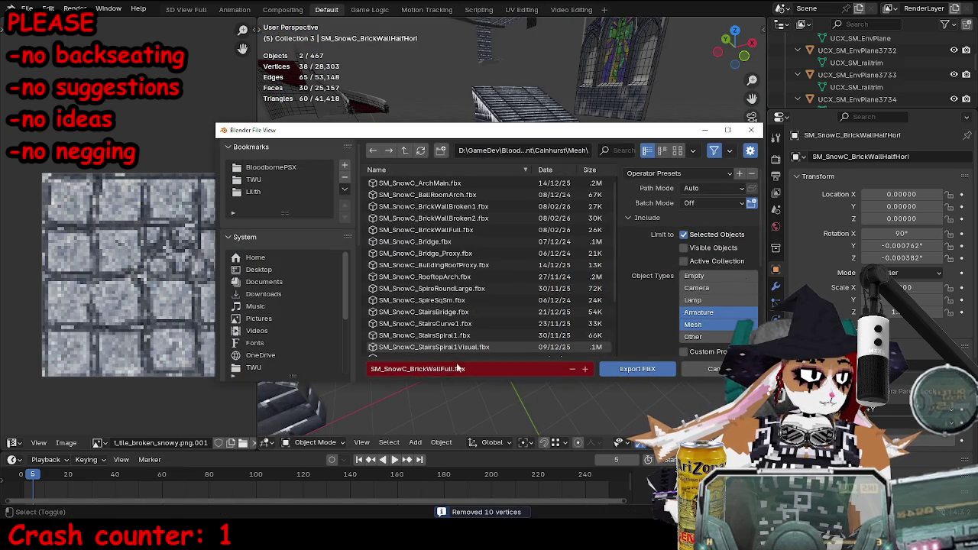
- Export SM_SnowC_BrickWallHalfHori as FBX and import it into Unreal
left_click(905, 156)
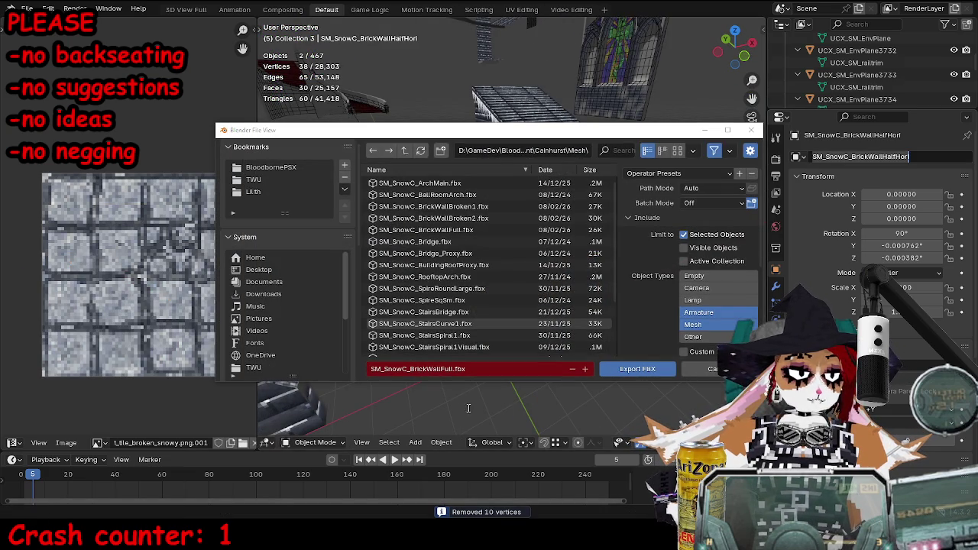
left_click(626, 370)
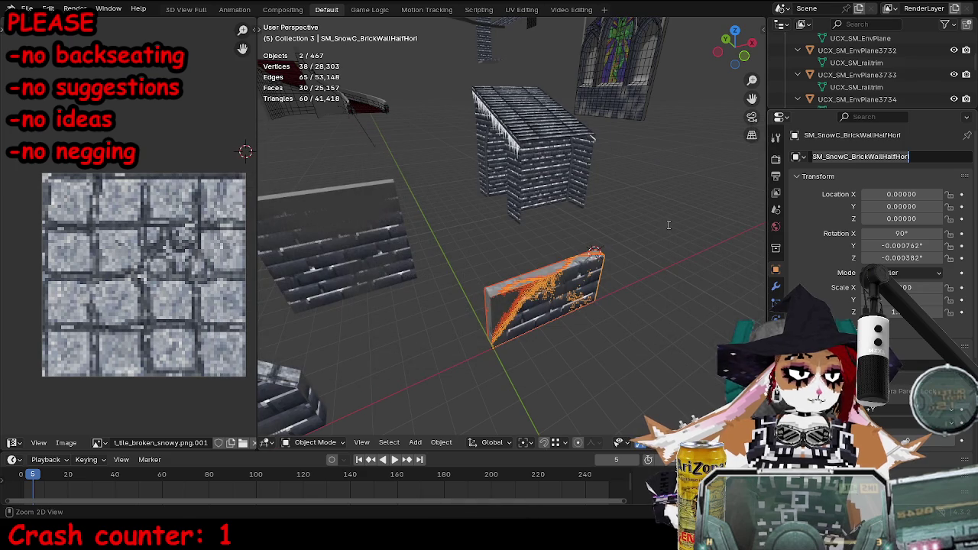
key("alt+Tab")
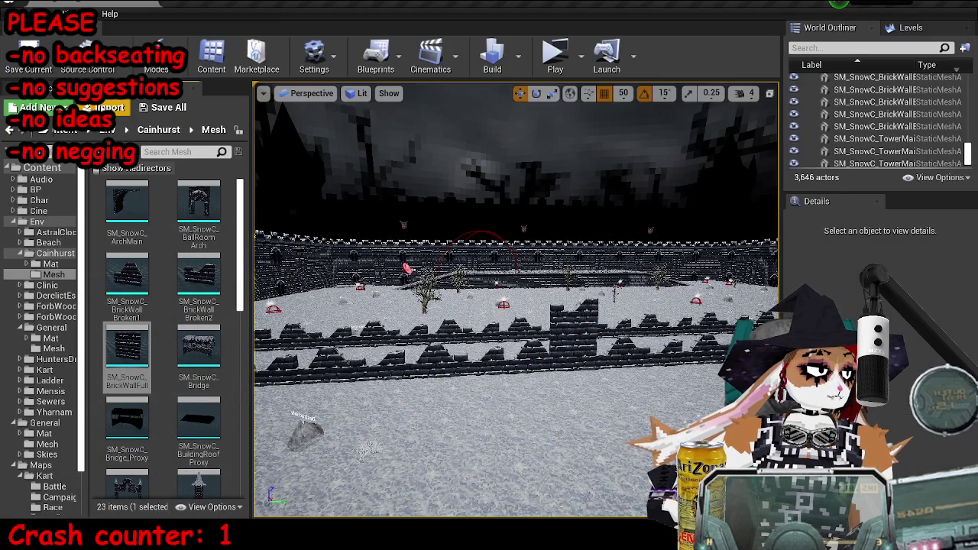
left_click(105, 104)
double_click(332, 219)
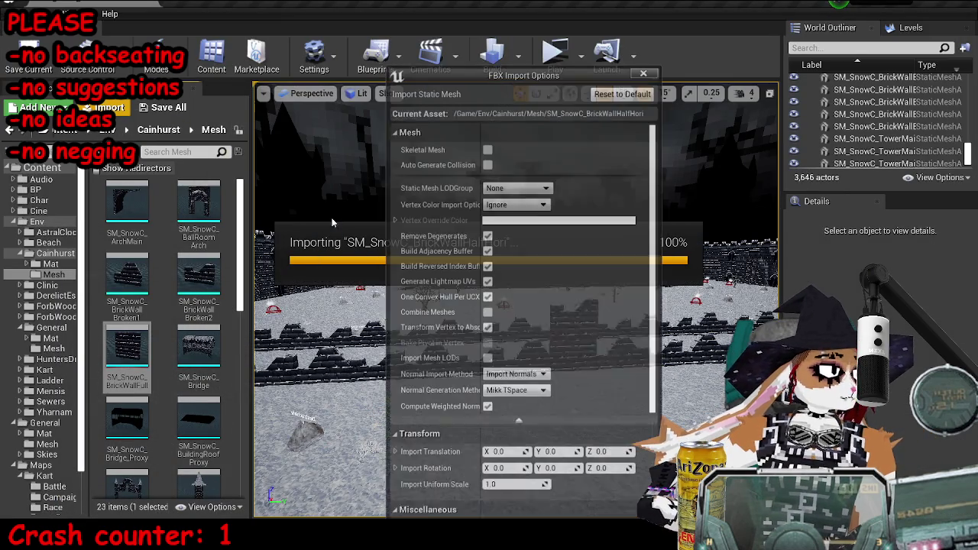
left_click(581, 505)
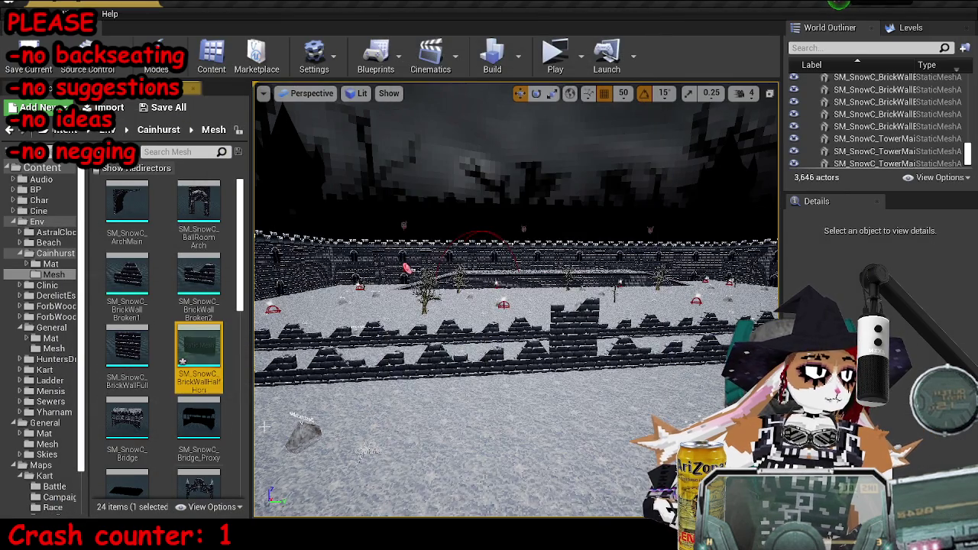
- Assign MI_SnowCTileBrokenSnowy to Element 0 and Element 1 of the imported wall mesh
double_click(199, 351)
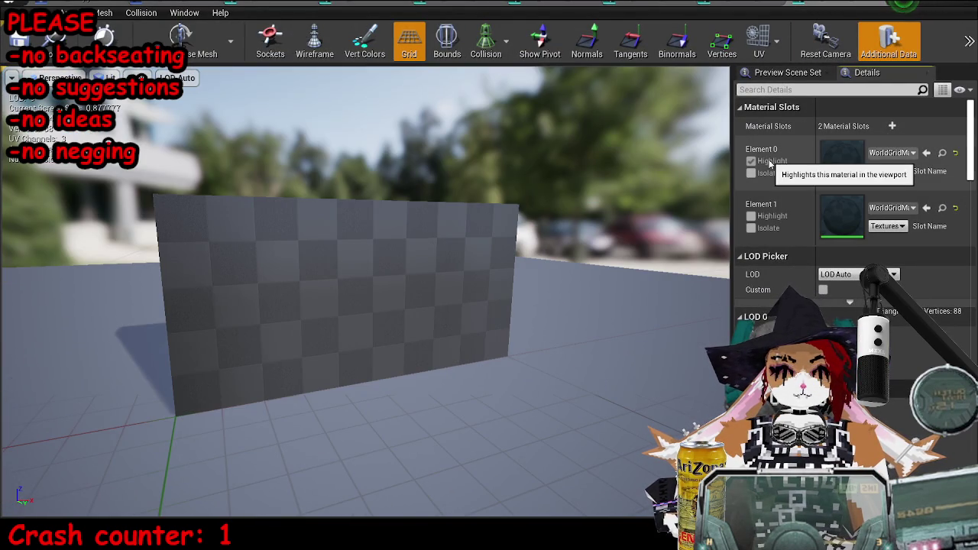
mouse_move(642, 229)
left_mouse_down()
mouse_move(634, 212)
mouse_move(638, 260)
mouse_move(665, 252)
mouse_move(687, 260)
left_mouse_up()
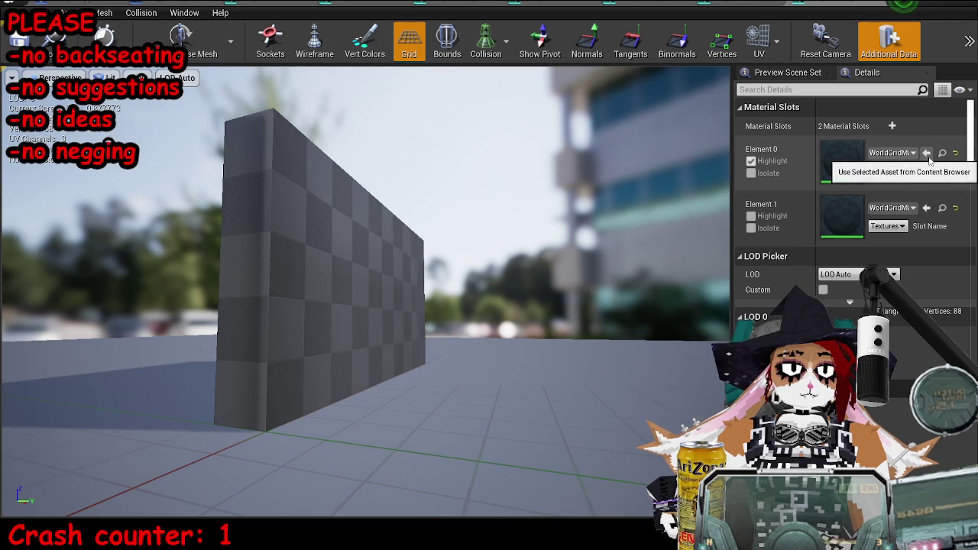
left_click(927, 155)
left_click(927, 208)
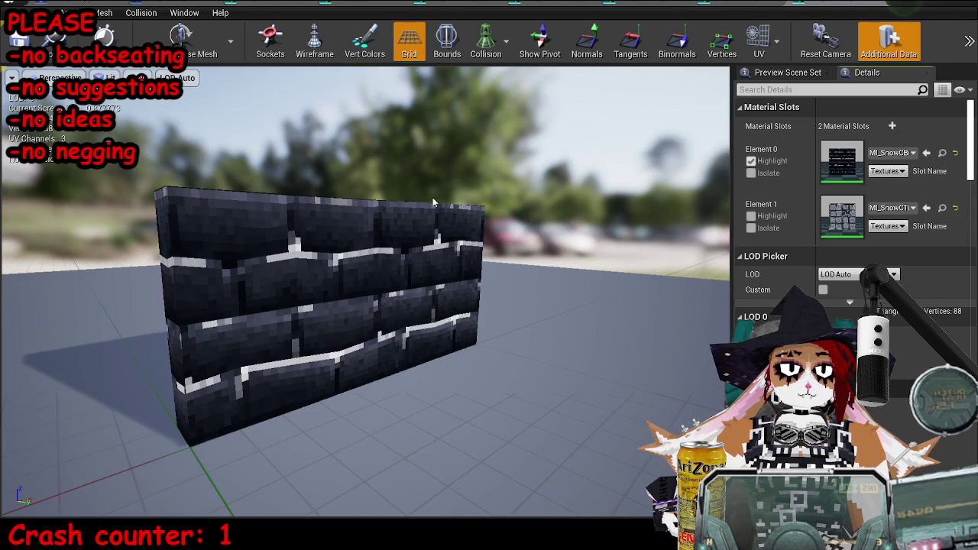
left_click_drag(435, 202, 463, 201)
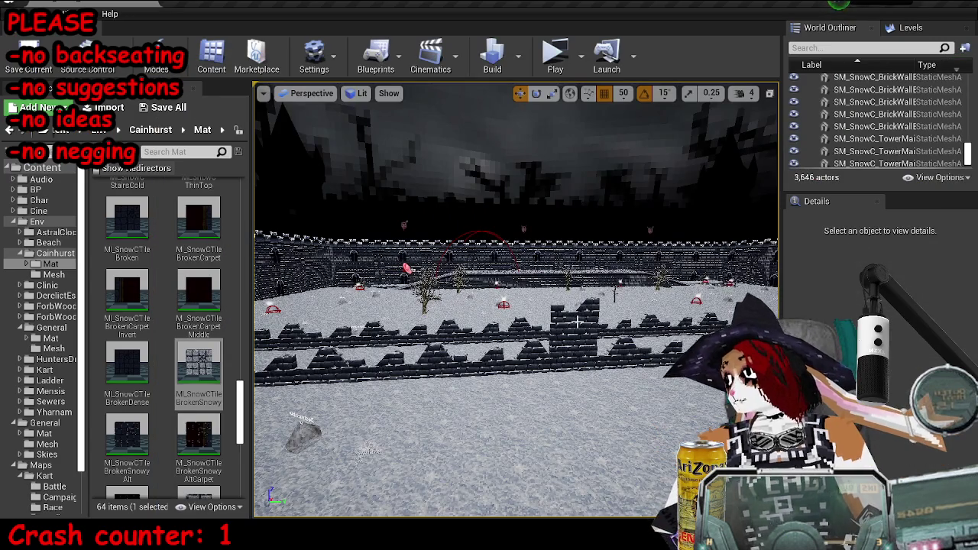
- Swap the SM_SnowC_BrickWallBroken22 piece for the half-height brick wall mesh
scroll(554, 463, "up", 5)
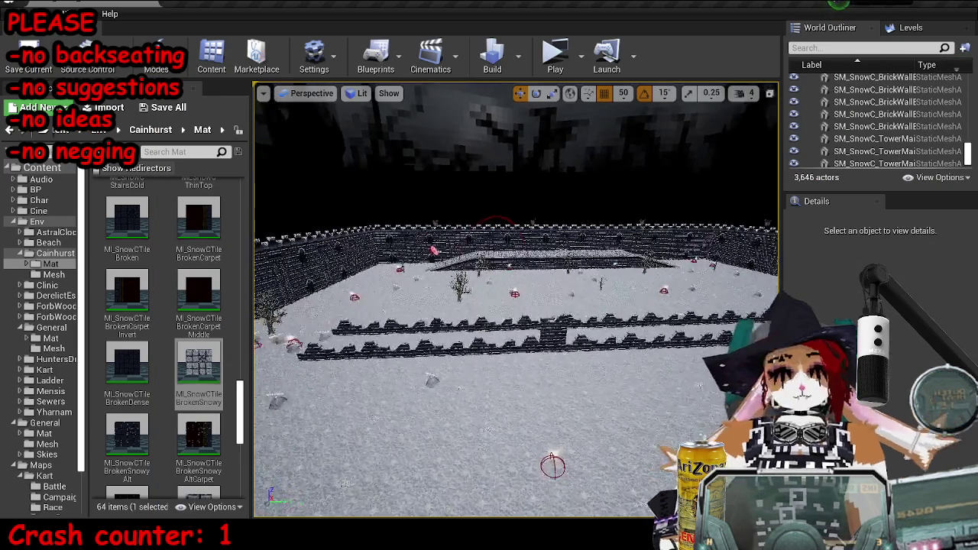
left_click(502, 394)
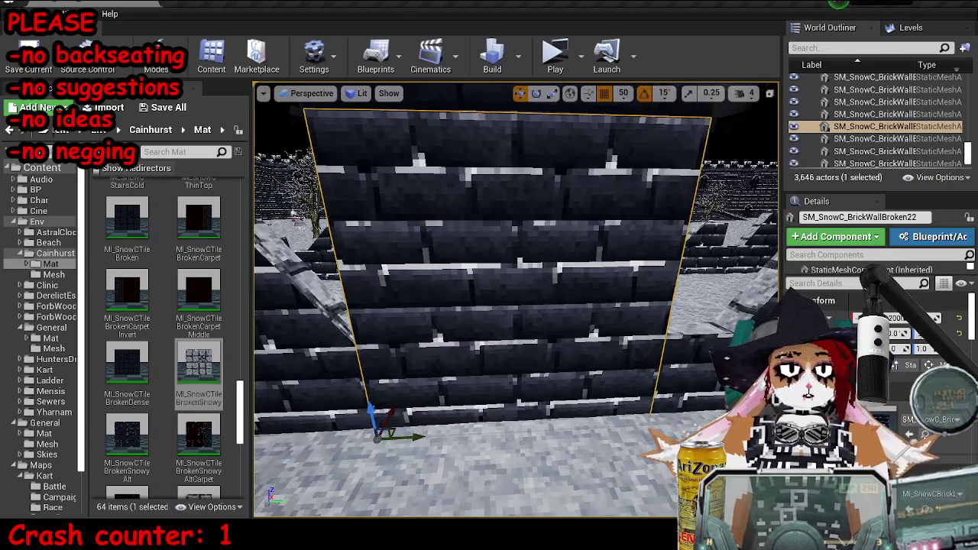
left_click(53, 275)
left_click(198, 351)
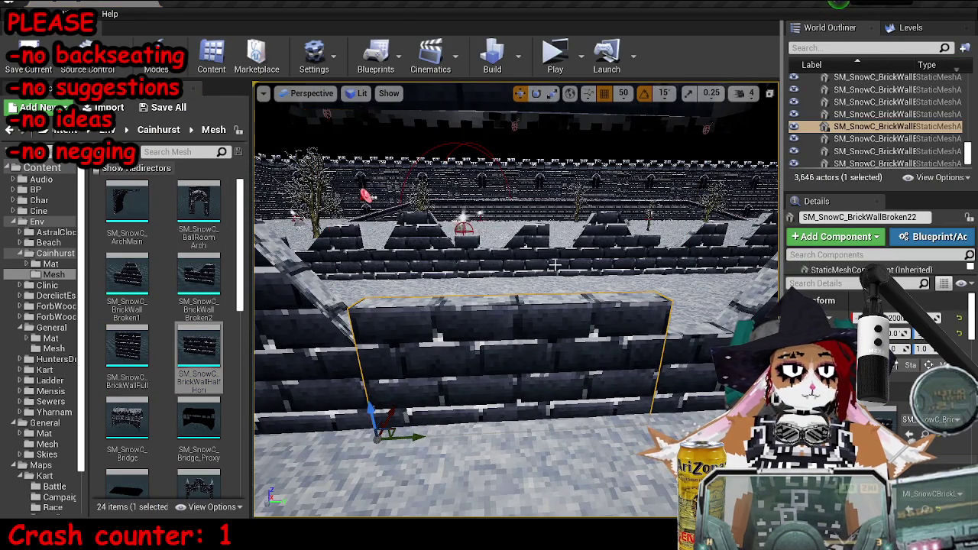
scroll(553, 213, "down", 4)
left_click(469, 163)
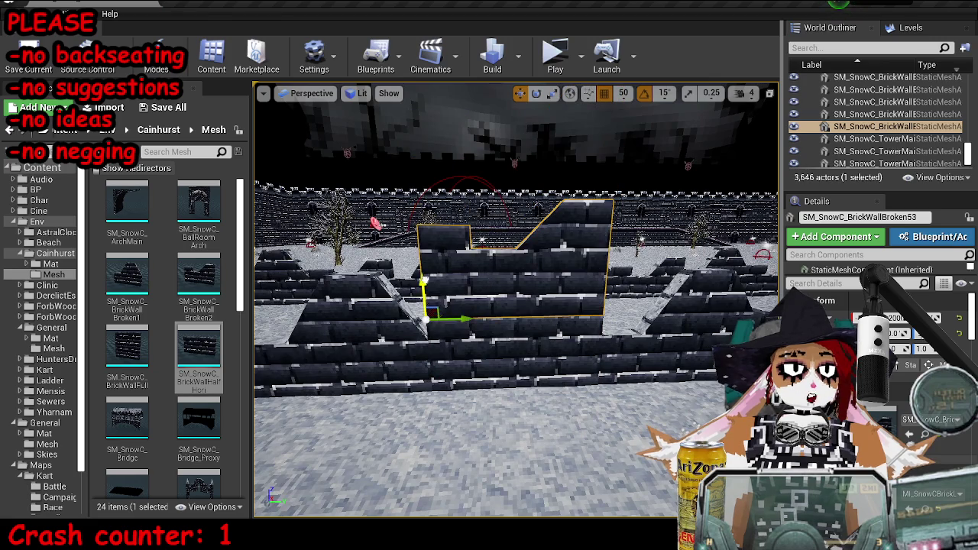
key("Escape")
- Fly the camera over the wall row and save the MP_KartA_SnowC map
scroll(516, 299, "down", 5)
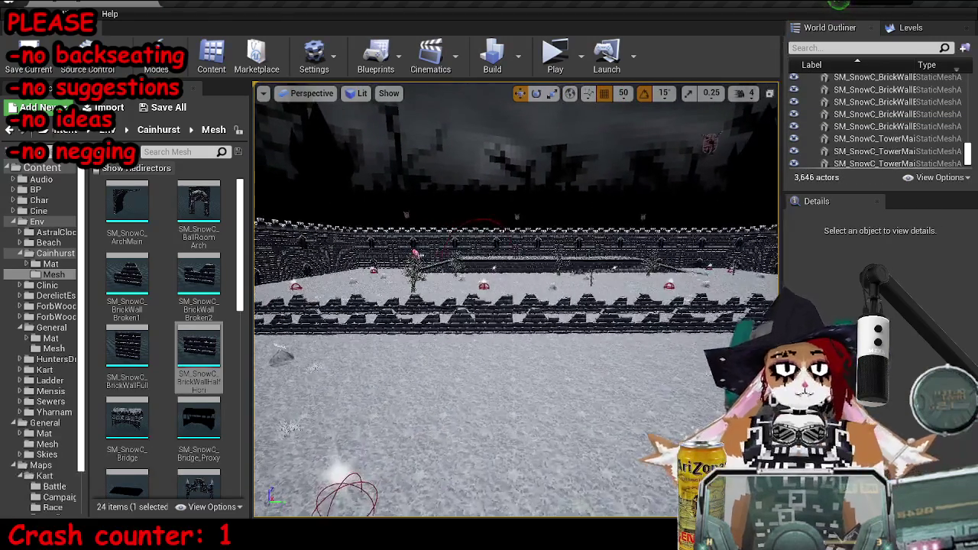
key("w")
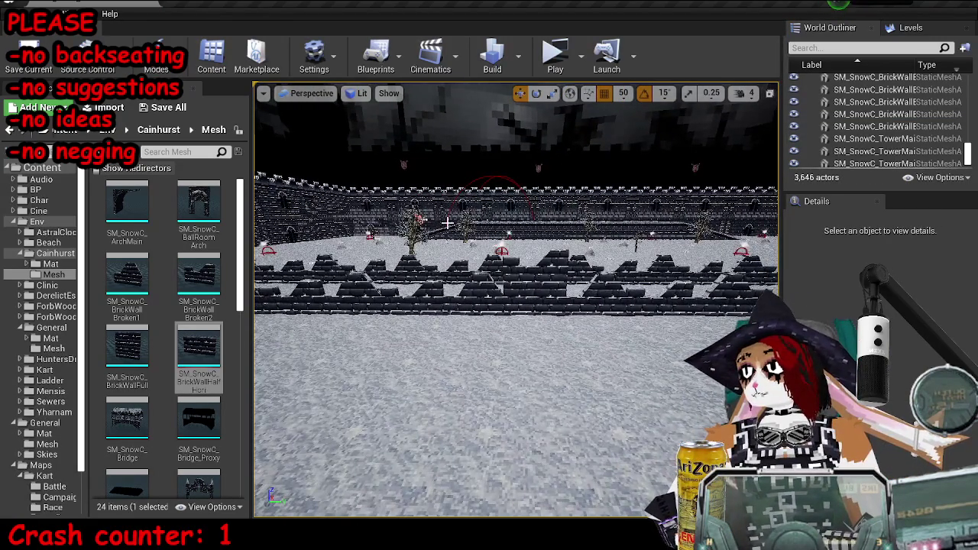
key("w")
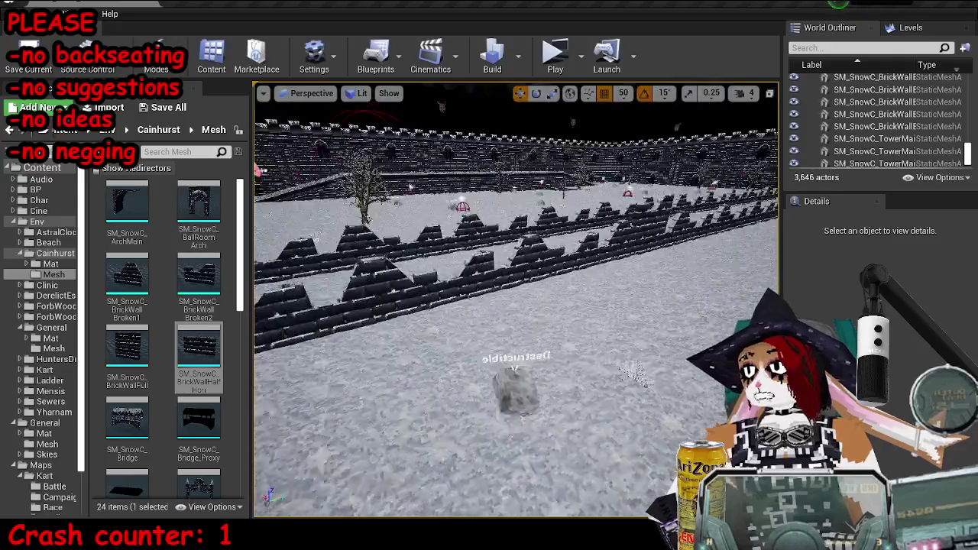
key("s")
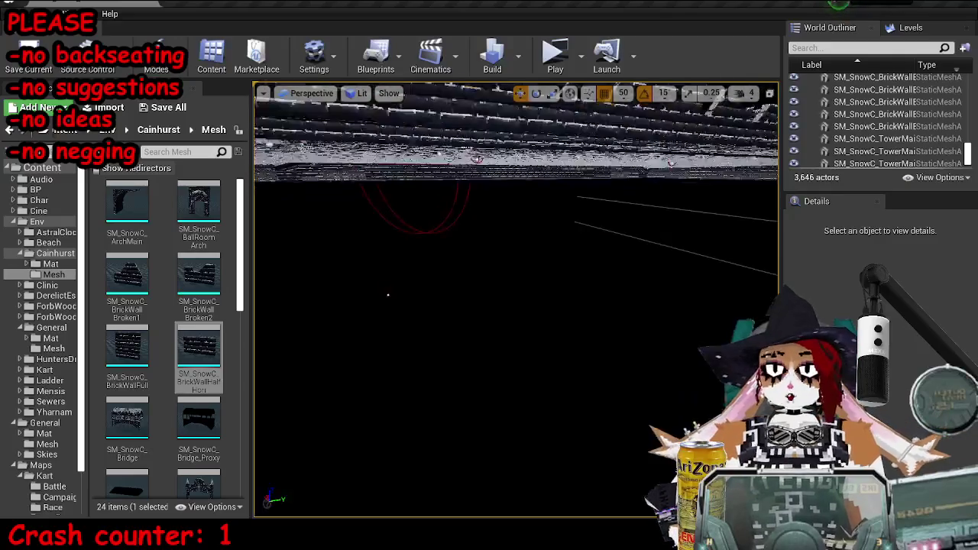
key("e")
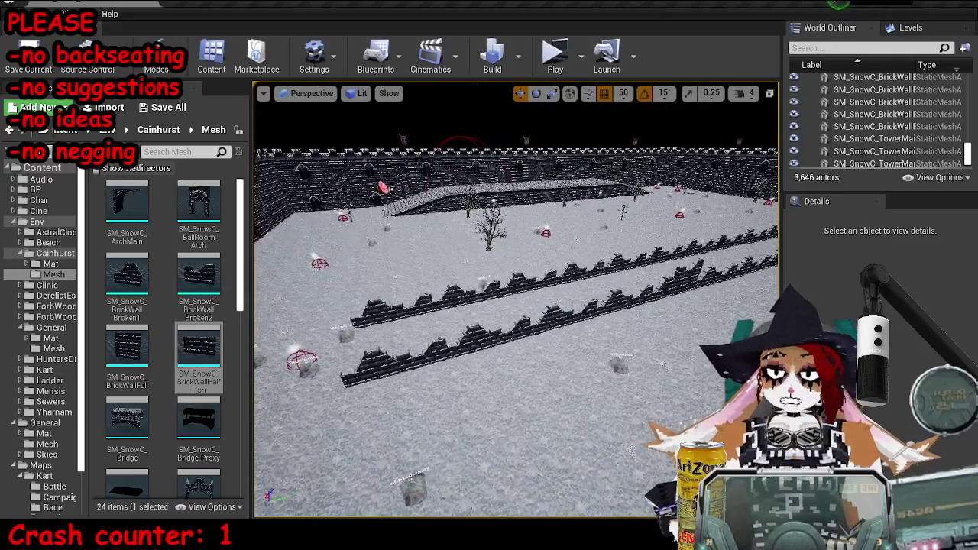
key("q")
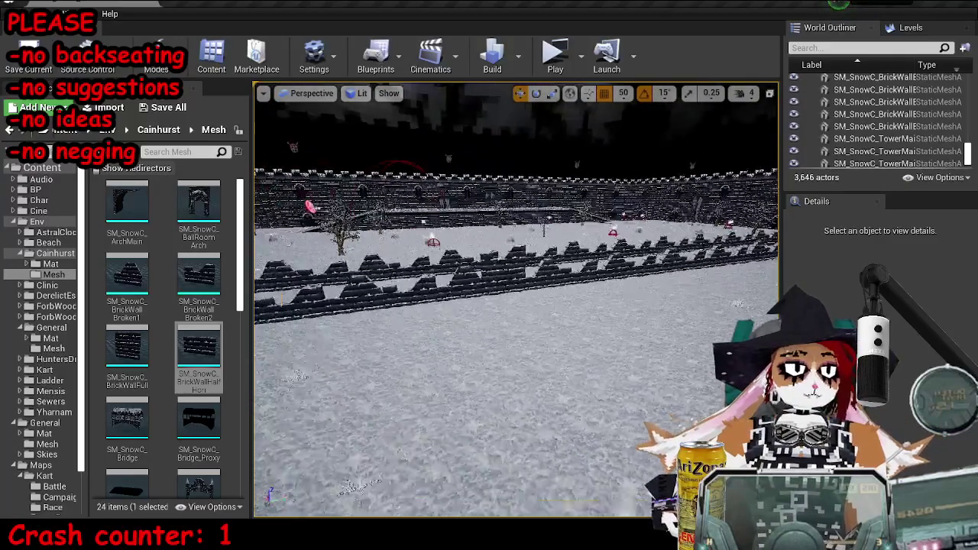
key("ctrl+s")
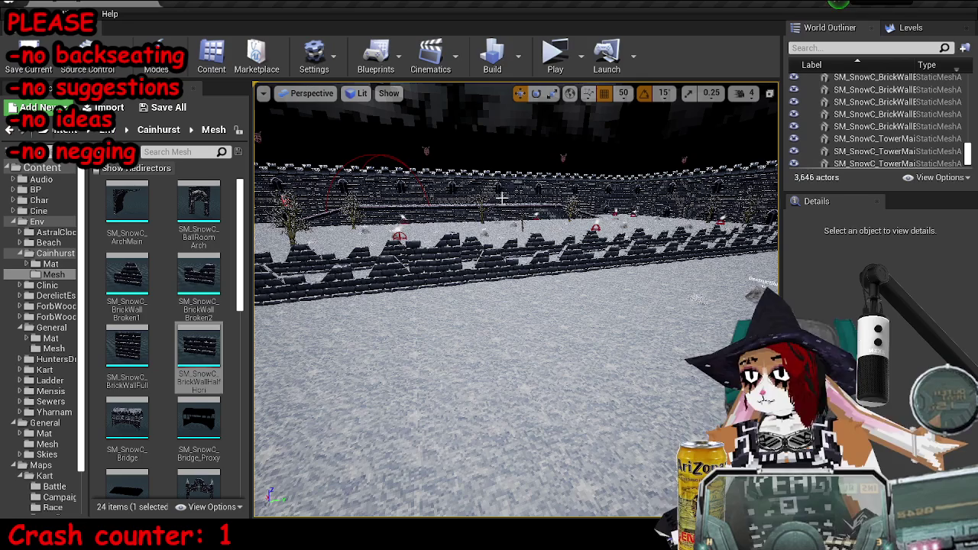
- Place SM_SnowC_BrickWallBroken2 and SM_SnowC_BrickWallBroken1 pieces into the wall row
left_click(386, 274)
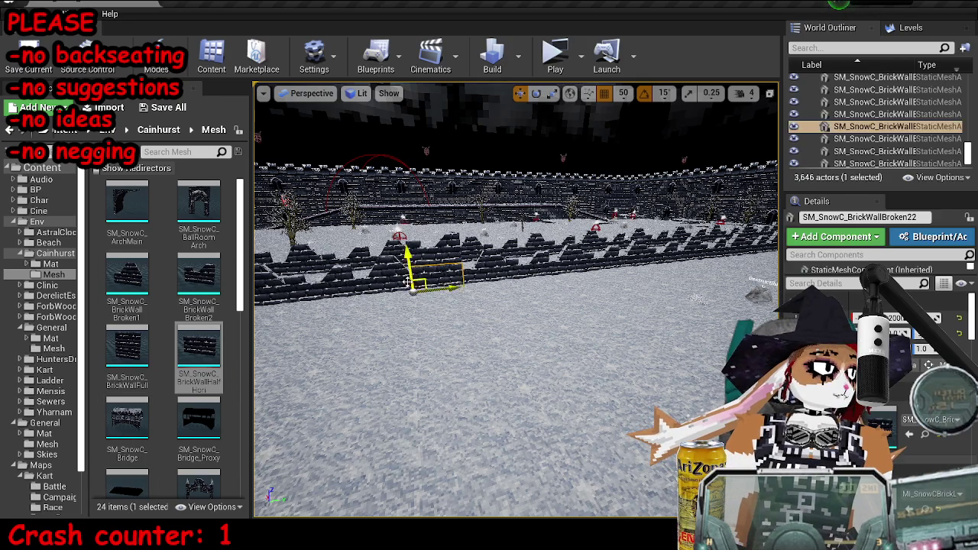
left_click_drag(199, 275, 517, 323)
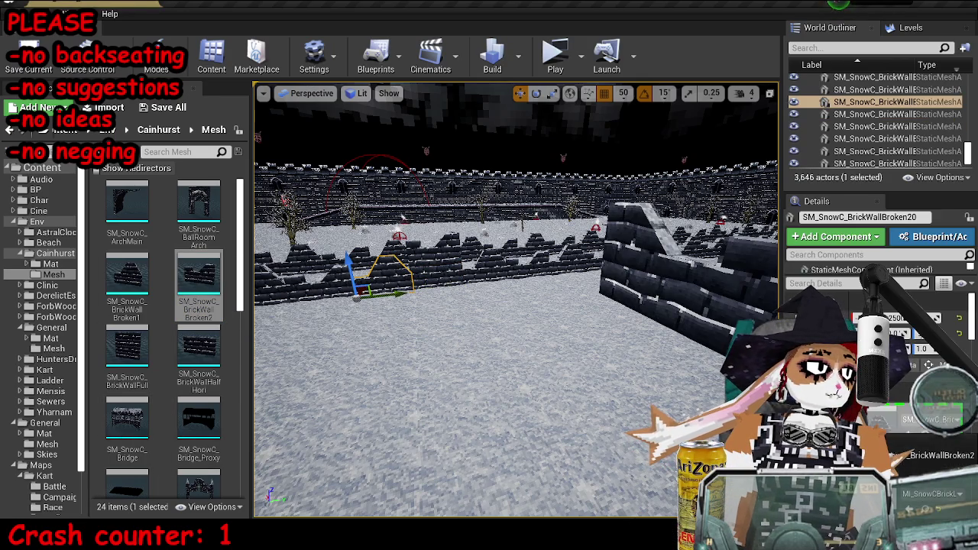
key("Escape")
key("Up")
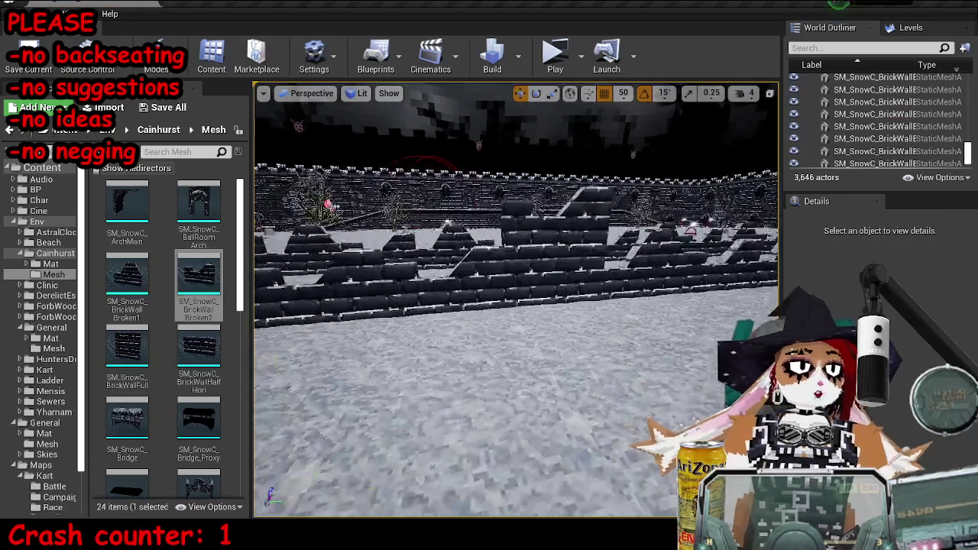
left_click(428, 306)
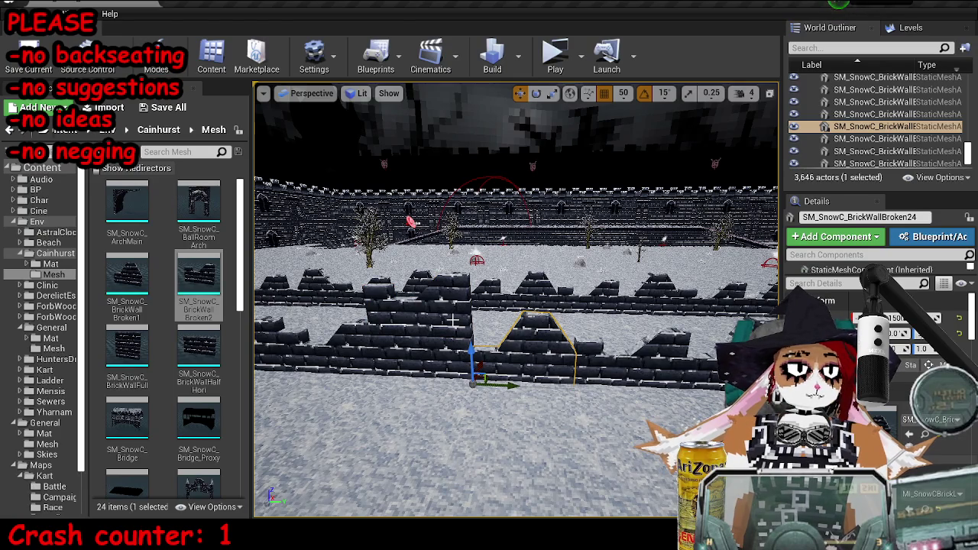
left_click_drag(126, 279, 602, 365)
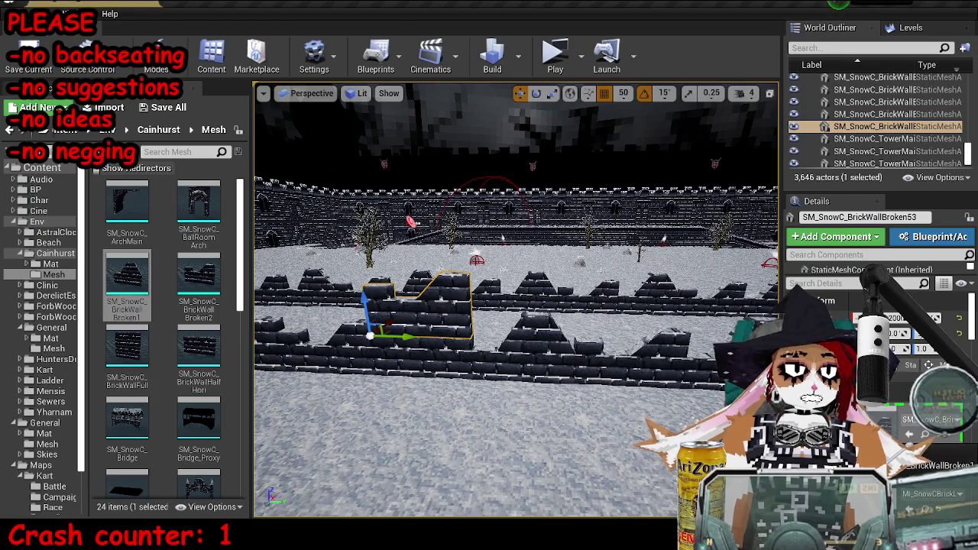
key("Escape")
- Try mirroring the wall piece beside SM_SnowC_BrickWallBroken24, undo it, and save the level
key("Up")
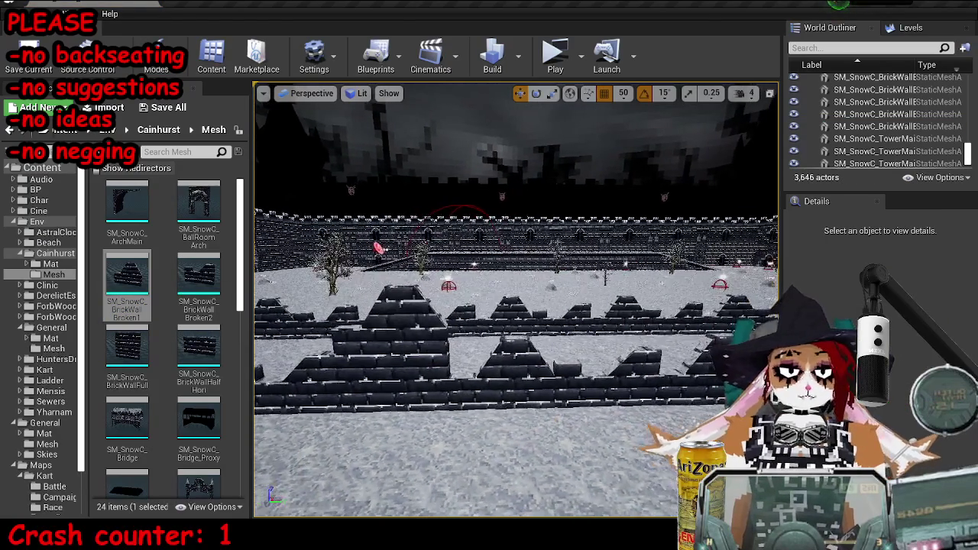
left_click(510, 366)
left_click(607, 374)
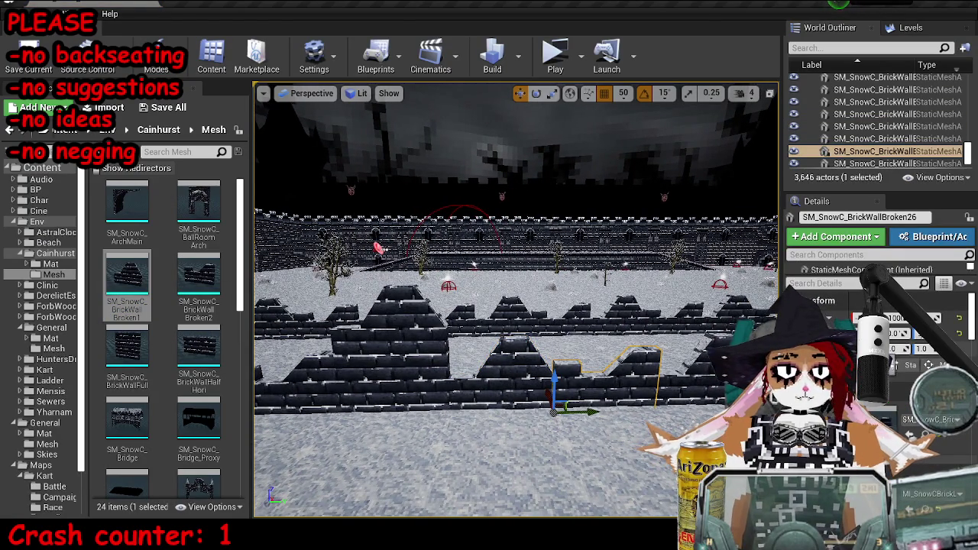
key("ctrl+z")
key("ctrl+z")
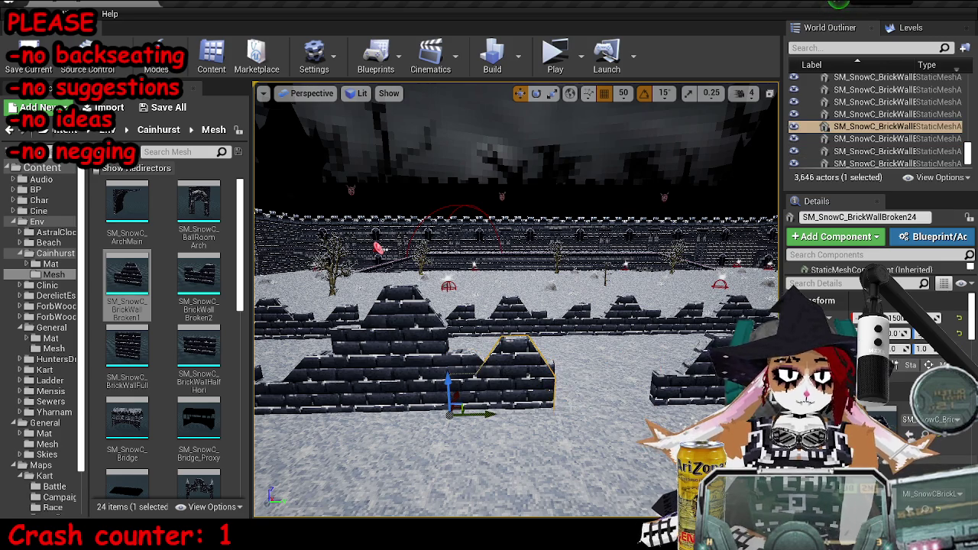
key("ctrl+z")
key("ctrl+z")
key("ctrl+z")
scroll(461, 436, "down", 5)
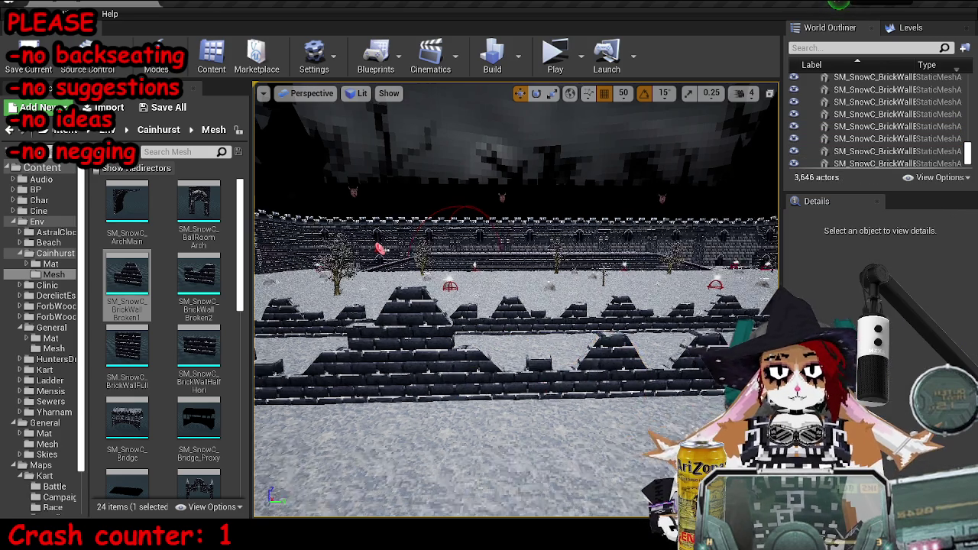
scroll(512, 379, "up", 3)
key("ctrl+s")
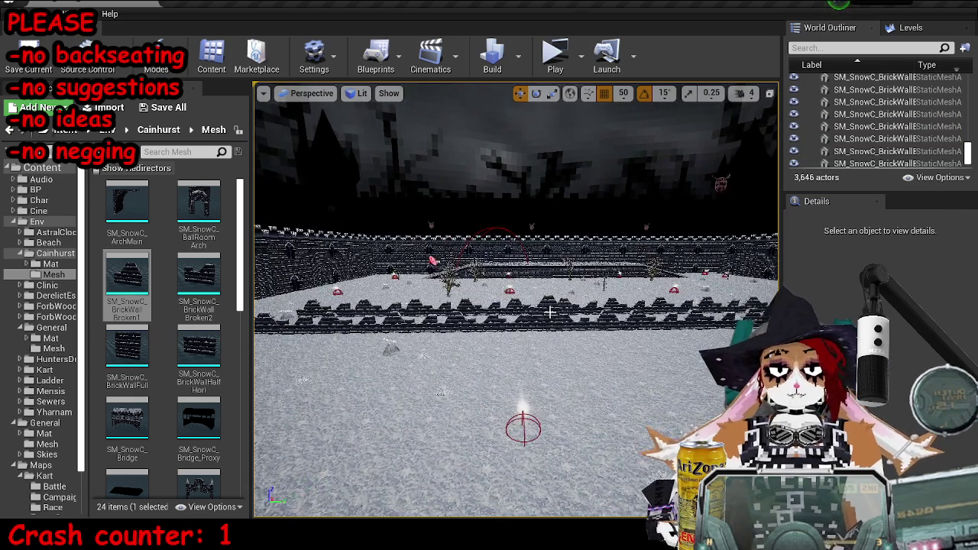
- Place a half-height horizontal brick wall and a second copy in the row
scroll(535, 321, "up", 5)
left_click(579, 293)
mouse_move(199, 352)
left_mouse_down()
mouse_move(627, 275)
mouse_move(711, 290)
left_mouse_up()
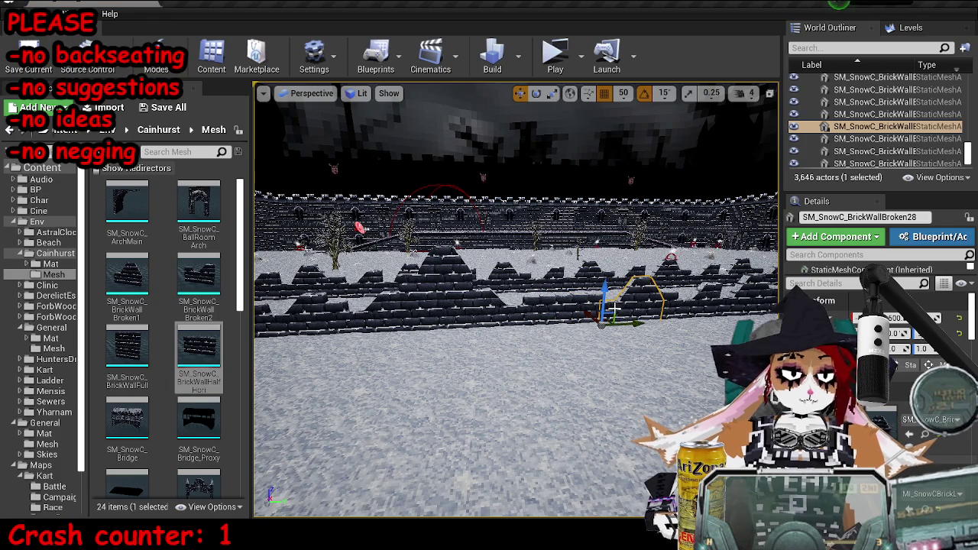
left_click_drag(605, 317, 536, 269)
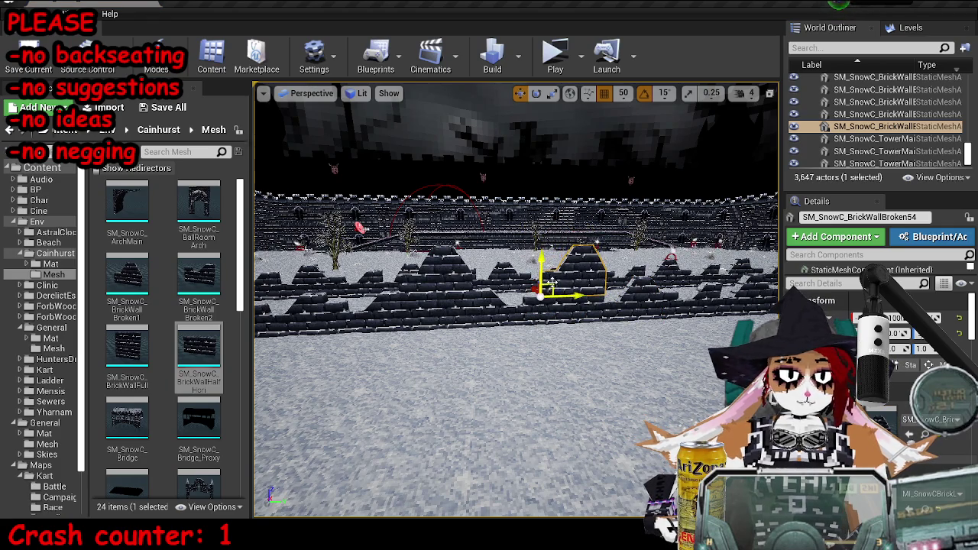
- Sink the two selected wall pieces into the snow with grid snapping off, then save the level
key("g")
key("g")
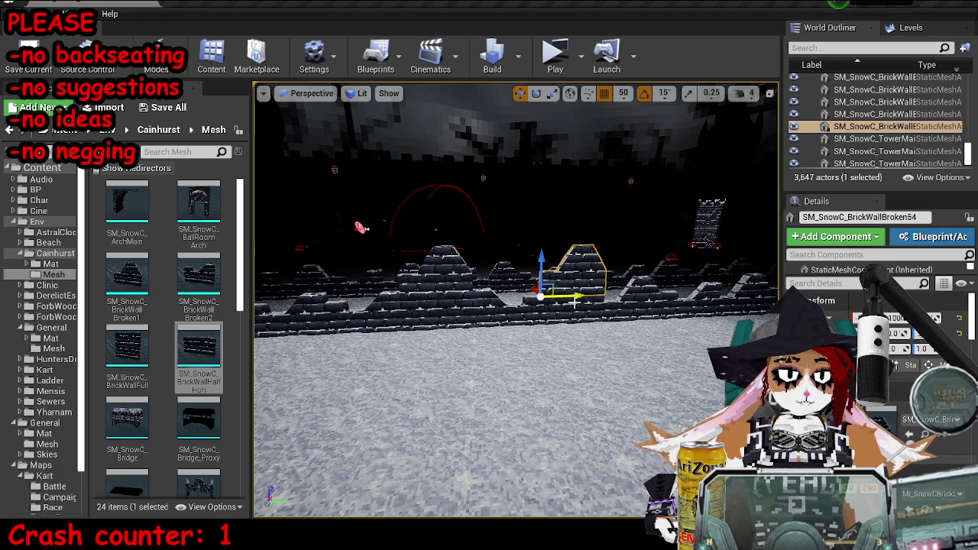
left_click(569, 277, "ctrl")
left_click_drag(476, 306, 475, 323)
scroll(393, 382, "up", 5)
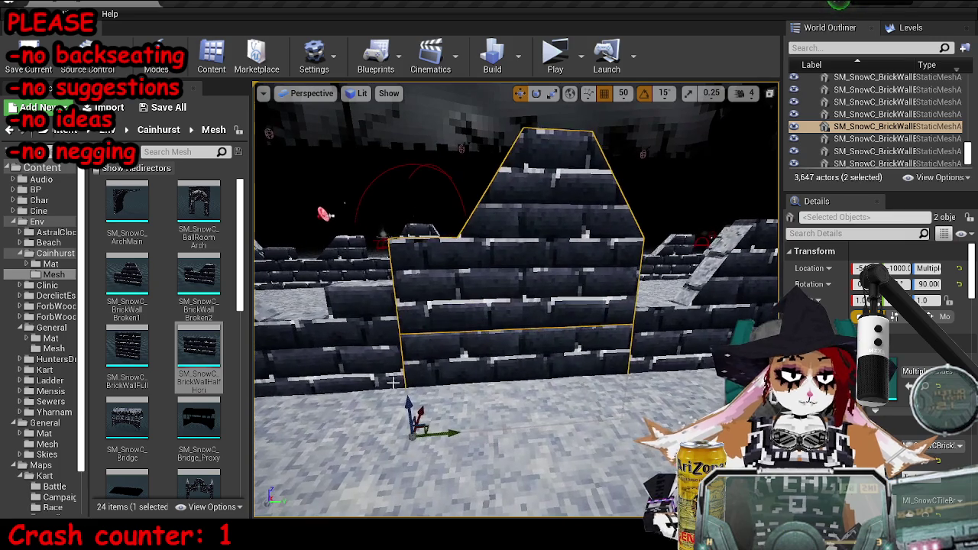
mouse_move(408, 403)
left_mouse_down()
mouse_move(412, 441)
mouse_move(427, 356)
mouse_move(407, 391)
mouse_move(410, 417)
mouse_move(466, 328)
mouse_move(504, 293)
left_mouse_up()
left_click(604, 97)
key("Escape")
left_click(504, 293)
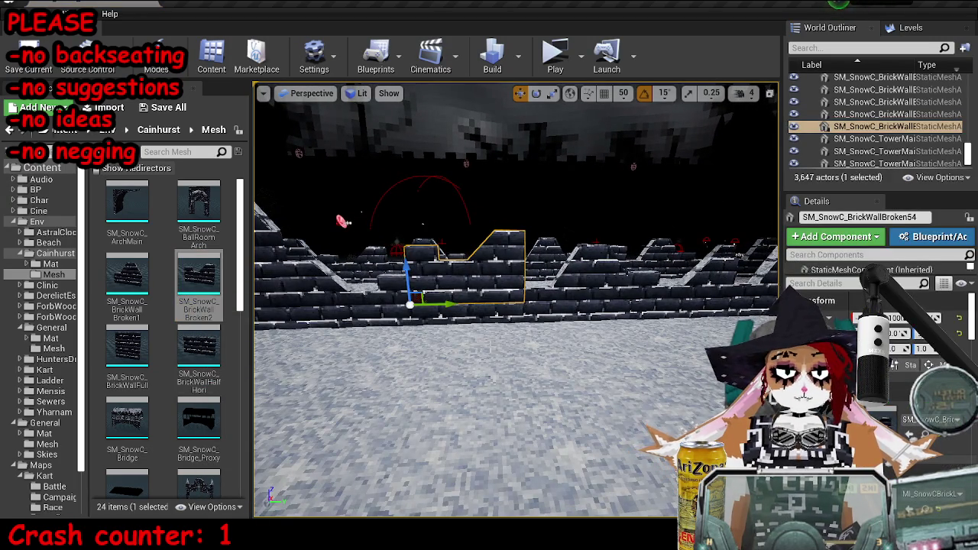
key("Escape")
key("ctrl+s")
mouse_move(337, 173)
left_mouse_down()
mouse_move(352, 218)
mouse_move(357, 187)
mouse_move(361, 197)
left_mouse_up()
- Turn the wall piece beside Broken28 into a half-height horizontal brick wall
left_click(427, 305)
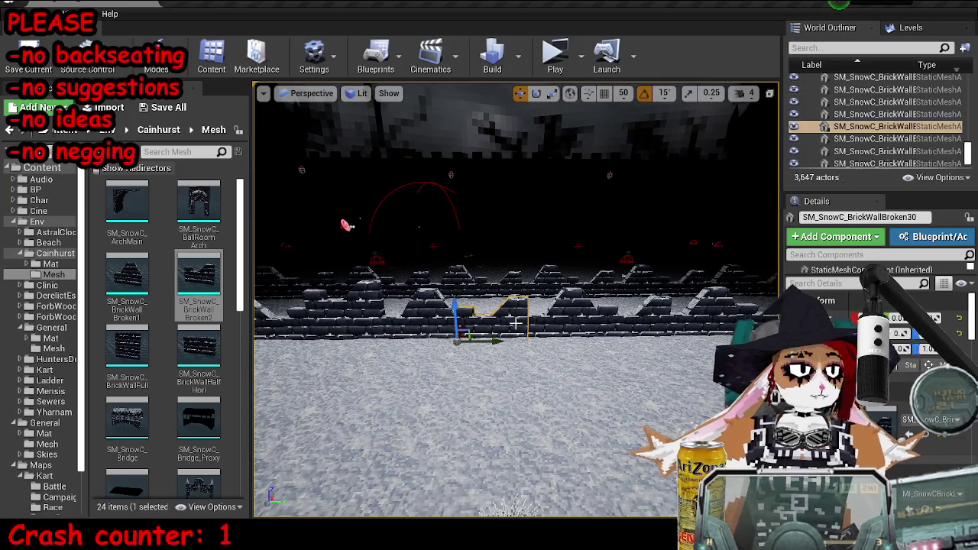
key("Down")
key("Down")
key("Down")
mouse_move(127, 348)
left_mouse_down()
mouse_move(405, 229)
mouse_move(126, 347)
left_mouse_up()
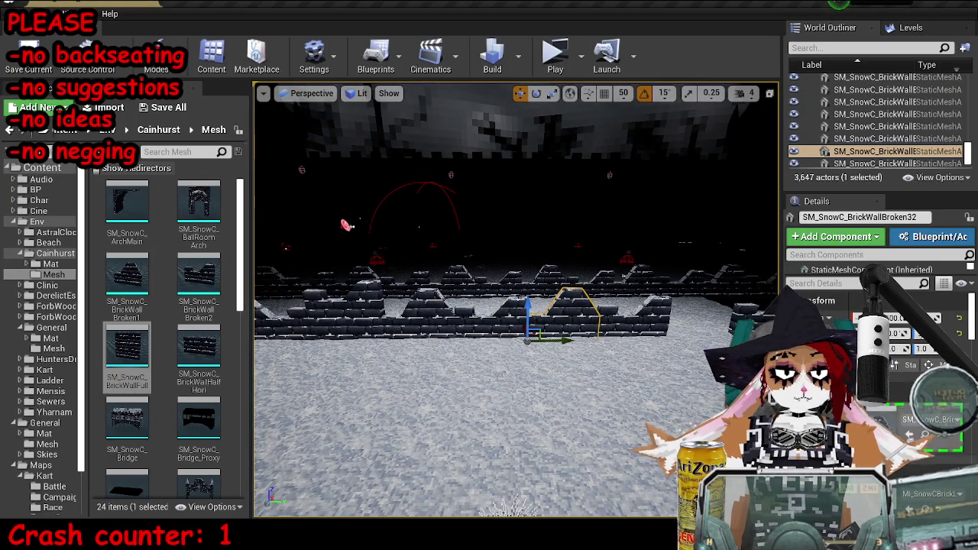
key("Up")
key("Right")
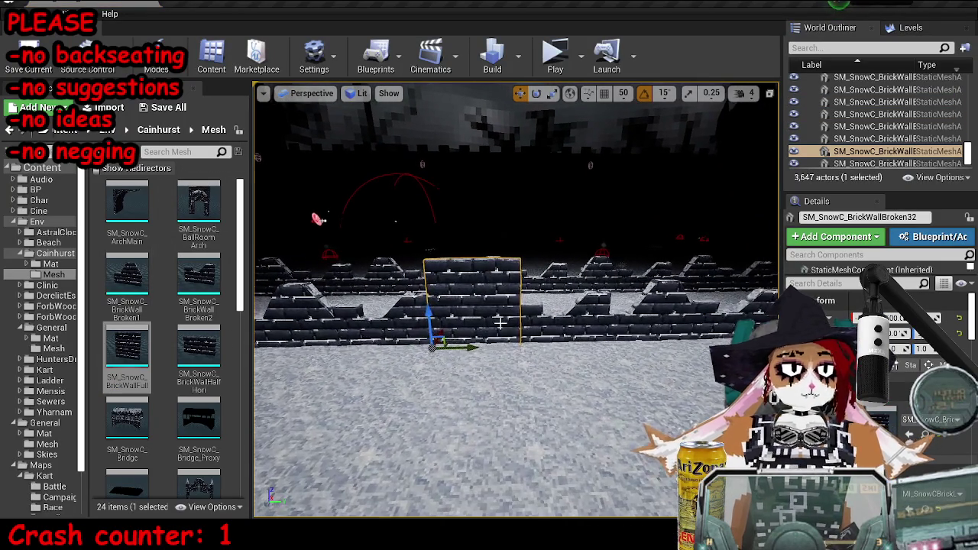
left_click(199, 347)
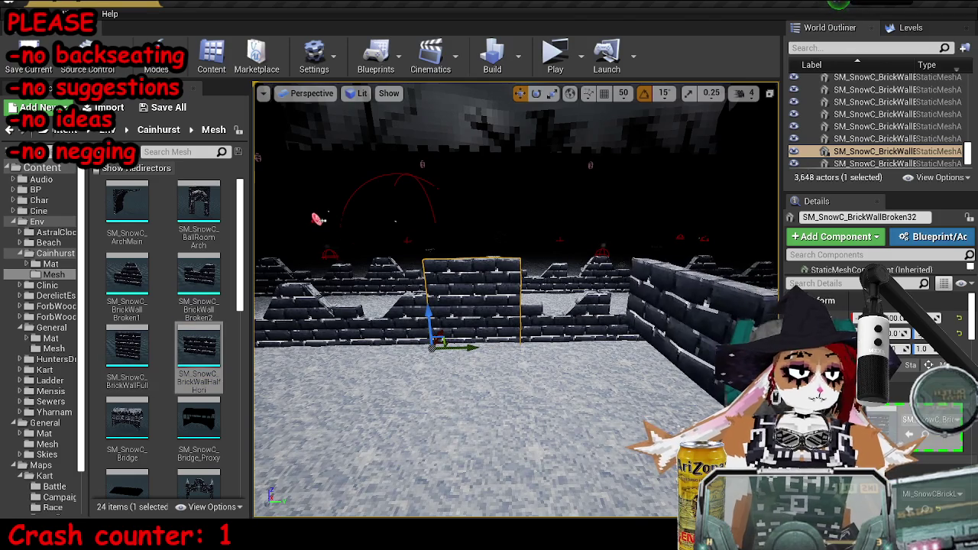
left_click(908, 434)
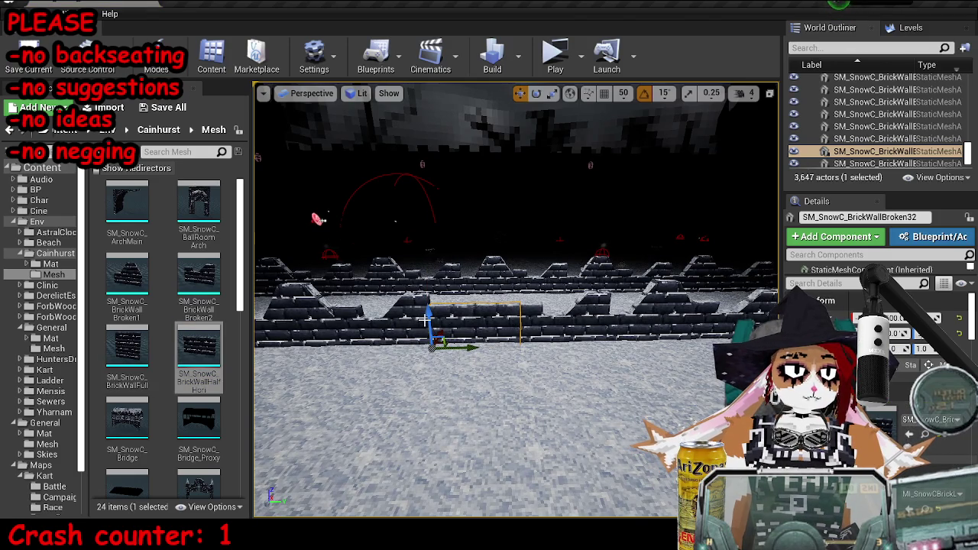
- Stack a copy on top of that wall and give it the second broken wall mesh
left_click_drag(439, 313, 434, 273, "alt")
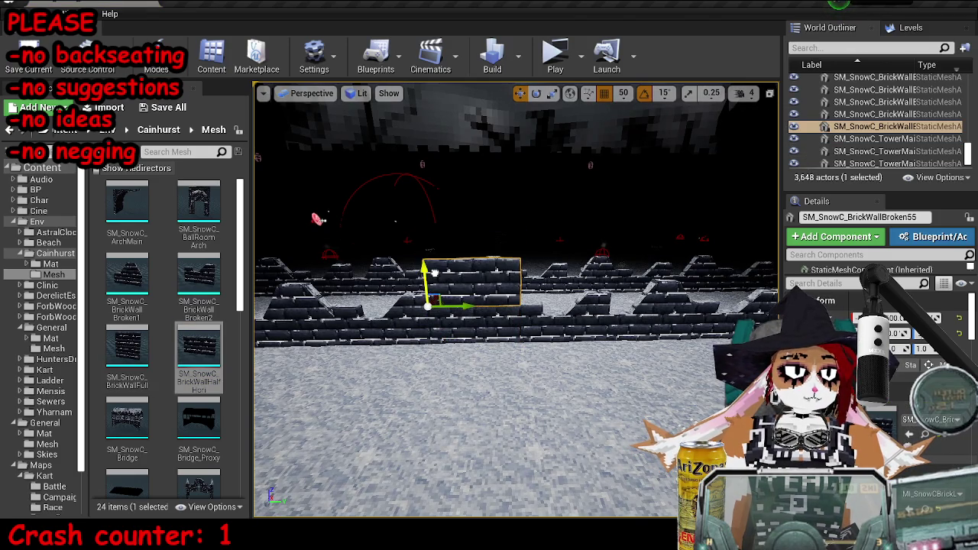
left_click(199, 286)
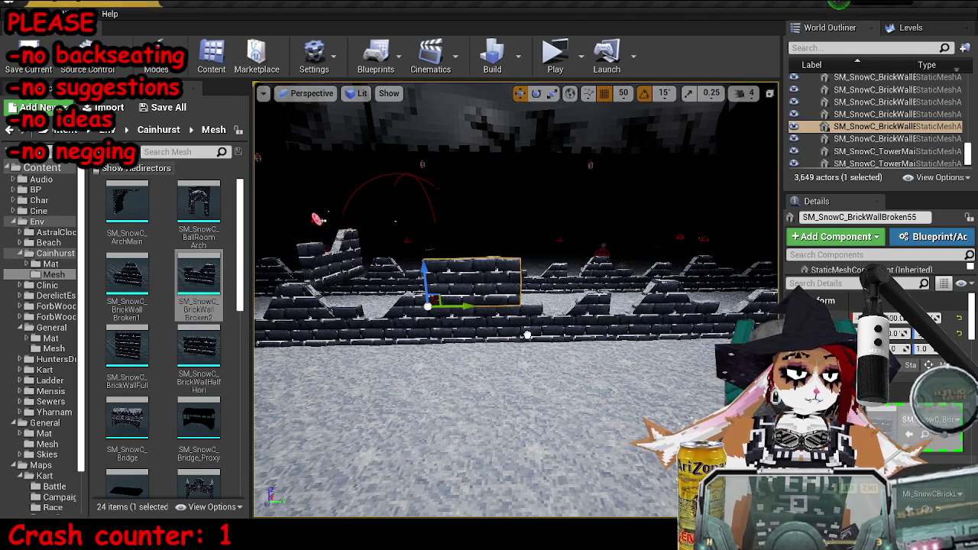
left_click(908, 434)
- Replace the next wall piece along the row with the full brick wall mesh
left_click(126, 279)
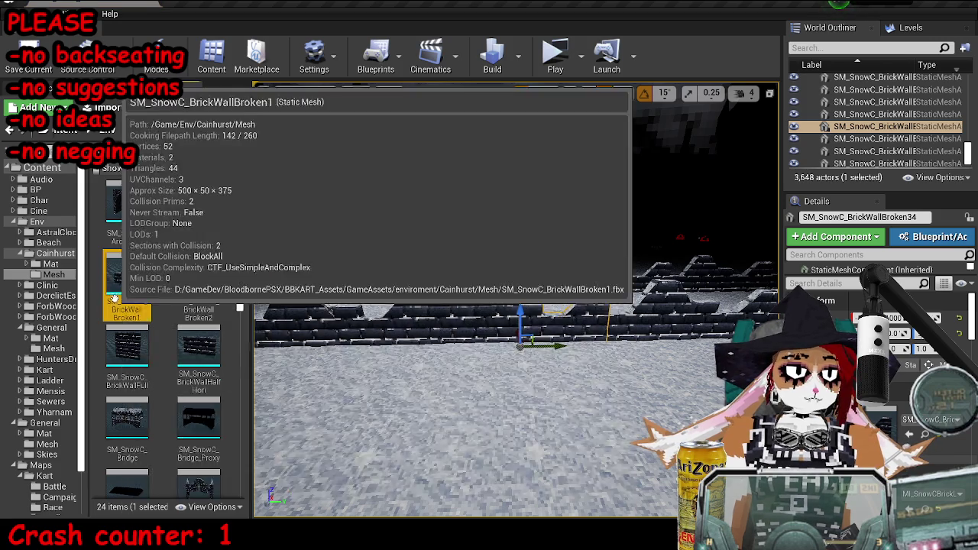
key("d")
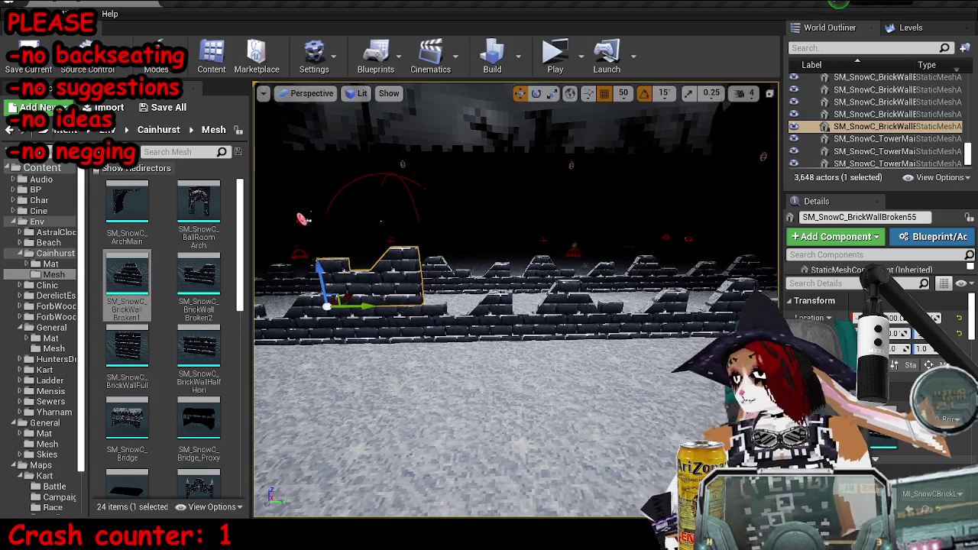
left_click(127, 347)
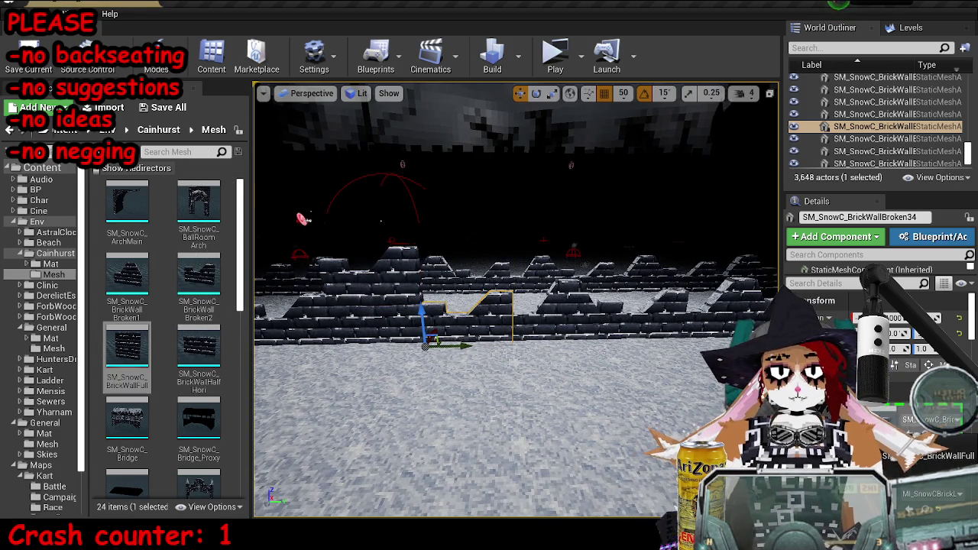
left_click(573, 336)
- Mirror the wall piece further right, slide it over to close the gap, and save the map
left_click(179, 279)
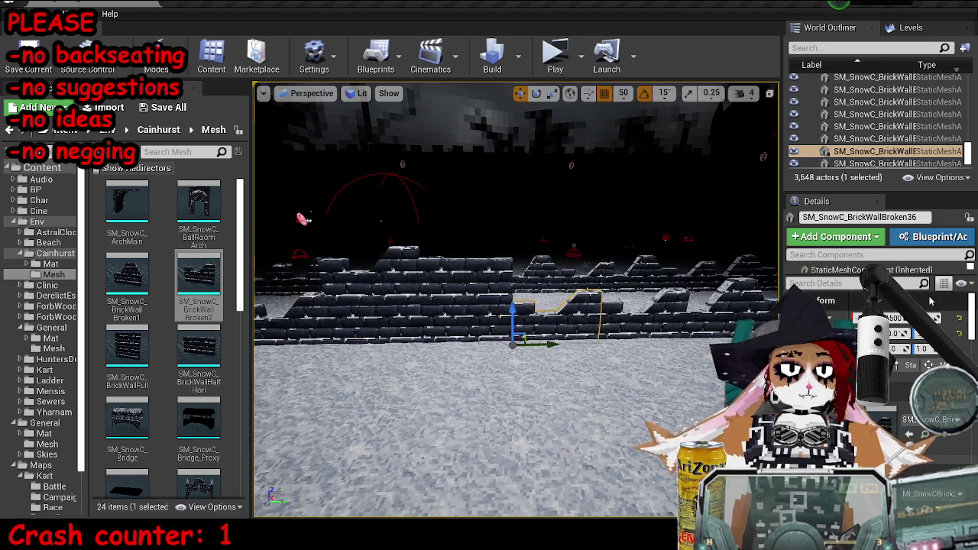
key("ctrl+z")
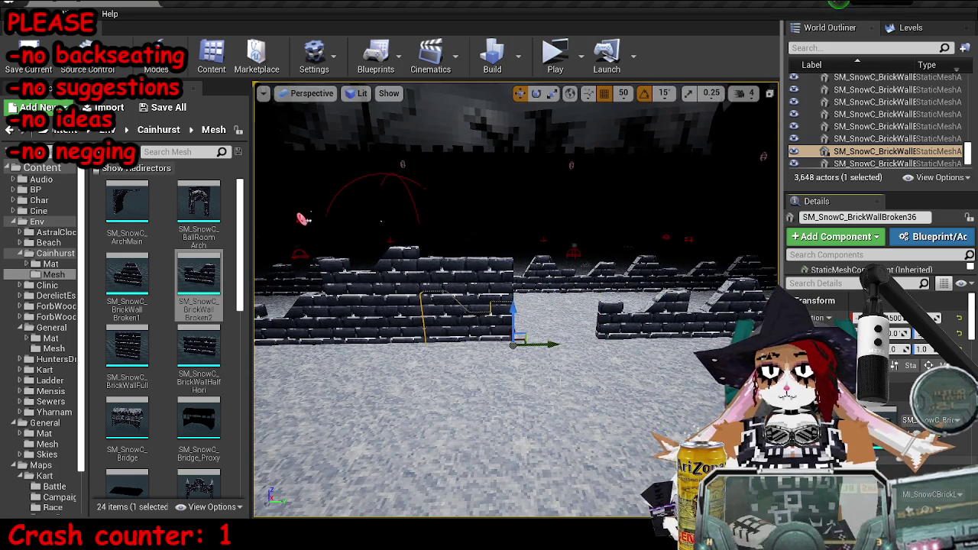
left_click_drag(535, 344, 603, 345)
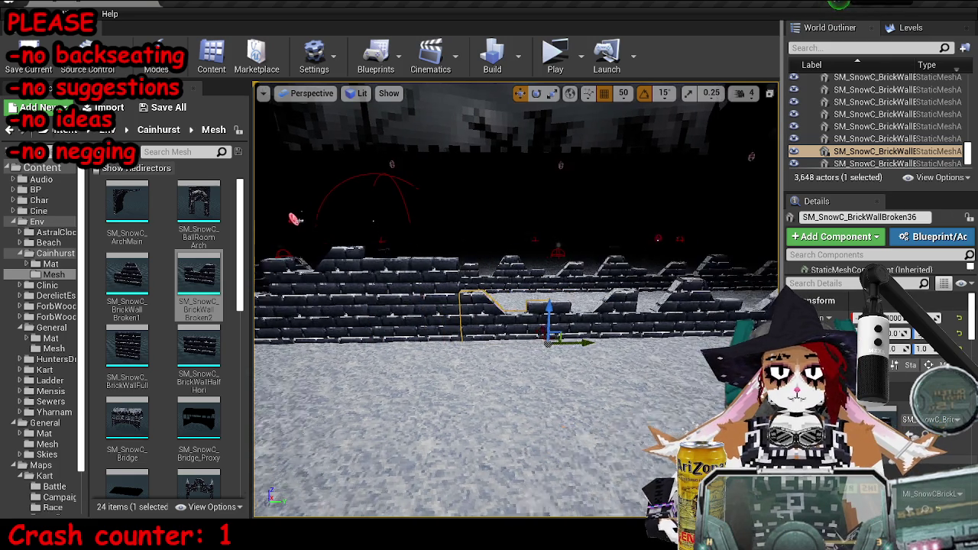
key("Escape")
key("w")
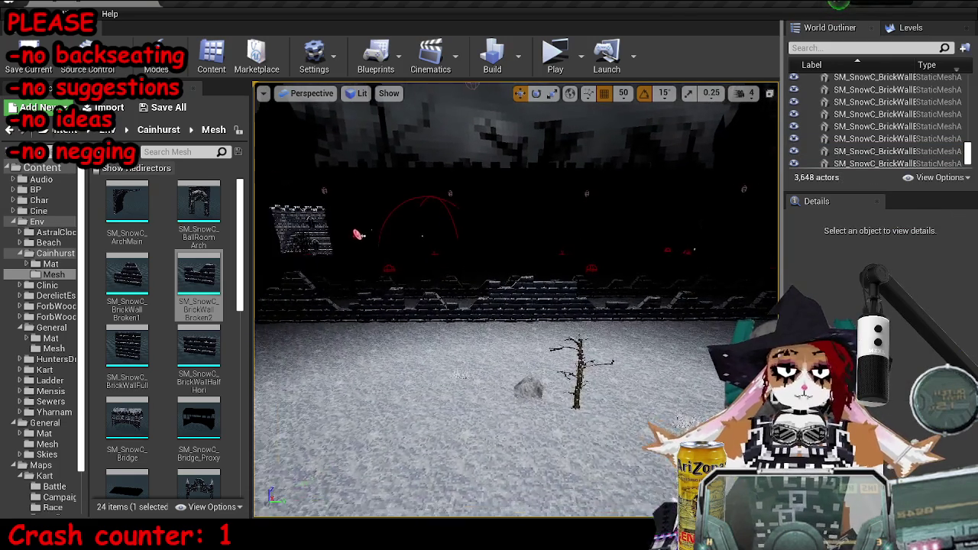
key("ctrl+s")
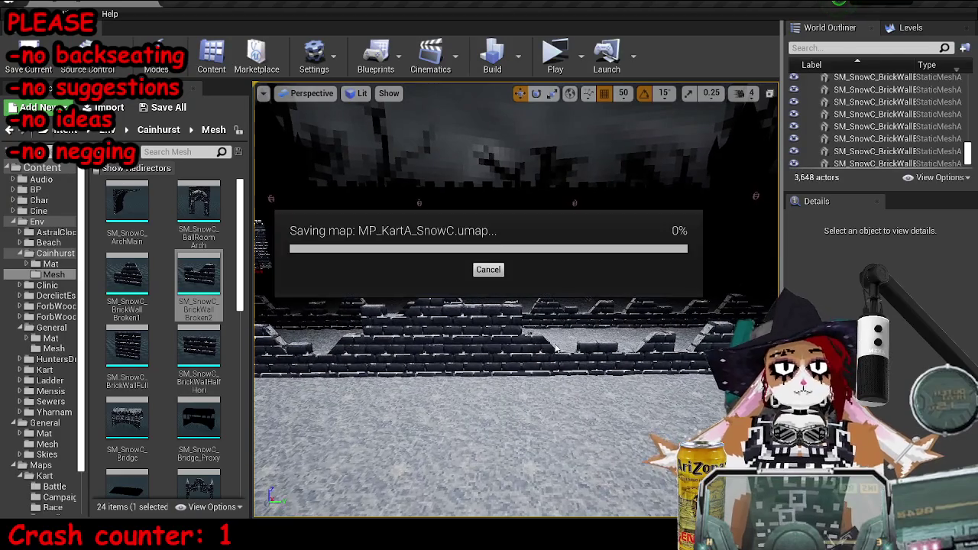
key("s")
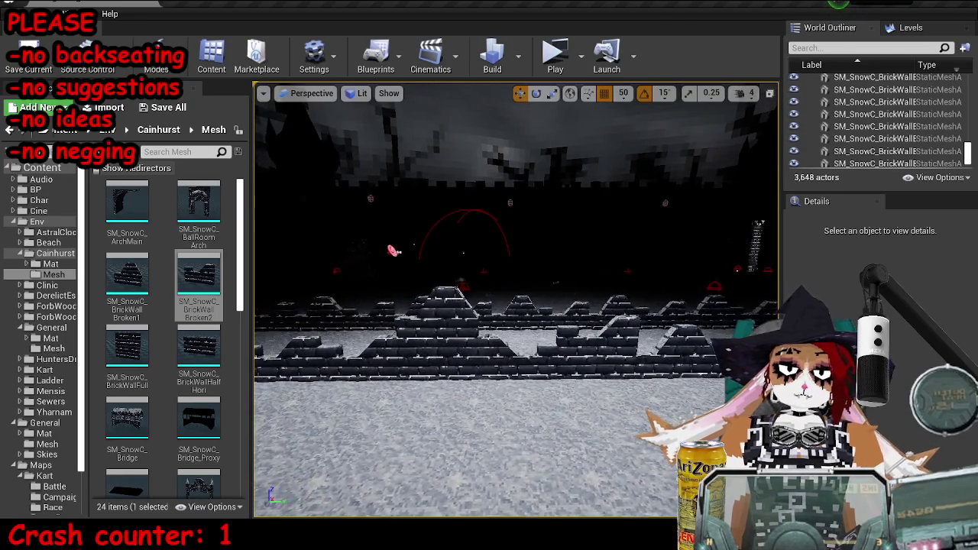
left_click(415, 340)
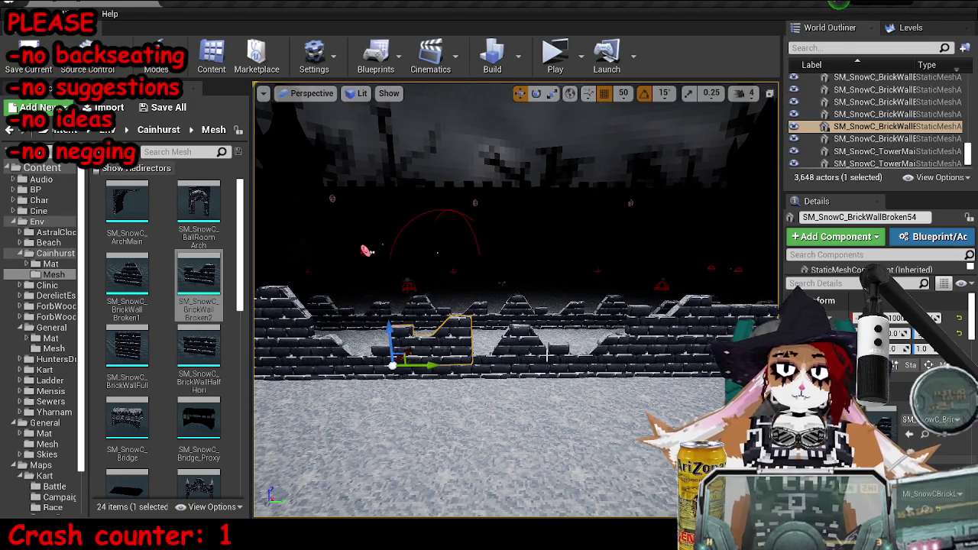
left_click_drag(183, 351, 492, 395)
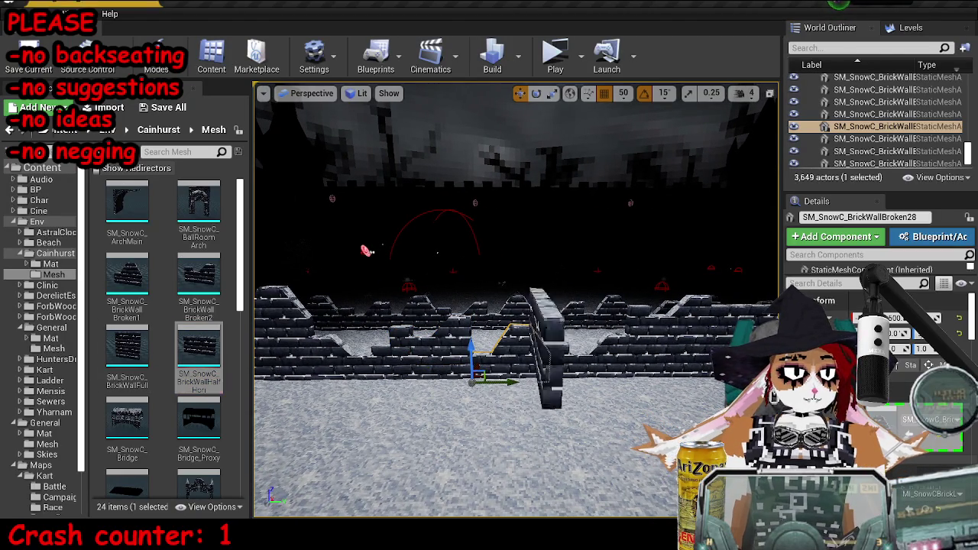
mouse_move(640, 395)
left_mouse_down()
mouse_move(153, 359)
mouse_move(115, 345)
left_mouse_up()
key("Escape")
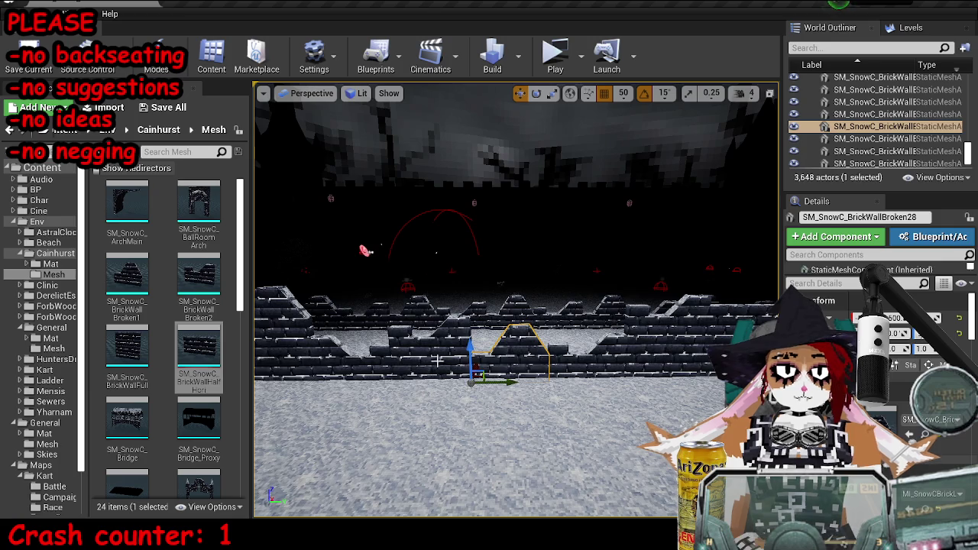
key("ctrl+z")
left_click(476, 309, "ctrl")
type("nds")
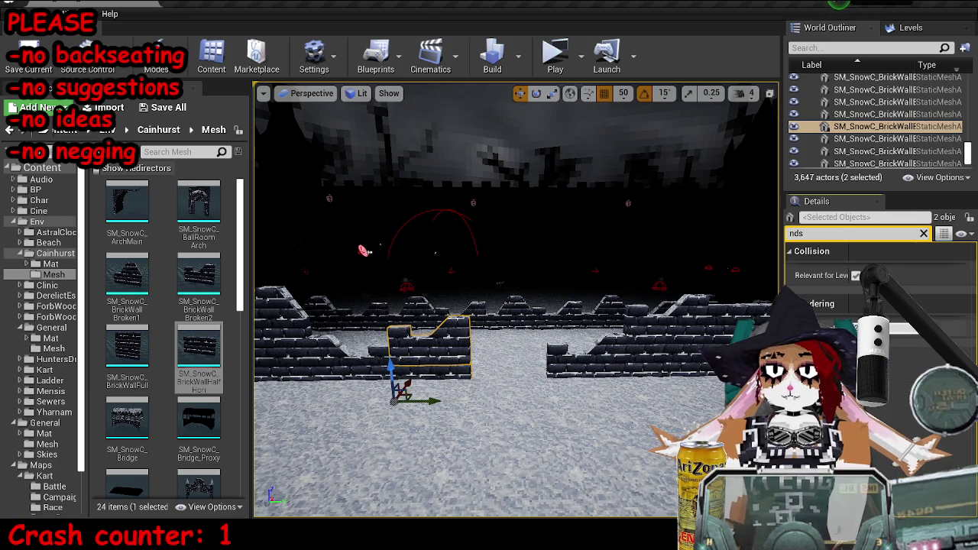
- Duplicate the two wall pieces, slide the copies right and mirror them with X scale -1.0
left_click_drag(420, 399, 585, 382)
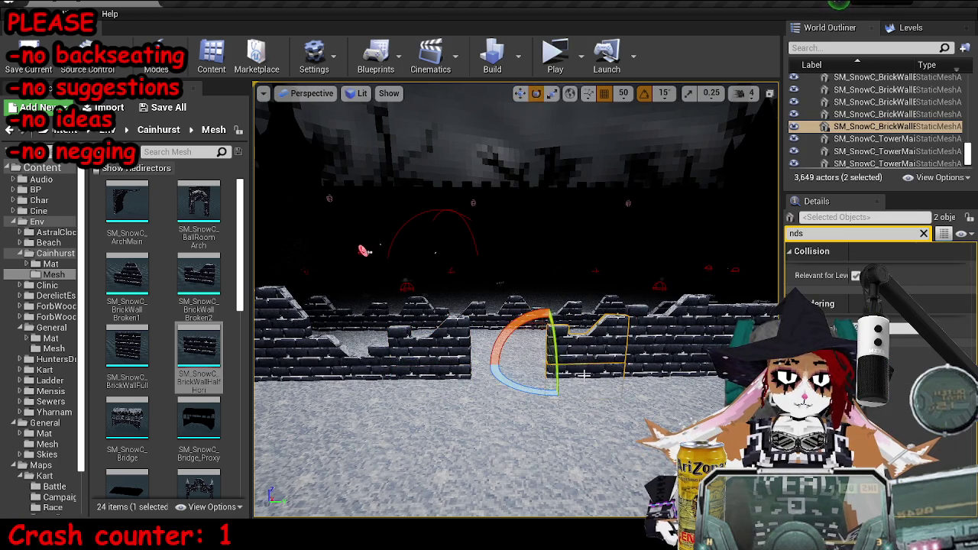
left_click(923, 233)
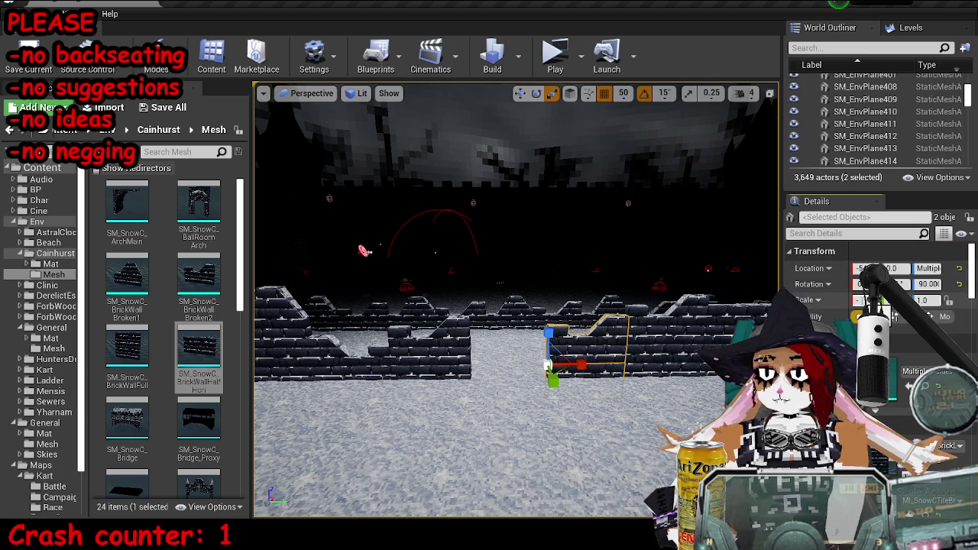
key("Return")
left_click(657, 320, "ctrl")
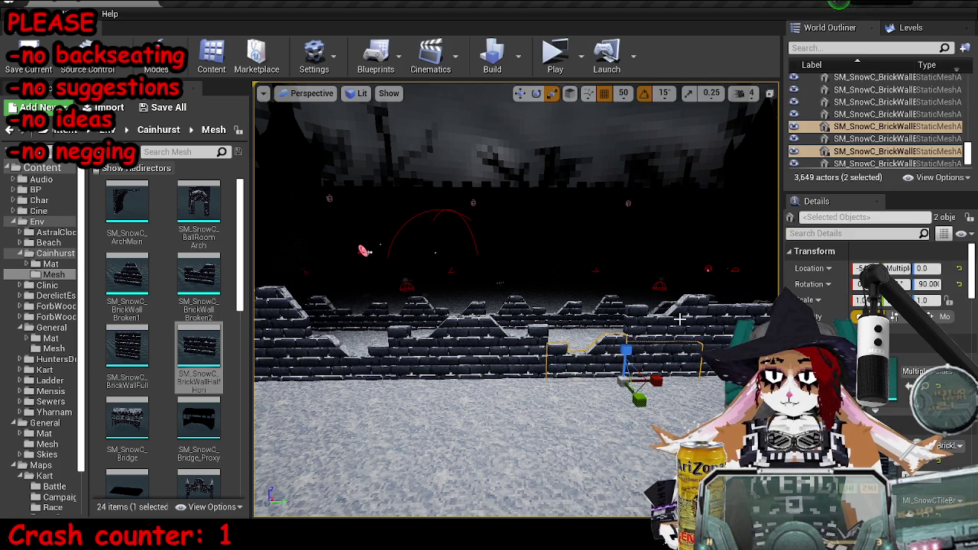
- Extend the selection to six or more wall pieces and filter Details with 'ndsw'
right_click(571, 369)
left_click(397, 336, "ctrl")
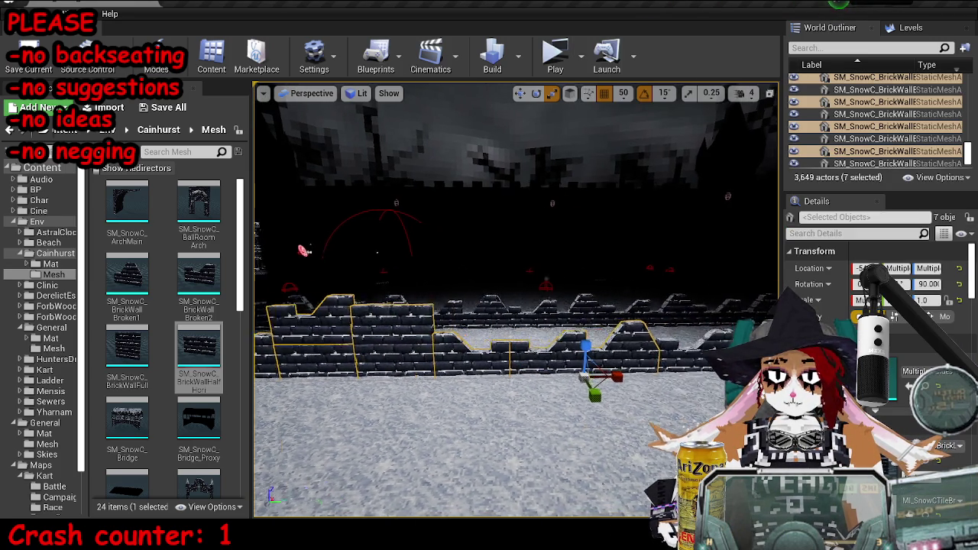
right_click(572, 365)
left_click(549, 359, "ctrl")
right_click(548, 359)
left_click(531, 363, "ctrl")
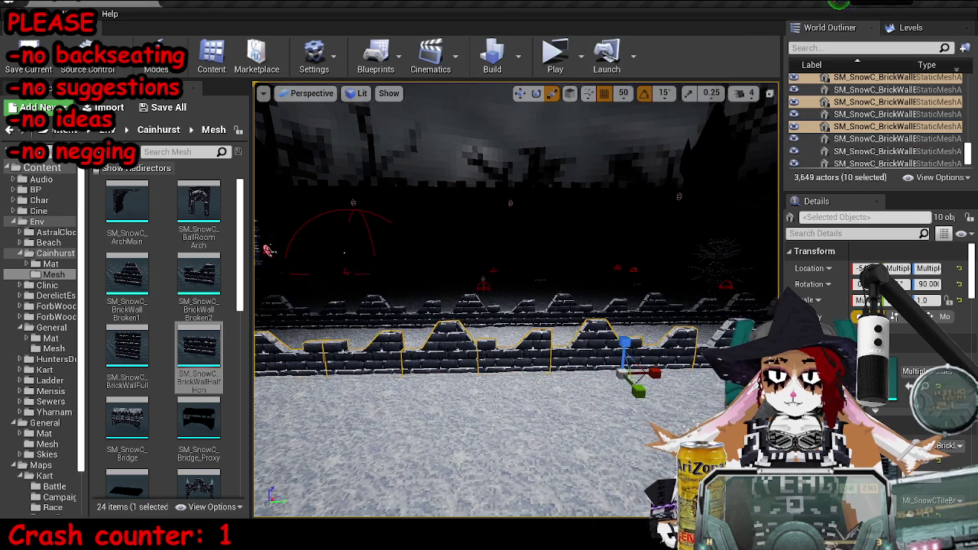
left_click(531, 363, "ctrl")
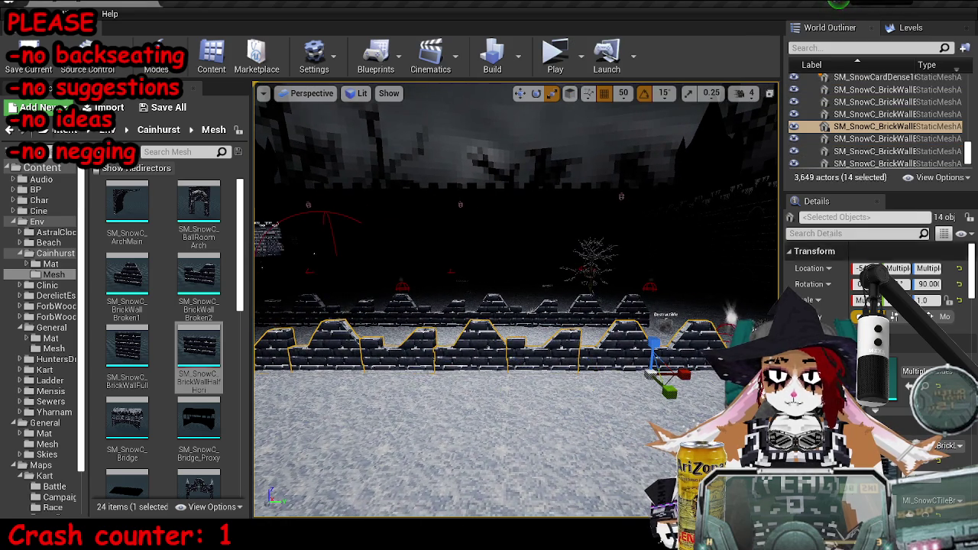
type("nds")
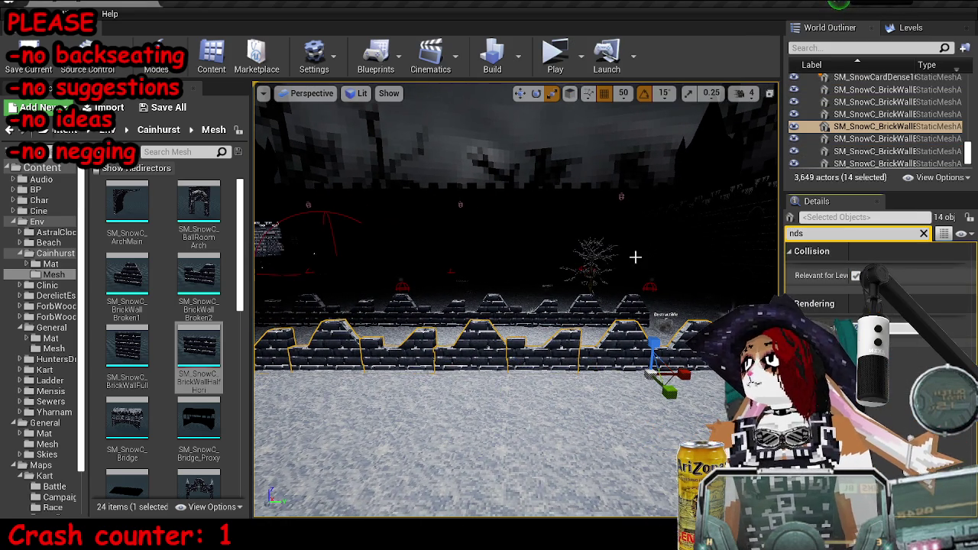
type("w")
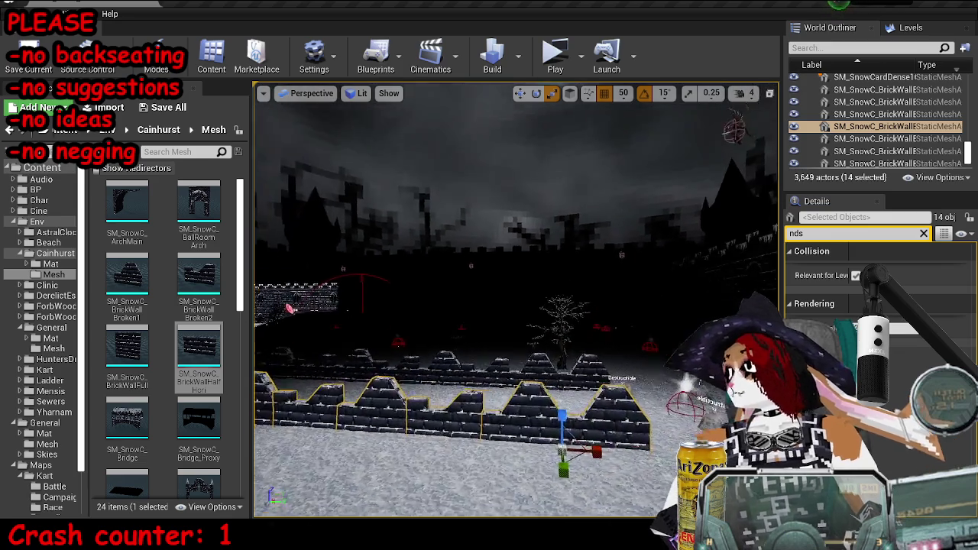
- Start a fresh multi-selection of wall pieces across the front of the row
left_click(474, 428)
left_click(580, 428, "ctrl")
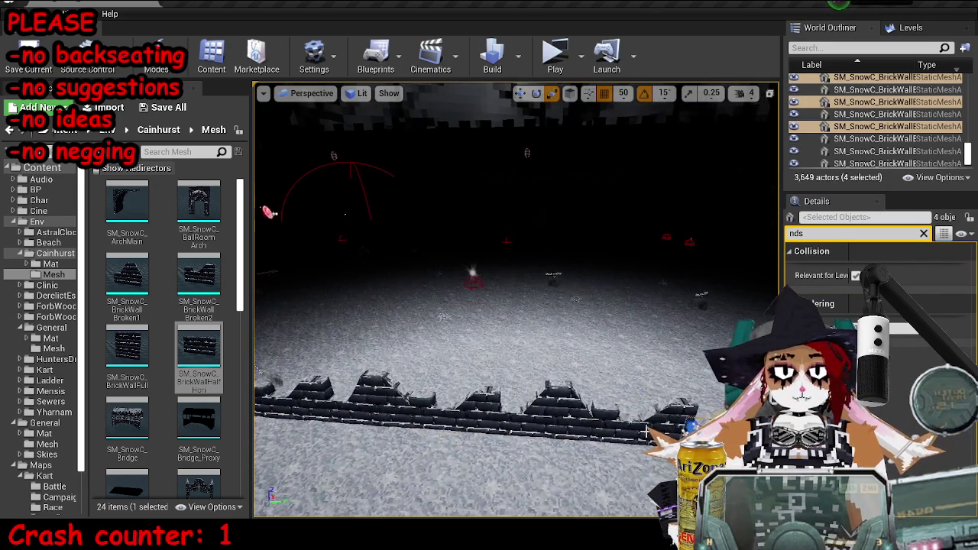
left_click(527, 411, "ctrl")
left_click(402, 416, "ctrl")
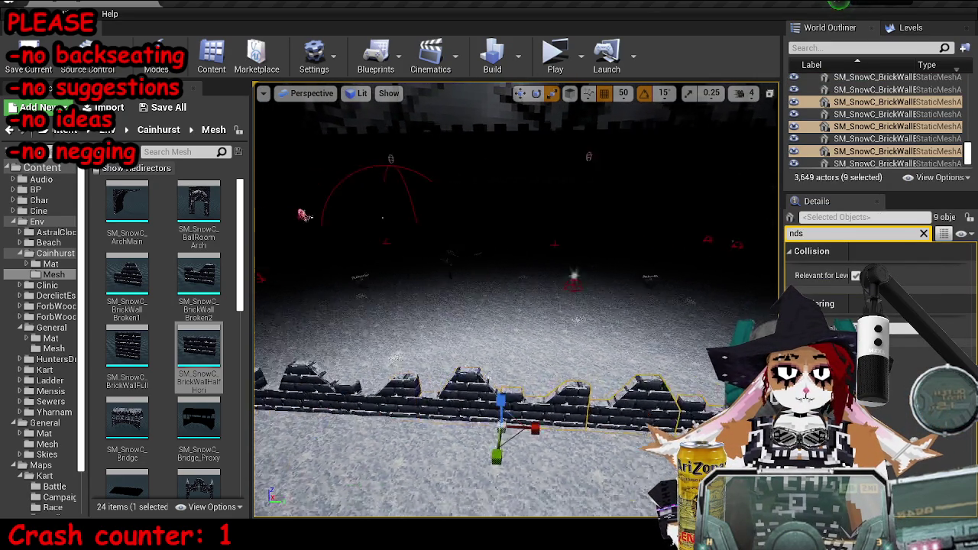
left_click(517, 410, "ctrl")
left_click(420, 400, "ctrl")
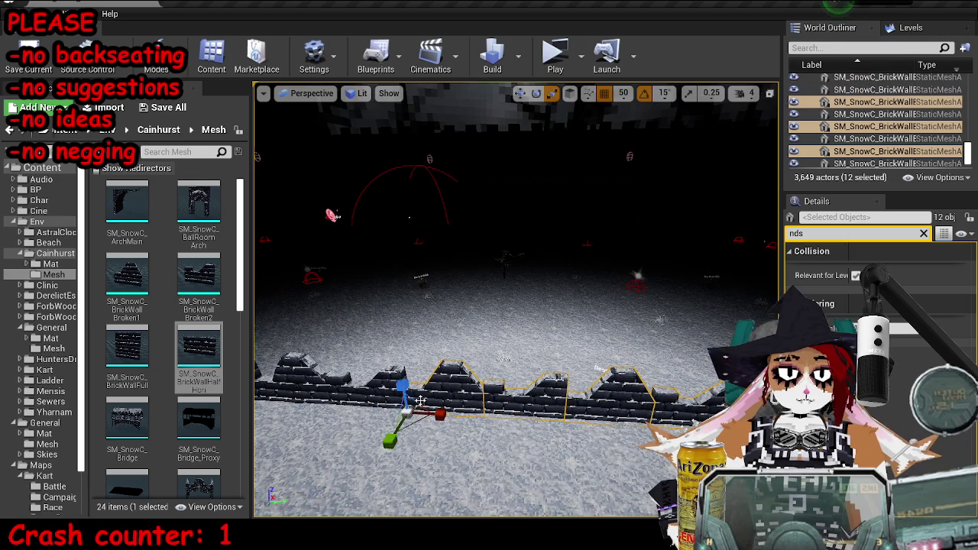
left_click(327, 398, "ctrl")
left_click(608, 385, "ctrl")
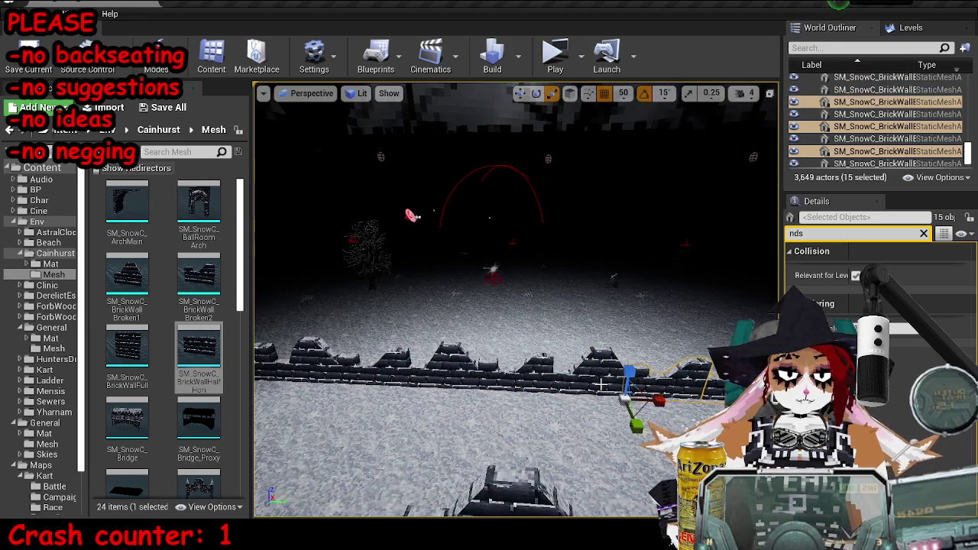
- Add the remaining pieces to that selection and pull back to see the whole wall line
left_click(465, 378, "ctrl")
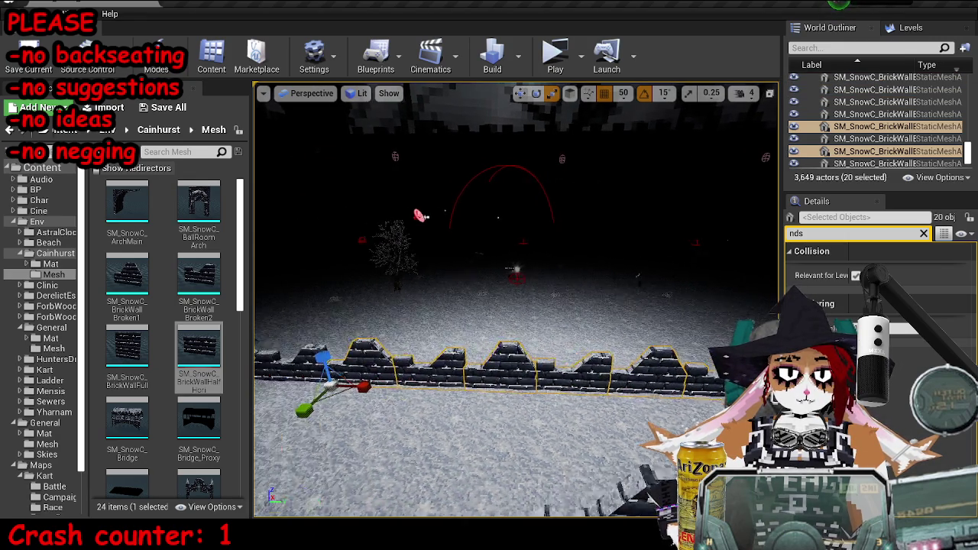
left_click(604, 380, "ctrl")
left_click(432, 370, "ctrl")
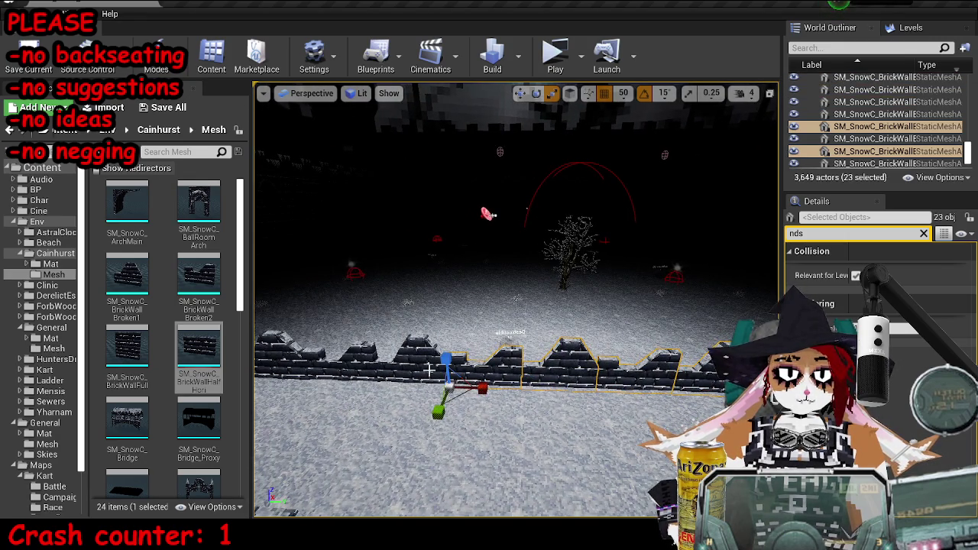
left_click(467, 368, "ctrl")
right_click(468, 367)
key("Escape")
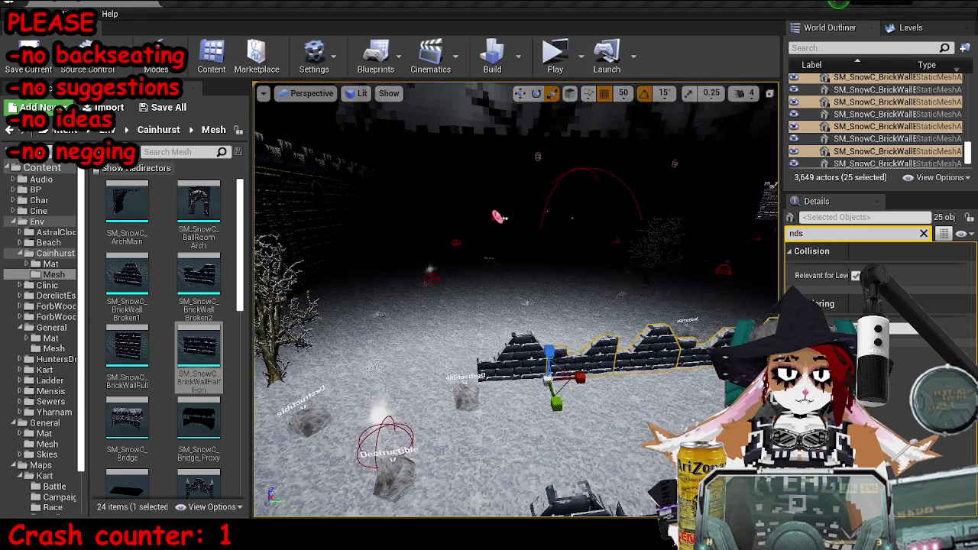
left_click(468, 368, "ctrl")
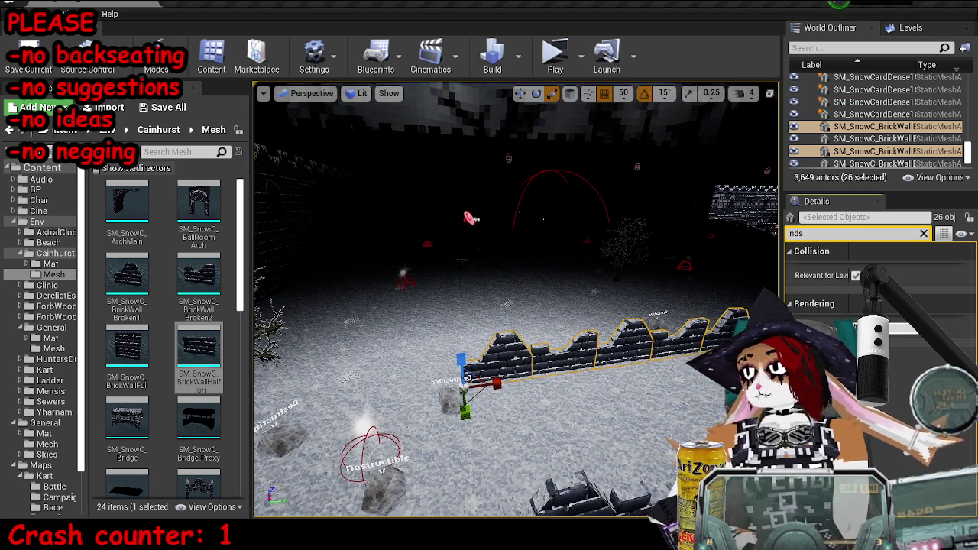
mouse_move(467, 368)
left_mouse_down()
mouse_move(428, 428)
mouse_move(460, 323)
left_mouse_up()
- Multi-select the near wall pieces section by section along the walls
left_click(550, 340)
left_click(596, 321, "ctrl")
mouse_move(596, 321)
left_mouse_down()
mouse_move(535, 359)
mouse_move(566, 359)
mouse_move(496, 306)
left_mouse_up()
left_click(535, 321, "ctrl")
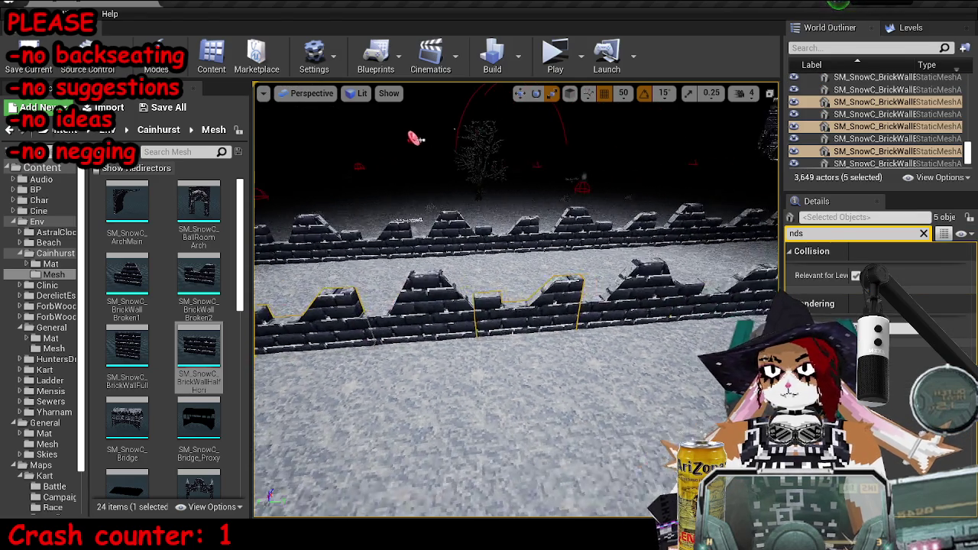
left_click(574, 304, "ctrl")
left_click_drag(574, 305, 634, 306)
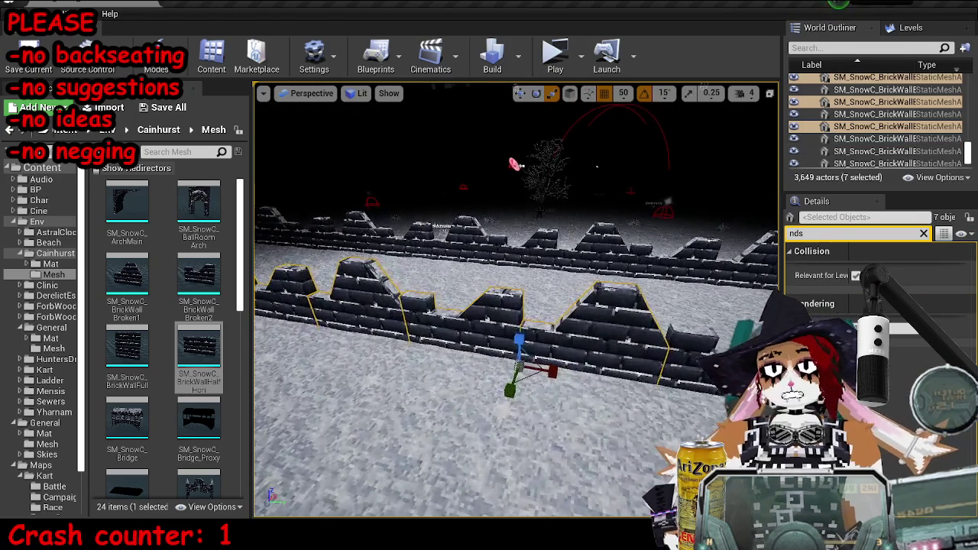
left_click(514, 345, "ctrl")
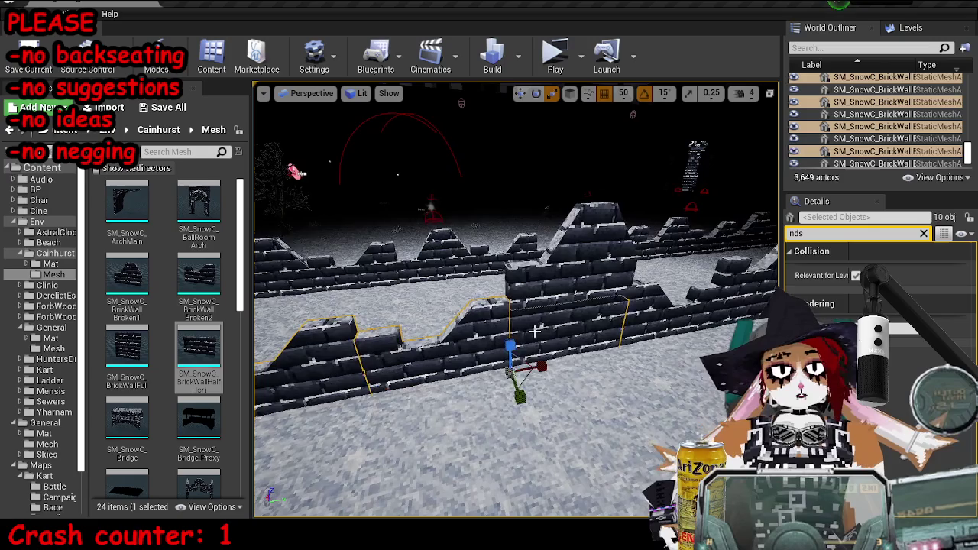
left_click(533, 330, "ctrl")
- Review a last group of wall pieces, clear the selection and save the level
left_click(569, 271)
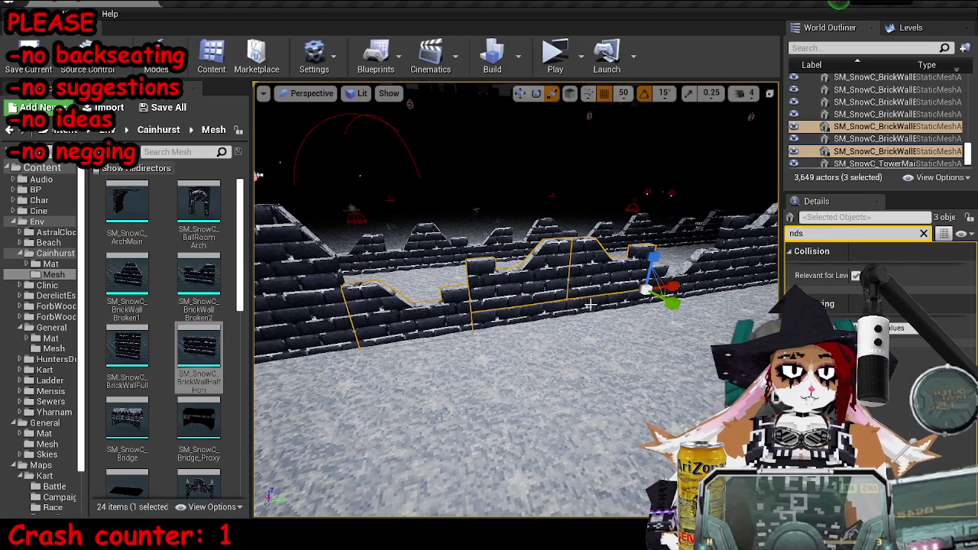
left_click(551, 305, "ctrl")
left_click(474, 330, "ctrl")
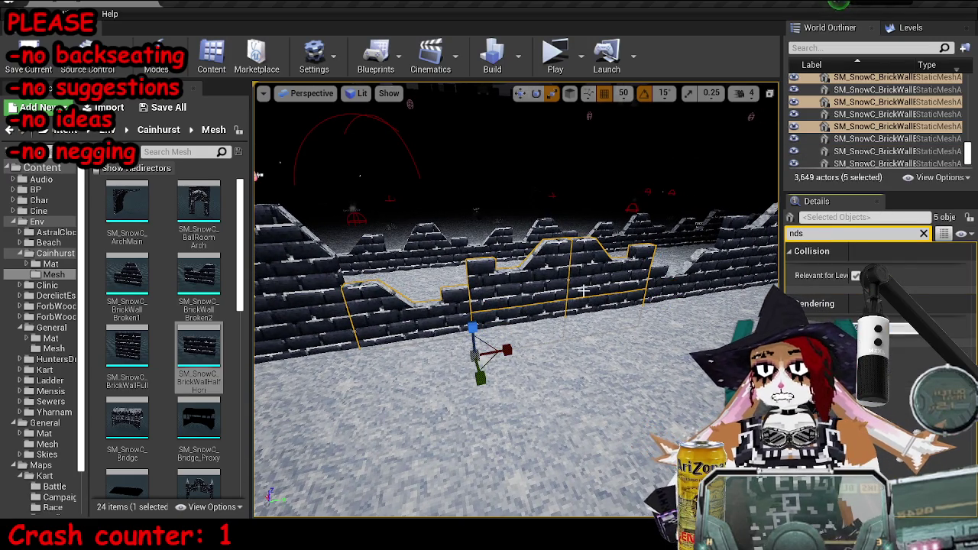
left_click(664, 291)
key("Escape")
key("ctrl+z")
key("Escape")
key("ctrl+s")
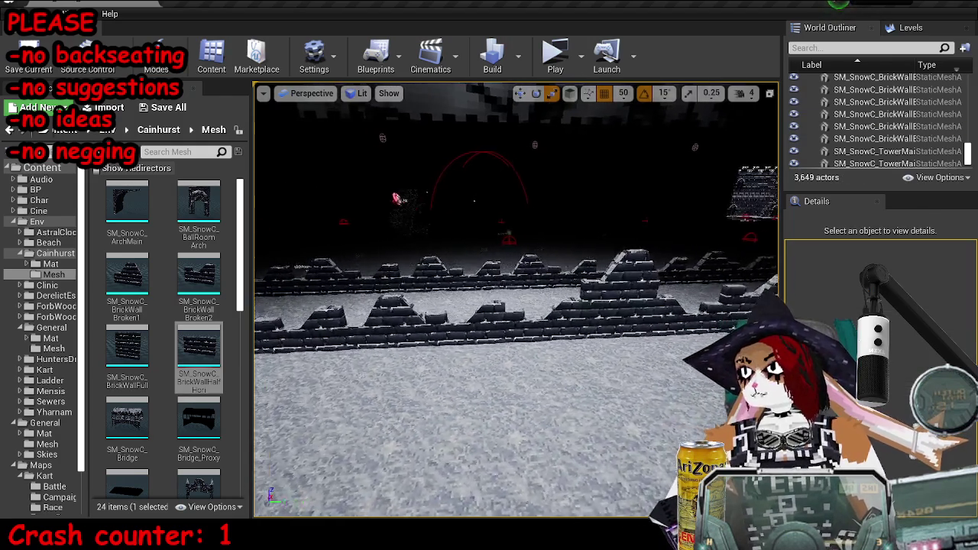
- Swap a selected wall piece's mesh to SM_SnowC_BrickWallBroken1
left_click(631, 304)
left_click(527, 317)
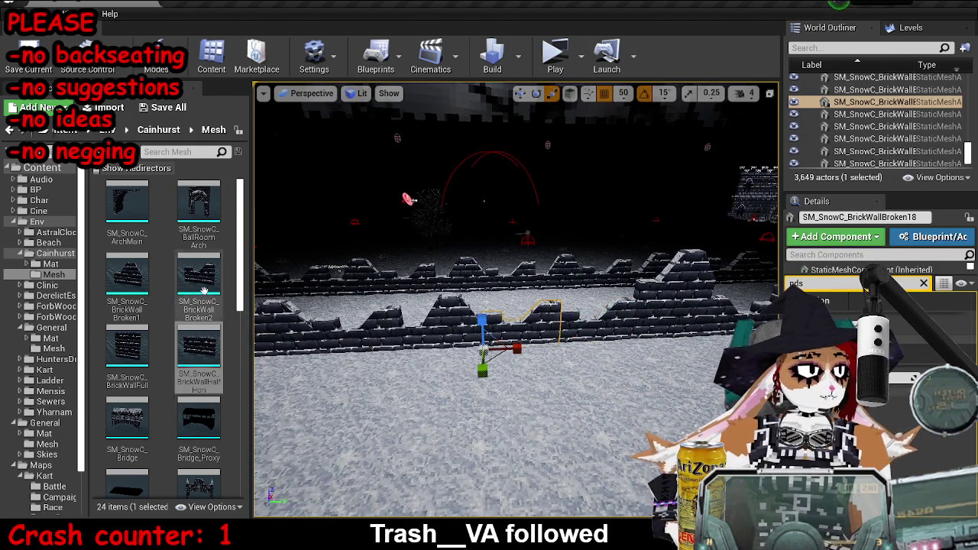
left_click(126, 279)
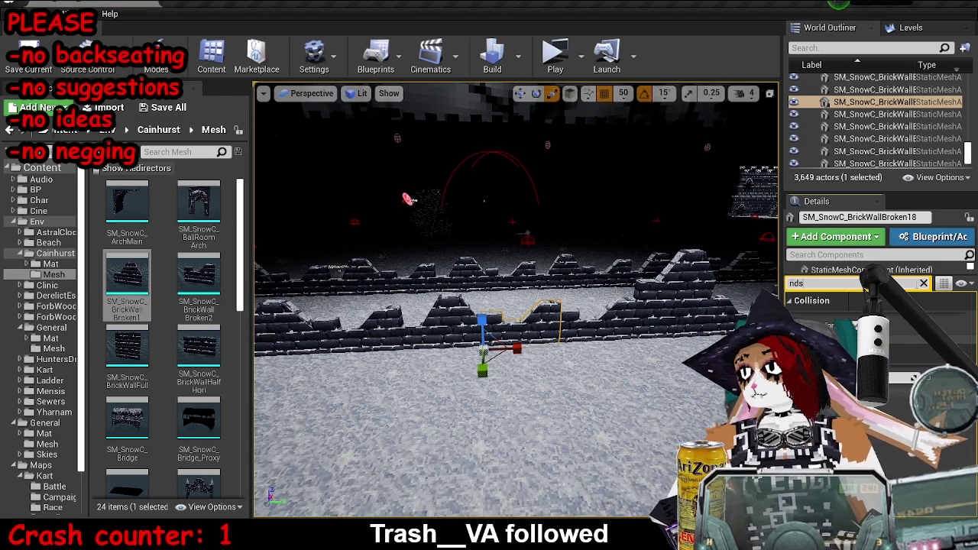
left_click(923, 284)
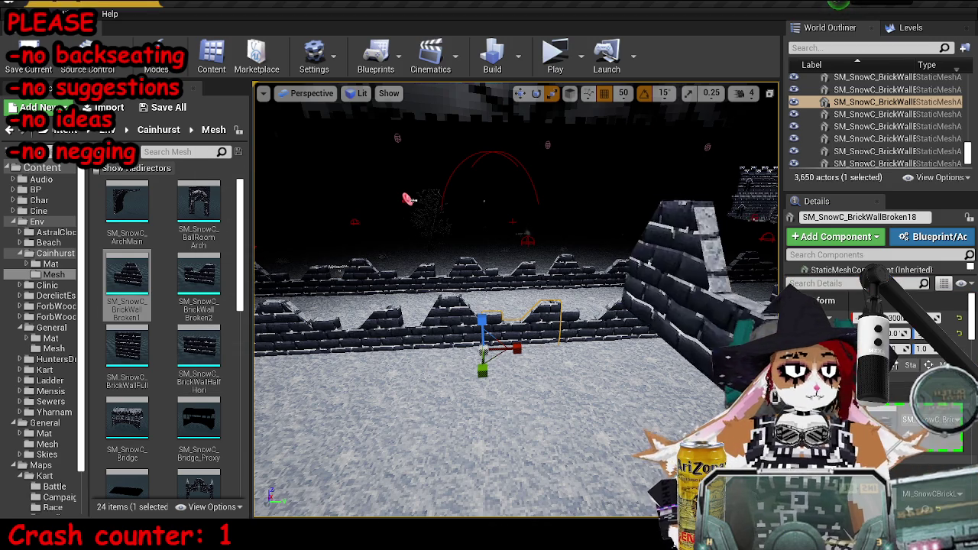
- Replace the snow card with the half-height horizontal brick wall mesh
left_click(619, 311)
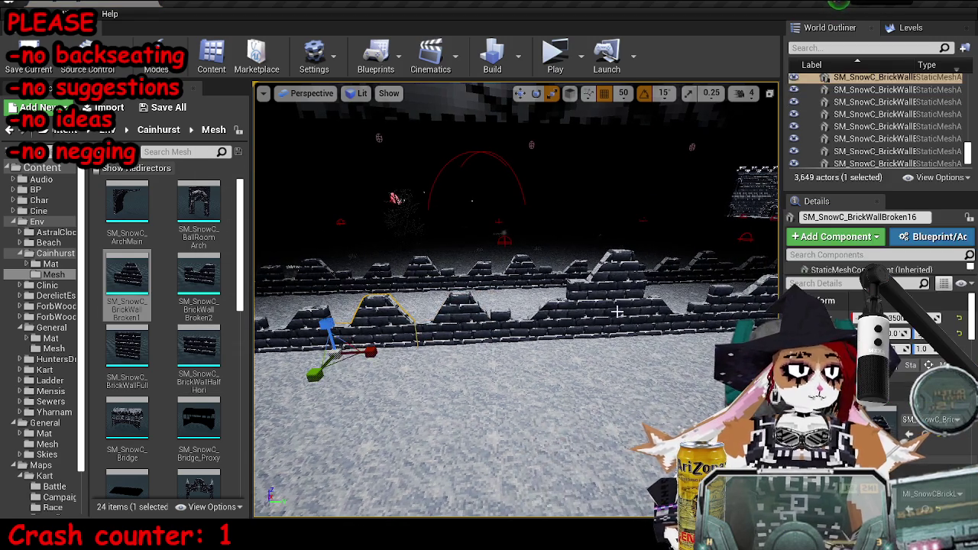
left_click(198, 351)
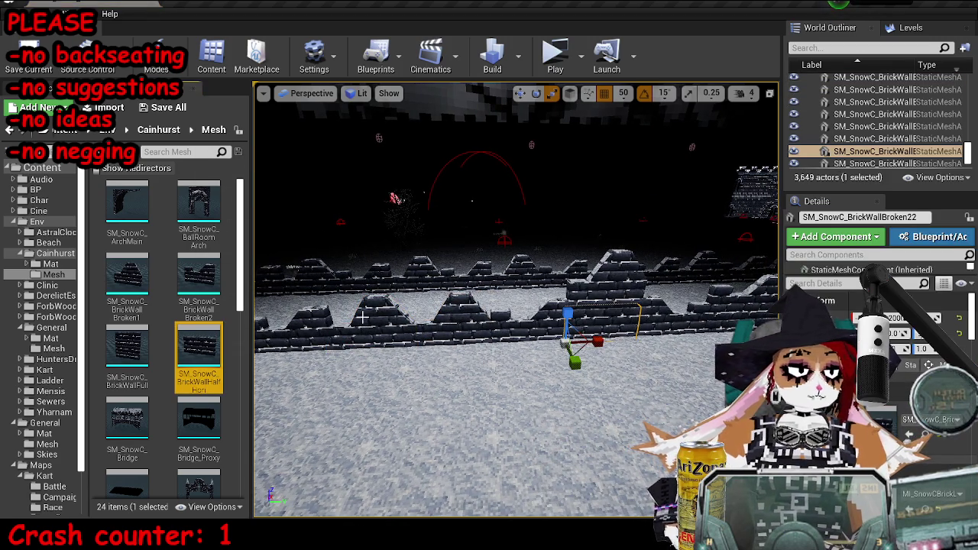
left_click(336, 325)
left_click_drag(274, 355, 227, 357)
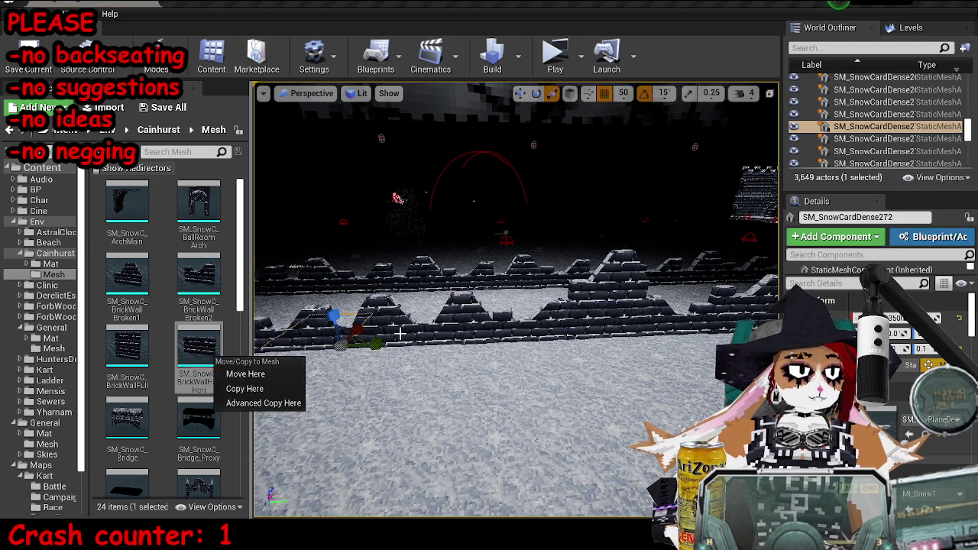
left_click(252, 360)
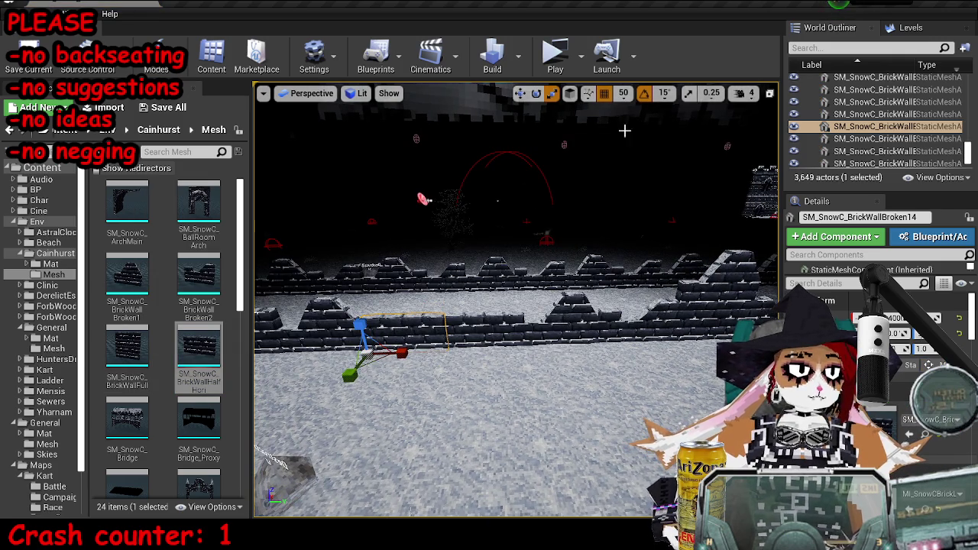
- Copy a brick wall piece above the front row and slide it to the right
mouse_move(384, 313)
left_mouse_down()
mouse_move(393, 257)
mouse_move(385, 302)
left_mouse_up()
key("f")
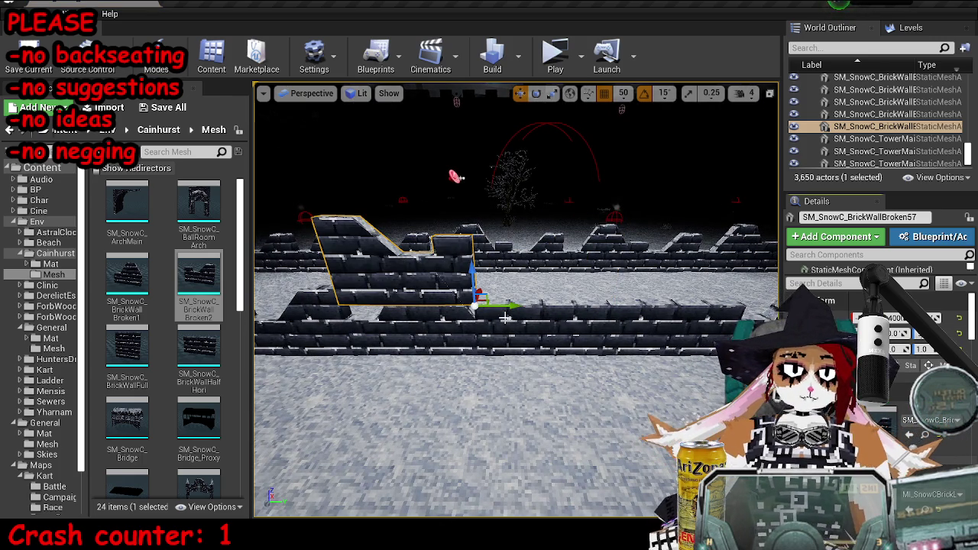
left_click_drag(503, 298, 639, 298)
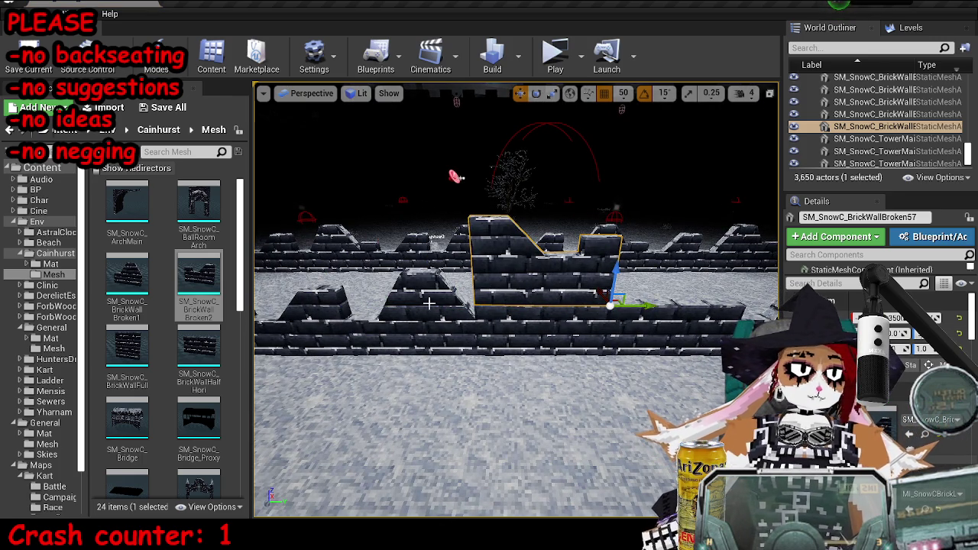
left_click(127, 347)
key("Escape")
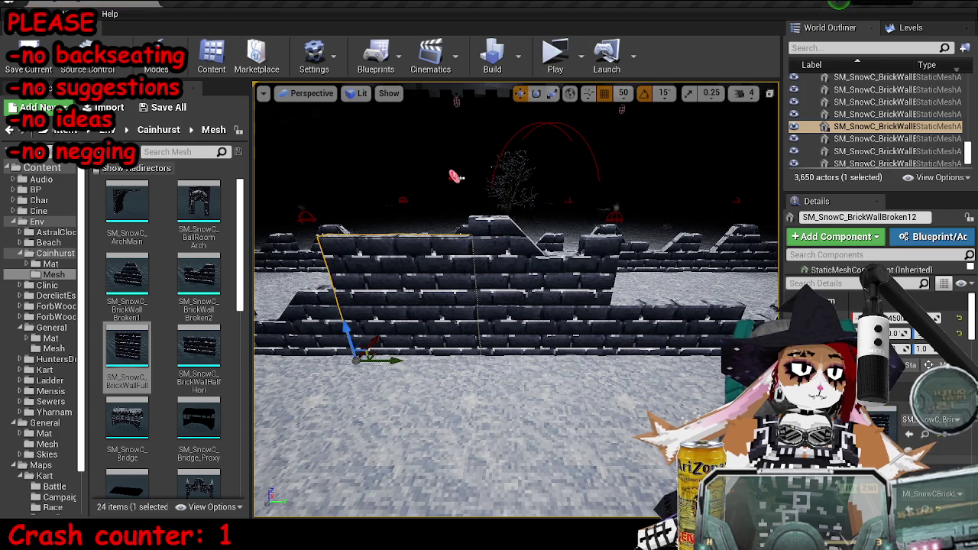
left_click(647, 277)
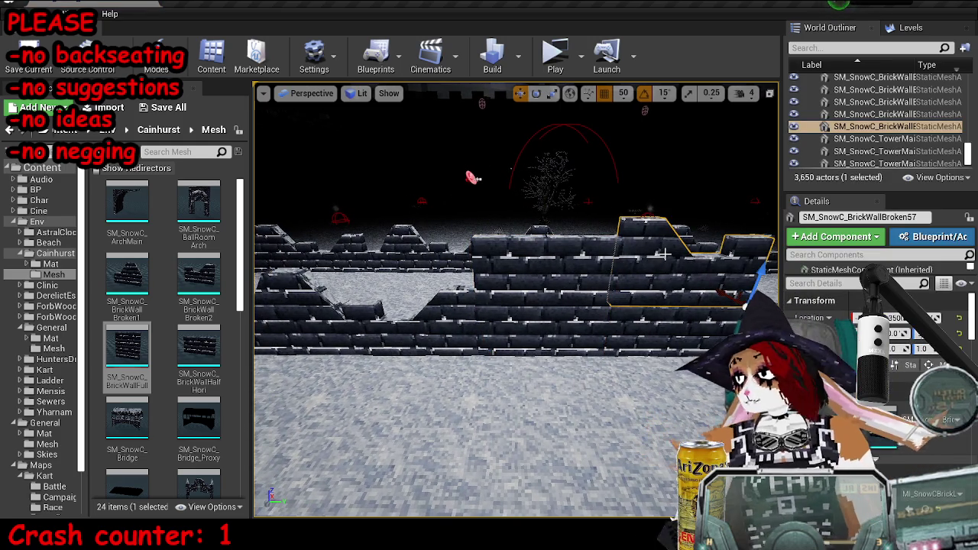
- Shift the SM_SnowC_BrickWallBroken6 piece sideways along the wall and save the level
mouse_move(452, 319)
left_mouse_down()
mouse_move(452, 375)
mouse_move(452, 336)
left_mouse_up()
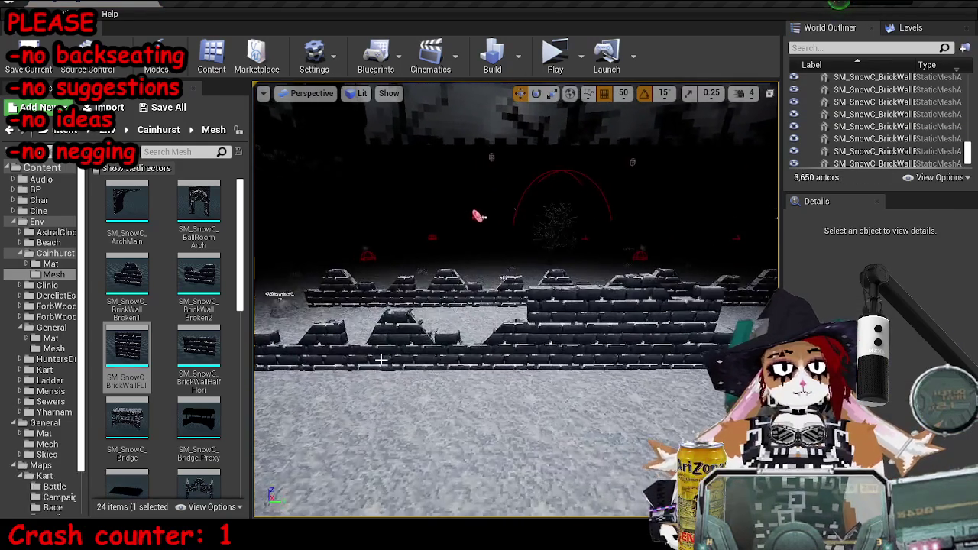
left_click(500, 336)
left_click(200, 352)
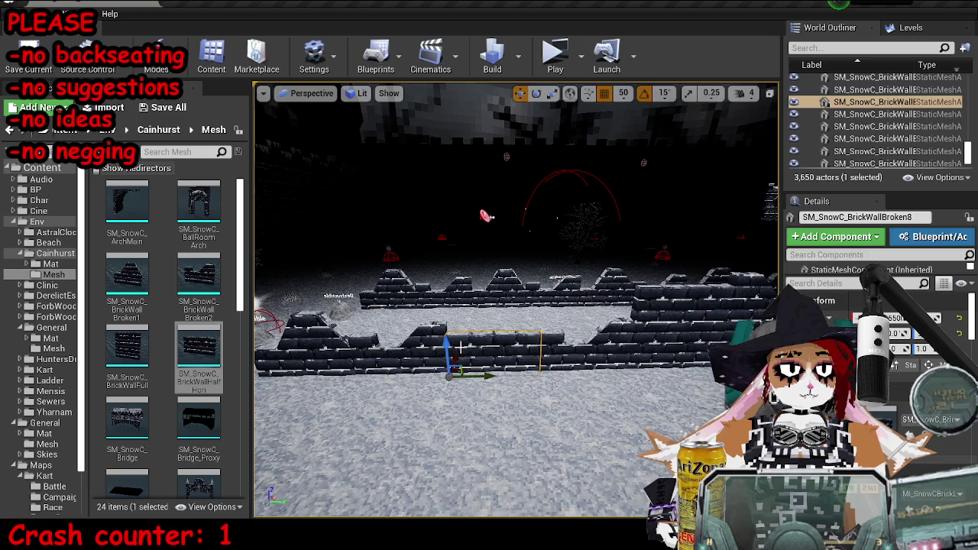
left_click(451, 428)
mouse_move(452, 428)
left_mouse_down()
mouse_move(451, 474)
mouse_move(452, 443)
left_mouse_up()
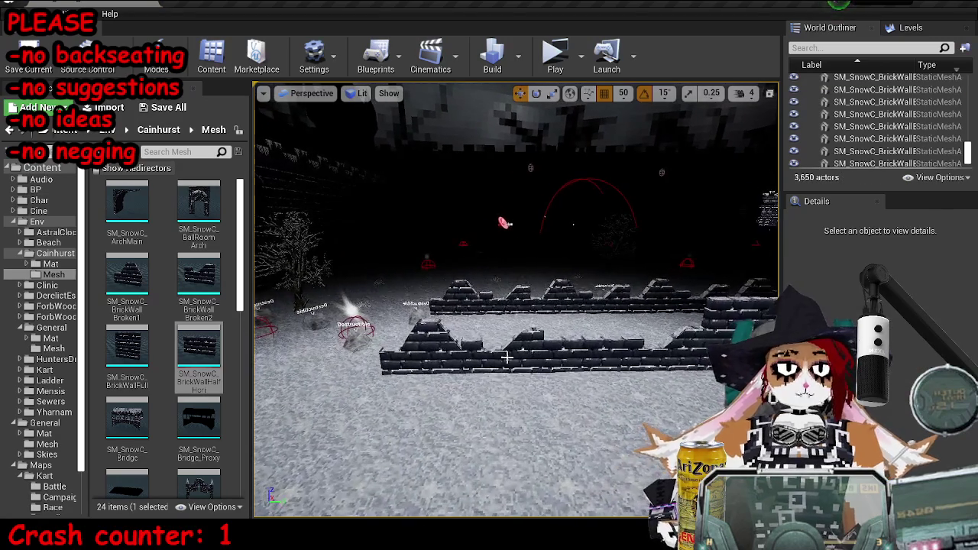
left_click(505, 356)
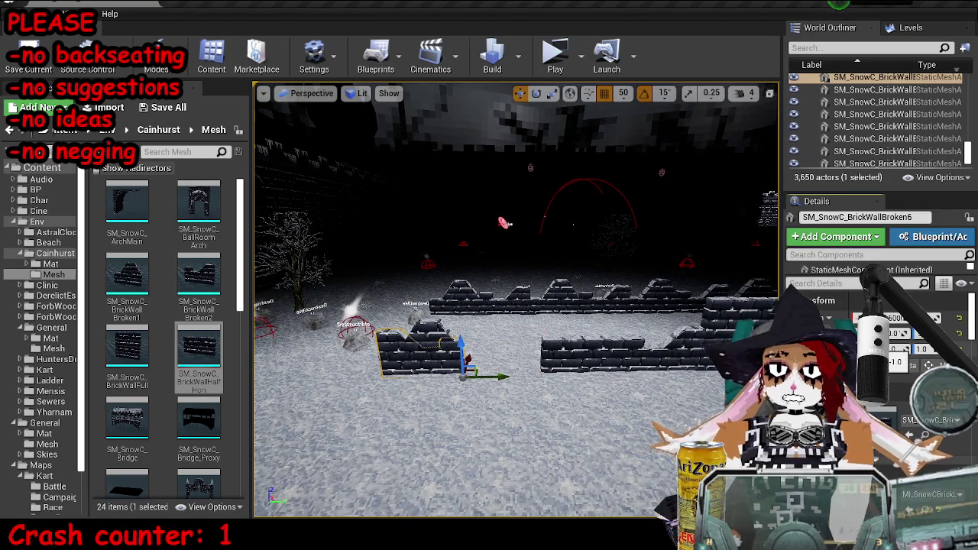
mouse_move(489, 376)
left_mouse_down()
mouse_move(570, 373)
mouse_move(478, 357)
left_mouse_up()
key("Escape")
key("ctrl+s")
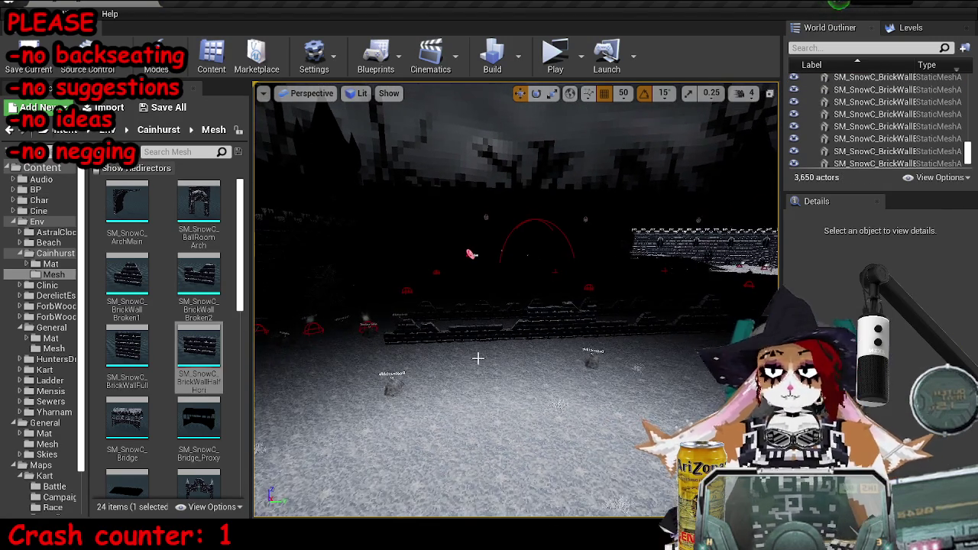
- Fly to the gaps in the wall, place SM_SnowC_BrickWallFull, then undo it
mouse_move(472, 253)
left_mouse_down()
mouse_move(436, 244)
mouse_move(258, 263)
mouse_move(262, 282)
mouse_move(274, 272)
left_mouse_up()
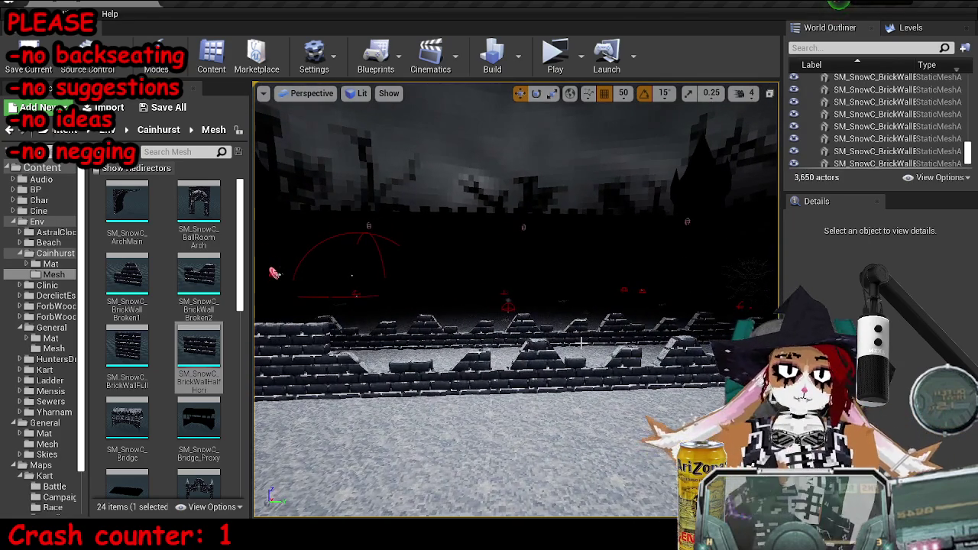
left_click(555, 354)
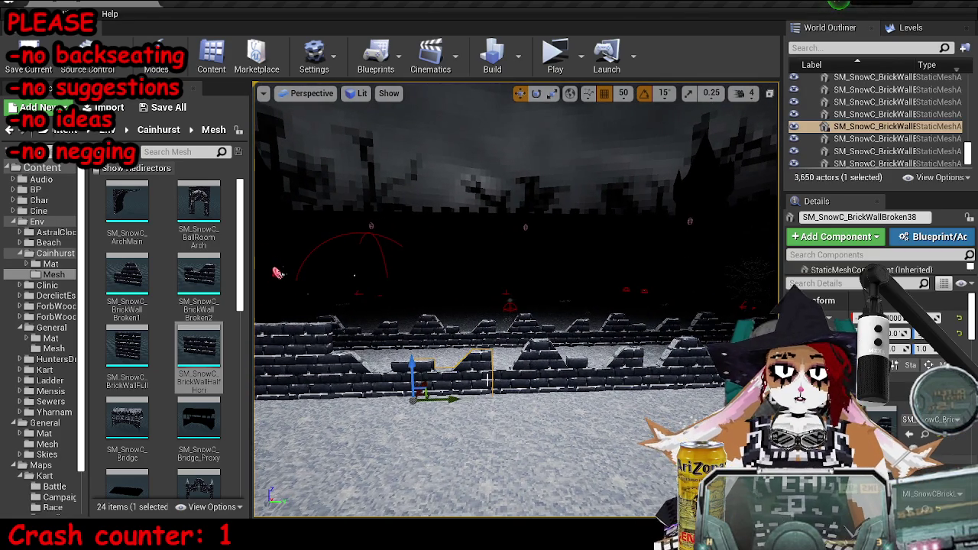
left_click_drag(555, 354, 555, 353)
left_click_drag(602, 303, 601, 304)
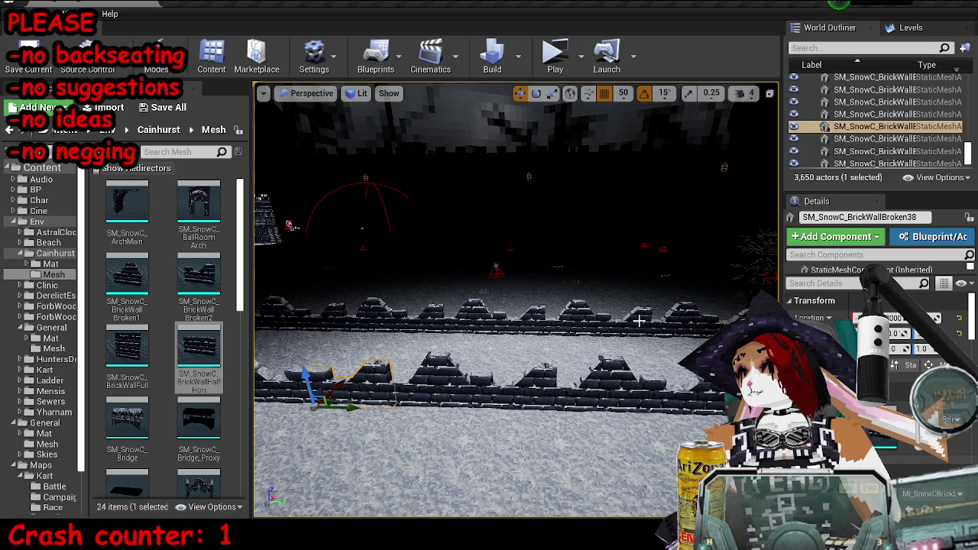
left_click_drag(597, 316, 597, 316)
left_click(127, 348)
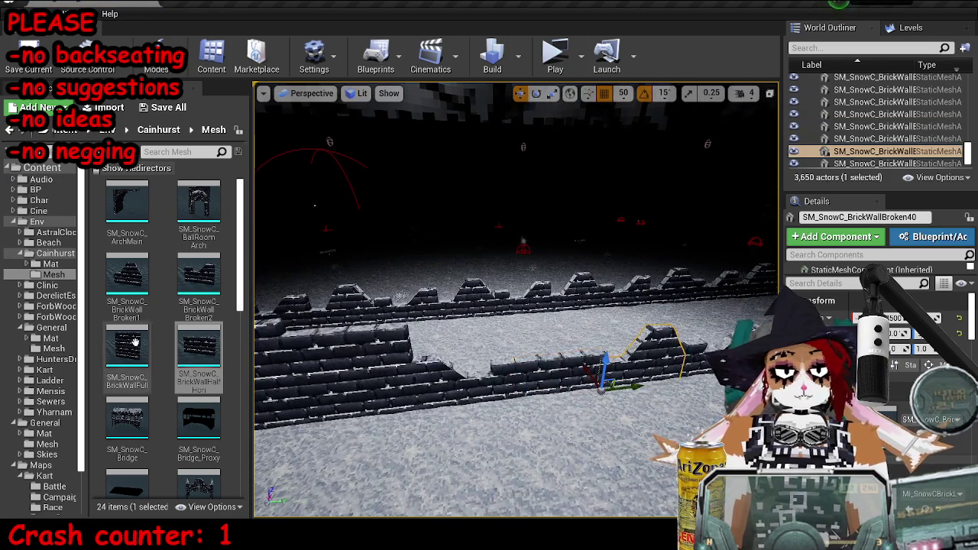
left_click_drag(127, 348, 603, 374)
key("ctrl+z")
- Place SM_SnowC_BrickWallHalfHori beside the gap and rotate it around its pivot
mouse_move(198, 347)
left_mouse_down()
mouse_move(611, 367)
mouse_move(684, 357)
left_mouse_up()
left_click_drag(276, 201, 277, 202)
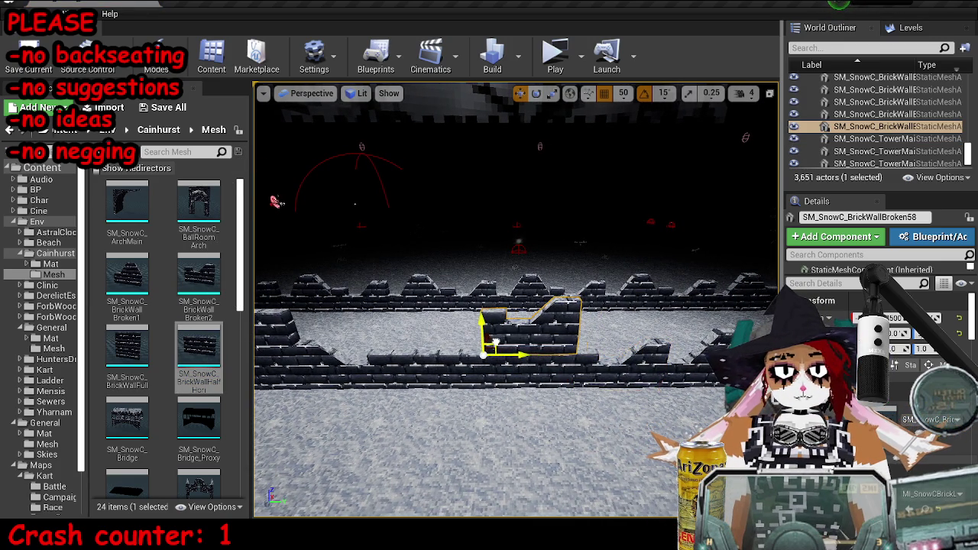
left_click_drag(475, 370, 476, 370)
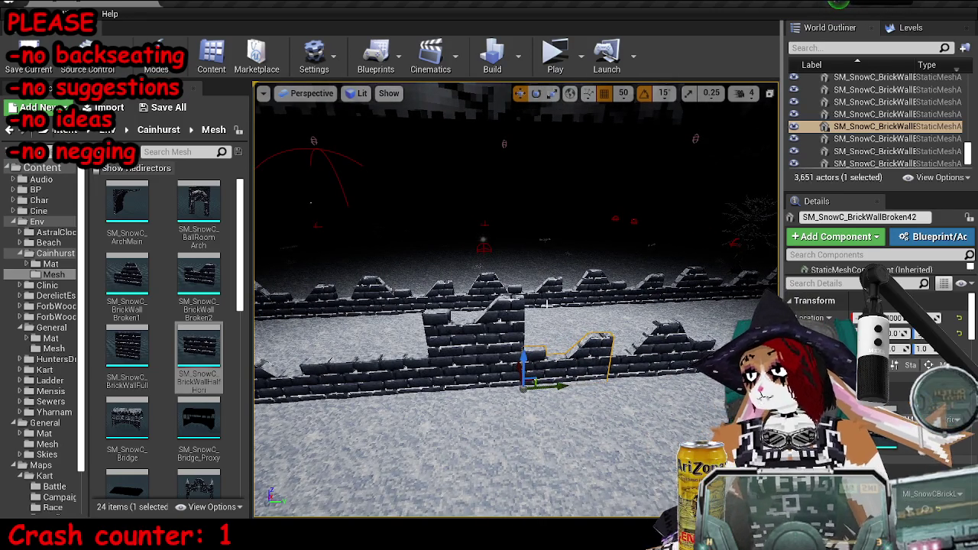
left_click_drag(475, 370, 475, 370)
left_click_drag(575, 391, 575, 391)
left_click(451, 321)
left_click(525, 382)
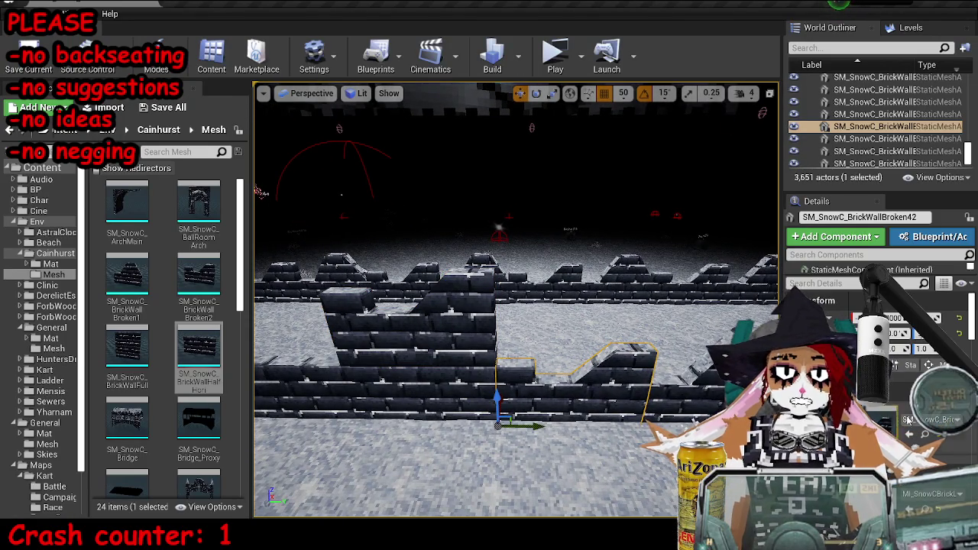
key("ctrl+z")
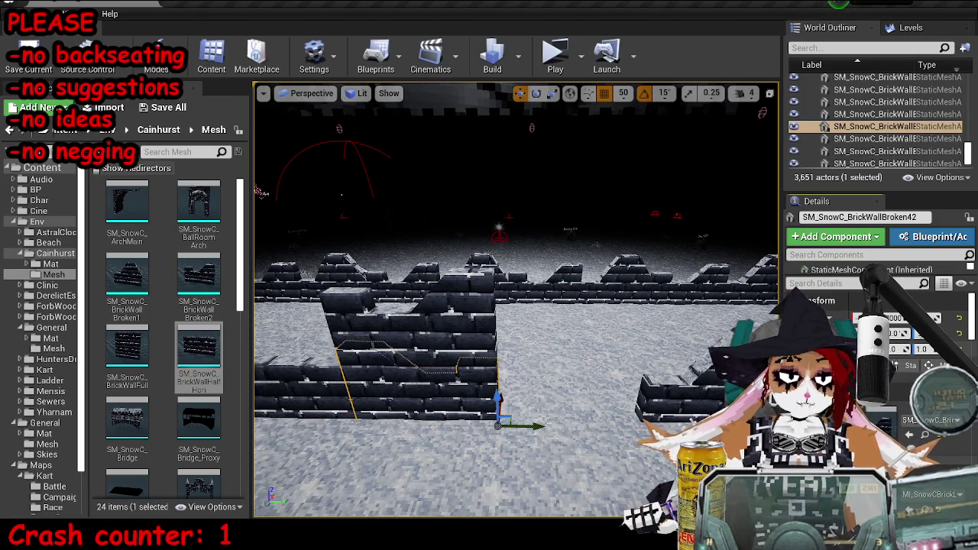
left_click_drag(510, 419, 550, 405)
- Fit the half wall into the front line and duplicate the slanted broken piece onto the middle wall
mouse_move(418, 445)
left_mouse_down()
mouse_move(523, 428)
mouse_move(533, 416)
left_mouse_up()
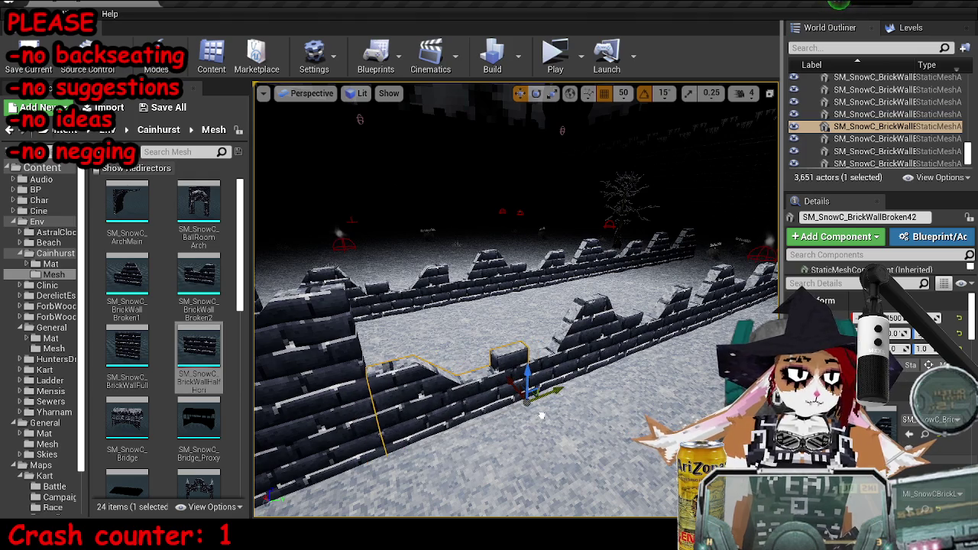
key("ctrl+z")
key("ctrl+z")
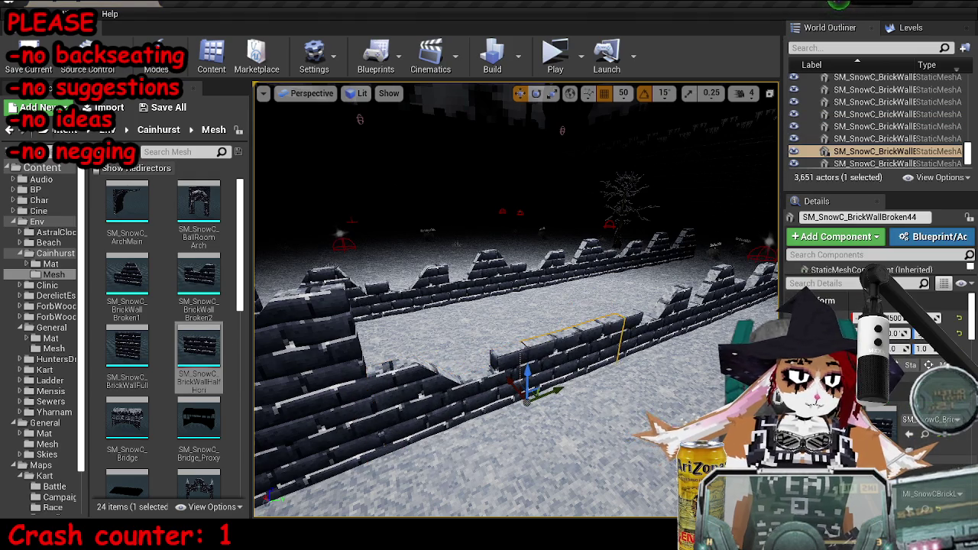
left_click(698, 325)
mouse_move(676, 336)
left_mouse_down()
mouse_move(382, 275)
mouse_move(489, 330)
mouse_move(527, 321)
left_mouse_up()
mouse_move(619, 107)
left_mouse_down()
mouse_move(588, 113)
mouse_move(589, 73)
left_mouse_up()
key("Escape")
left_click_drag(442, 368, 442, 458)
- Try duplicating a front-wall piece to the left, then undo the copy
left_click(619, 325)
left_click(557, 328)
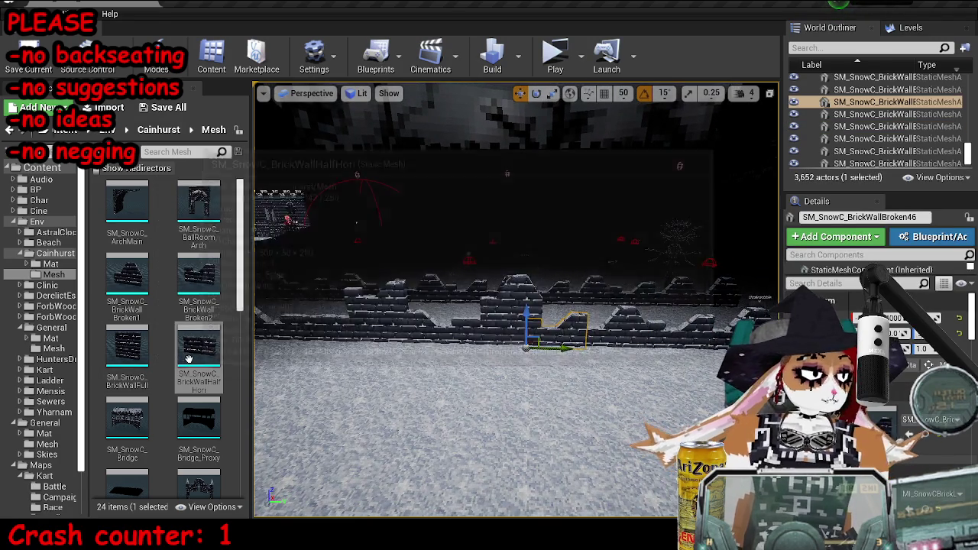
left_click(667, 341)
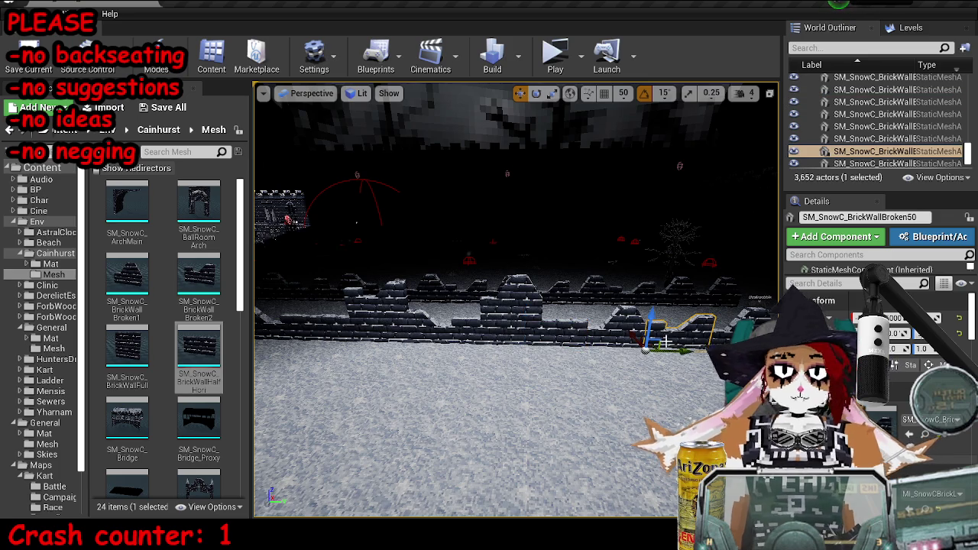
mouse_move(663, 341)
left_mouse_down()
mouse_move(577, 275)
mouse_move(558, 295)
left_mouse_up()
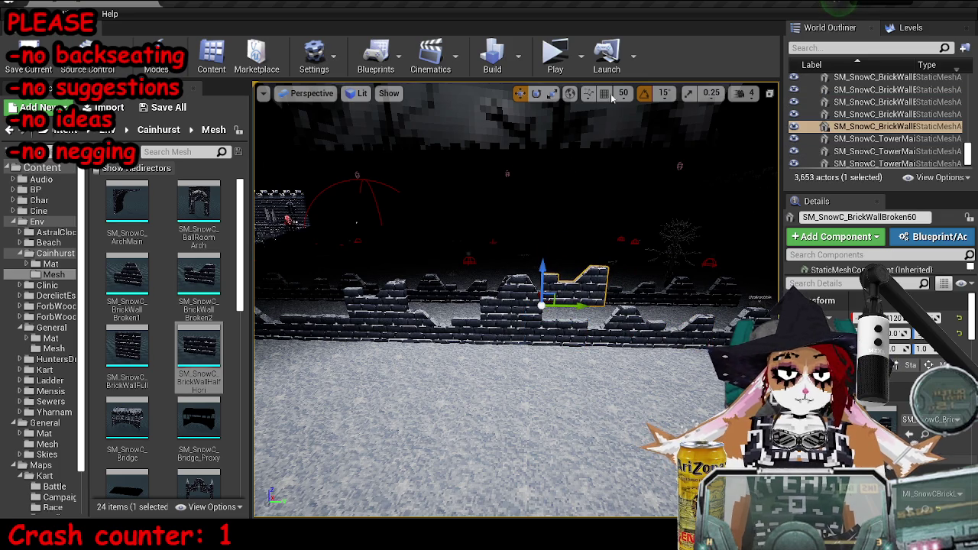
key("ctrl+z")
key("ctrl+z")
key("ctrl+z")
key("ctrl+y")
key("ctrl+z")
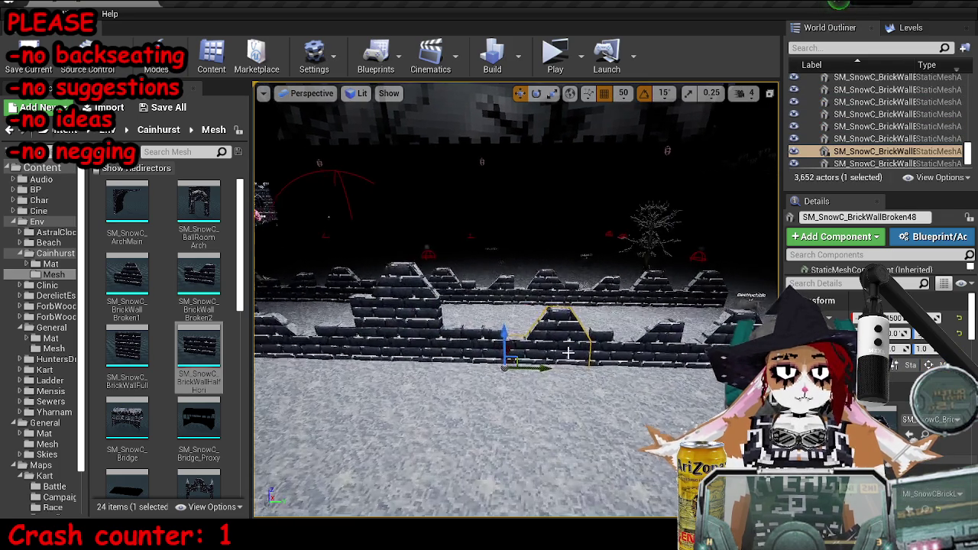
- Swap a piece's mesh to the horizontal half wall and slide the next segment right
left_click_drag(199, 352, 932, 439)
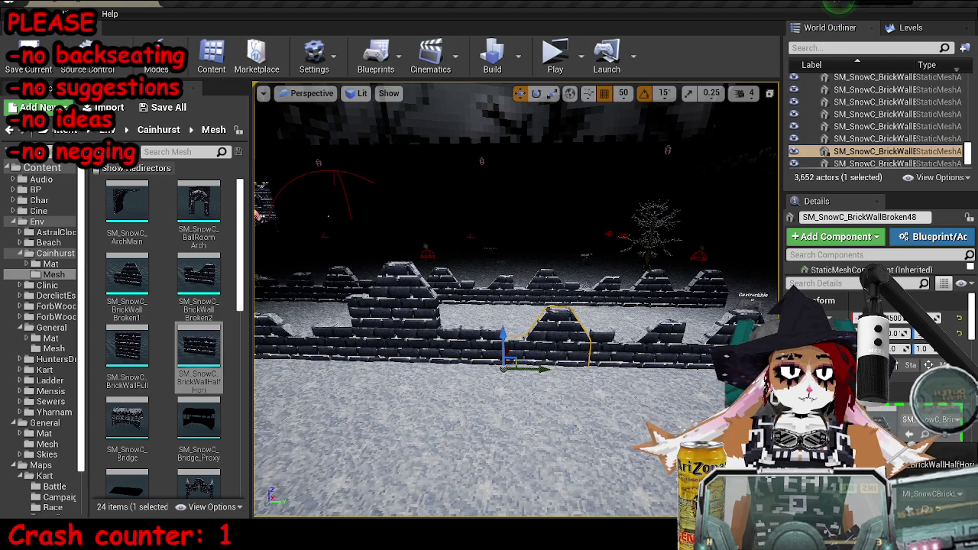
left_click(618, 356)
mouse_move(609, 366)
left_mouse_down()
mouse_move(544, 289)
mouse_move(504, 319)
left_mouse_up()
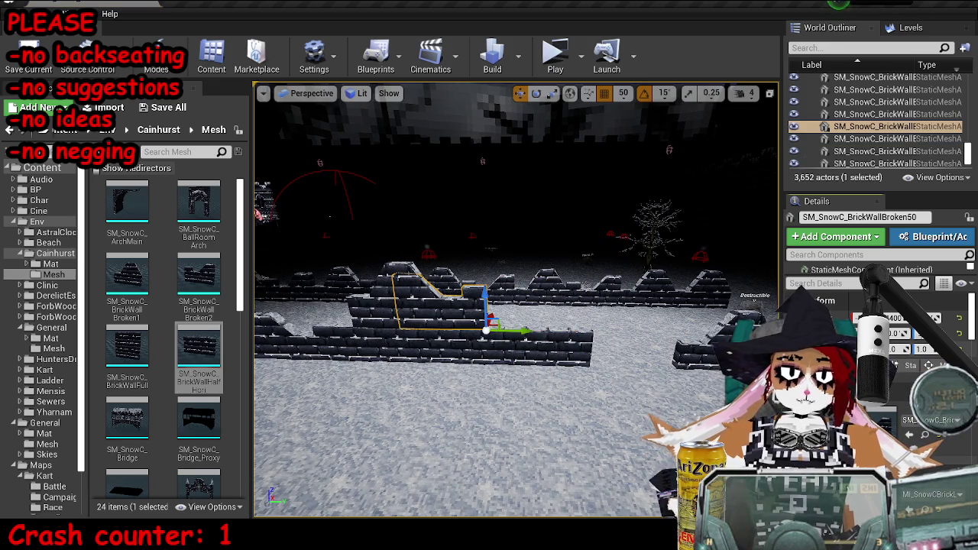
left_click_drag(520, 333, 601, 332)
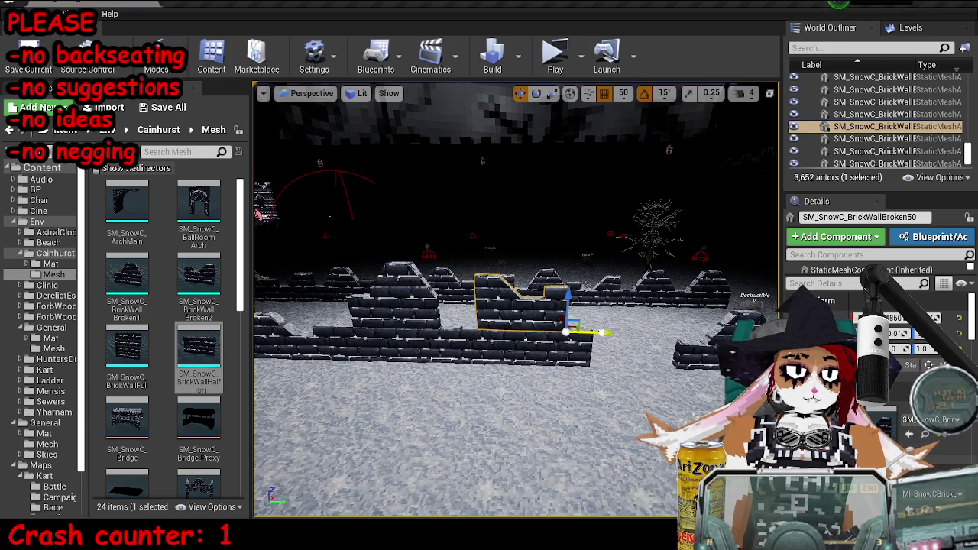
left_click(550, 347, "ctrl")
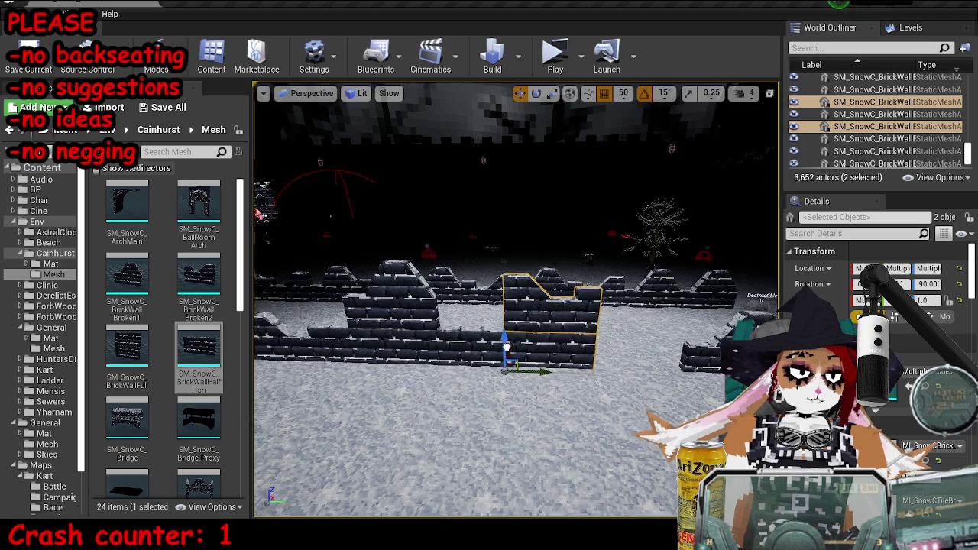
- Lower the two selected wall pieces into the snow and save the map
scroll(535, 321, "up", 3)
scroll(534, 306, "up", 3)
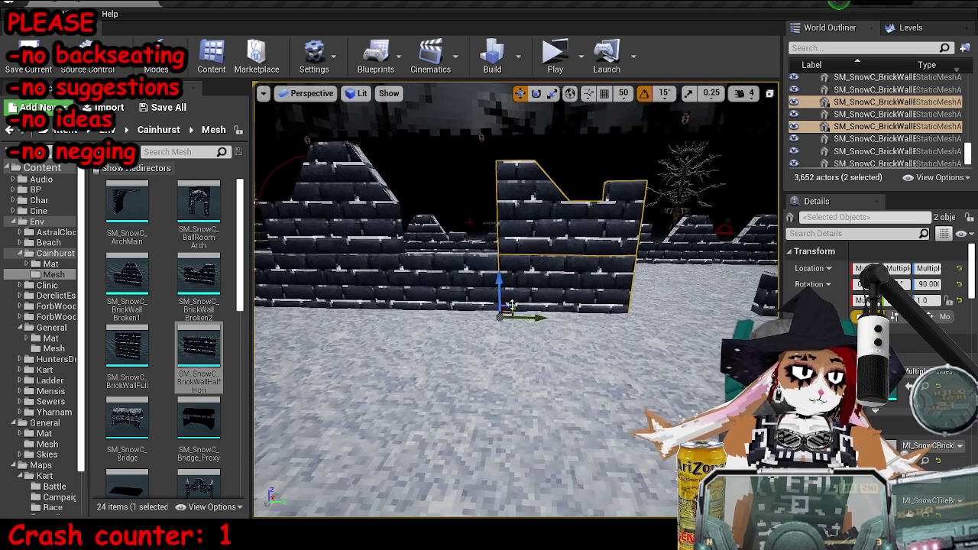
left_click_drag(499, 267, 500, 322)
key("Escape")
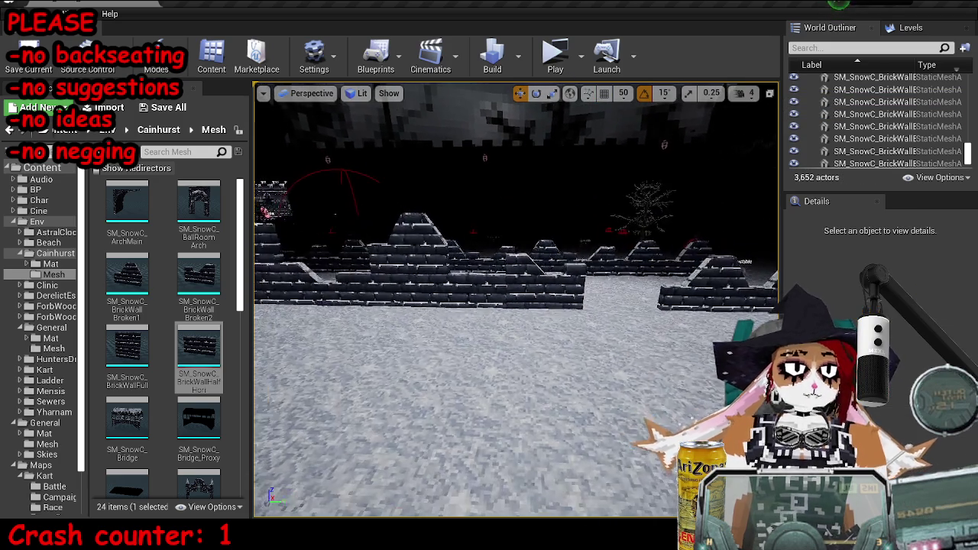
key("ctrl+s")
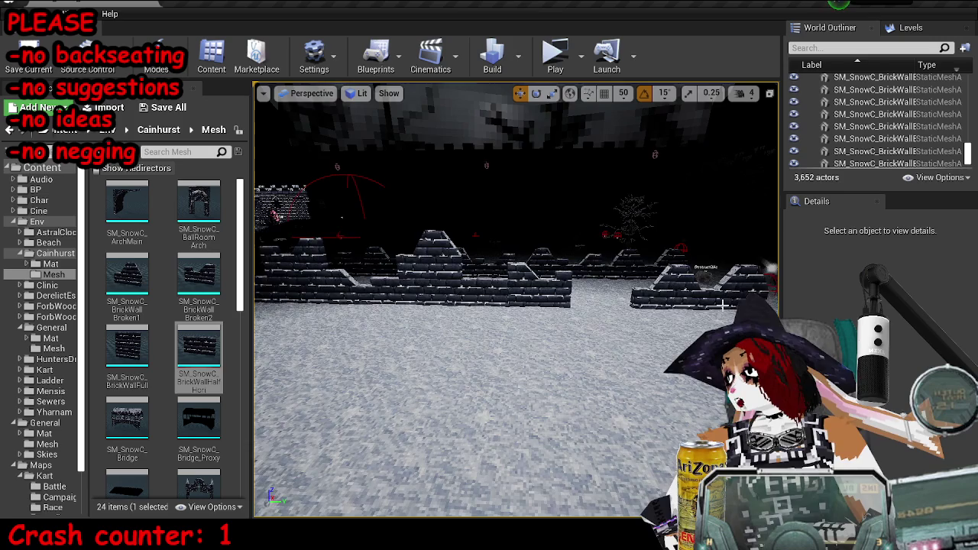
- Nudge a broken piece right, make it a horizontal half wall, and add a raised second-broken-mesh copy
left_click(473, 293)
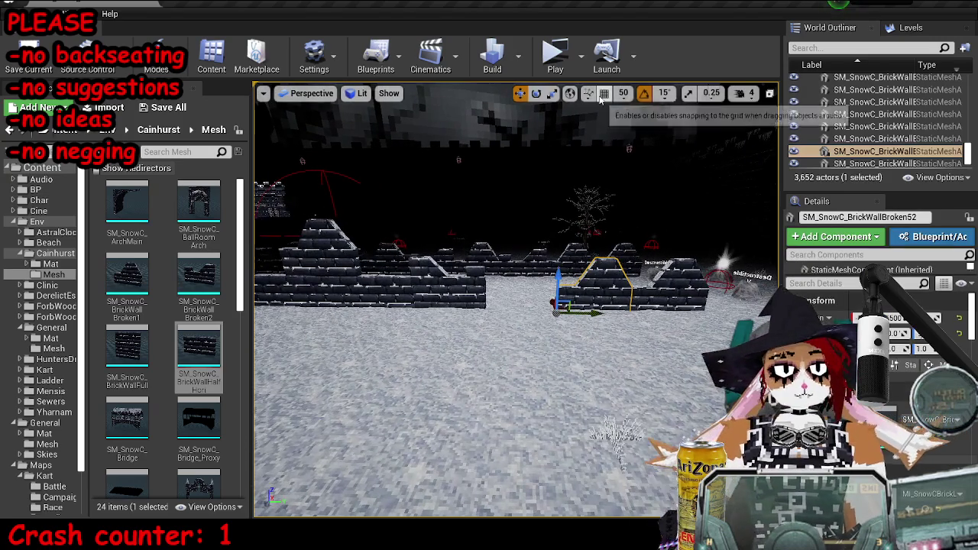
left_click_drag(496, 316, 517, 313)
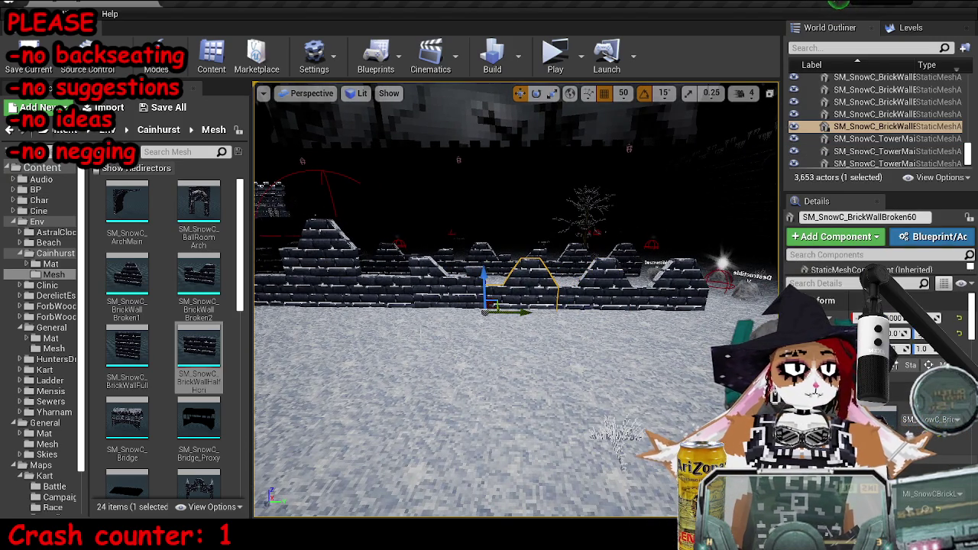
left_click(127, 348)
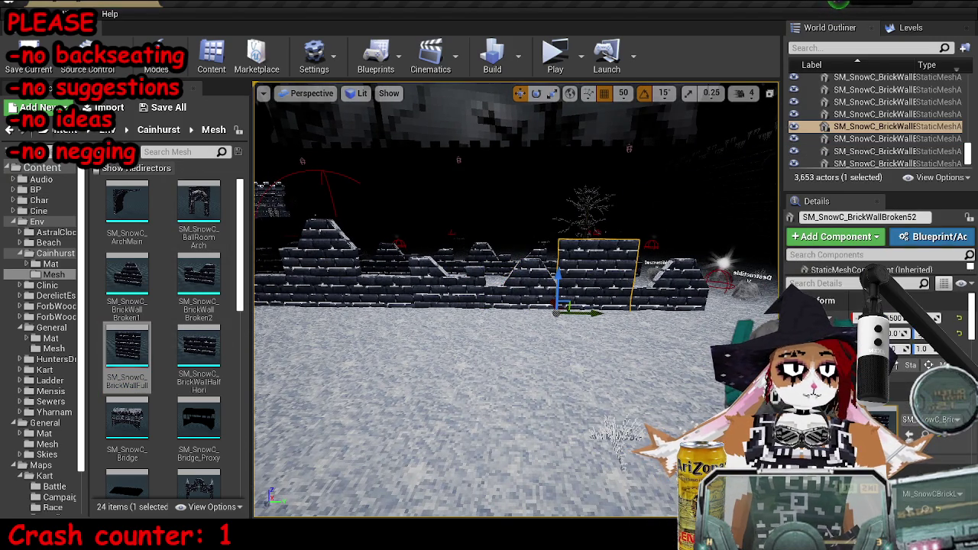
left_click(510, 285)
left_click(199, 348)
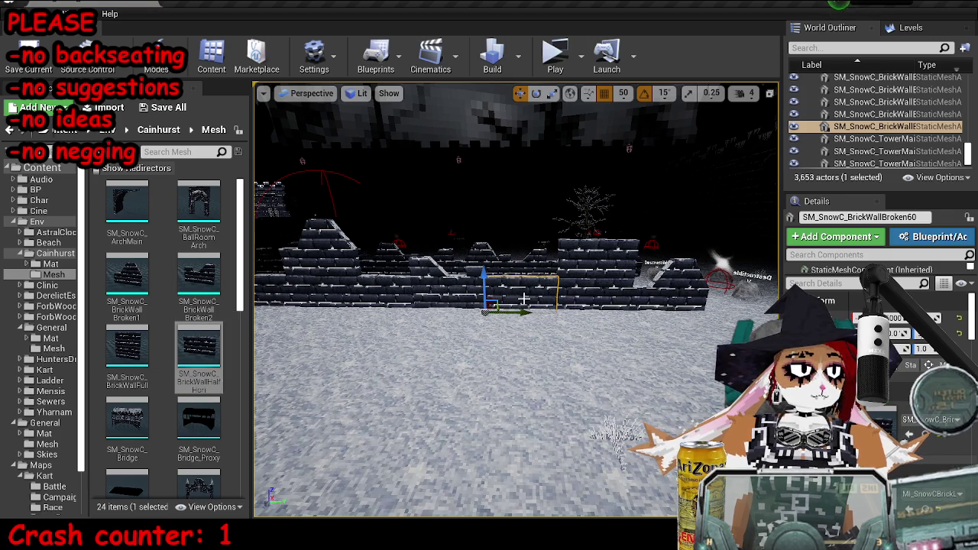
left_click_drag(483, 284, 483, 246, "alt")
left_click(200, 275)
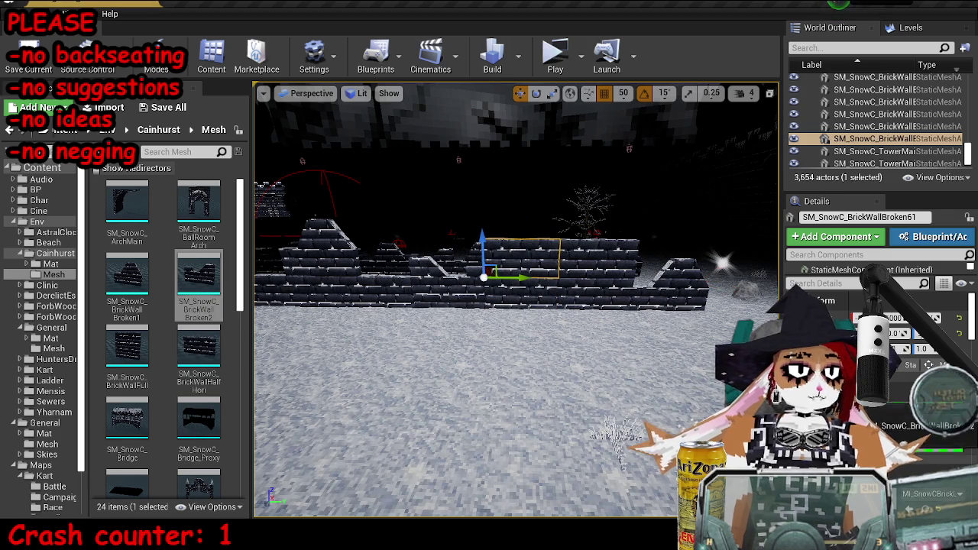
key("Escape")
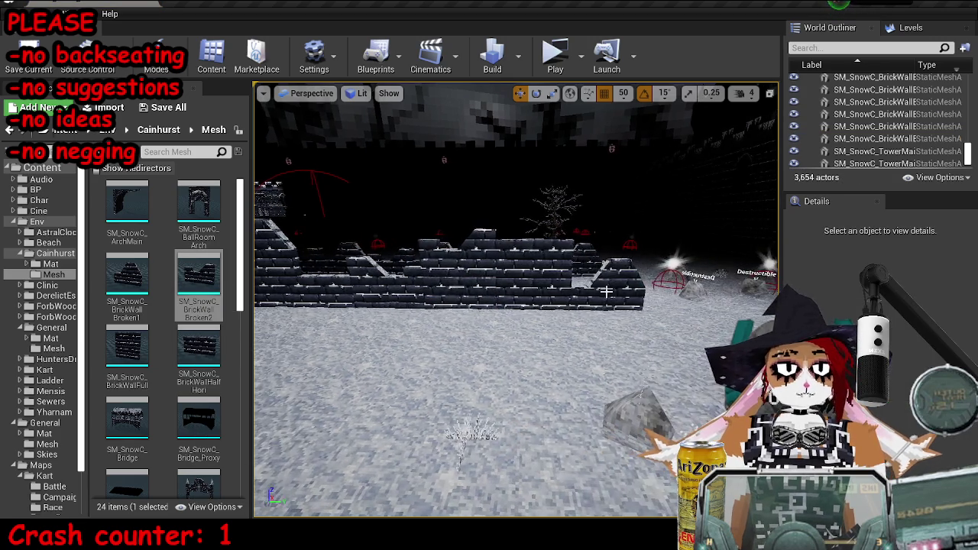
- Sink two more wall pieces lower into the snow
left_click(603, 290)
left_click(483, 251)
left_click(415, 229, "ctrl")
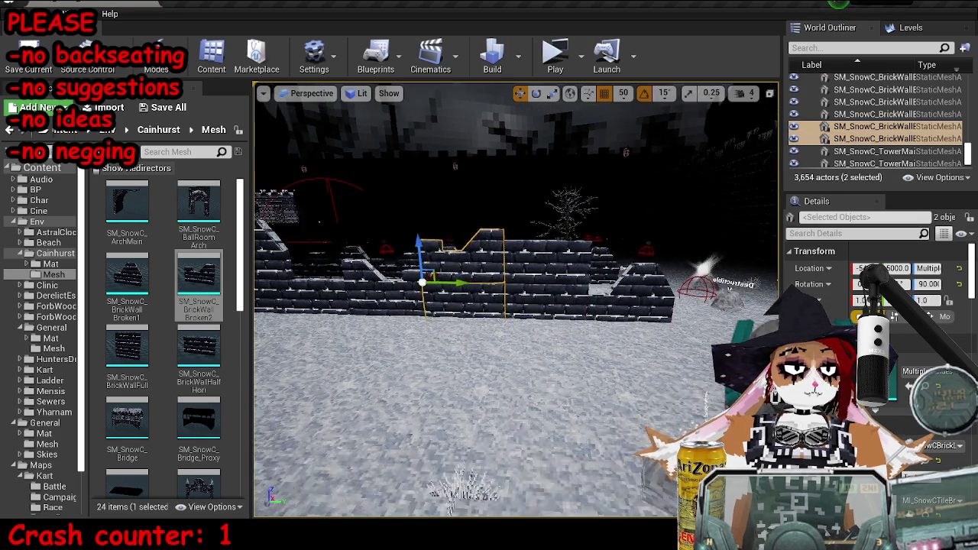
left_click_drag(405, 305, 403, 314)
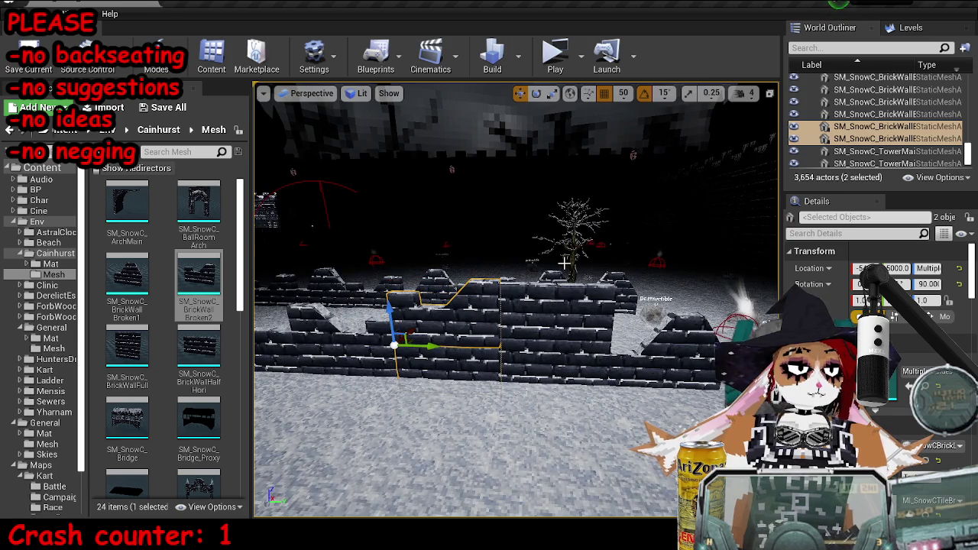
scroll(432, 356, "up", 5)
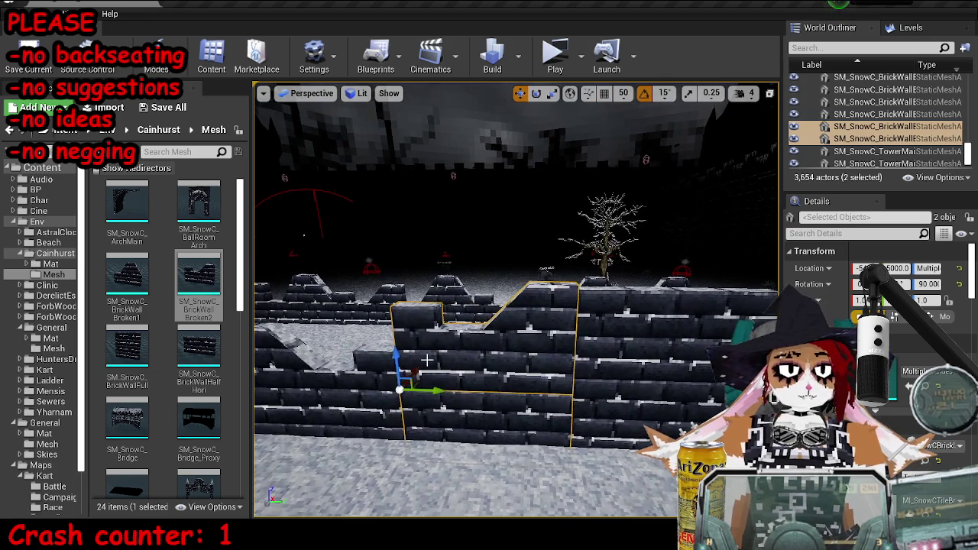
left_click_drag(397, 357, 403, 365)
key("Escape")
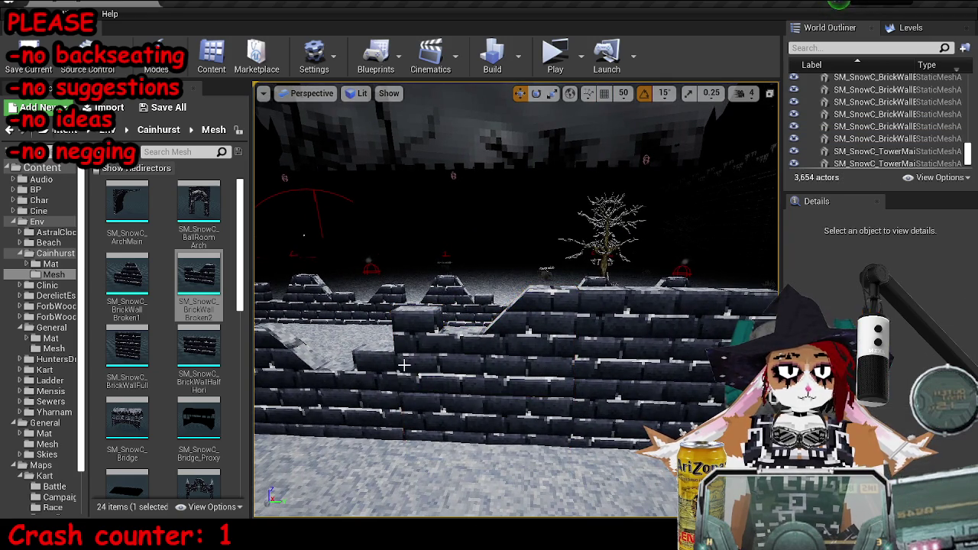
- Save the map and slide SM_SnowC_BrickWallBroken4 right to close the gap
scroll(481, 352, "down", 4)
key("ctrl+z")
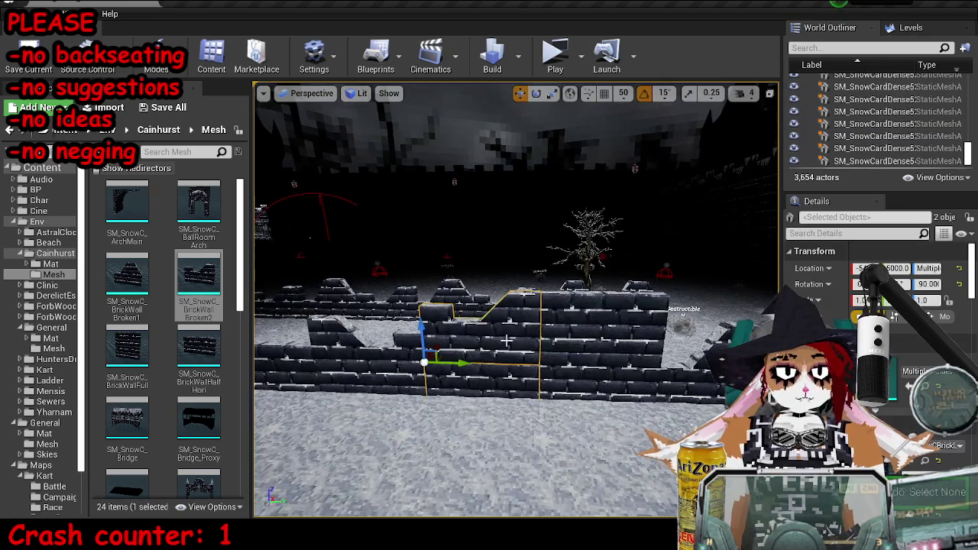
key("Escape")
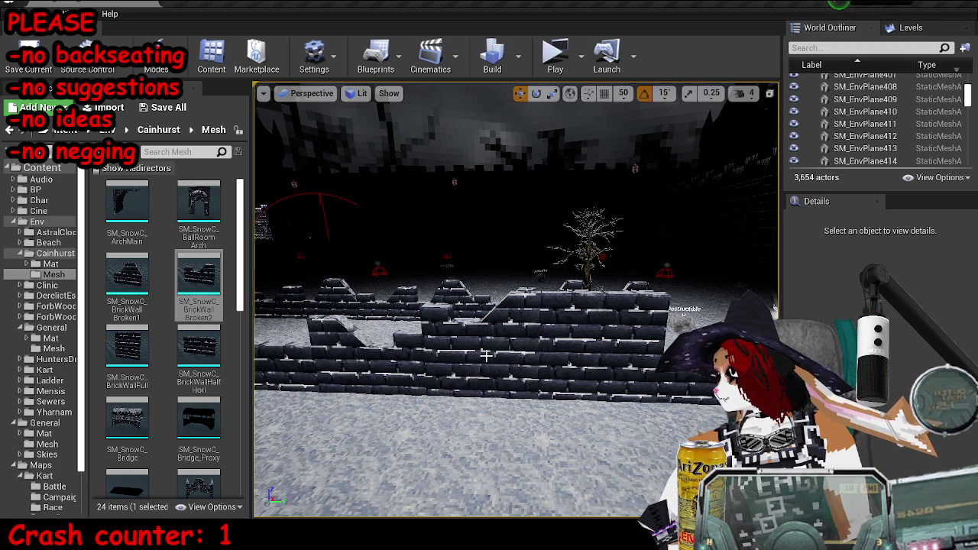
key("ctrl+s")
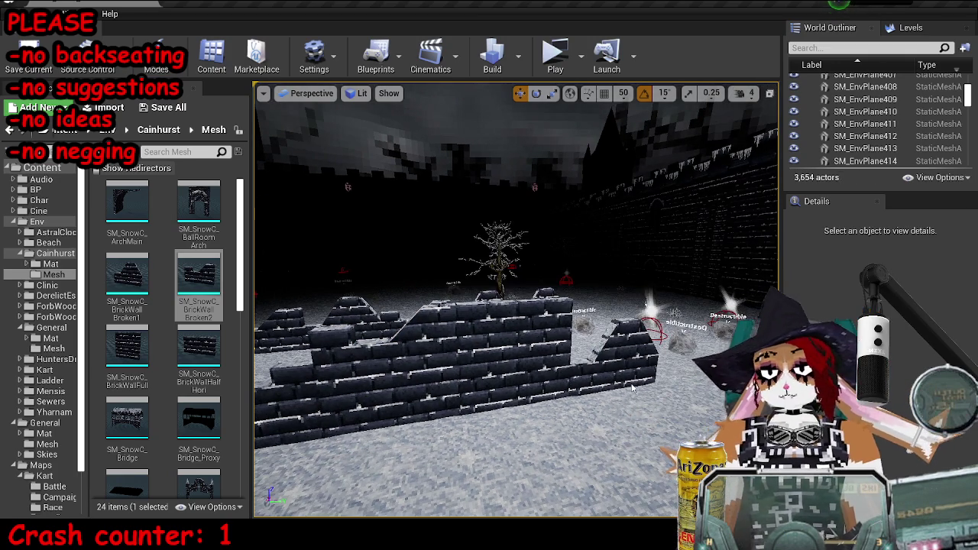
left_click(619, 360)
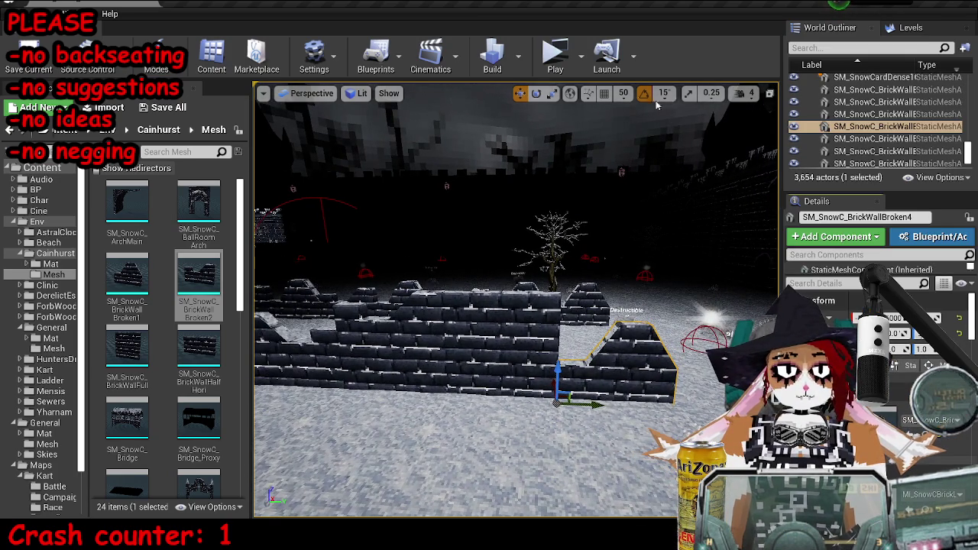
mouse_move(596, 399)
left_mouse_down()
mouse_move(655, 396)
mouse_move(635, 388)
left_mouse_up()
- Check a few broken wall pieces, clear the selection, and save the MP_KartA_SnowC map
key("ctrl+s")
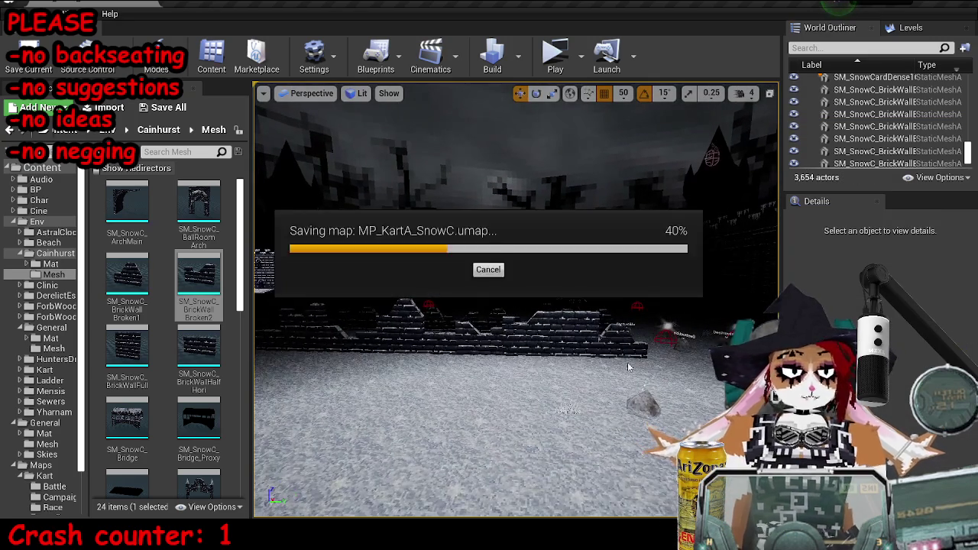
key("ctrl+z")
left_click_drag(504, 366, 500, 359)
left_click(501, 359)
left_click(500, 359, "ctrl")
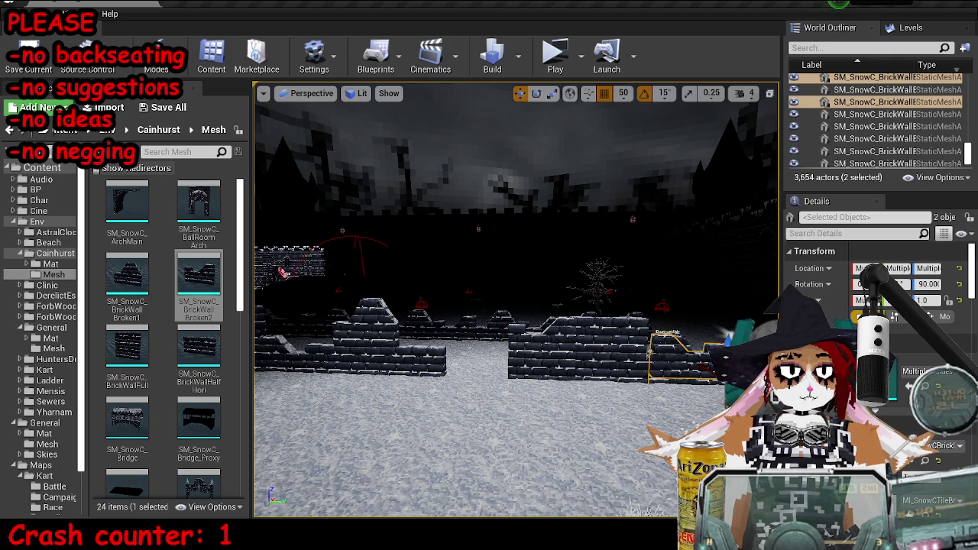
left_click(598, 333, "ctrl")
left_click(589, 377, "ctrl")
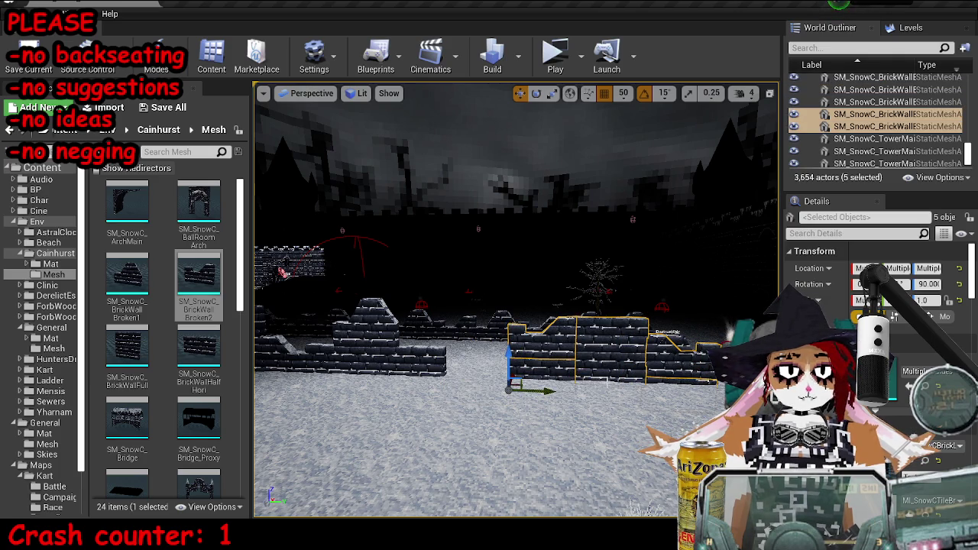
key("Escape")
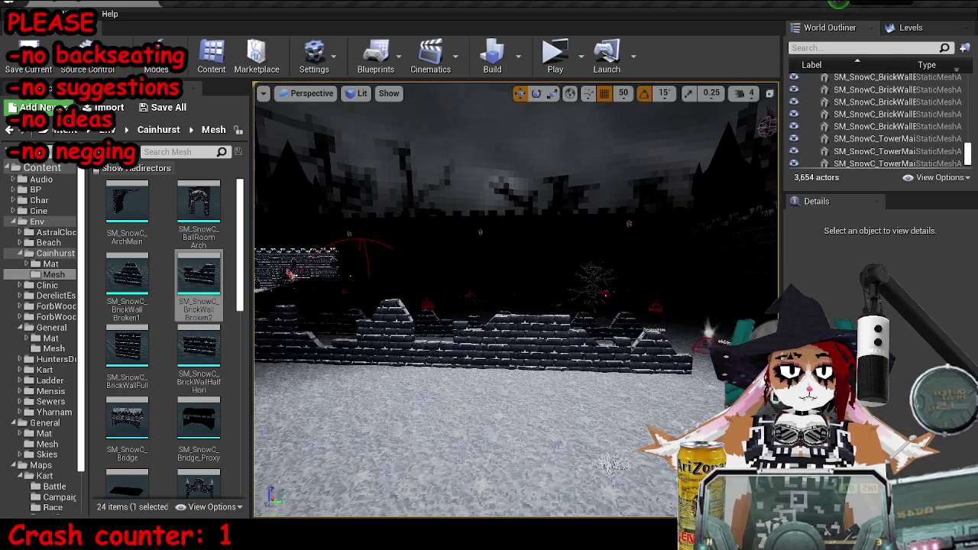
key("ctrl+s")
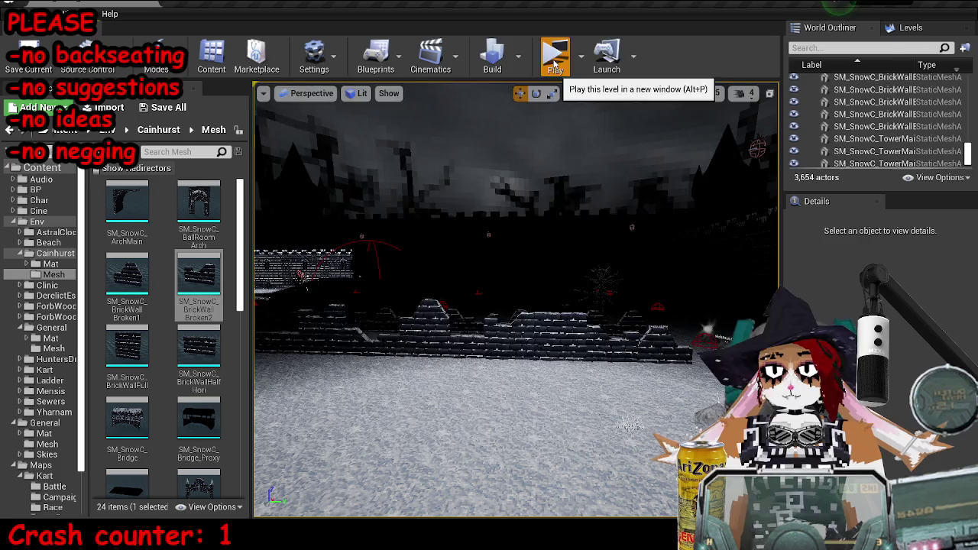
- Play the level in a new window, drive into the walled stone corridor, then stop
left_click(554, 64)
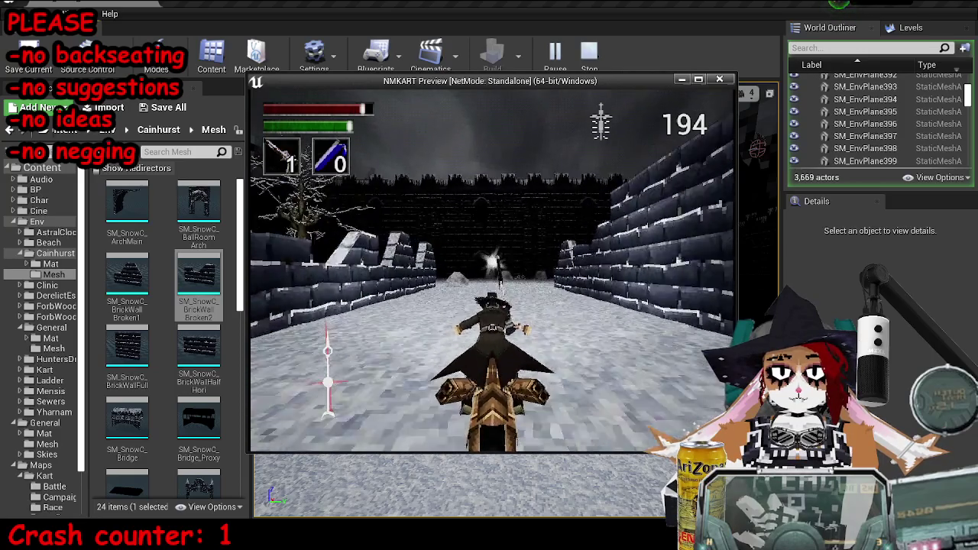
key("w")
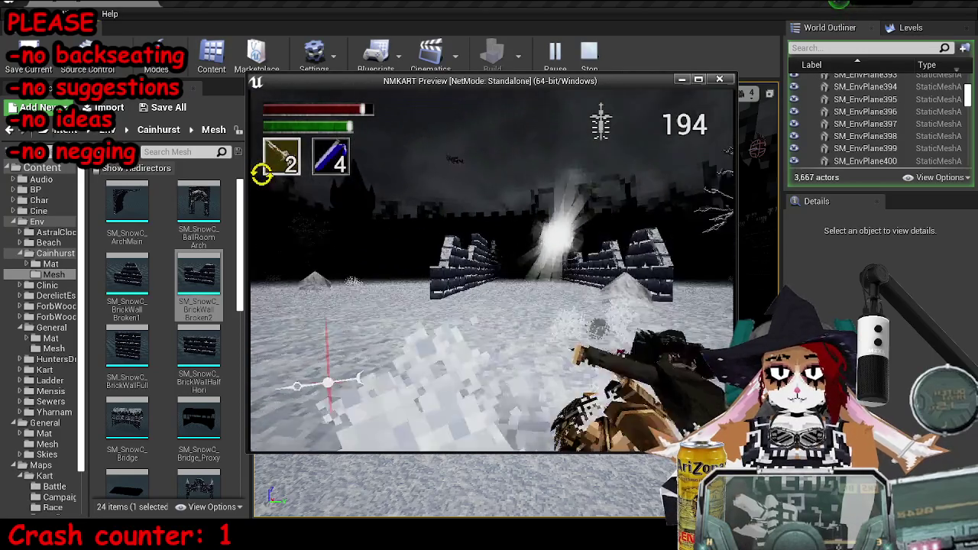
key("w")
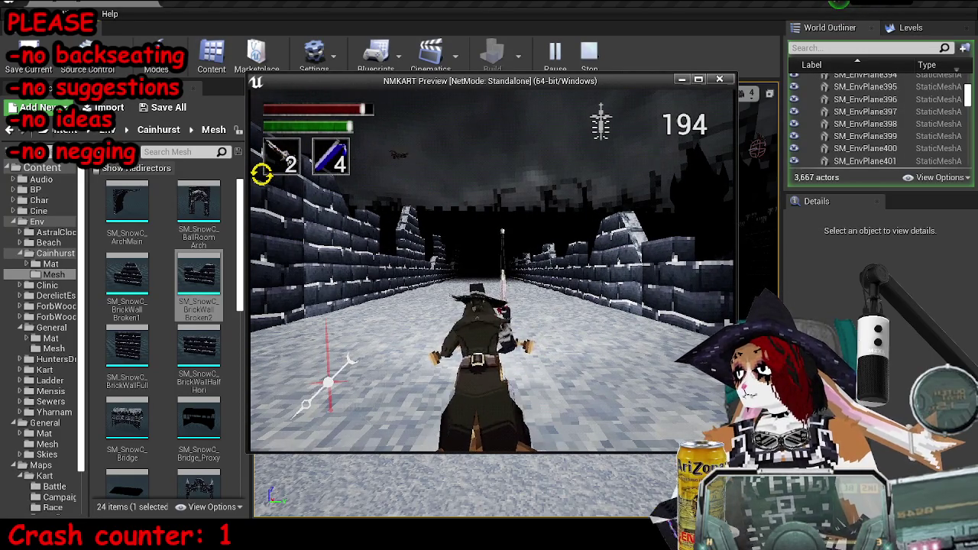
key("Escape")
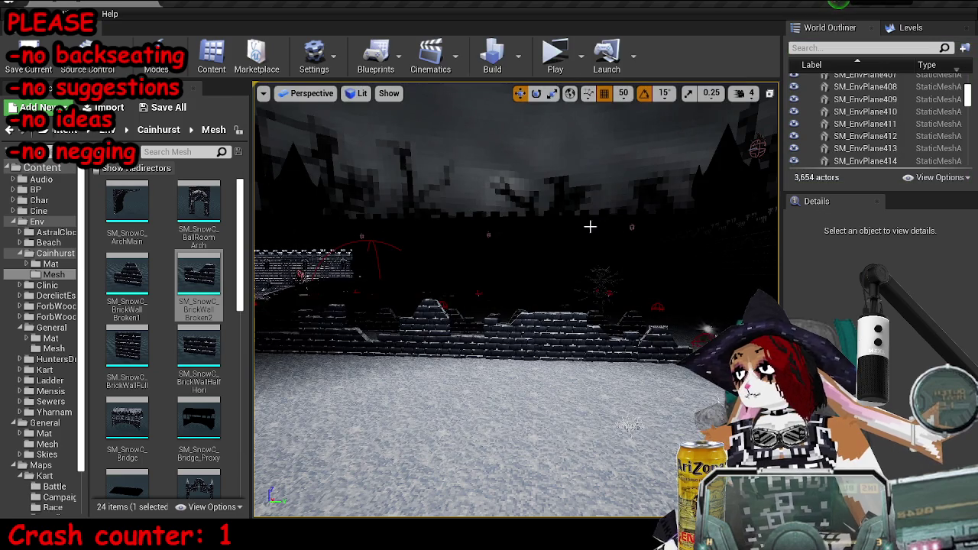
- Ctrl-select the first surplus broken brick wall pieces along the road
scroll(515, 306, "up", 5)
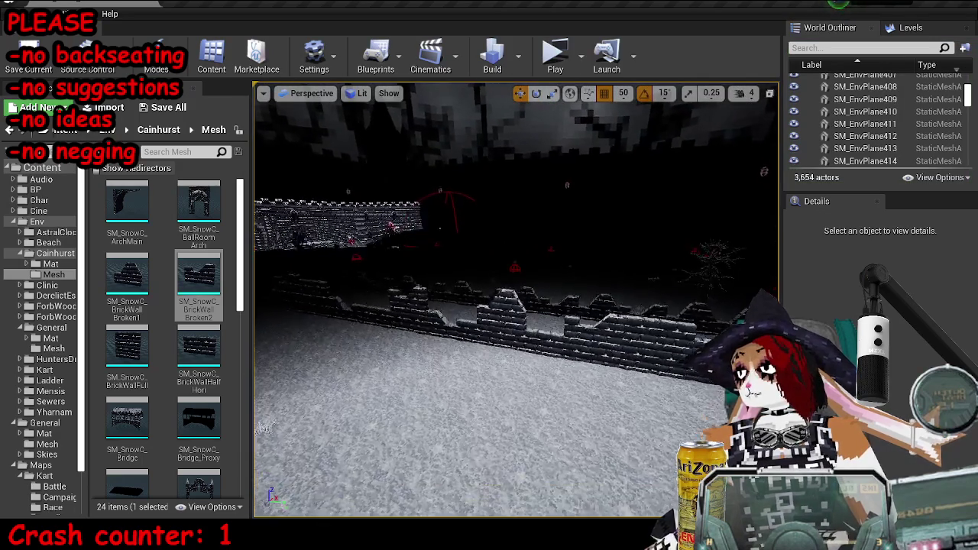
mouse_move(515, 306)
left_mouse_down()
mouse_move(591, 256)
mouse_move(533, 306)
mouse_move(520, 336)
left_mouse_up()
left_click(508, 367)
left_click(451, 344, "ctrl")
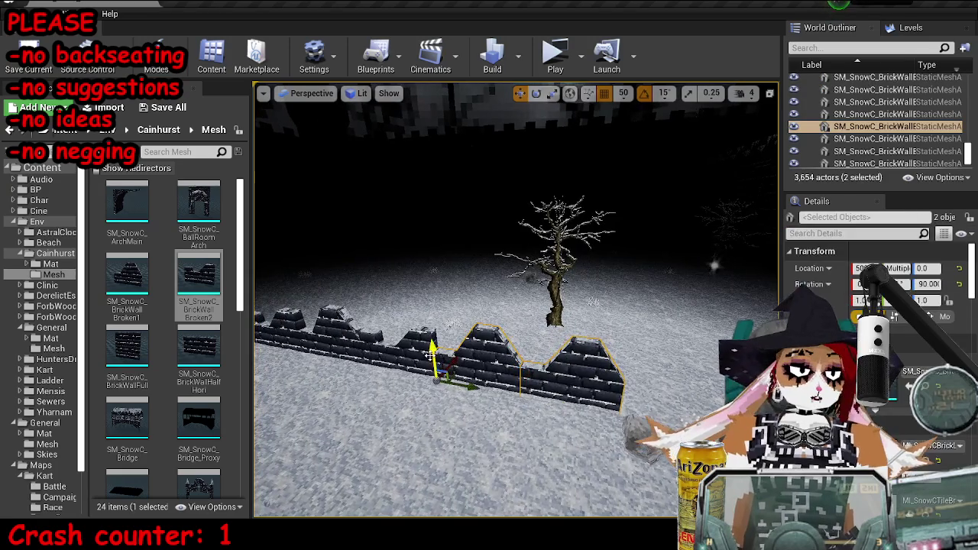
left_click(534, 351, "ctrl")
left_click(641, 366, "ctrl")
mouse_move(475, 343)
left_mouse_down()
mouse_move(474, 382)
mouse_move(382, 367)
left_mouse_up()
left_click(535, 389, "ctrl")
left_click(474, 402, "ctrl")
left_click(468, 391, "ctrl")
left_click(491, 379, "ctrl")
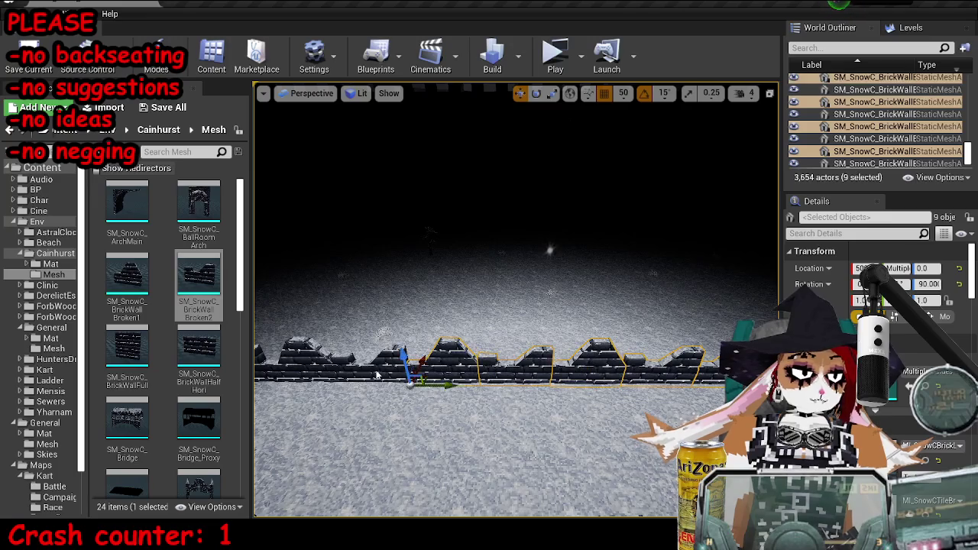
left_click(491, 380, "ctrl")
left_click(490, 379, "ctrl")
- Add the remaining surplus pieces, 24 in total, and delete them
left_click_drag(490, 379, 427, 359)
left_click(543, 371, "ctrl")
left_click_drag(542, 370, 476, 240)
left_click(527, 394, "ctrl")
left_click(527, 393, "ctrl")
mouse_move(527, 393)
left_mouse_down()
mouse_move(489, 391)
mouse_move(531, 386)
mouse_move(520, 369)
mouse_move(581, 365)
left_mouse_up()
left_click(538, 398, "ctrl")
left_click(539, 398, "ctrl")
left_click(539, 398, "ctrl")
left_click(539, 398, "ctrl")
left_click(520, 369, "ctrl")
left_click(519, 369, "ctrl")
left_click(519, 369, "ctrl")
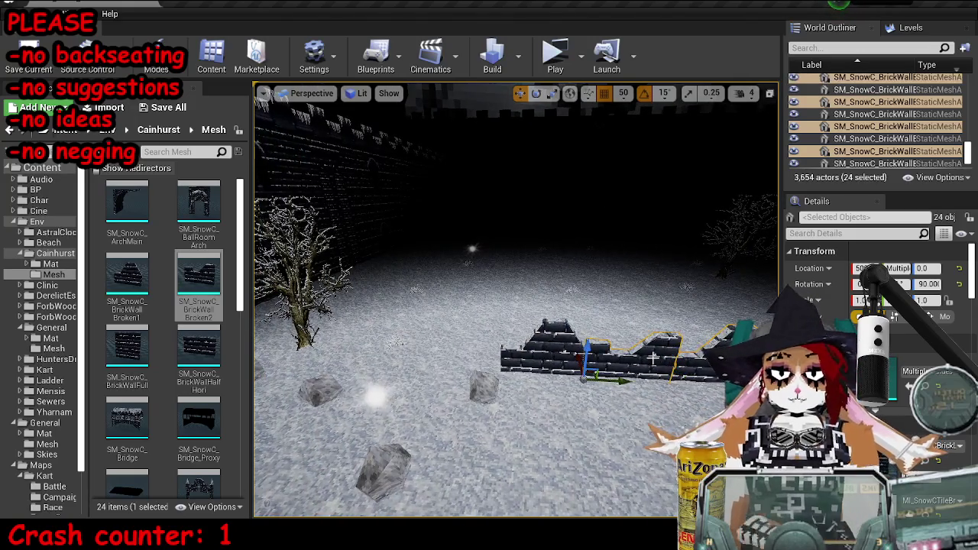
key("Delete")
- Start selecting the remaining wall row, adding the centre and right-hand pieces
mouse_move(653, 358)
left_mouse_down()
mouse_move(623, 359)
mouse_move(524, 313)
left_mouse_up()
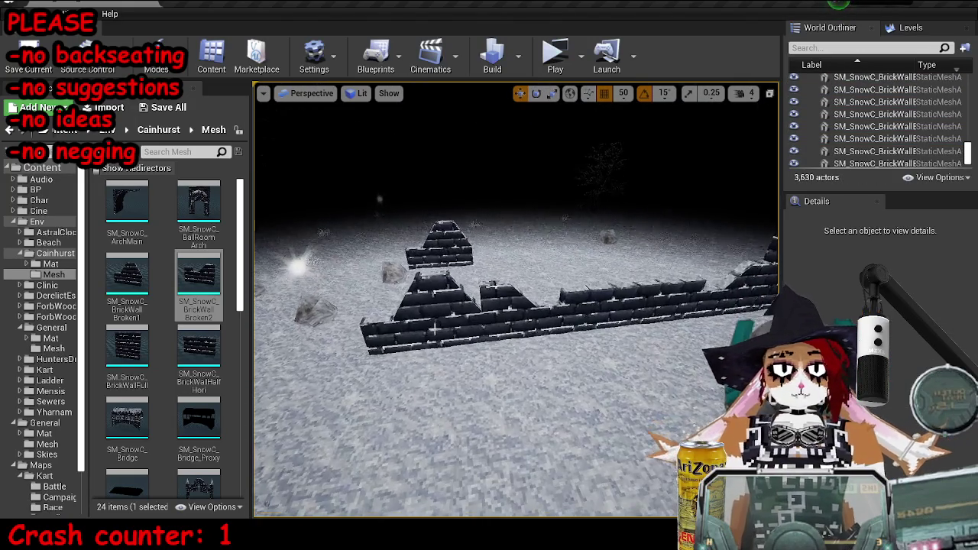
left_click(328, 298)
left_click(524, 313, "ctrl")
left_click(524, 313, "ctrl")
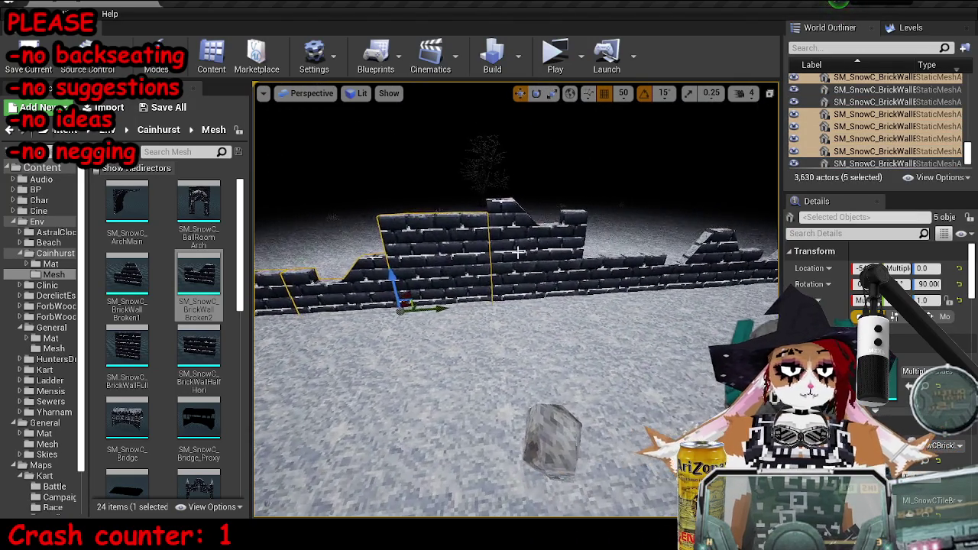
left_click(588, 287, "ctrl")
left_click(592, 201, "ctrl")
left_click(592, 201, "ctrl")
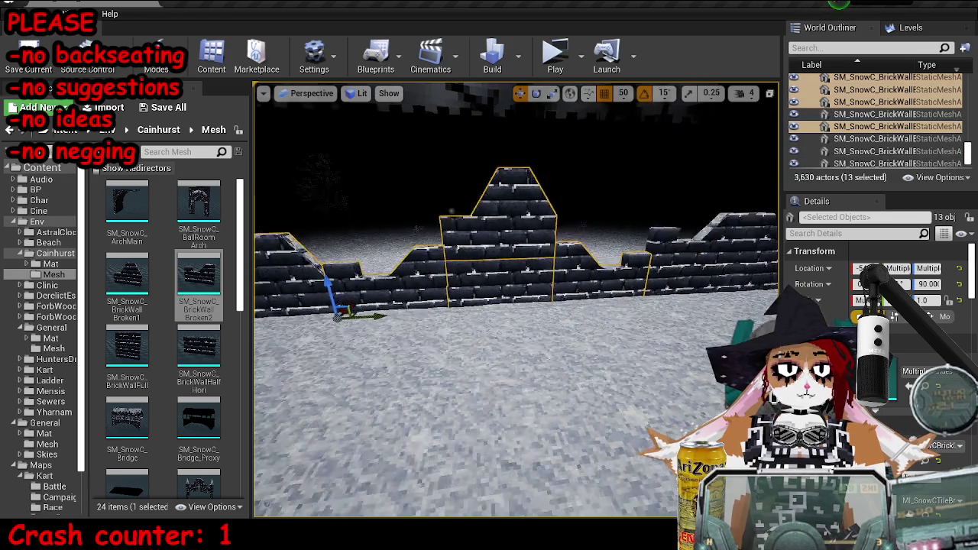
left_click(601, 318, "ctrl")
left_click(625, 336, "ctrl")
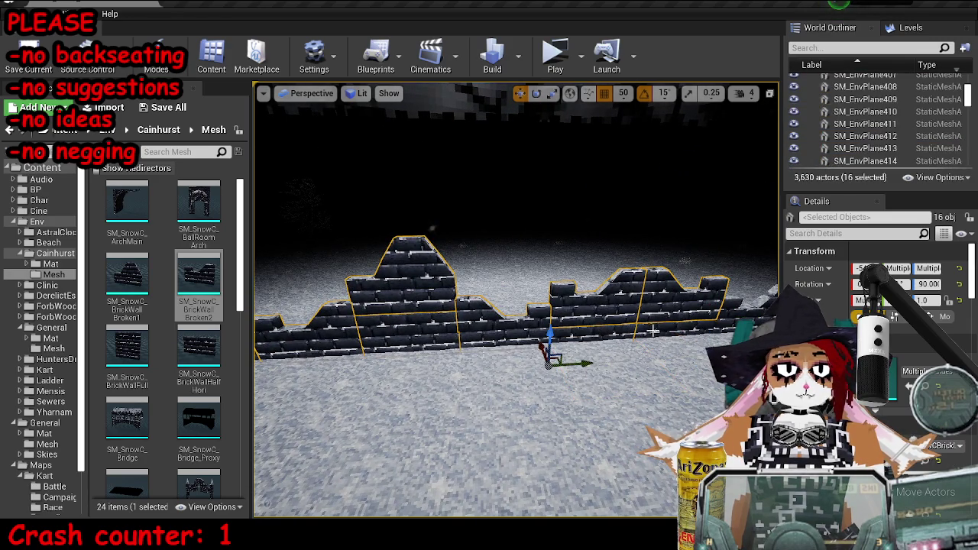
left_click(550, 331, "ctrl")
left_click(535, 306, "ctrl")
left_click(596, 306, "ctrl")
left_click(649, 305, "ctrl")
left_click(733, 309, "ctrl")
- Add the left-hand pieces and raised tower piece to complete the 35-piece selection
left_click(458, 321, "ctrl")
left_click(344, 321, "ctrl")
left_click(275, 306, "ctrl")
left_click_drag(624, 326, 687, 326)
left_click(474, 300, "ctrl")
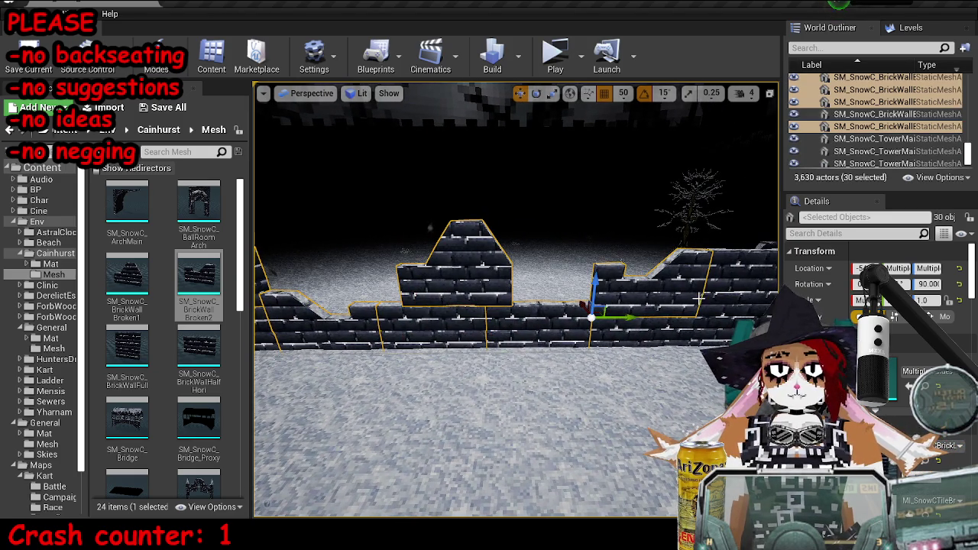
left_click(616, 316, "ctrl")
left_click_drag(616, 316, 688, 315)
left_click(595, 195, "ctrl")
left_click(615, 316, "ctrl")
left_click(642, 291, "ctrl")
left_click_drag(641, 291, 580, 290)
left_click_drag(505, 298, 504, 329)
left_click_drag(534, 295, 462, 299)
- Duplicate the wall line across the road and turn the copy 180 degrees
left_click_drag(508, 260, 596, 302)
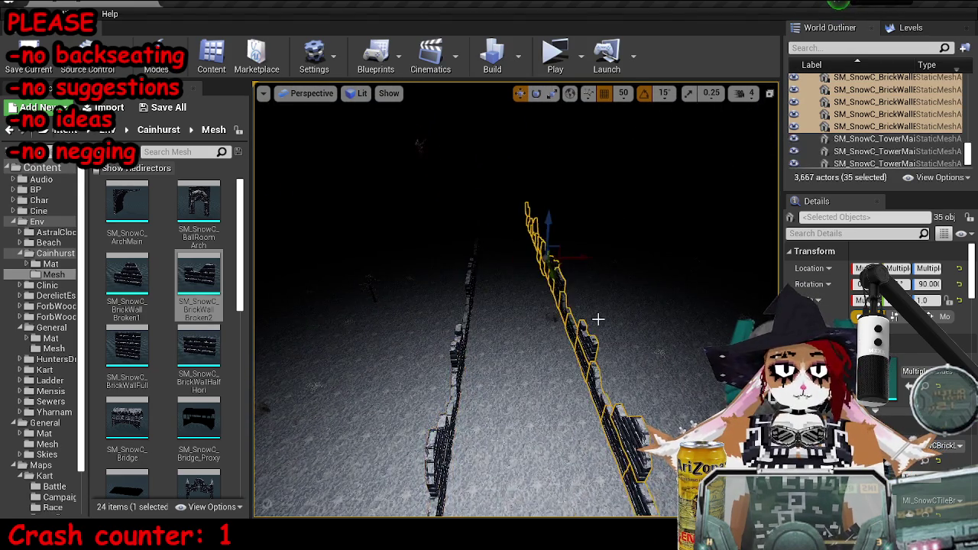
scroll(517, 300, "down", 5)
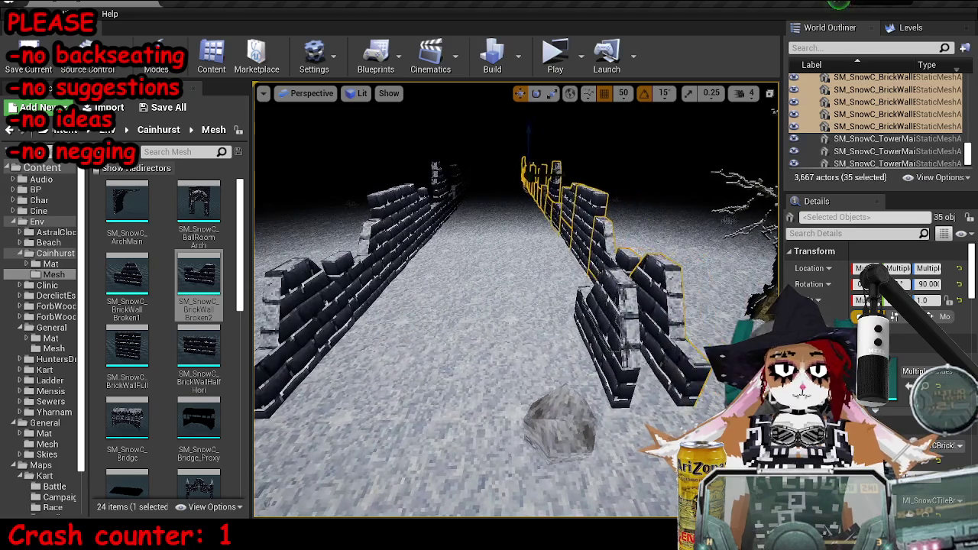
left_click_drag(491, 179, 447, 180)
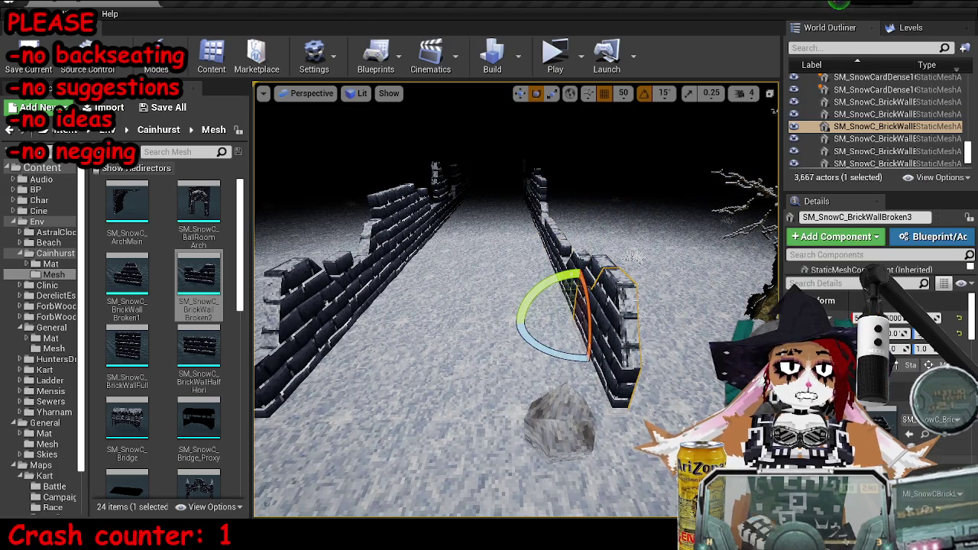
key("Escape")
- Select and focus the copied wall line, set grid snap to 100, undoing an extra duplicate
mouse_move(517, 299)
left_mouse_down()
mouse_move(336, 299)
mouse_move(459, 305)
mouse_move(667, 345)
left_mouse_up()
left_click(667, 345)
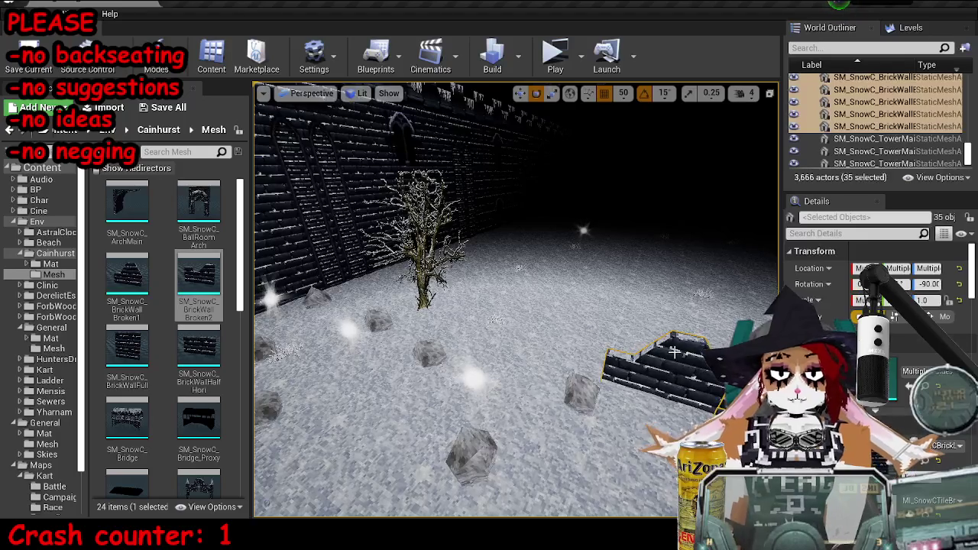
key("f")
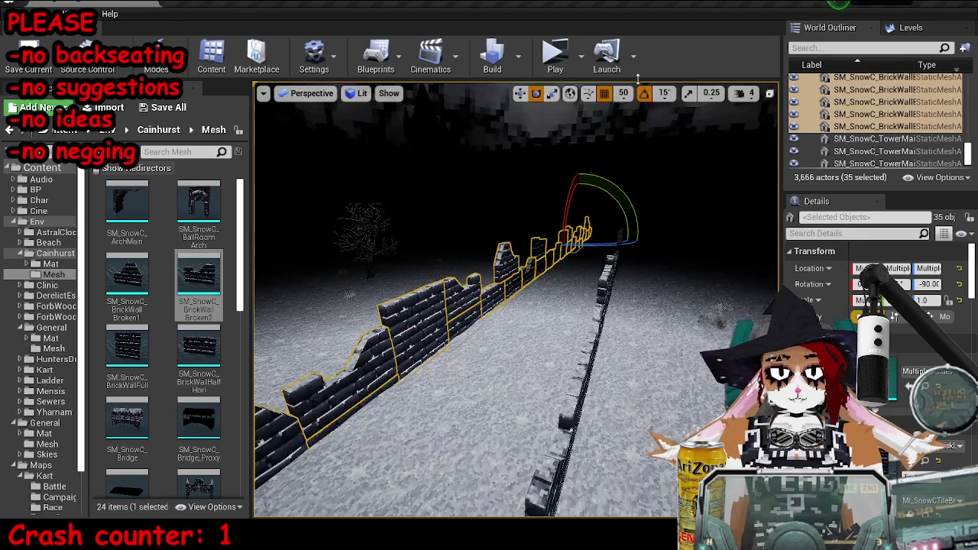
left_click(623, 92)
left_click(633, 178)
left_click_drag(626, 262, 633, 262)
key("ctrl+w")
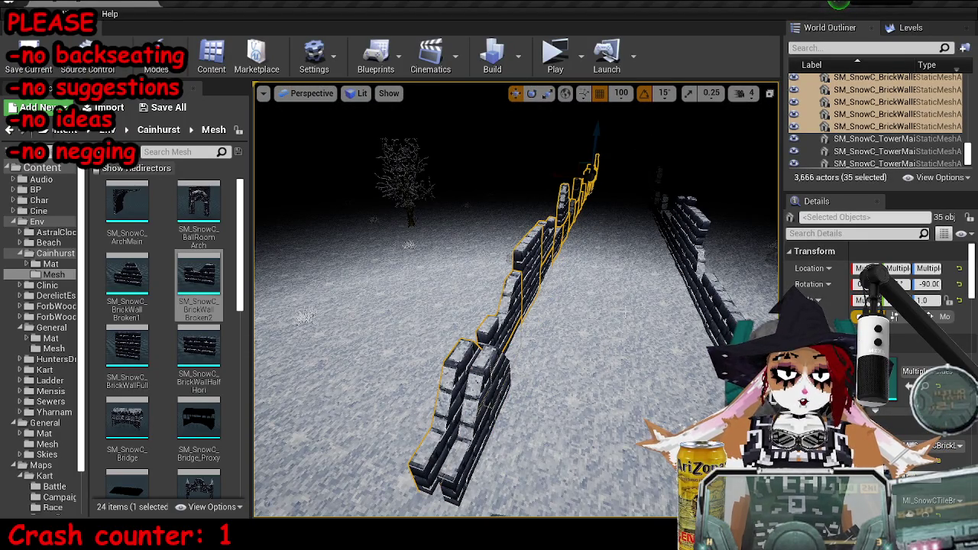
key("ctrl+z")
key("ctrl+z")
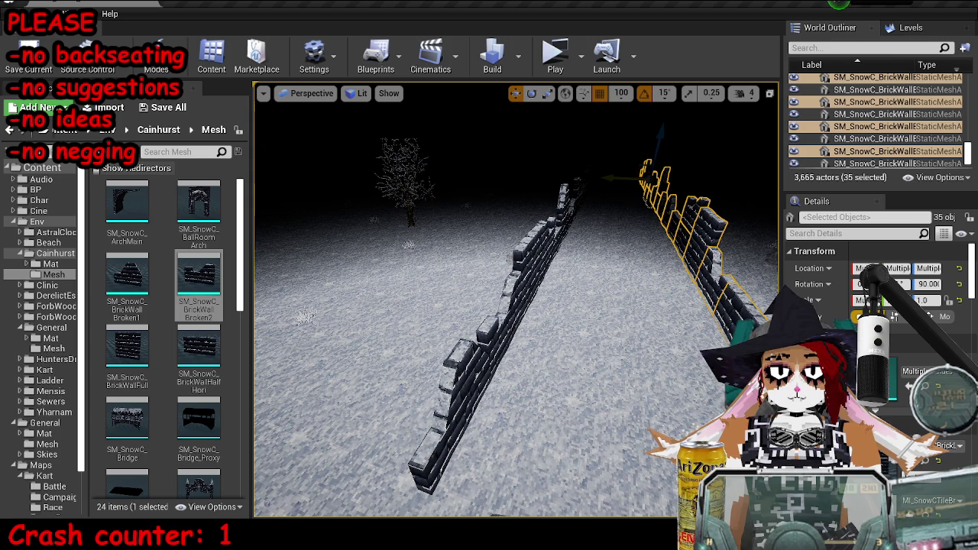
key("ctrl+z")
key("ctrl+z")
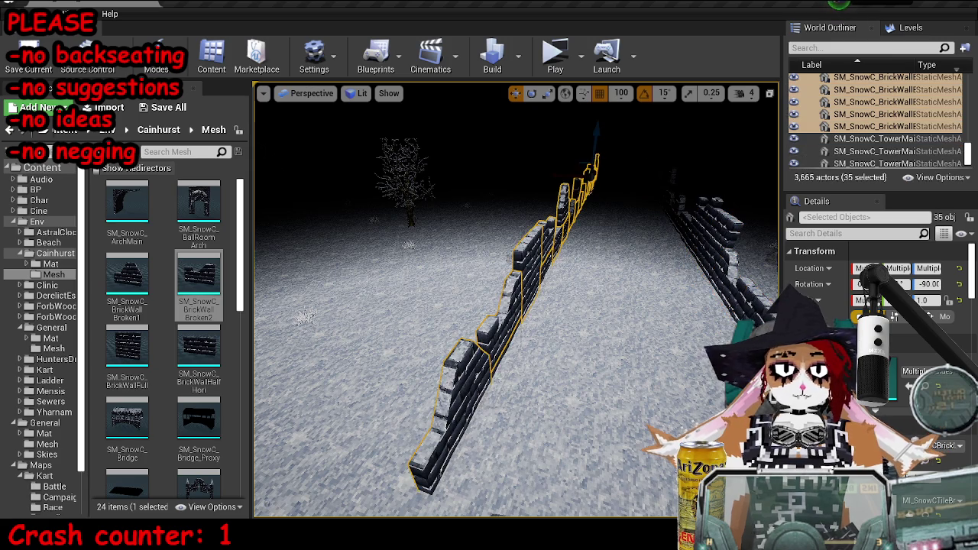
key("ctrl+z")
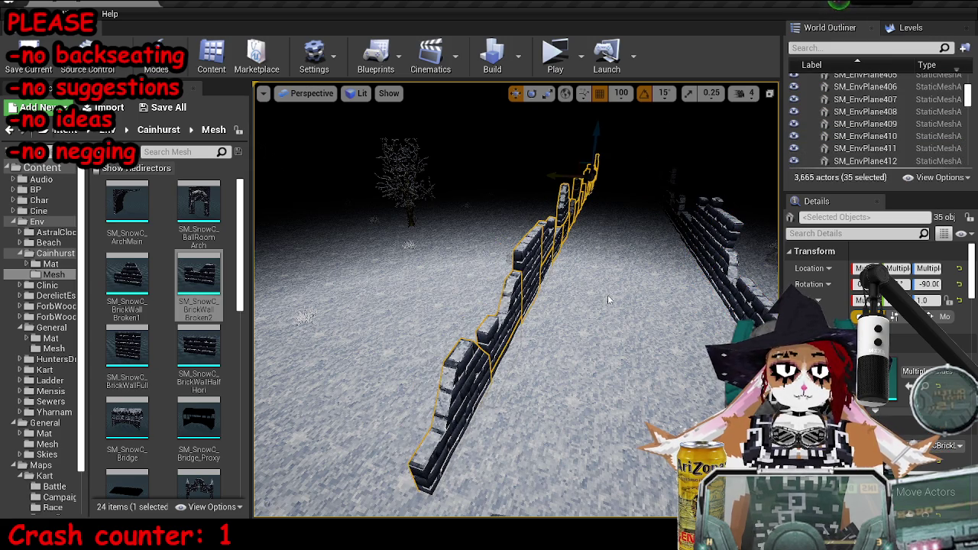
- Fly past the tree and down the corridor between the walls, then save the map
left_click_drag(520, 344, 489, 275)
left_click(640, 340)
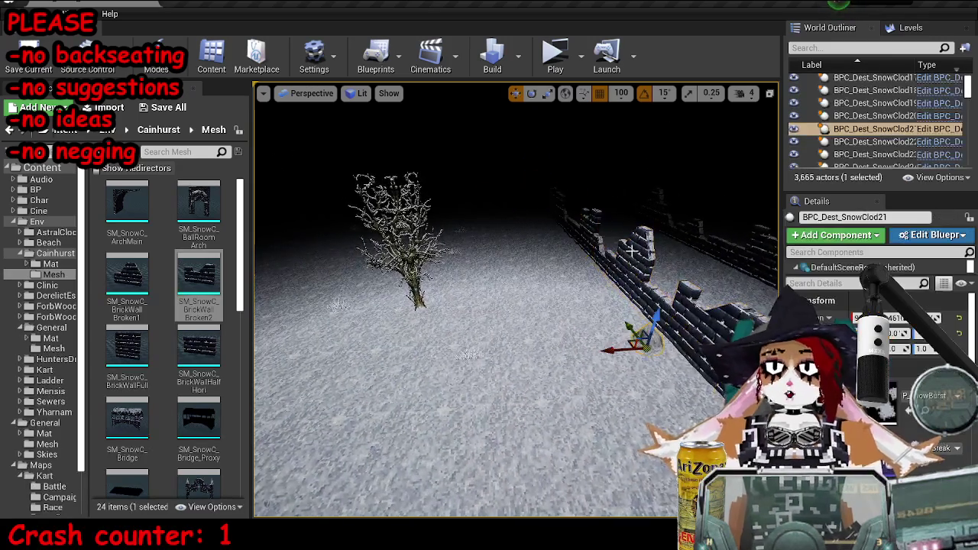
left_click_drag(633, 338, 734, 338)
left_click_drag(560, 395, 560, 394)
key("ctrl+s")
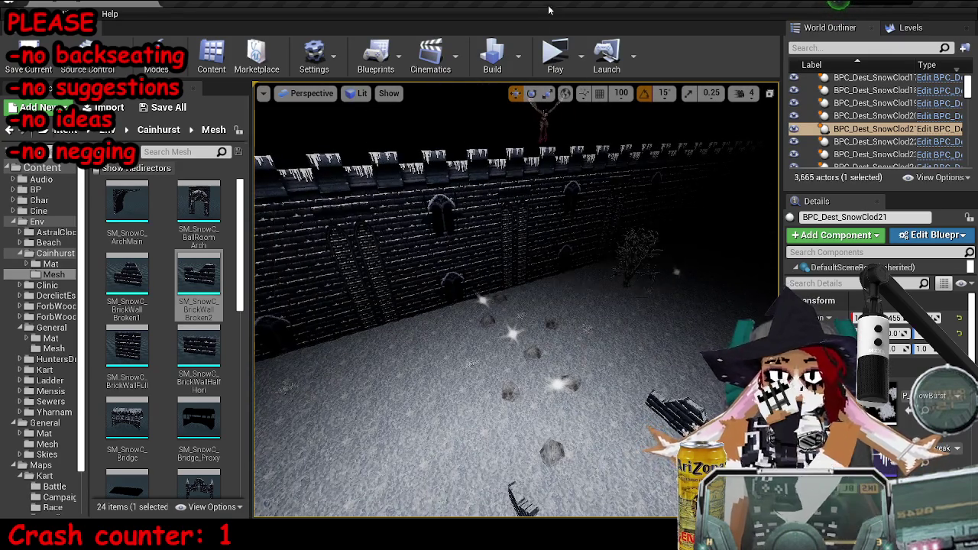
- Launch a standalone play test and steer the kart along the road between the wall rows
left_click(555, 52)
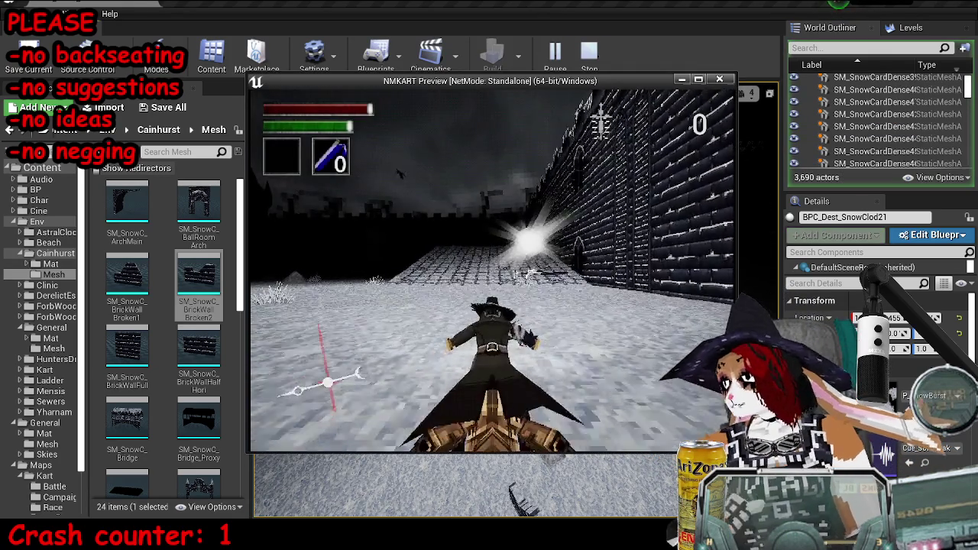
key("w")
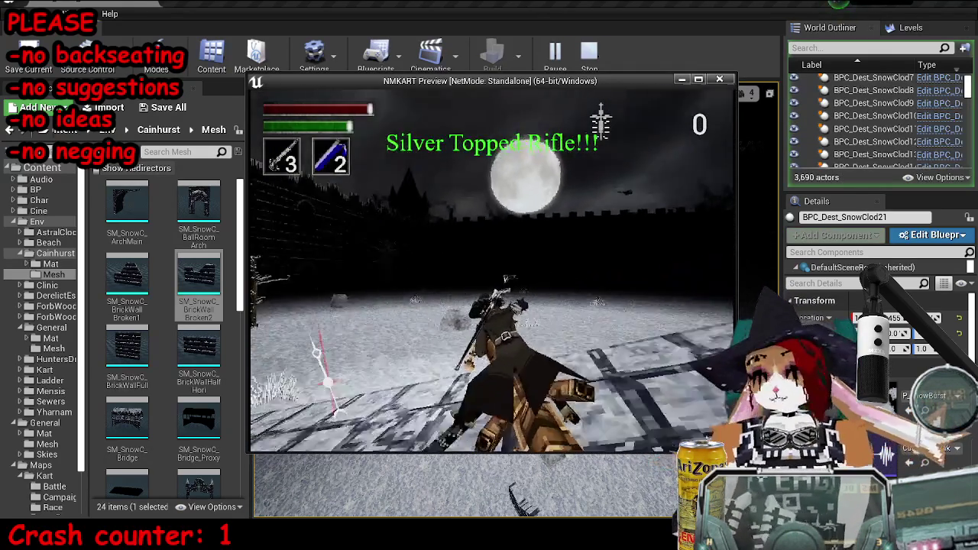
key("d")
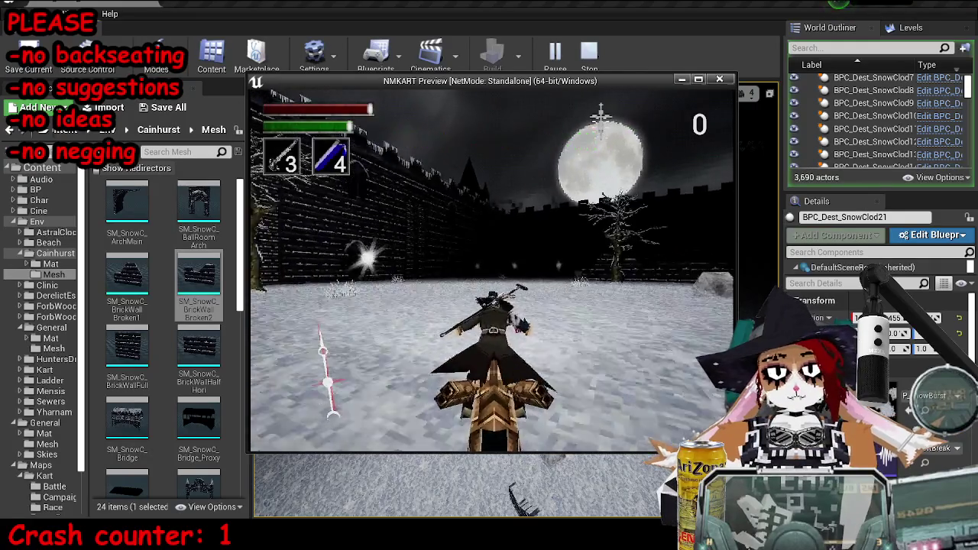
key("d")
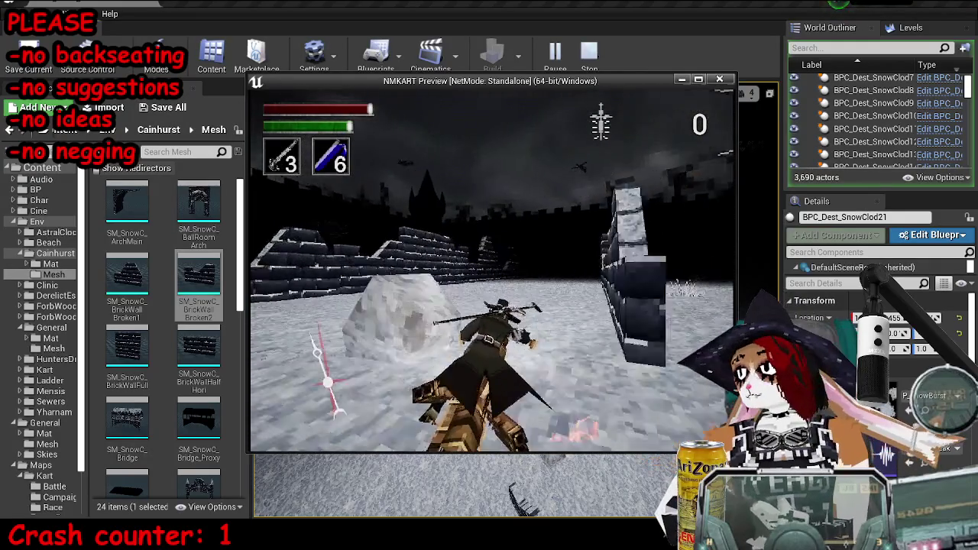
key("d")
key("d")
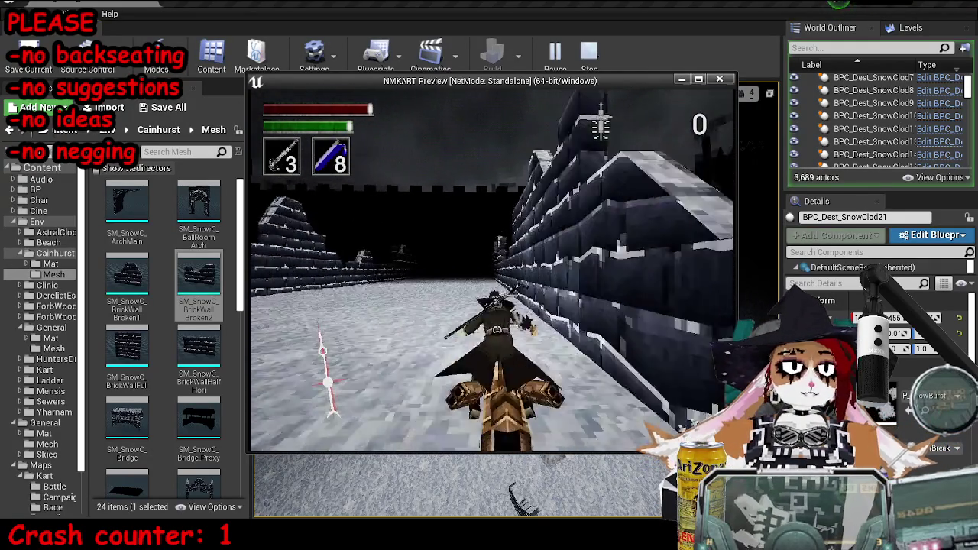
key("a")
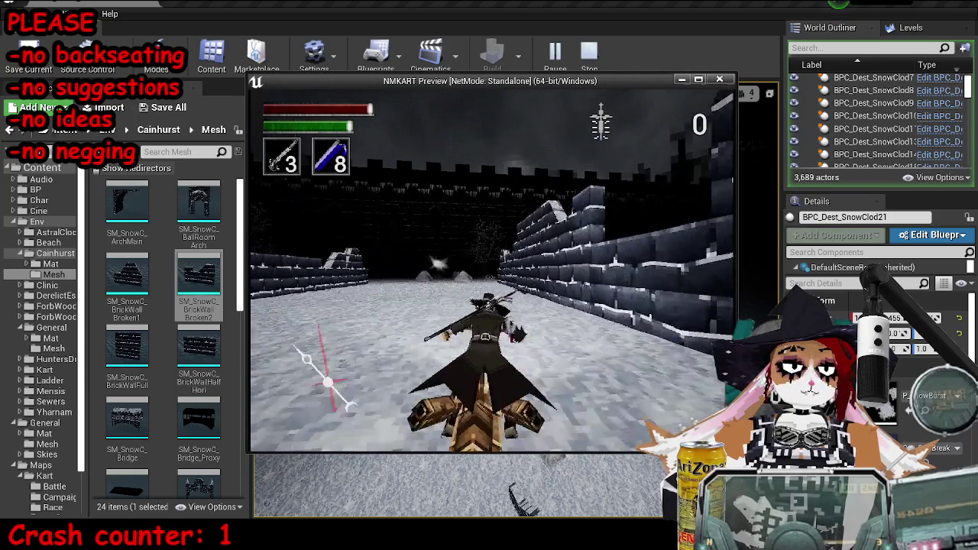
key("d")
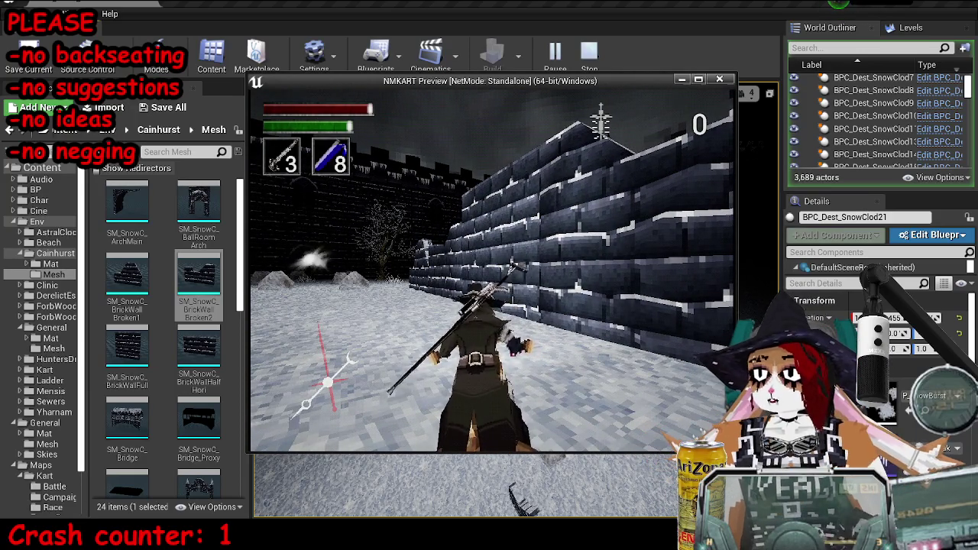
- End the play test and switch over to Blender
key("Escape")
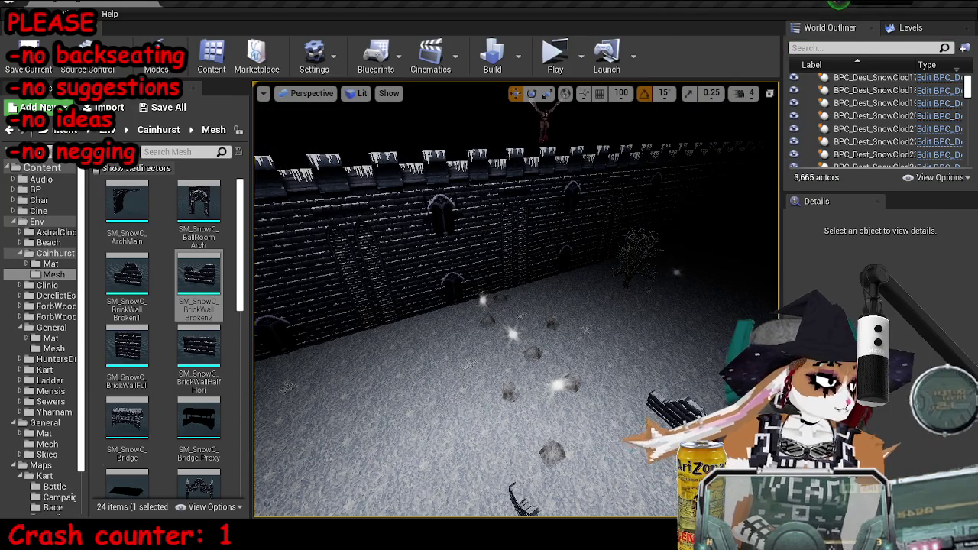
key("alt+Tab")
scroll(538, 281, "up", 2)
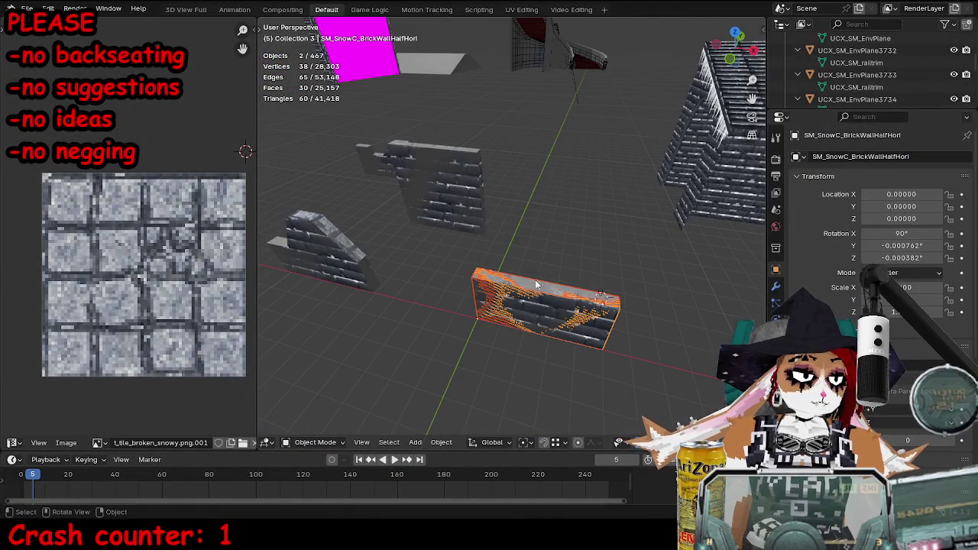
- Apply flat shading to the upper and lower wall meshes, undoing one shading change
right_click(531, 313)
mouse_move(422, 191)
left_mouse_down()
mouse_move(482, 153)
mouse_move(496, 173)
left_mouse_up()
left_click(496, 173)
right_click(458, 295)
left_click(489, 306)
left_click(412, 359)
right_click(497, 399)
left_click(433, 329)
right_click(433, 334)
key("ctrl+z")
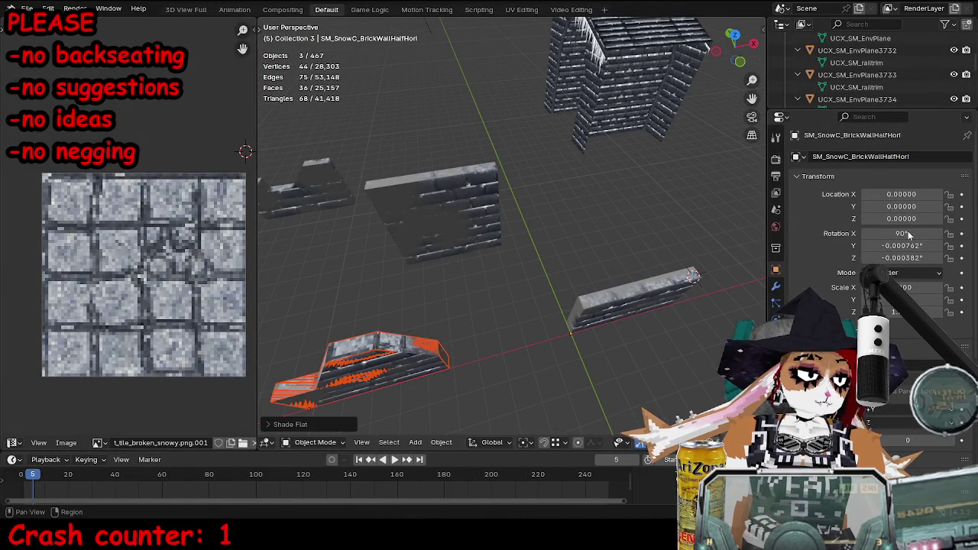
right_click(555, 269)
scroll(365, 226, "down", 3)
- Export SM_SnowC_BrickWallHalfHori with its collision box as FBX
left_click_drag(316, 186, 401, 224)
right_click(401, 226)
left_click(401, 226)
left_click(557, 275)
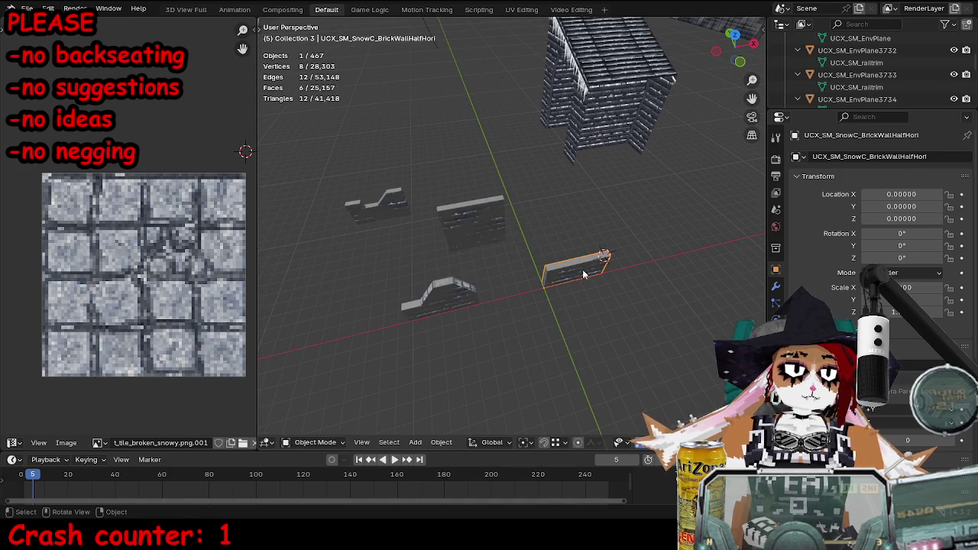
left_click(562, 268, "shift")
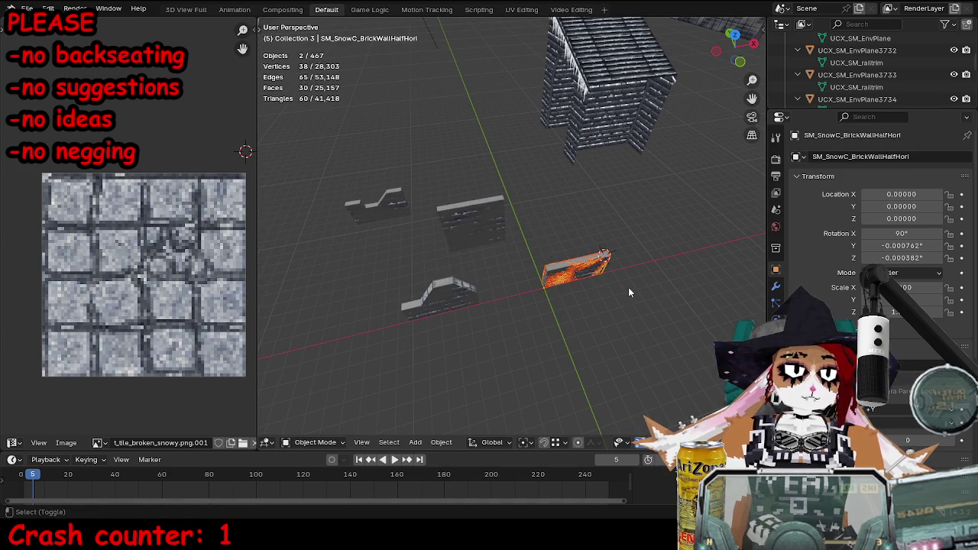
key("ctrl+shift+e")
left_click(637, 368)
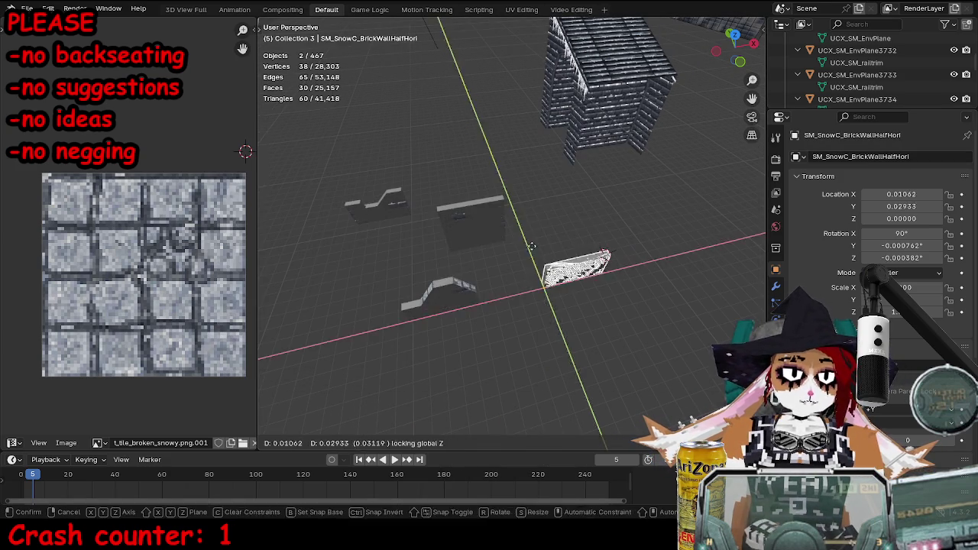
- Centre SM_SnowC_BrickWallFull at the origin, drop .001 from its collision name, export FBX, and save
left_click(476, 208)
key("alt+g")
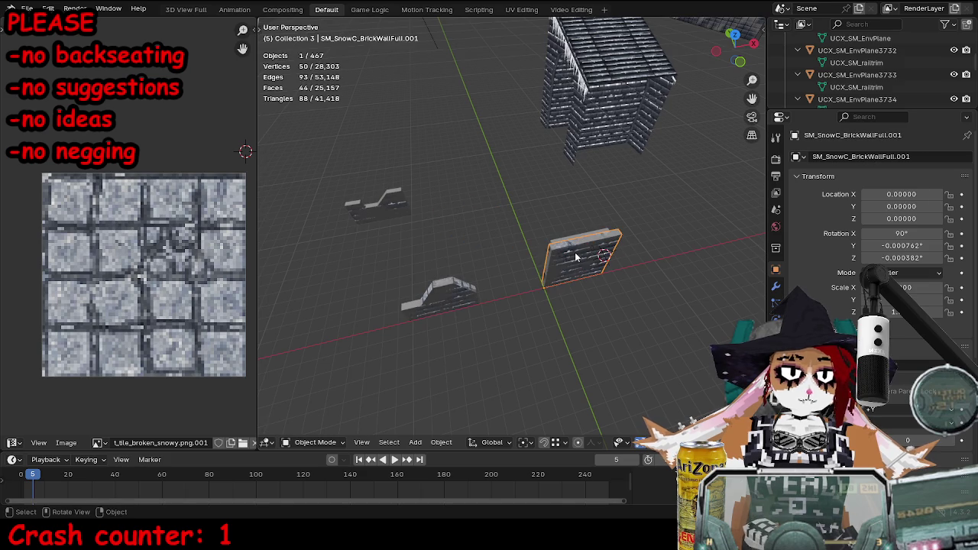
mouse_move(619, 255)
left_mouse_down()
mouse_move(529, 330)
mouse_move(527, 350)
left_mouse_up()
left_click(527, 350)
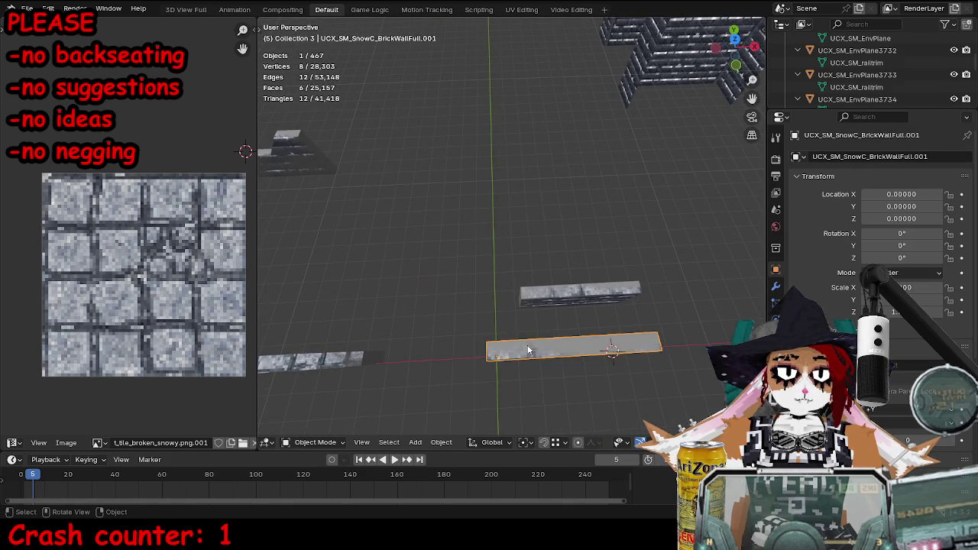
left_click(912, 157)
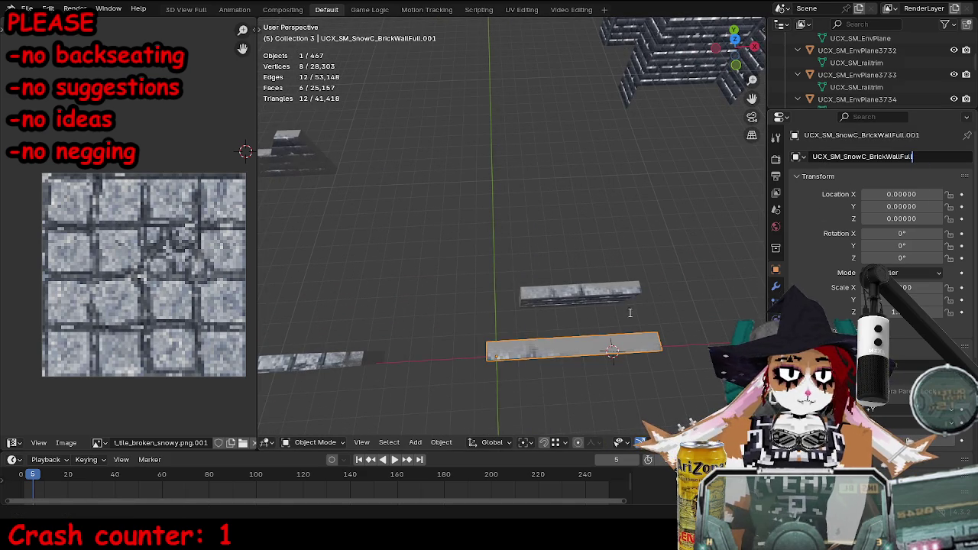
left_click(611, 350)
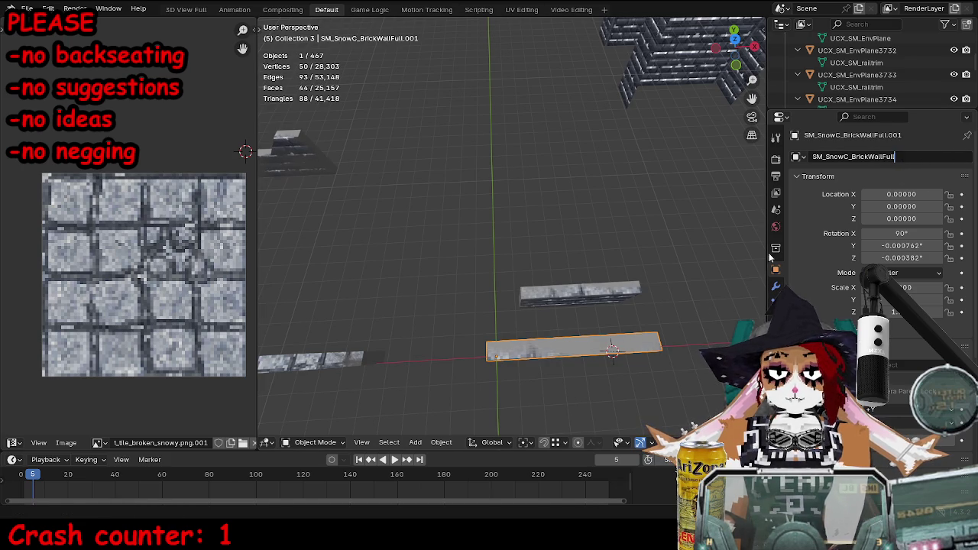
left_click(540, 320, "shift")
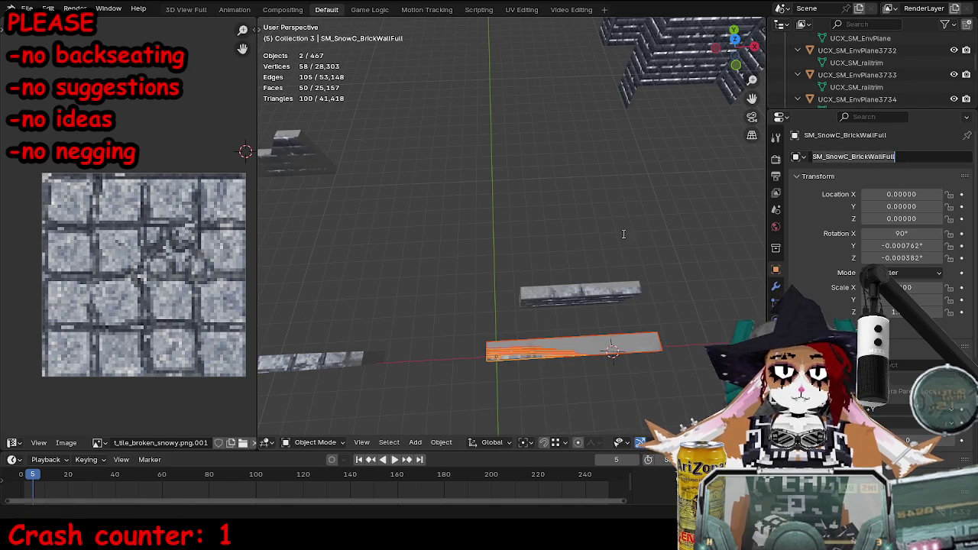
key("ctrl+e")
left_click(620, 369)
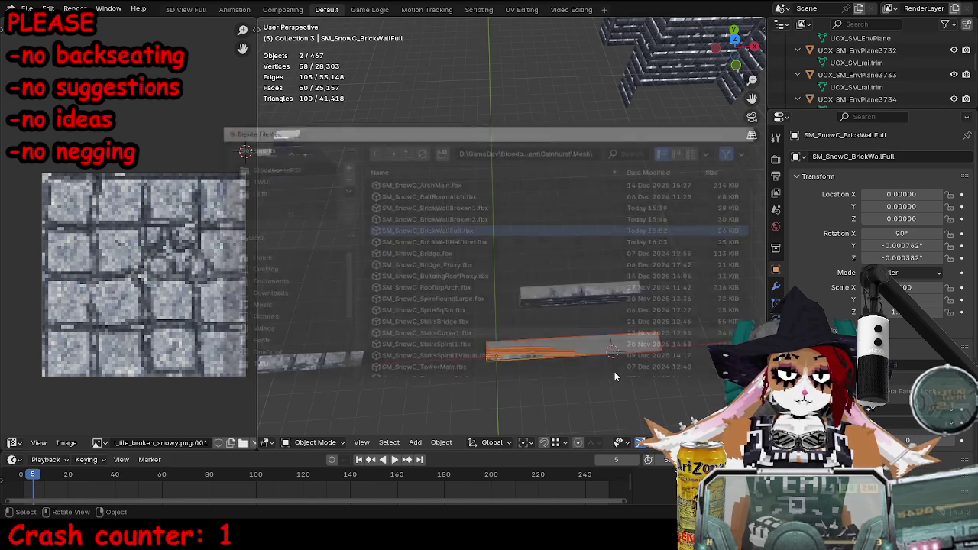
key("ctrl+s")
- Move SM_SnowC_BrickWallBroken2 and its collision pieces to the origin and export them as FBX
left_click(293, 142)
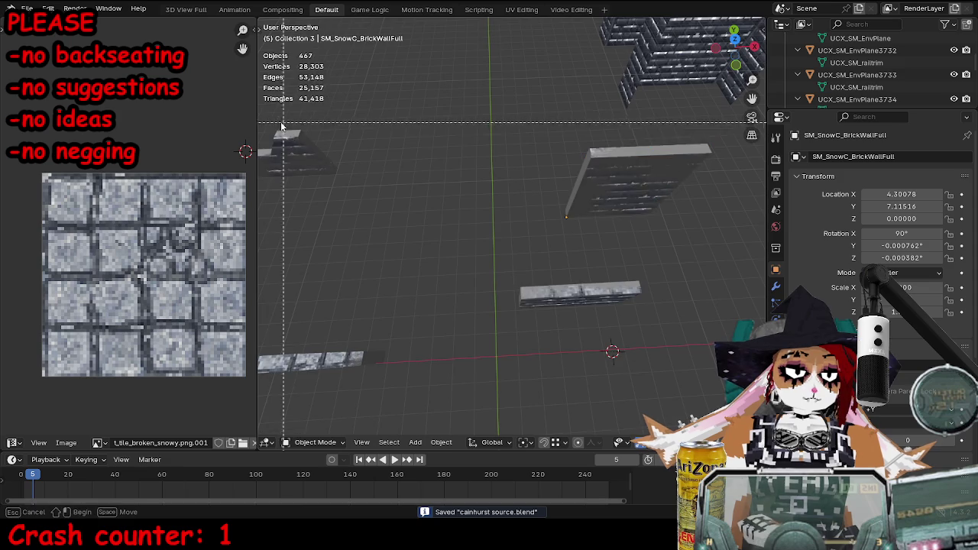
key("alt+g")
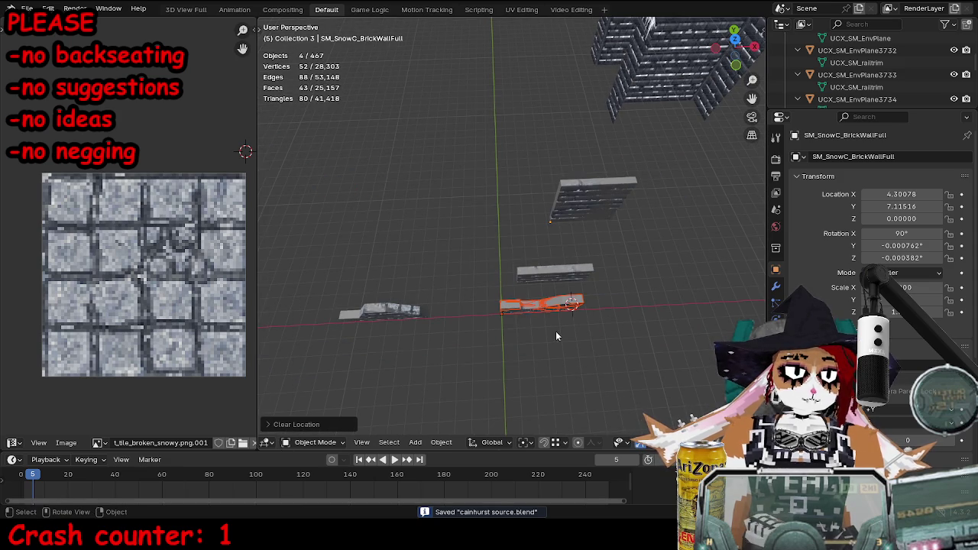
left_click(553, 314)
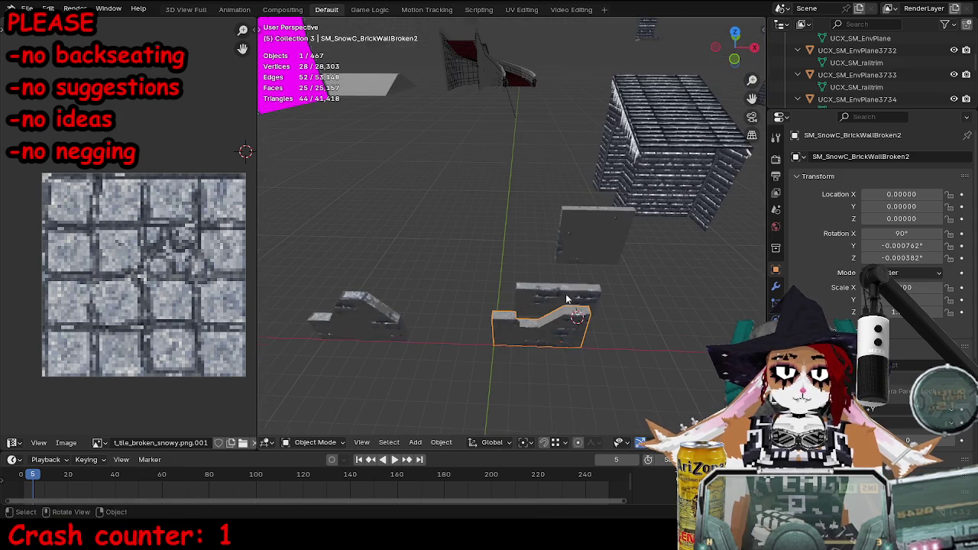
left_click(534, 321, "shift")
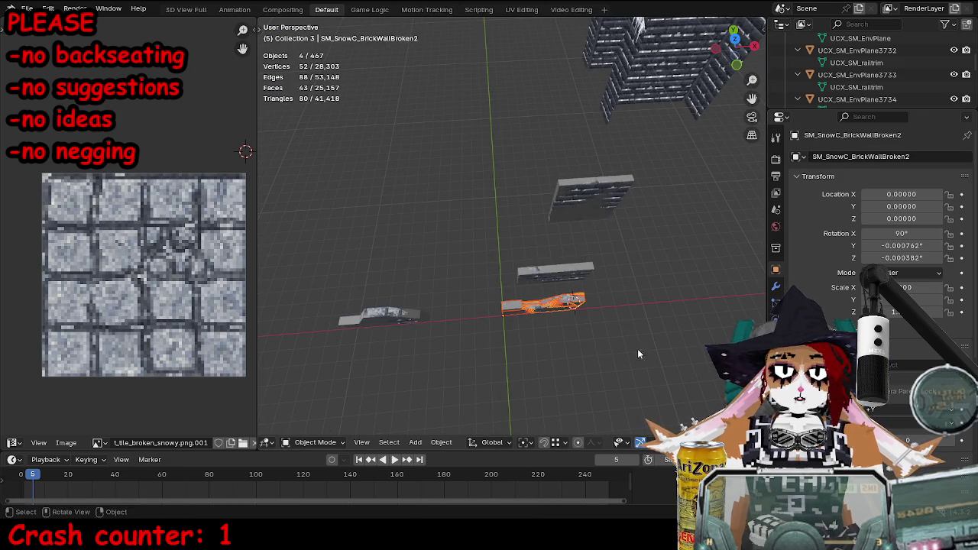
key("F3")
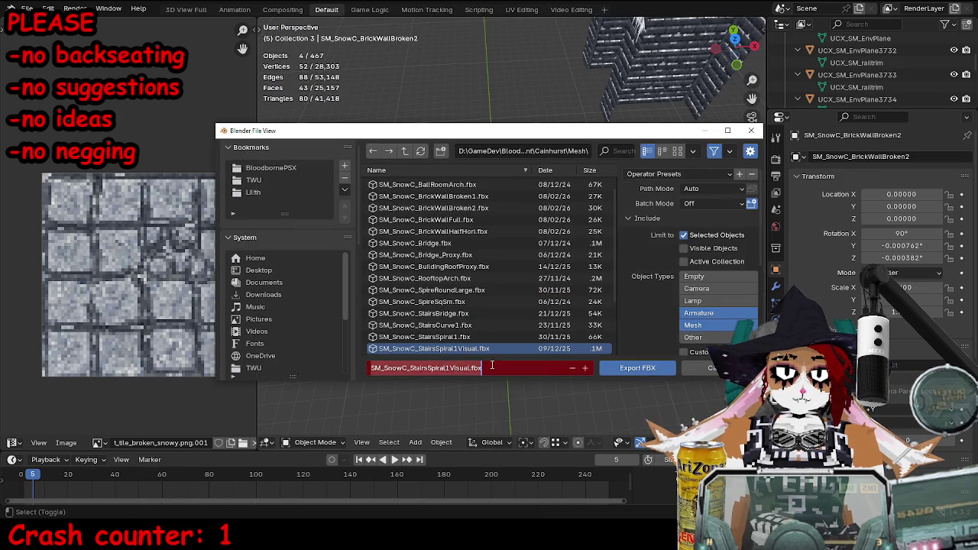
left_click(615, 368)
key("alt+Tab")
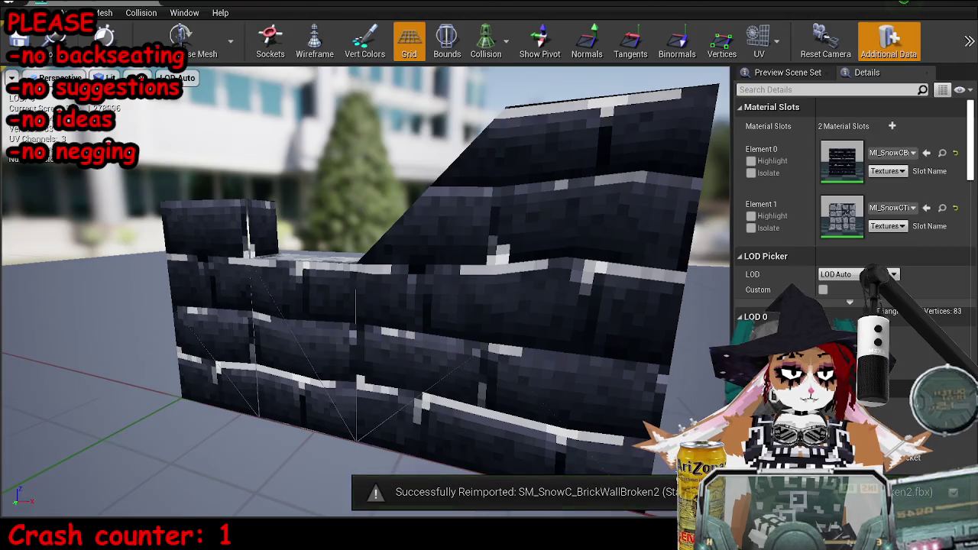
- Inspect the reimported Broken2 wall, then open SM_SnowC_BrickWallFull and reimport its base mesh
key("super+Down")
mouse_move(482, 291)
left_mouse_down()
mouse_move(375, 295)
mouse_move(389, 291)
left_mouse_up()
double_click(127, 347)
left_click(398, 84)
- Open SM_SnowC_BrickWallHalfHori and SM_SnowC_BrickWallBroken1 and orbit around each one to check it
left_click(194, 344)
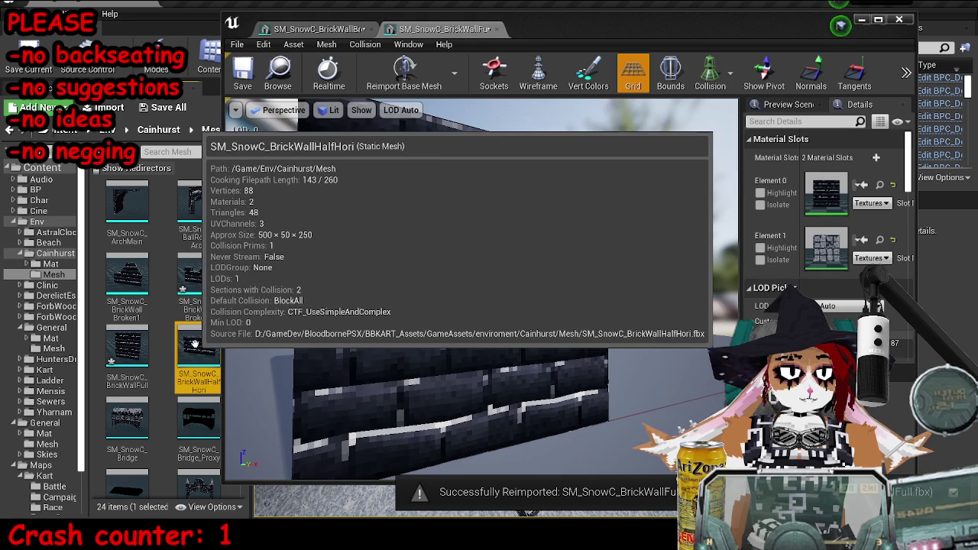
double_click(195, 344)
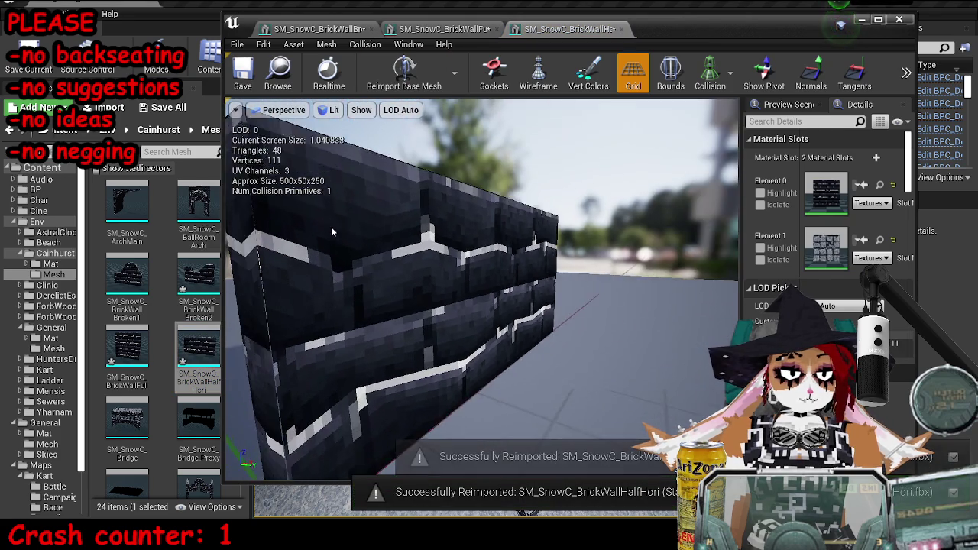
left_click_drag(403, 203, 400, 214)
double_click(127, 273)
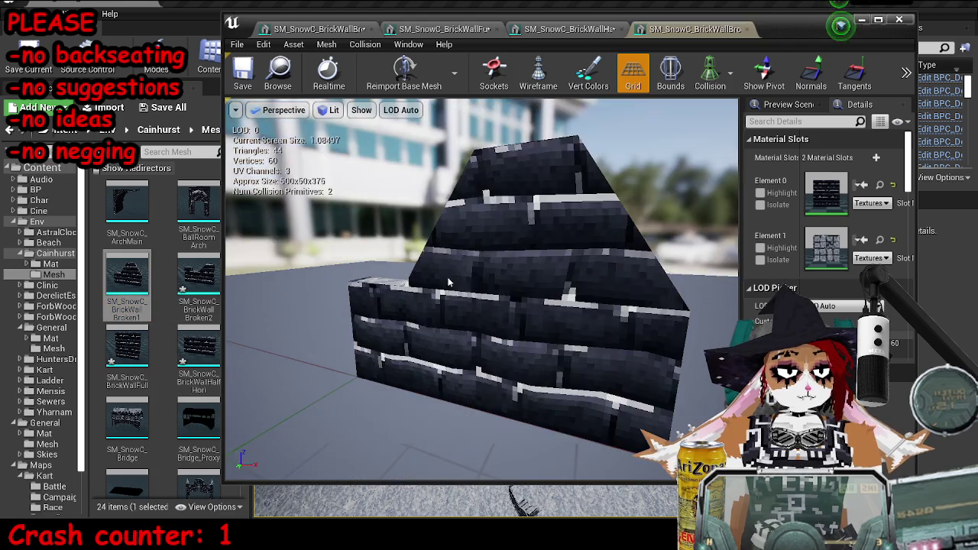
left_click_drag(449, 283, 445, 282)
- Reopen the Broken2 wall, save the map, and move the broken wall to the origin in Blender
double_click(183, 273)
key("ctrl+s")
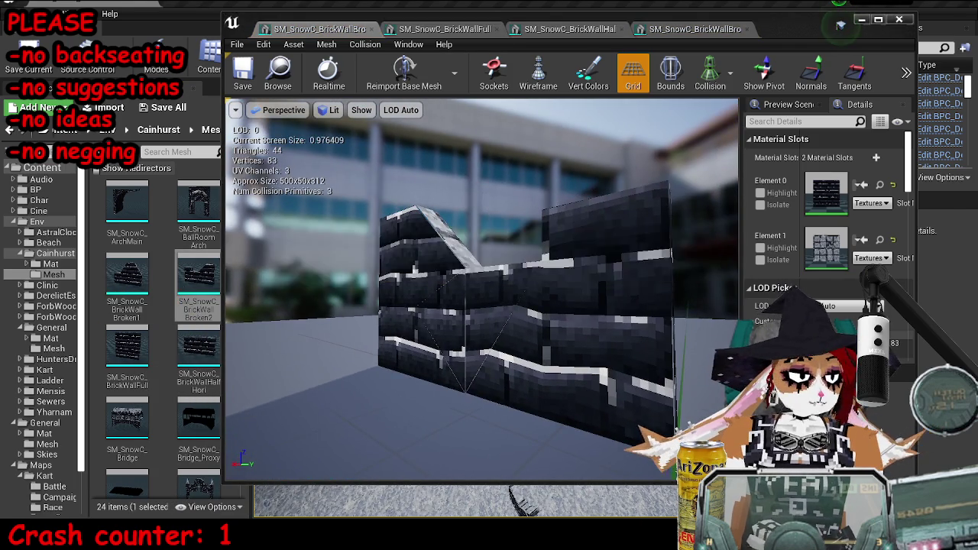
key("alt+Tab")
key("alt+g")
- Merge overlapping vertices by distance on the first broken wall piece
left_click(618, 309)
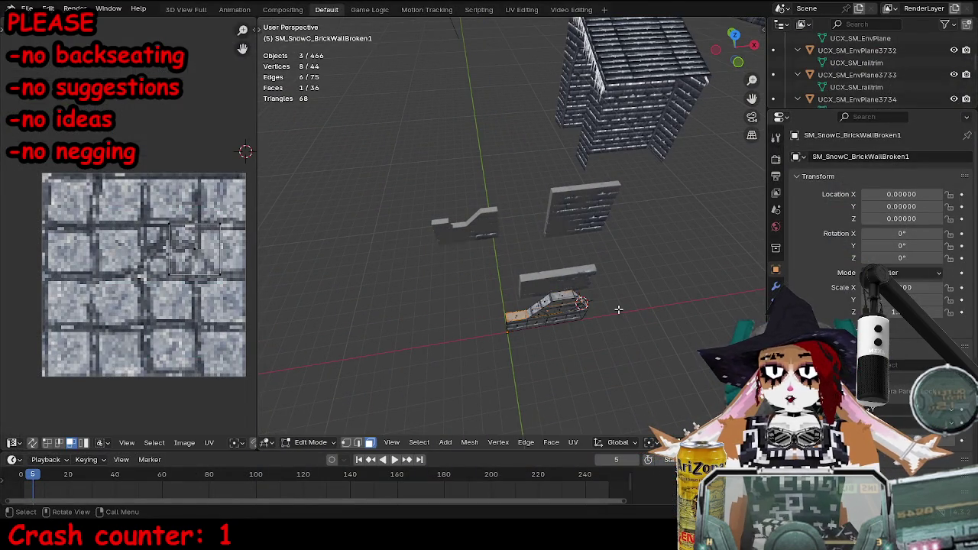
left_click(585, 314)
key("Tab")
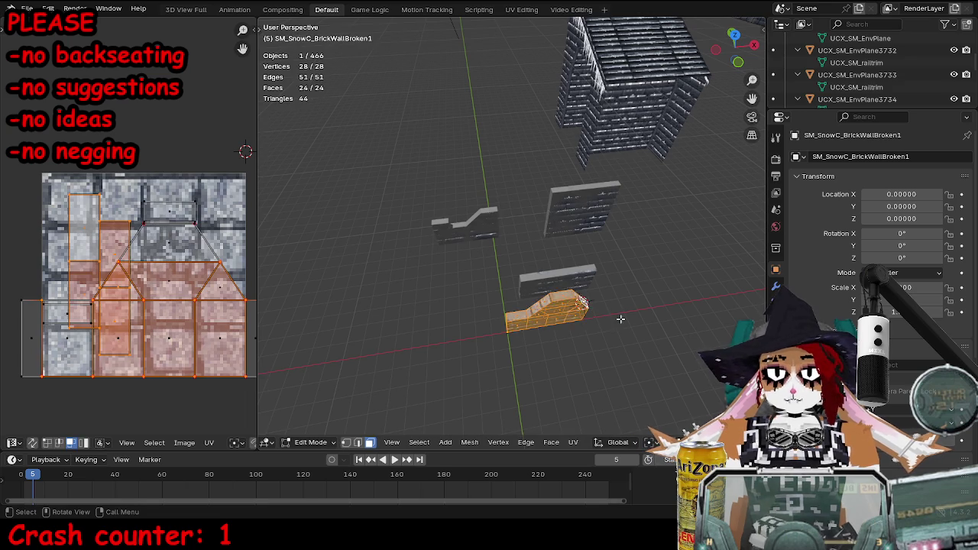
key("m")
left_click(622, 288)
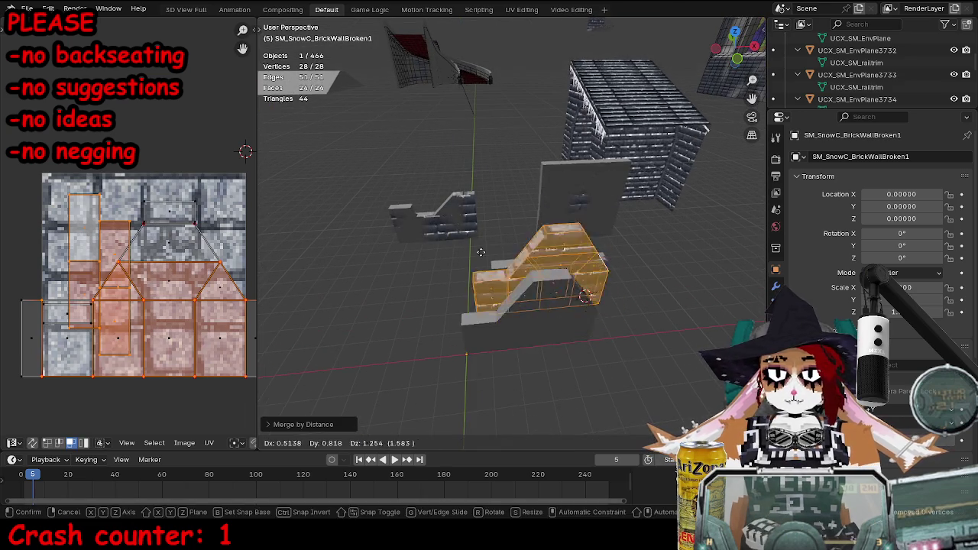
key("Tab")
- Export the first broken wall with its collision pieces as FBX and check Unreal
key("b")
key("Escape")
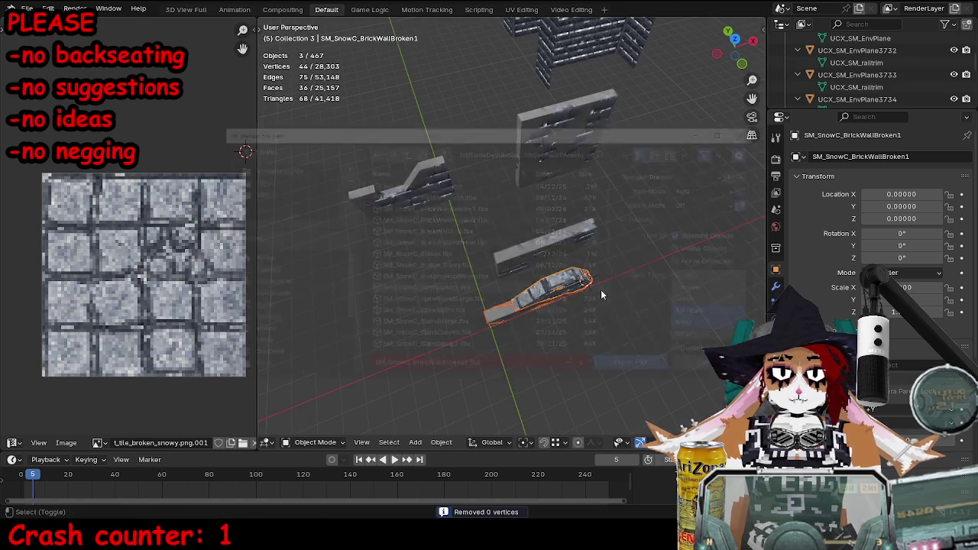
key("ctrl+shift+e")
left_click(630, 370)
key("alt+Tab")
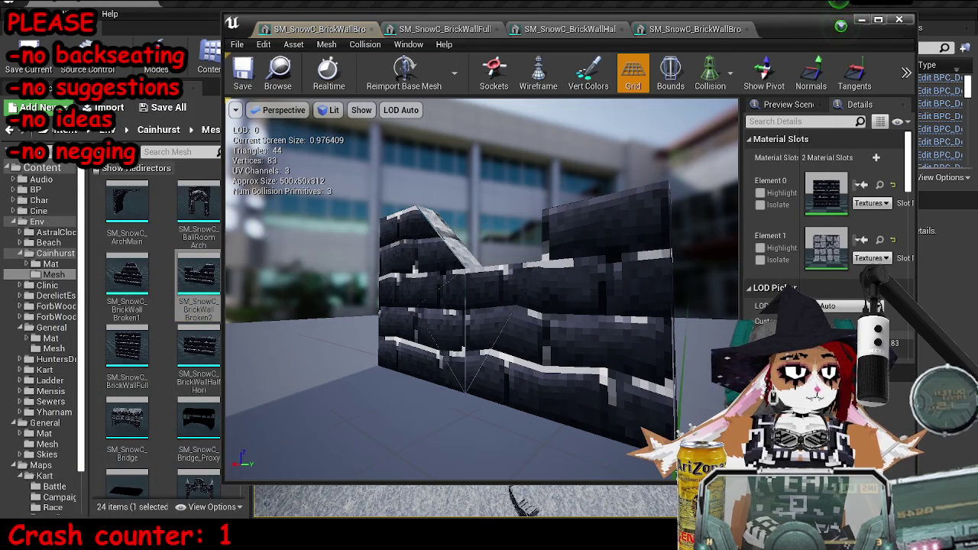
key("alt+Tab")
- Undo the stray wall moves, isolate the second broken wall, and merge its vertices by distance
key("ctrl+z")
key("ctrl+z")
key("ctrl+z")
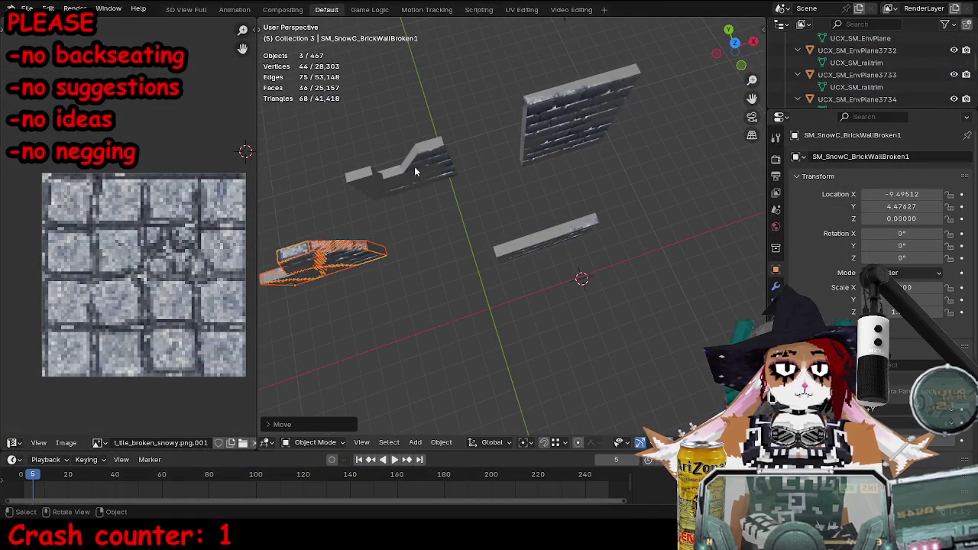
key("ctrl+z")
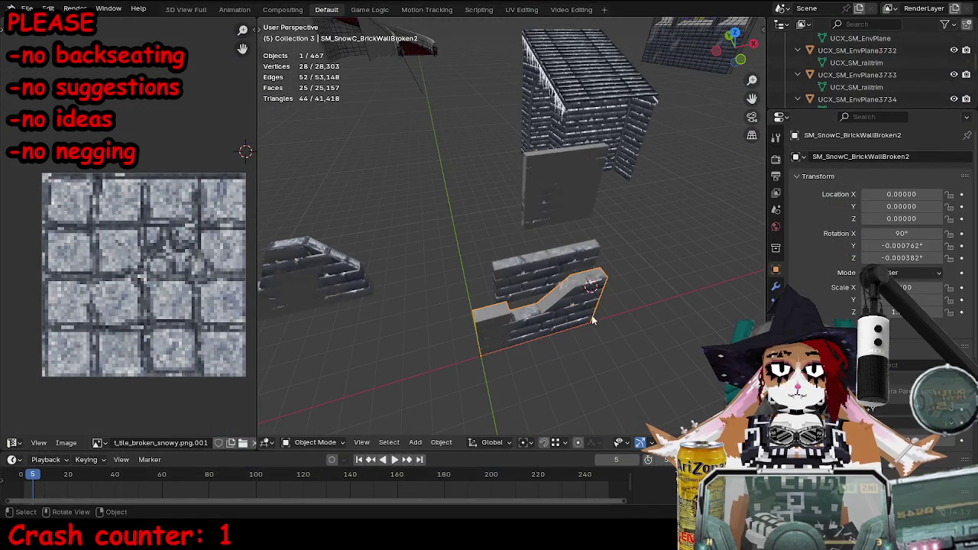
key("shift+h")
key("Tab")
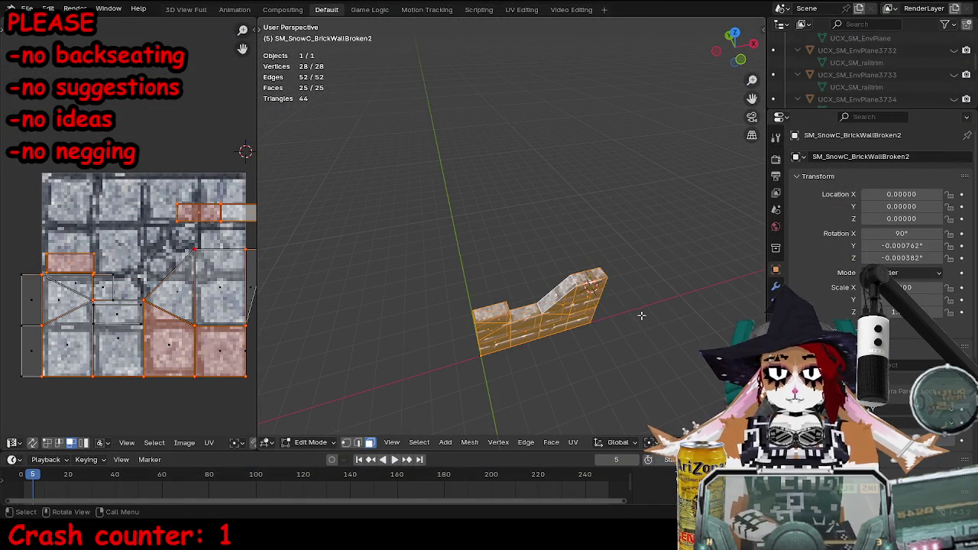
key("m")
left_click(638, 319)
mouse_move(635, 326)
left_mouse_down()
mouse_move(588, 286)
mouse_move(468, 271)
mouse_move(566, 262)
mouse_move(458, 282)
left_mouse_up()
key("Tab")
- Export the second broken wall together with its UCX collision meshes as FBX
key("alt+h")
key("alt+a")
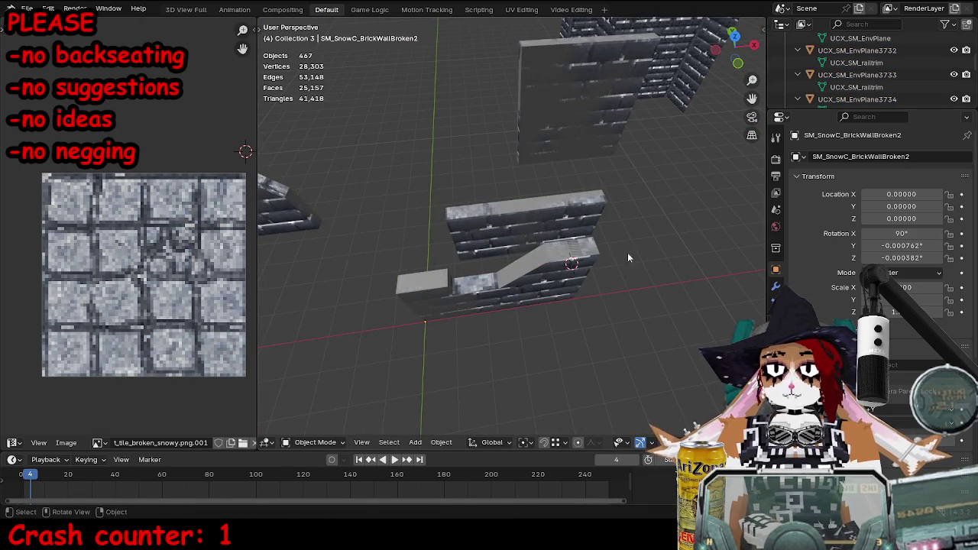
left_click(566, 283)
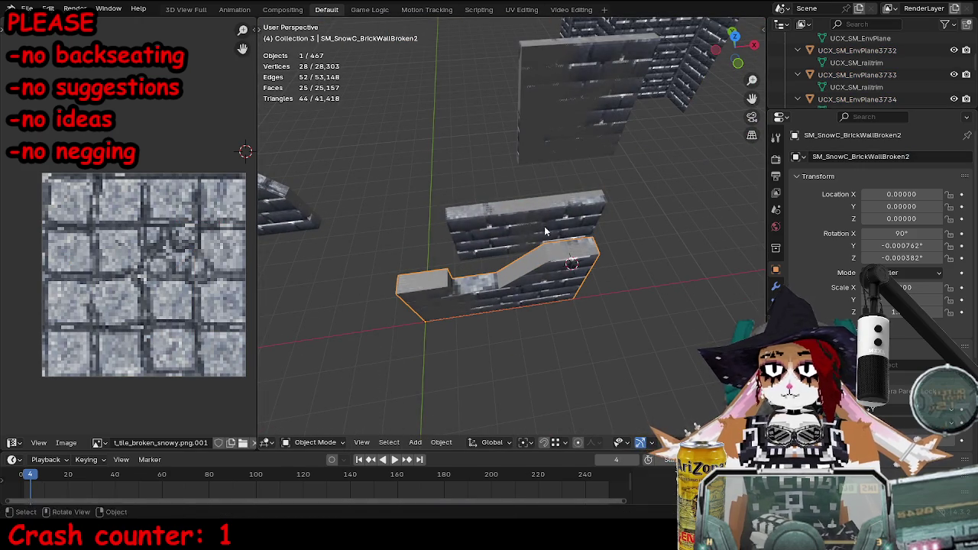
left_click_drag(604, 306, 630, 321)
key("ctrl+KP_Add")
key("ctrl+shift+e")
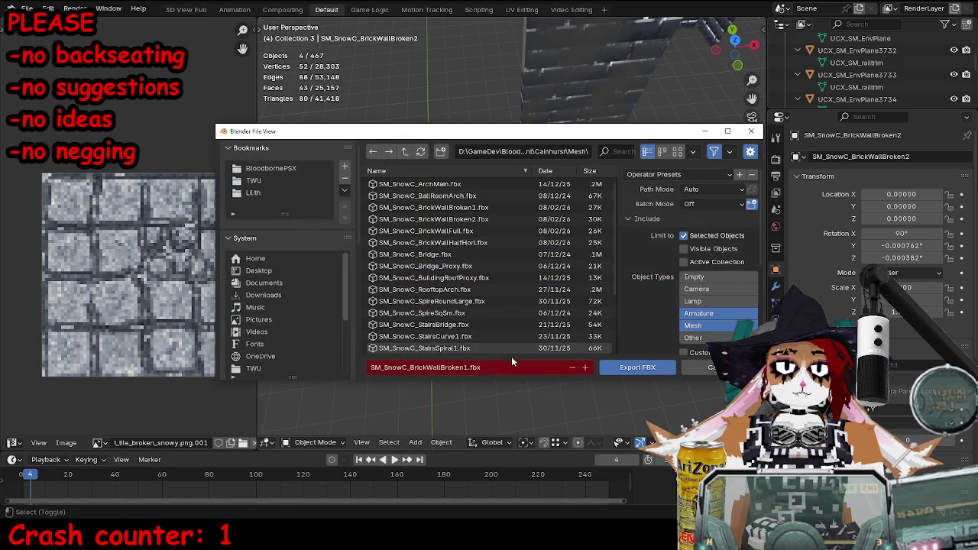
left_click(637, 372)
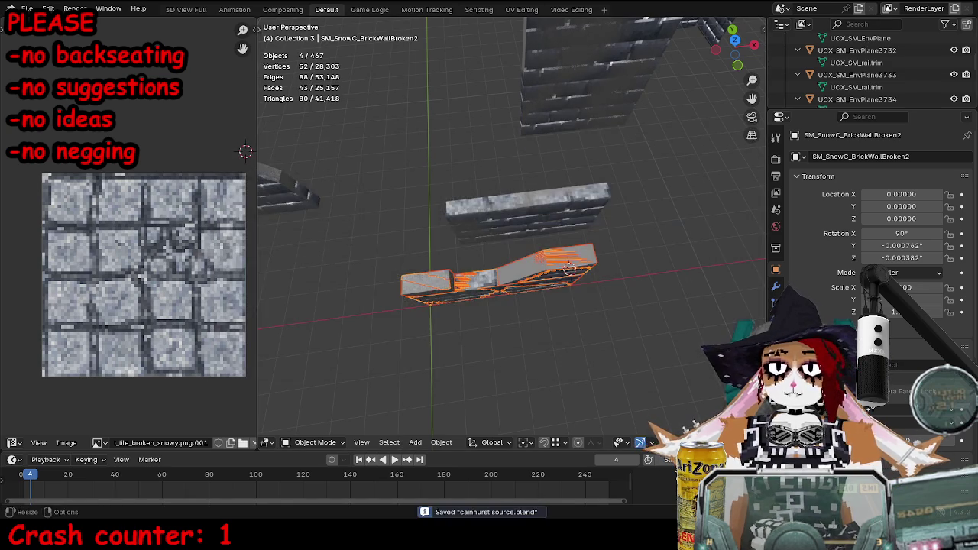
- Check the reimported Broken2 wall in Unreal, then view the Blender wall from the side
key("alt+Tab")
left_click_drag(419, 341, 611, 341)
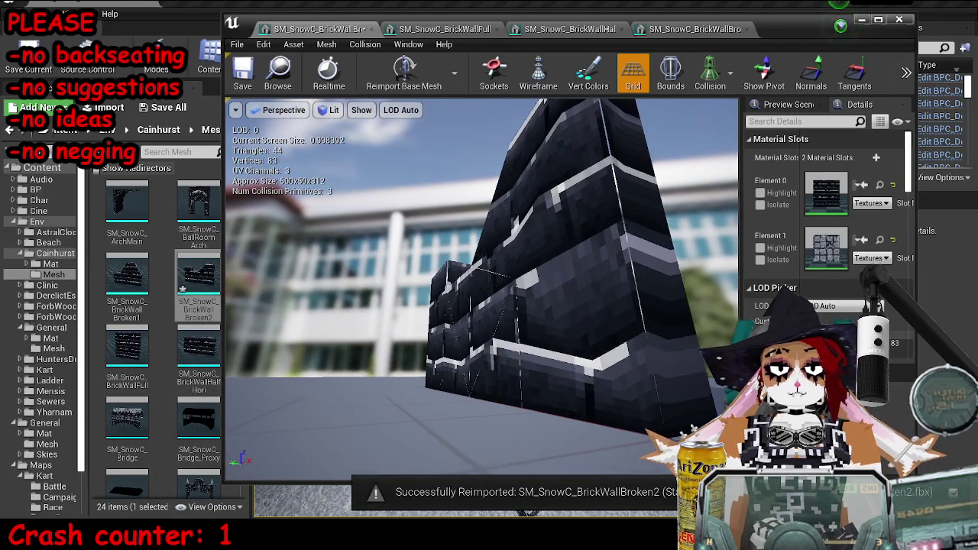
key("alt+Tab")
left_click_drag(602, 277, 473, 340)
key("Tab")
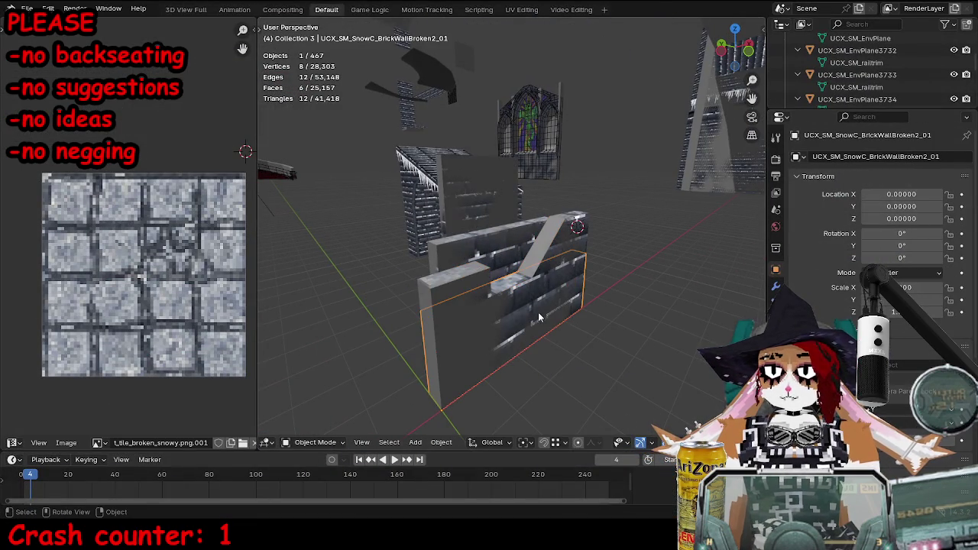
- Apply Shade Smooth to the second broken brick wall
left_click(540, 312)
key("a")
left_click_drag(540, 311, 575, 321)
key("Tab")
right_click(574, 320)
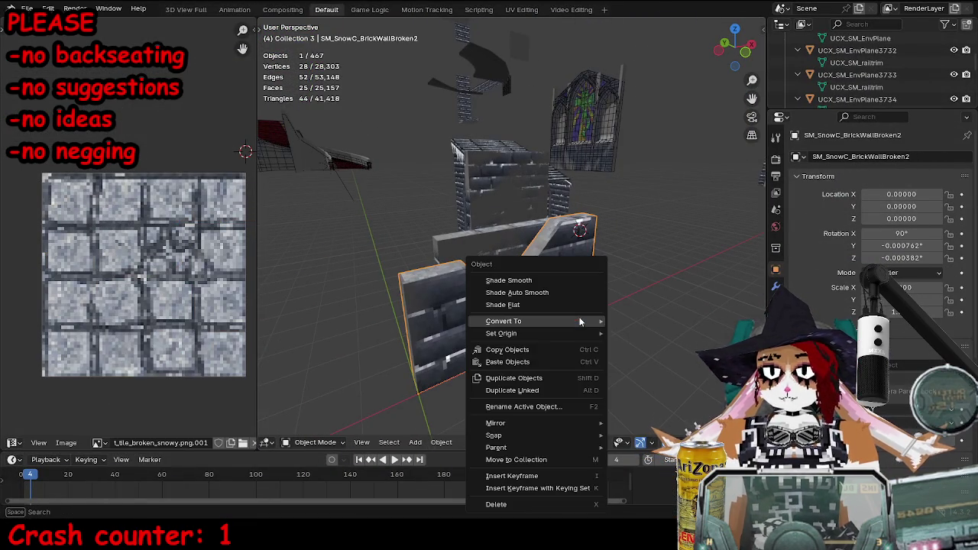
left_click(561, 280)
- Split off a face loop and a strip of faces from the wall
key("Tab")
left_click_drag(561, 280, 505, 306)
key("alt+a")
left_click(474, 318, "alt")
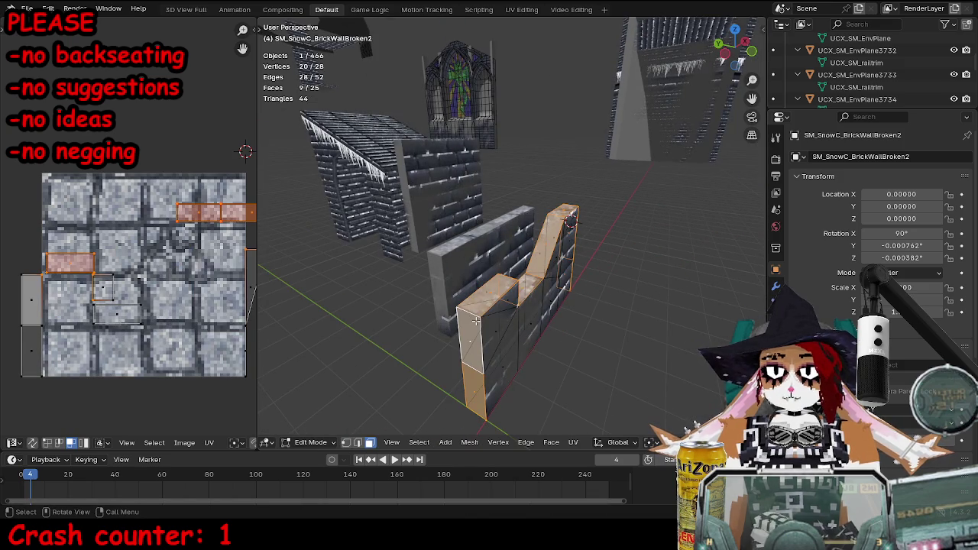
key("y")
key("KP_1")
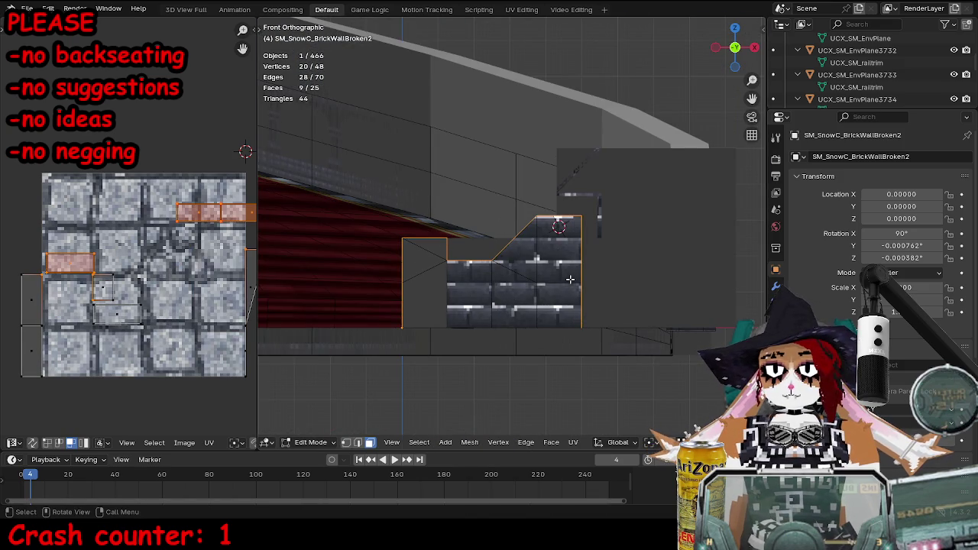
left_click(475, 258, "alt")
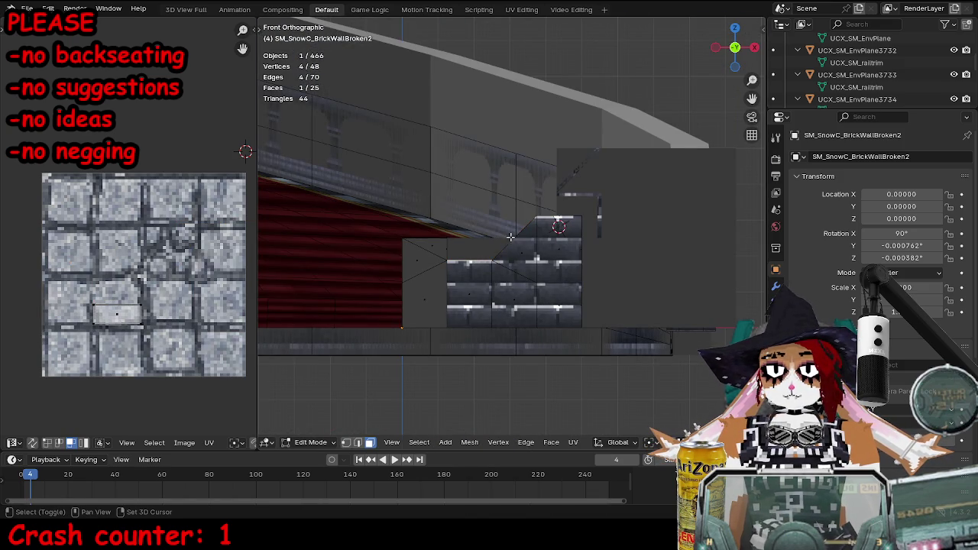
key("y")
key("p")
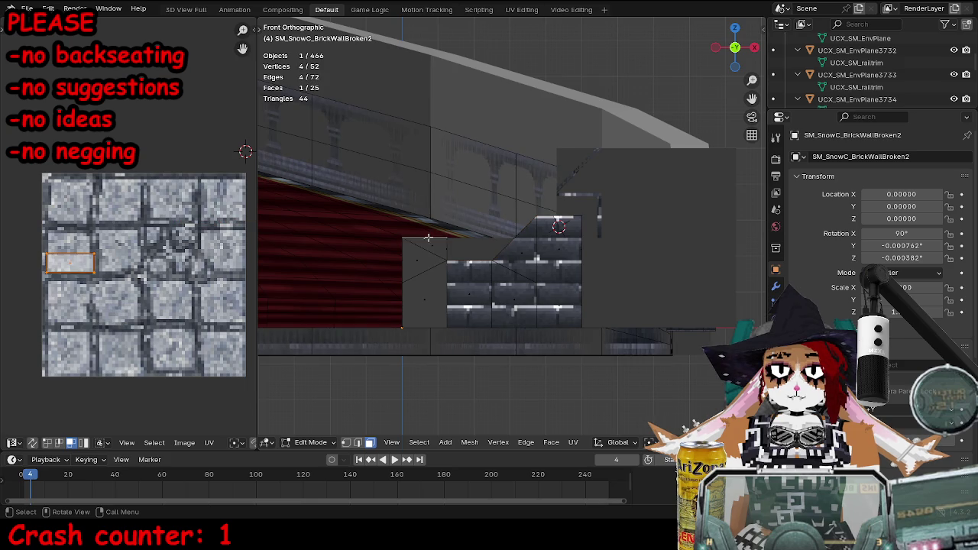
- Re-export the wall with its collision meshes as SM_SnowC_BrickWallBroken2.fbx and reimport it in Unreal
key("Tab")
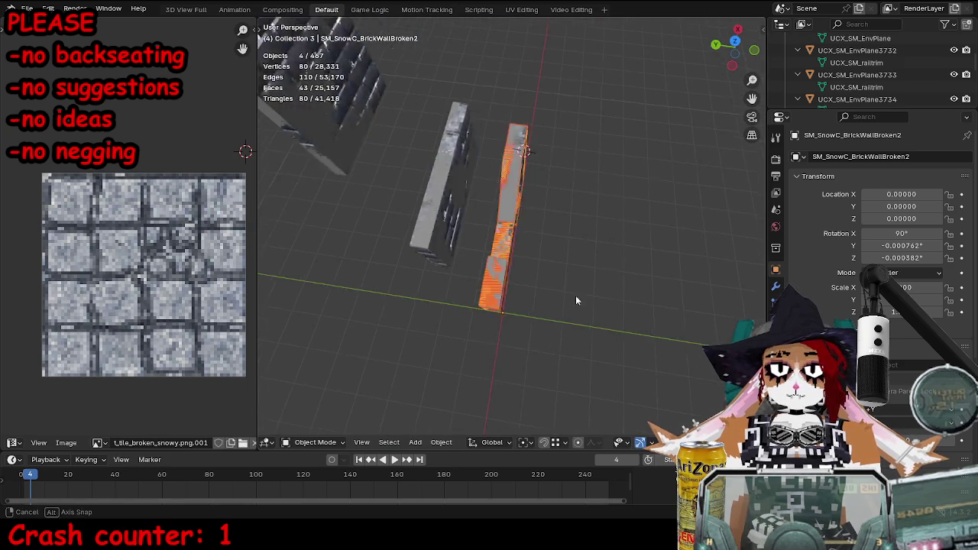
key("Return")
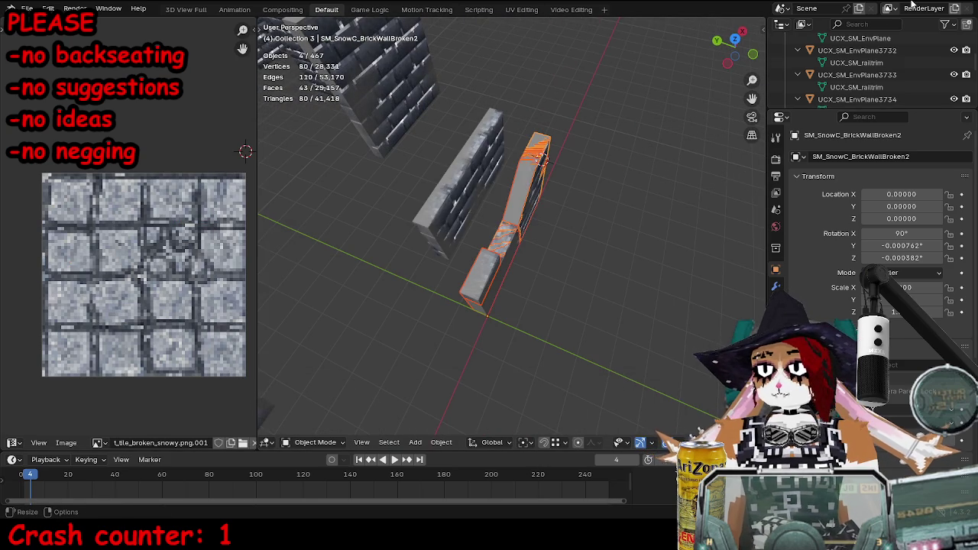
key("alt+Tab")
left_click(404, 73)
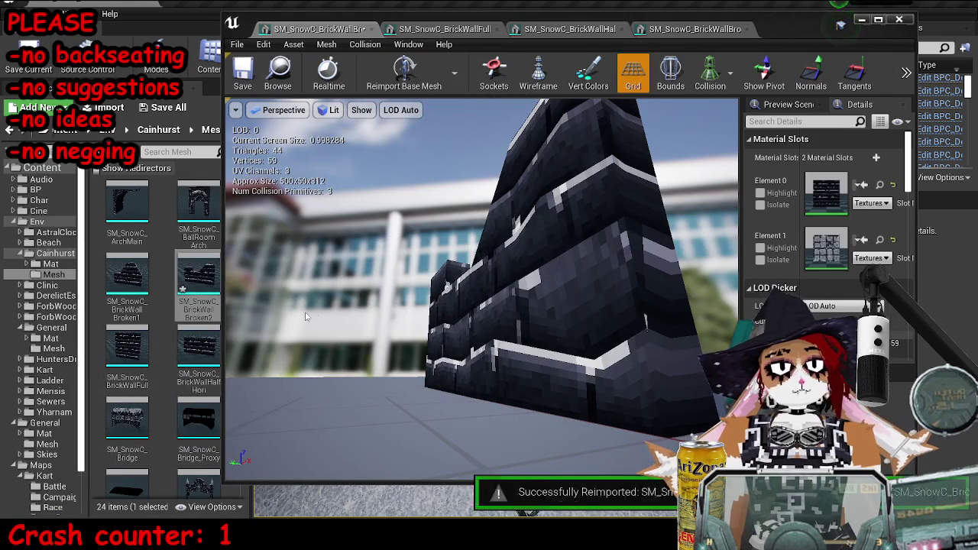
- Check the reimported Broken2 wall, save the asset, and minimize the mesh editor to see the level
left_click_drag(312, 282, 221, 290)
key("ctrl+s")
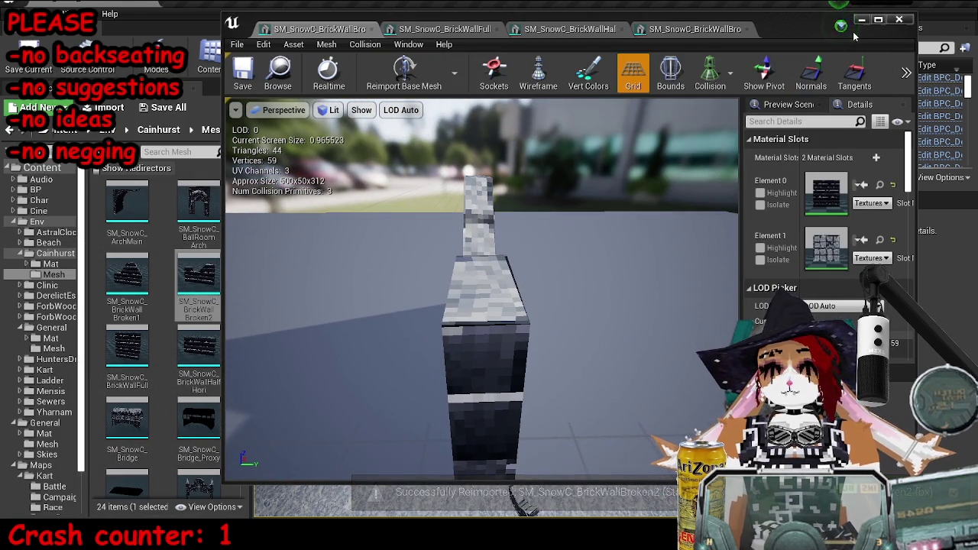
left_click(862, 22)
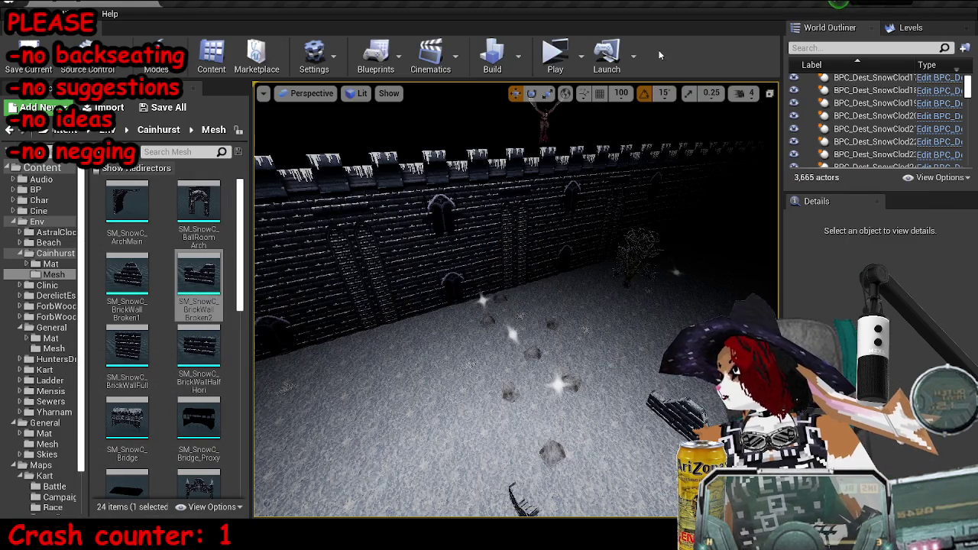
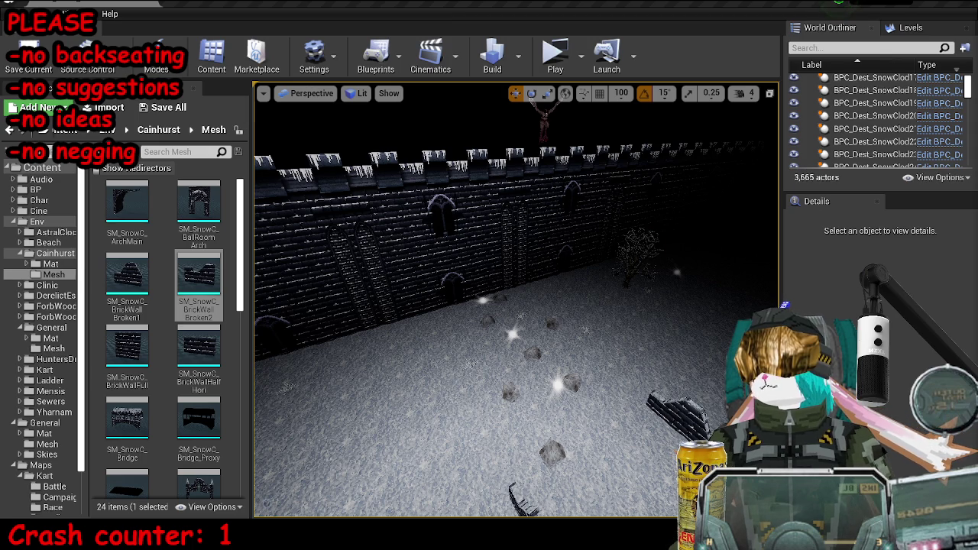
- Play-test the level standalone, driving the kart past the rifle pickup and down the corridor
left_click(555, 52)
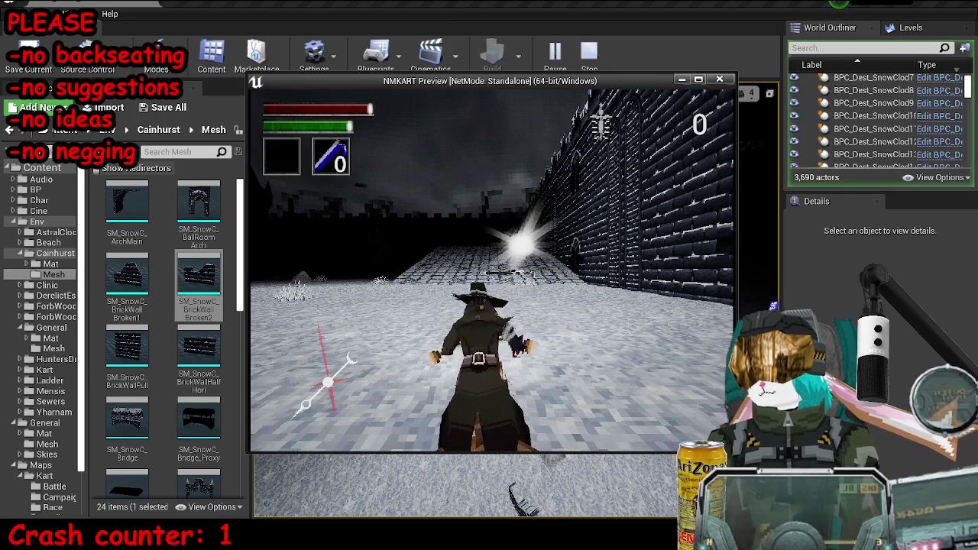
key("w")
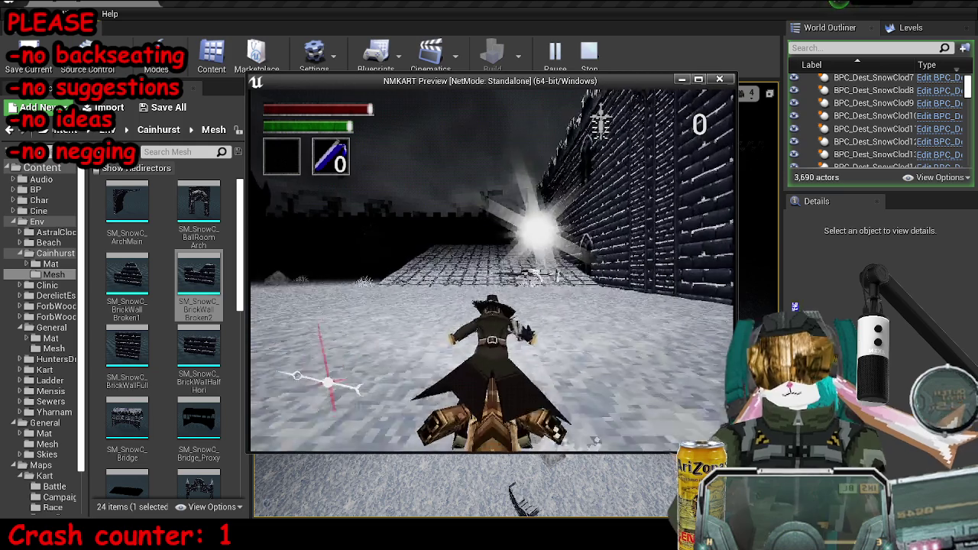
key("w")
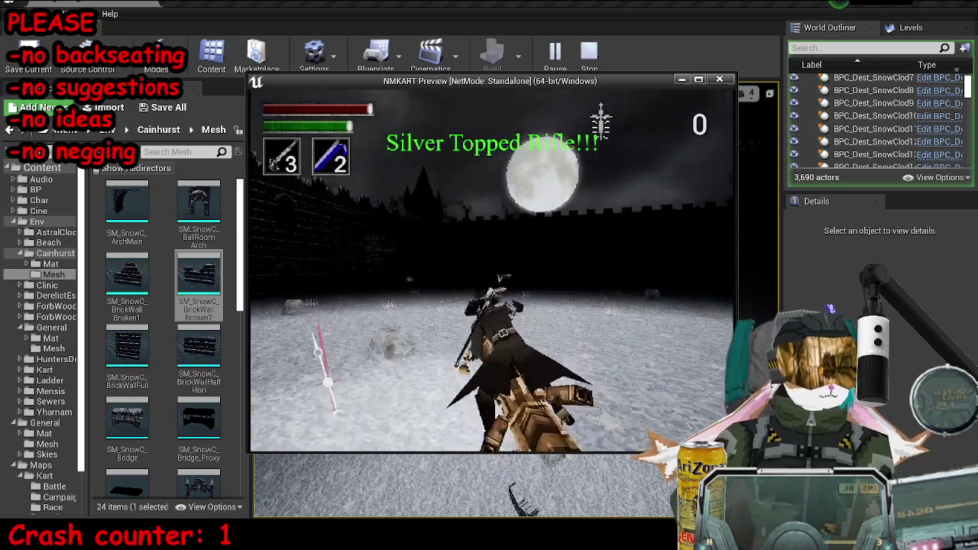
key("w")
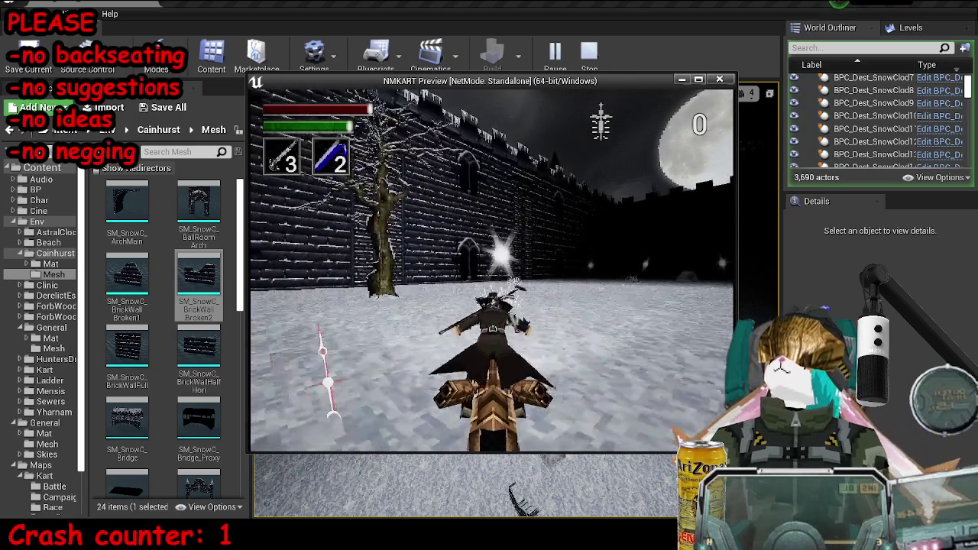
key("w")
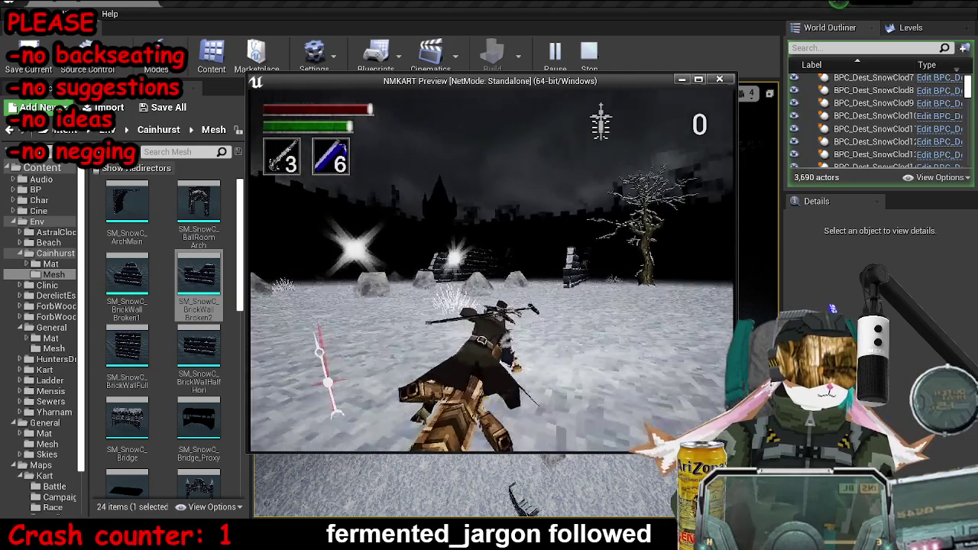
key("w")
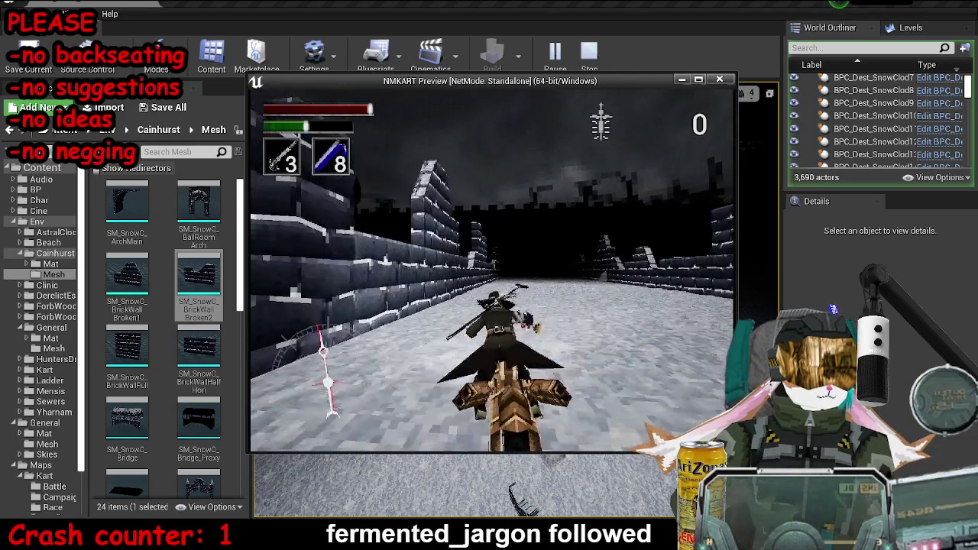
key("w")
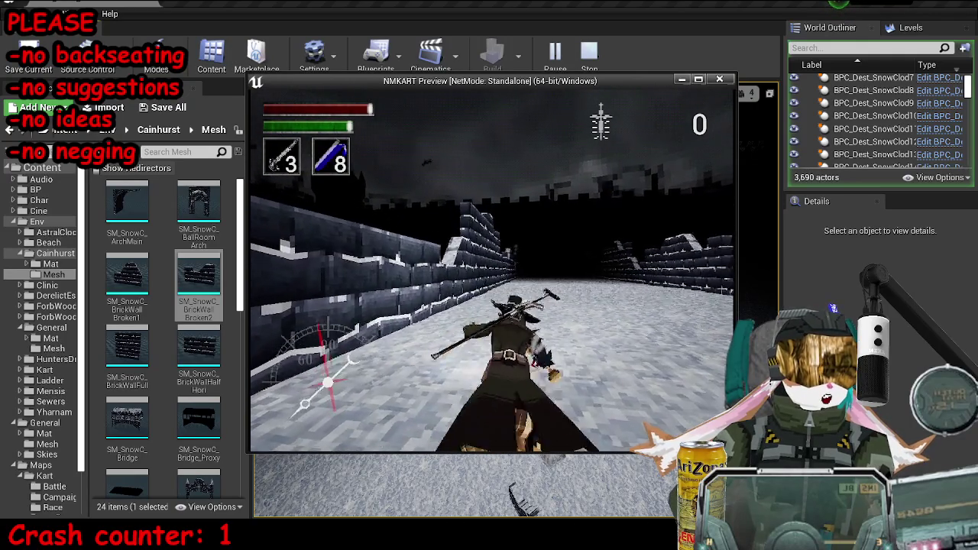
key("w")
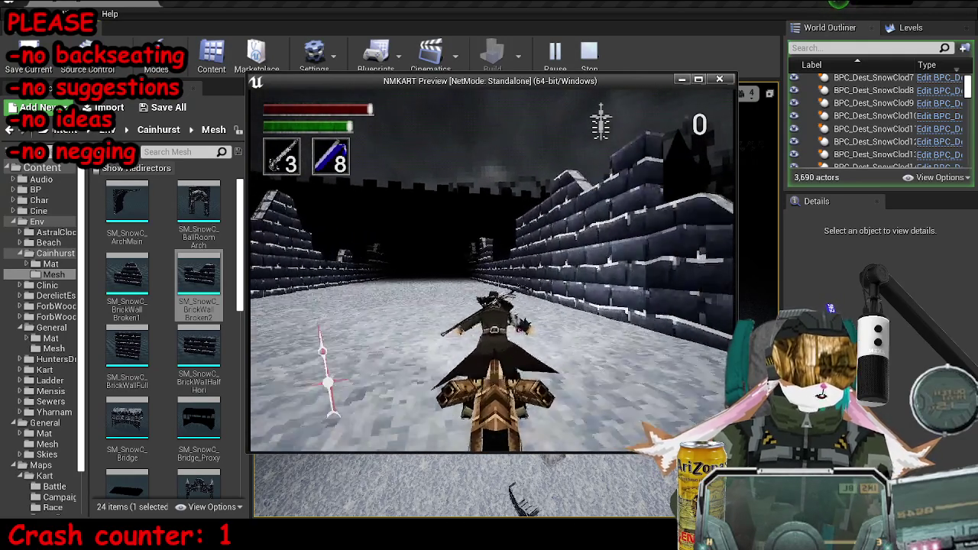
key("w")
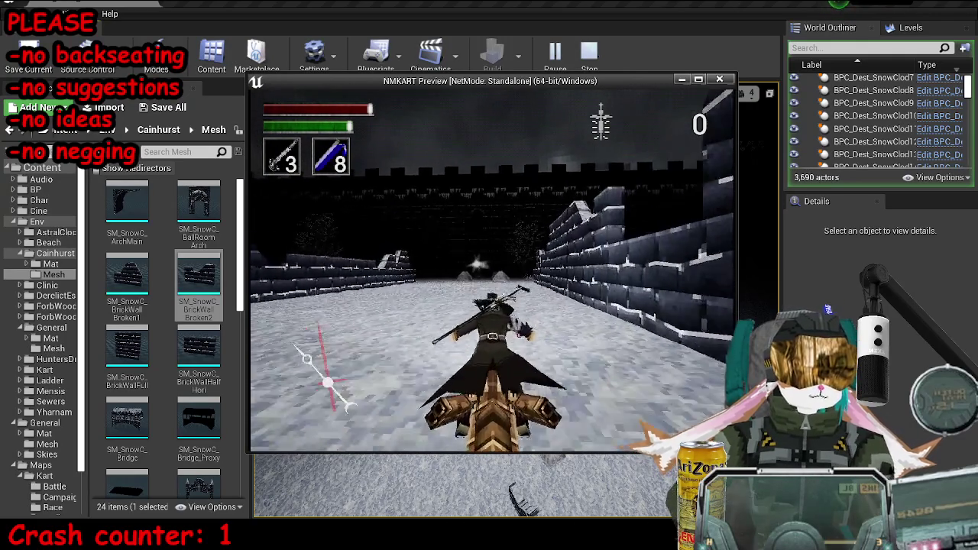
key("Escape")
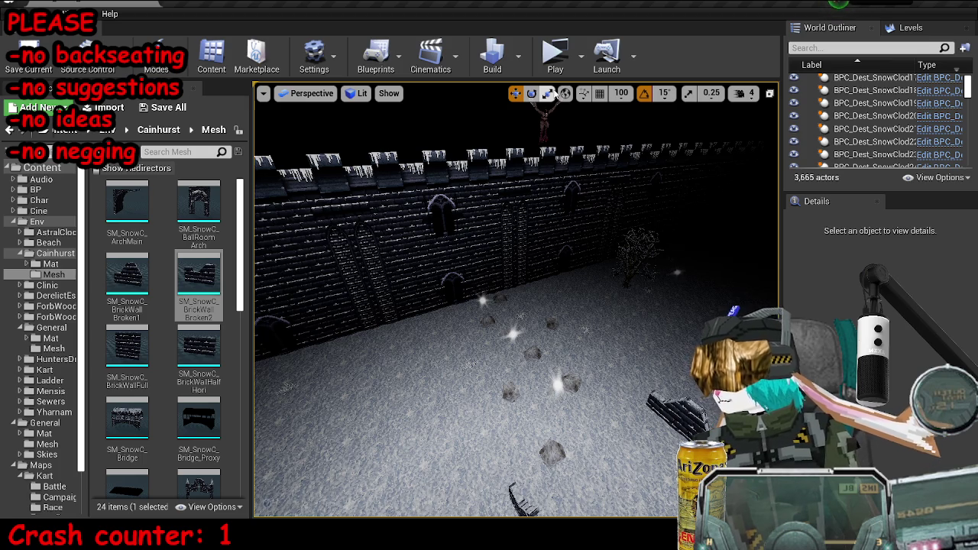
- Run a second standalone play-test, boosting and drifting through the walled corridor
left_click(555, 52)
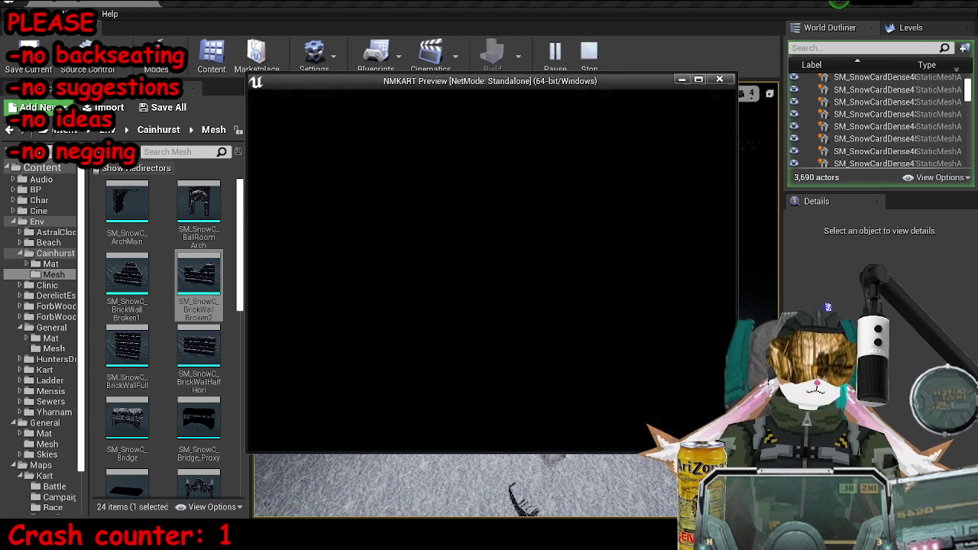
key("w")
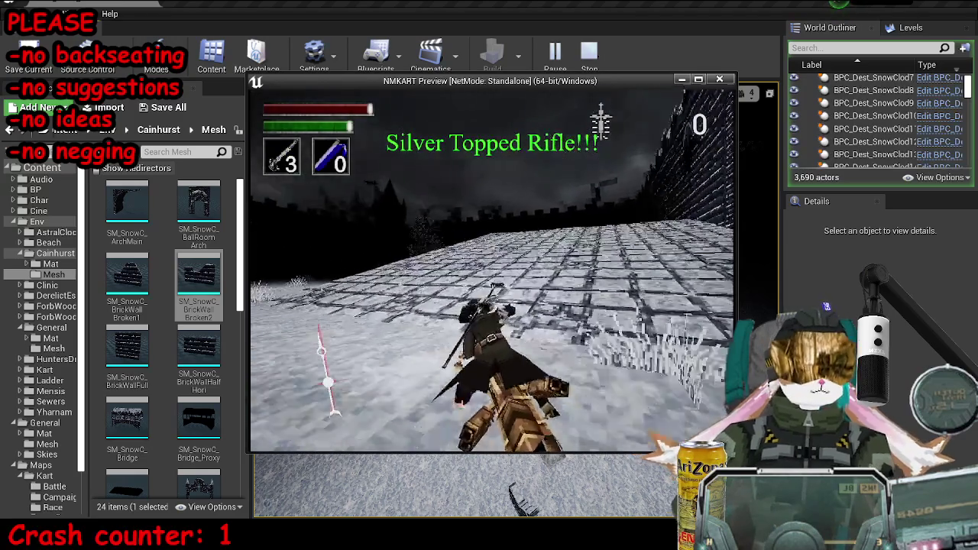
key("w")
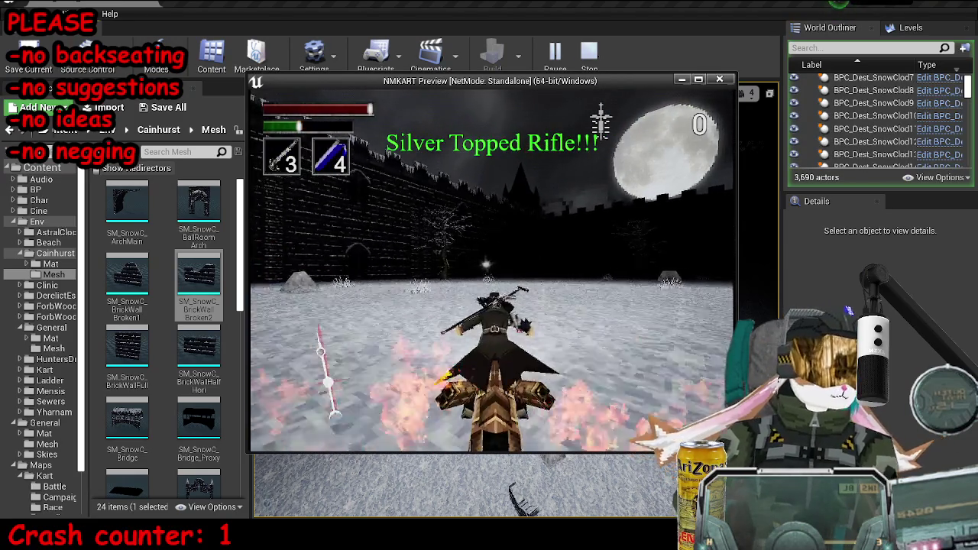
key("w")
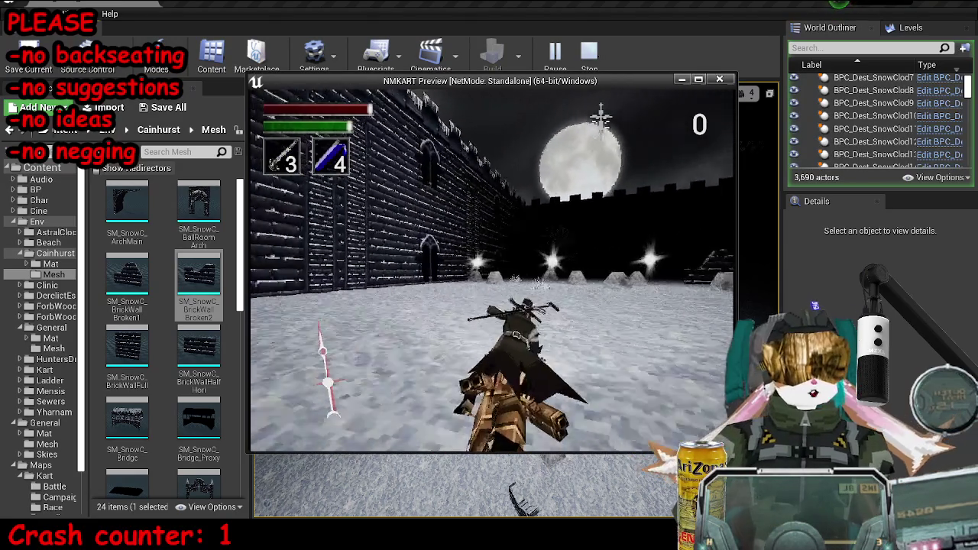
key("w")
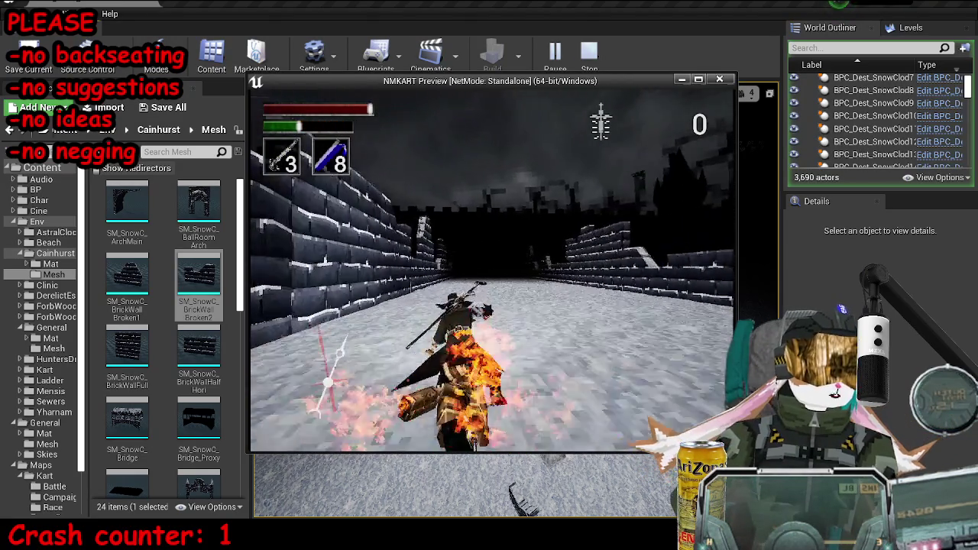
key("w")
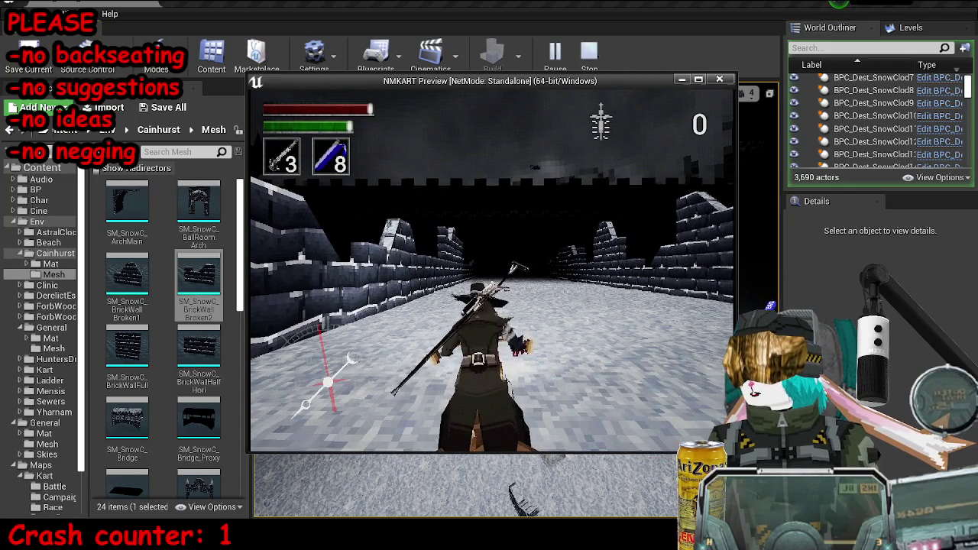
key("a")
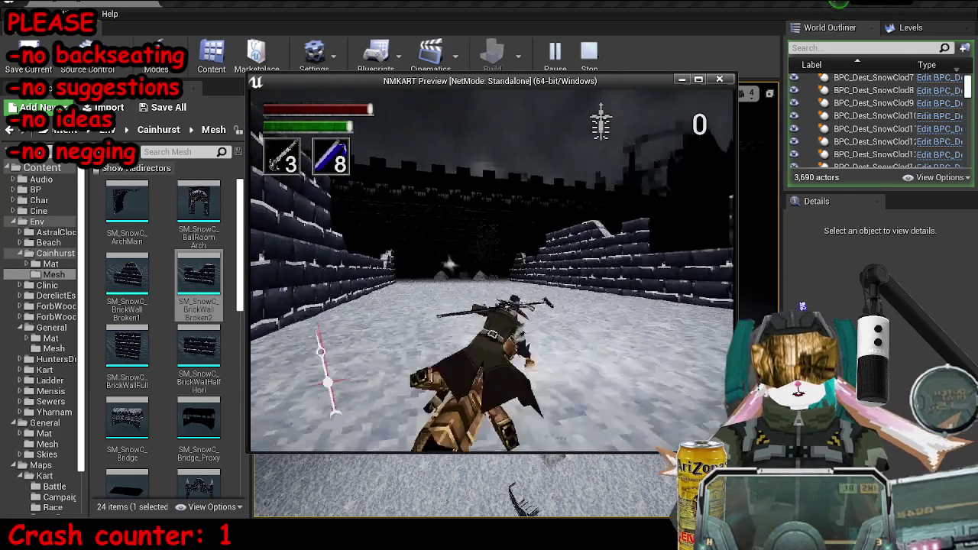
key("shift")
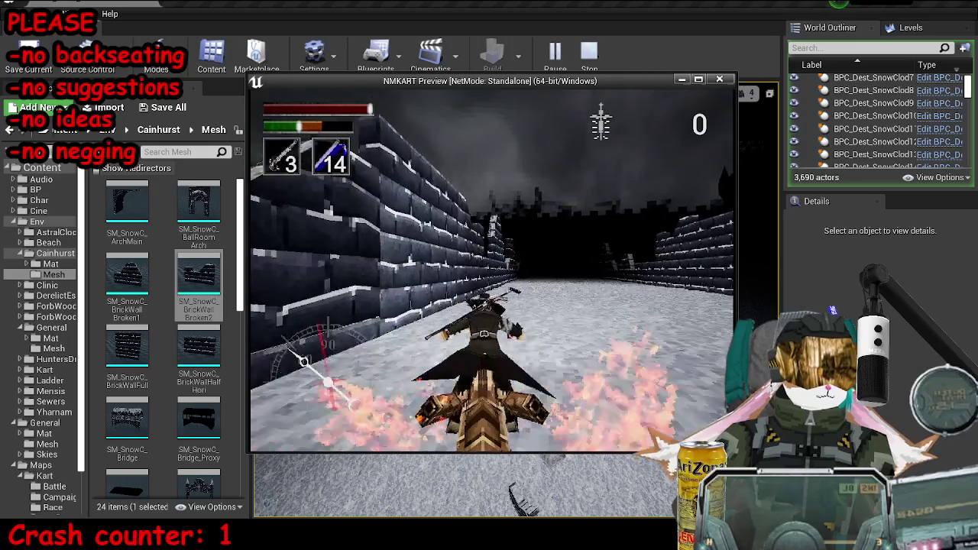
key("a")
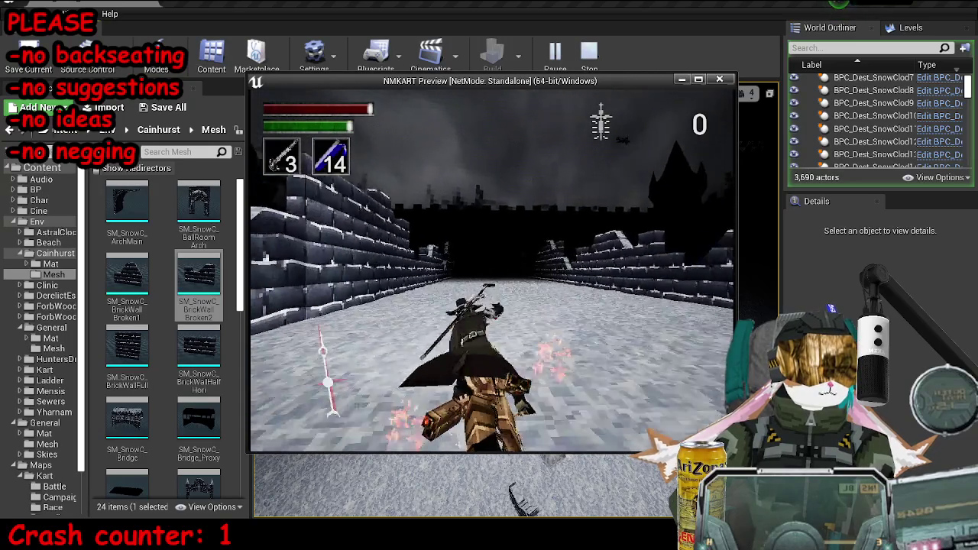
key("a")
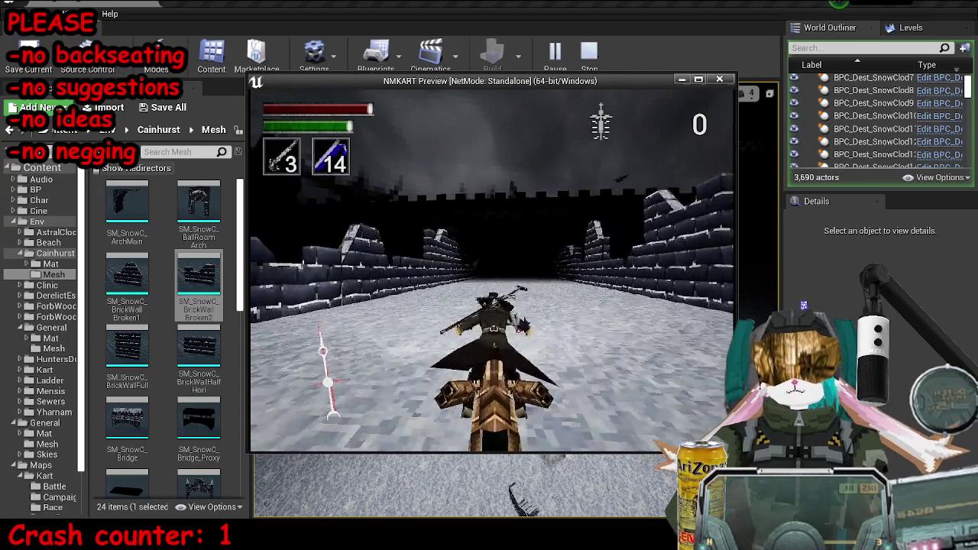
key("d")
key("a")
key("d")
key("d")
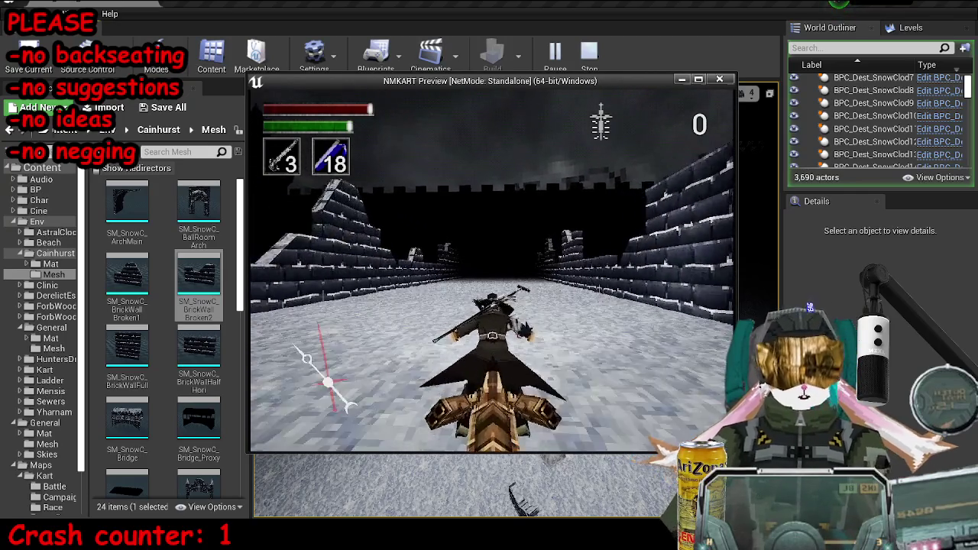
key("Escape")
- Inspect the corridor walls in the viewport and save the map MP_KartA_SnowC
mouse_move(610, 141)
left_mouse_down()
mouse_move(534, 149)
mouse_move(535, 130)
left_mouse_up()
left_click_drag(520, 305, 520, 252)
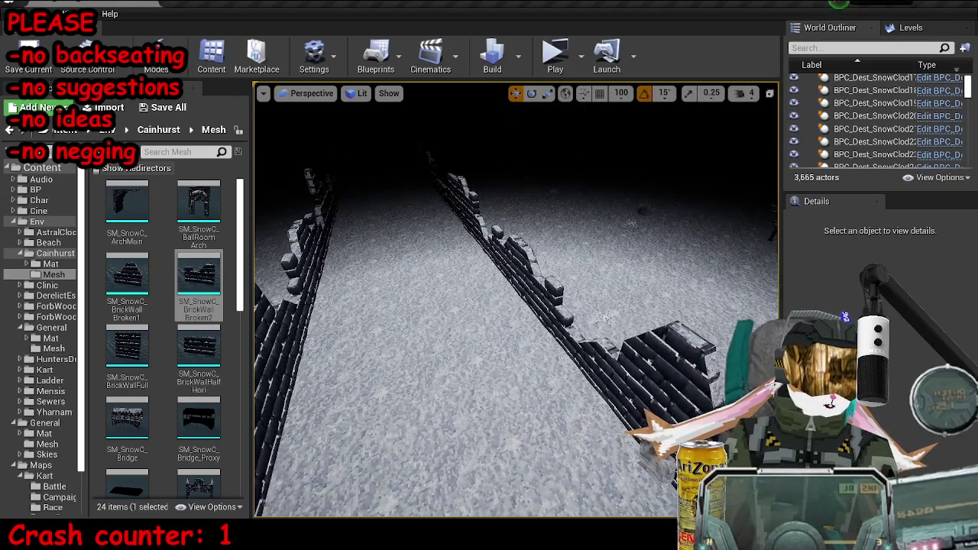
left_click(603, 299)
mouse_move(516, 305)
left_mouse_down()
mouse_move(489, 294)
mouse_move(535, 291)
mouse_move(609, 311)
left_mouse_up()
key("ctrl+s")
left_click(551, 65)
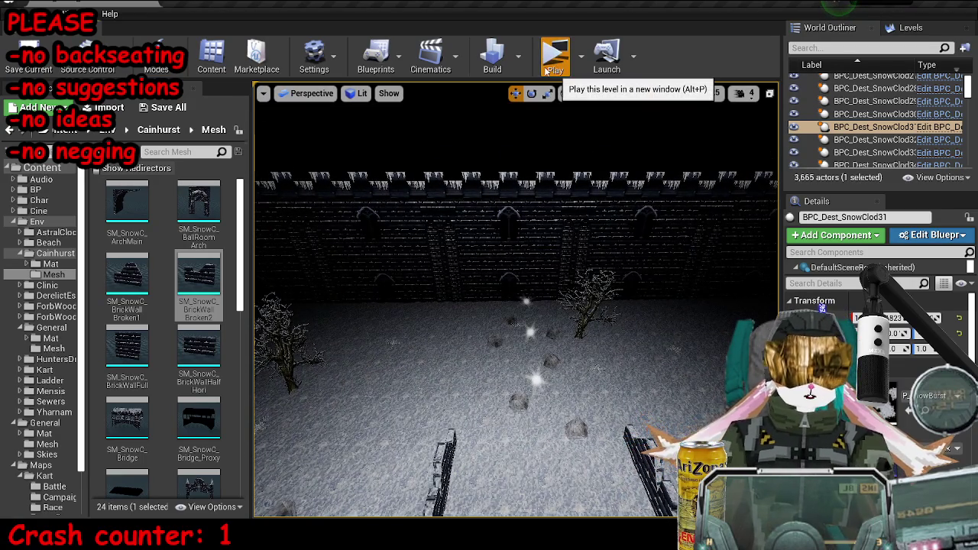
- Drive the kart through the courtyard, grabbing the rifle and ammo, and down the corridor
key("w")
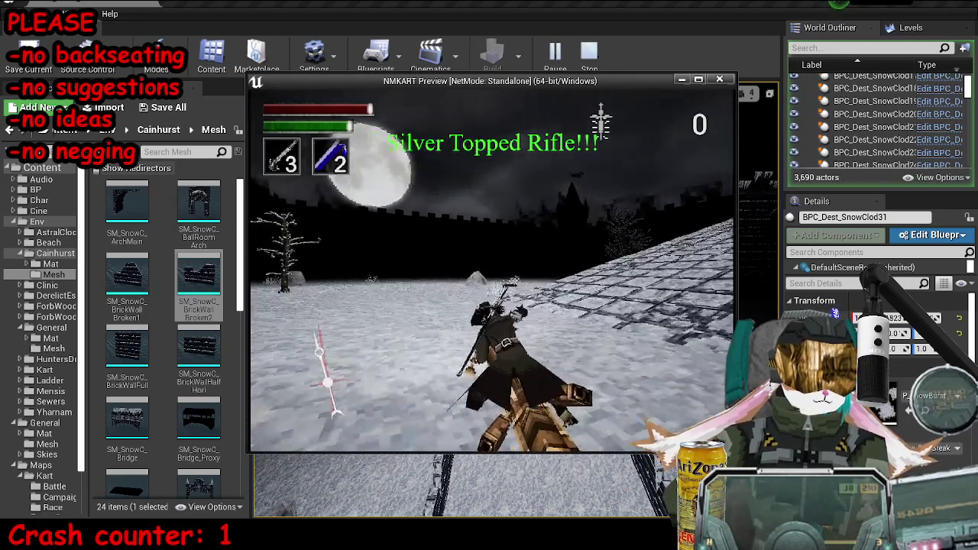
key("d")
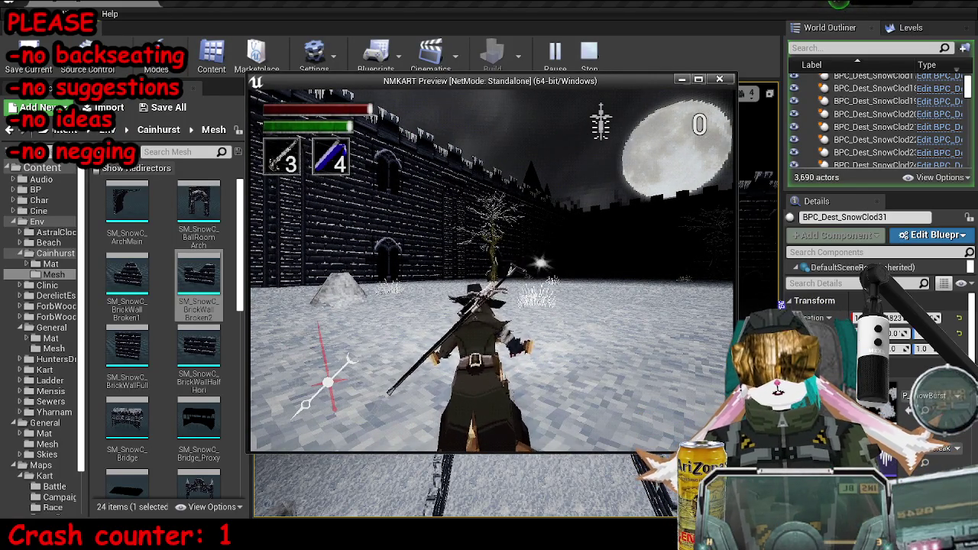
key("d")
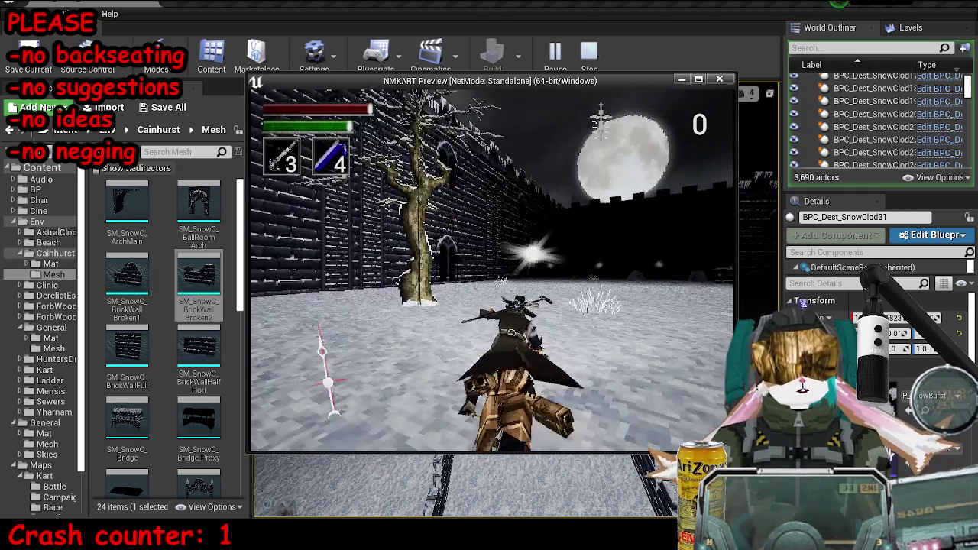
key("d")
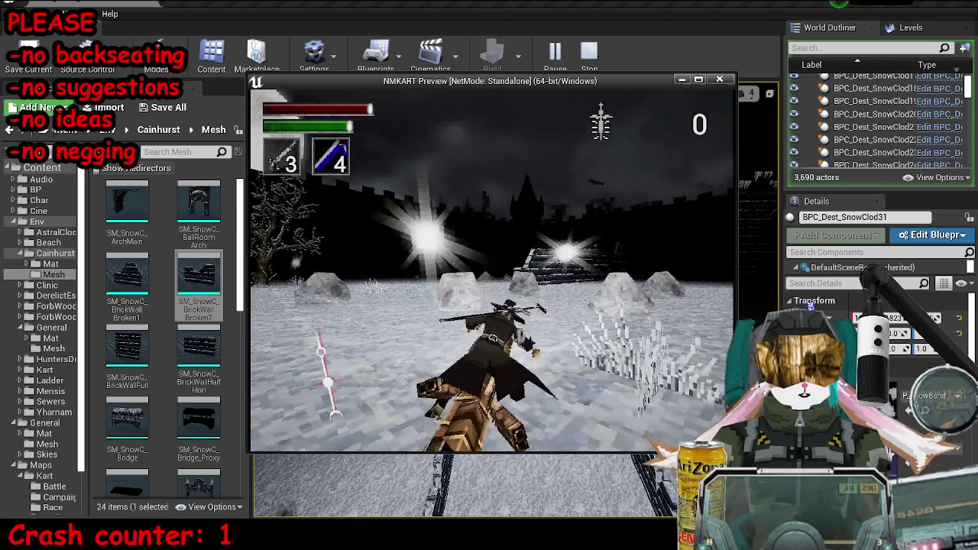
key("a")
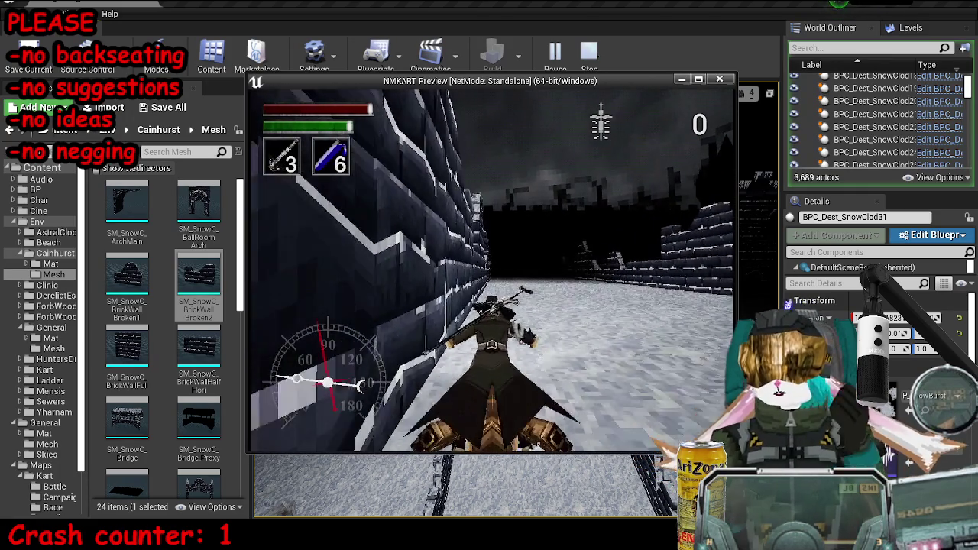
key("d")
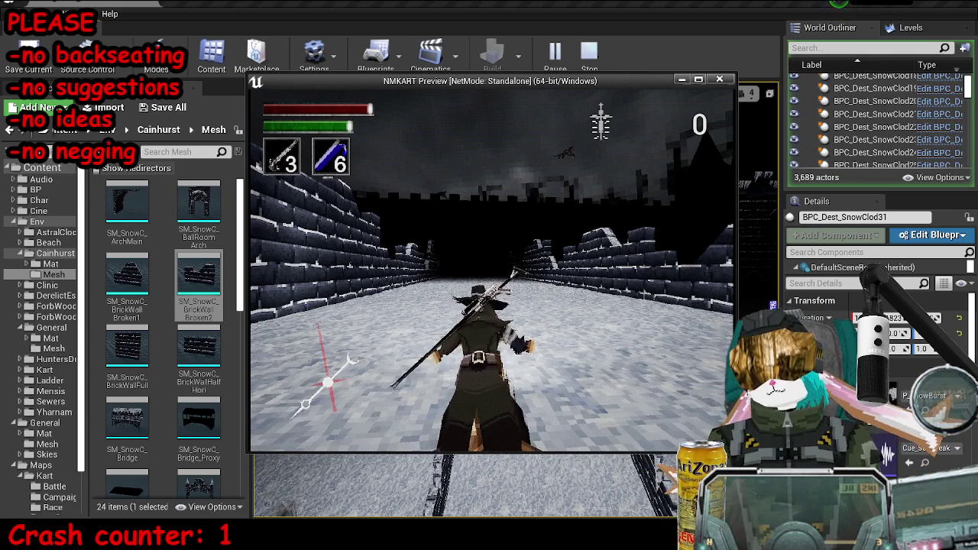
key("a")
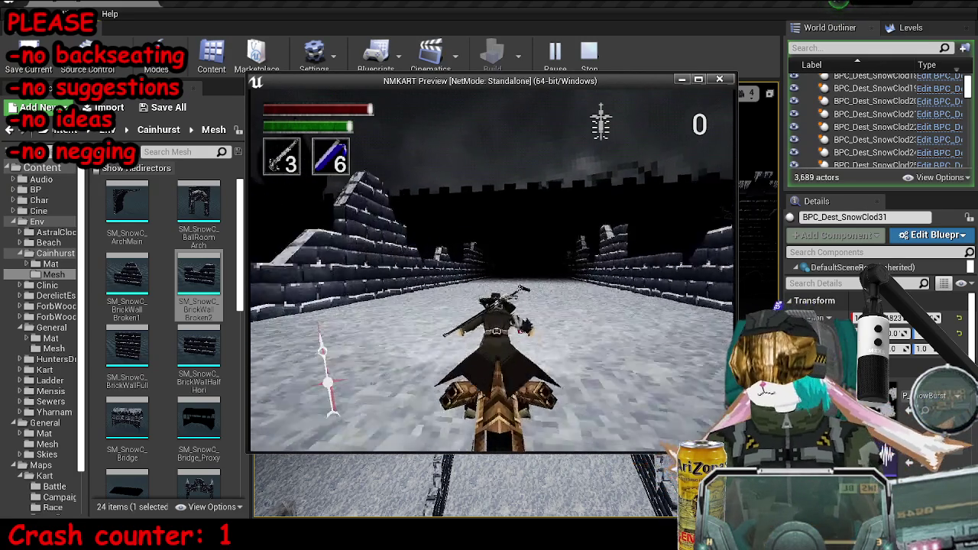
key("a")
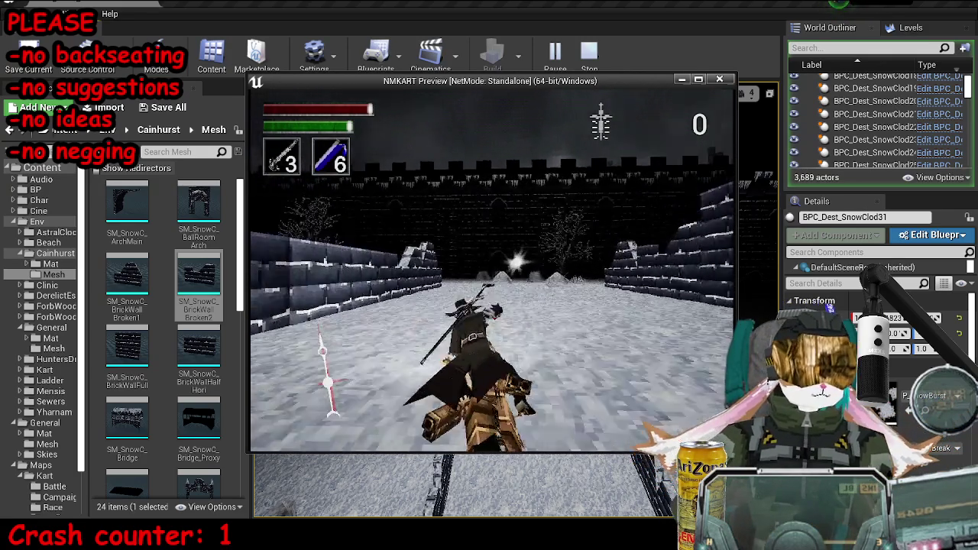
key("w")
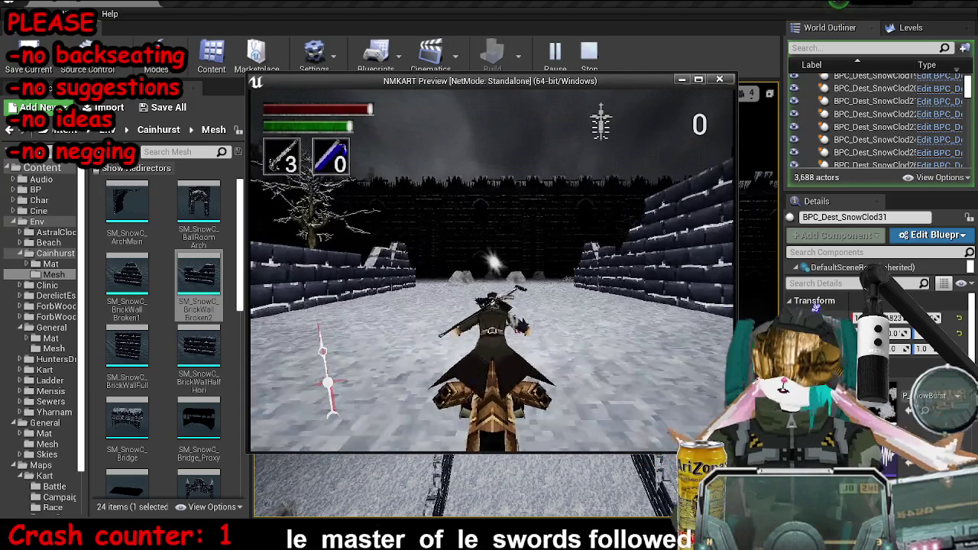
- Fire attacks and use the blue item along the walled corridor, then end the test
key("a")
key("a")
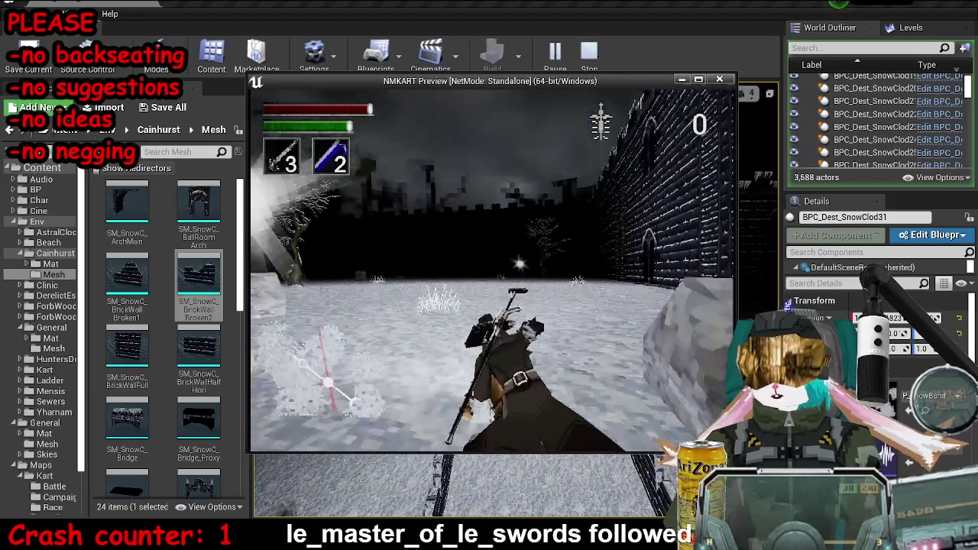
key("w")
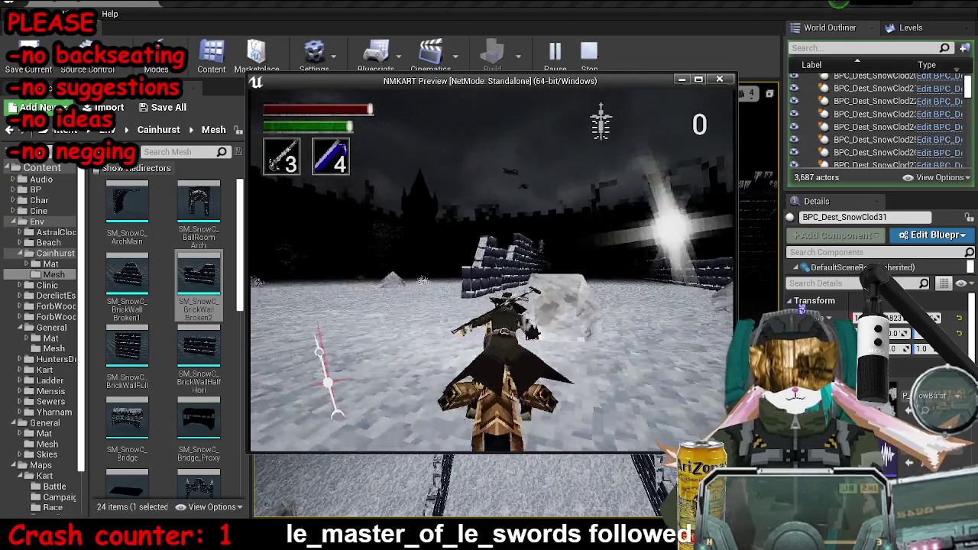
key("w")
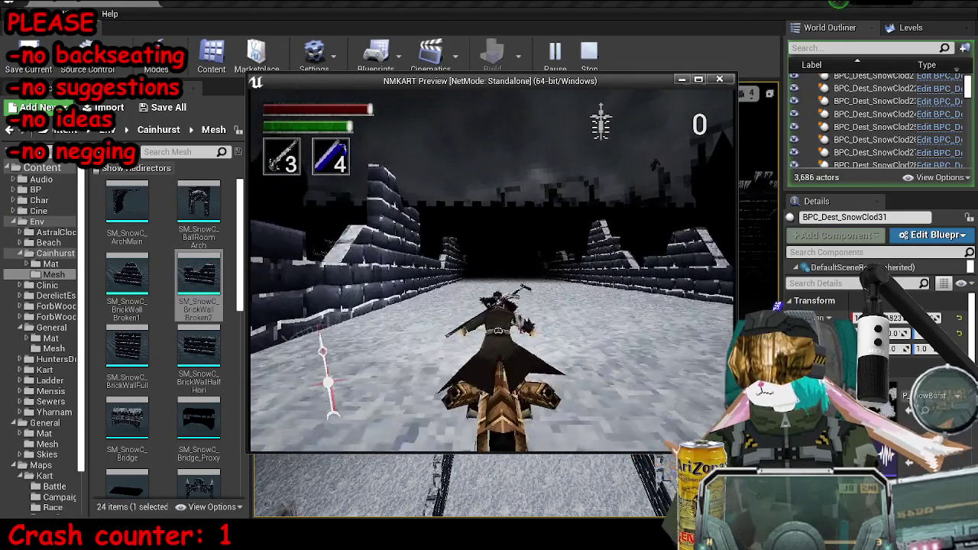
key("space")
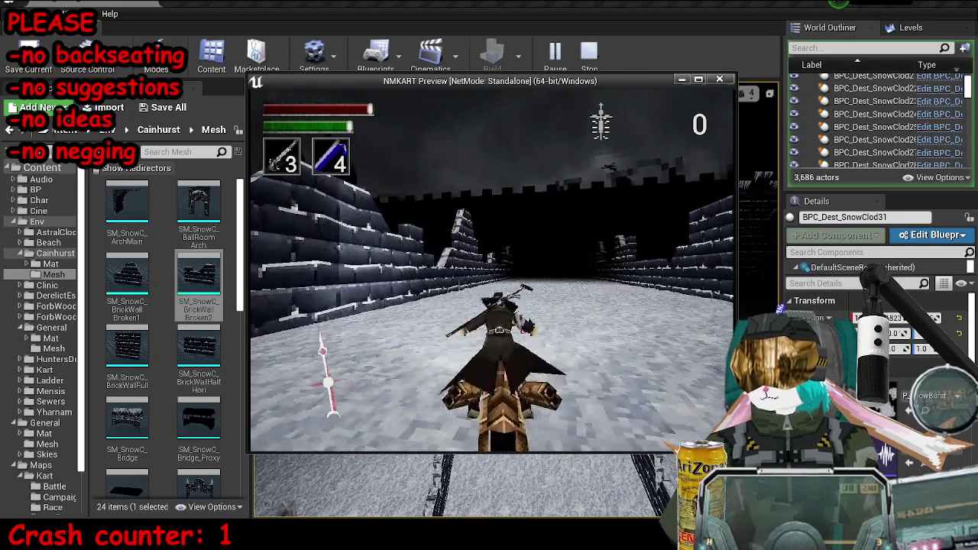
key("space")
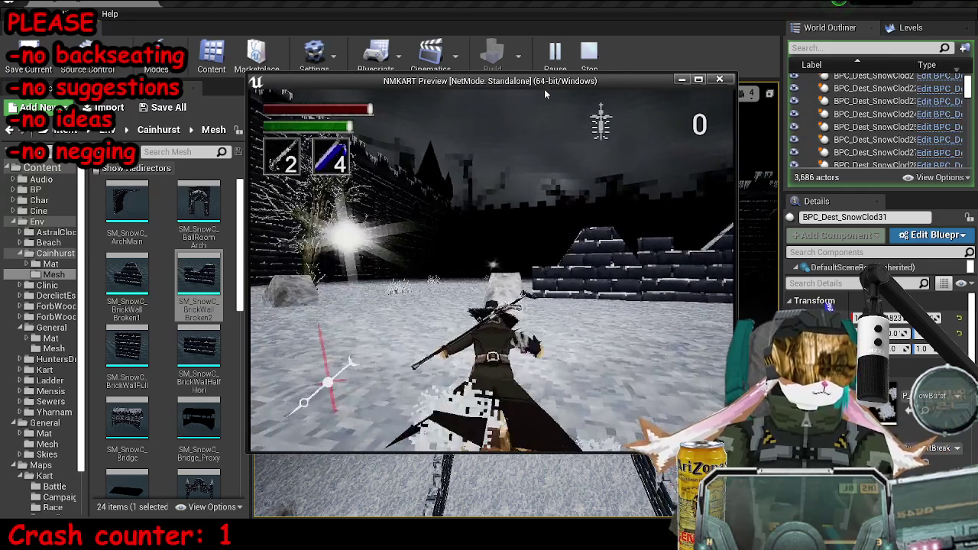
key("Escape")
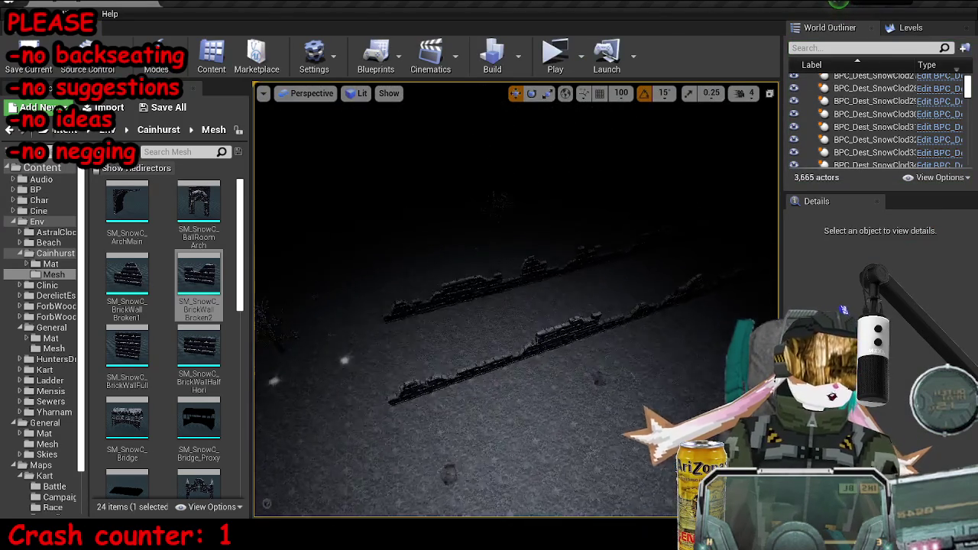
- Duplicate a broken brick wall piece with Ctrl+W and rotate the copy
left_click_drag(500, 238, 500, 239)
left_click(501, 238)
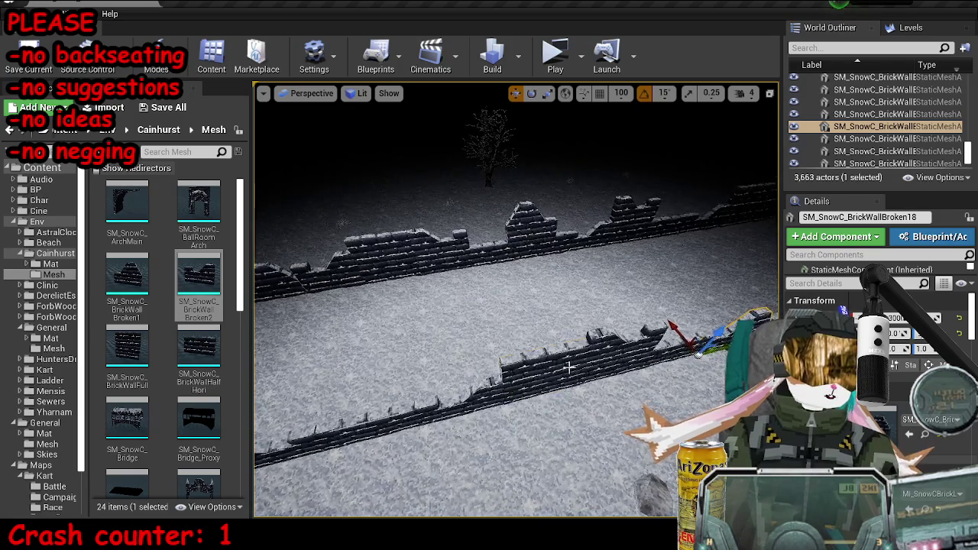
left_click(534, 359)
key("ctrl+w")
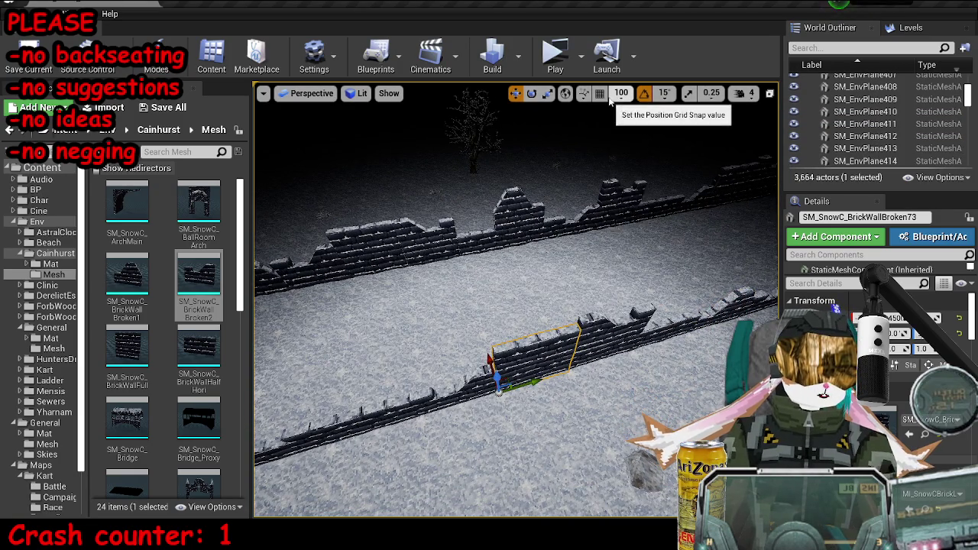
key("e")
left_click_drag(473, 394, 451, 401)
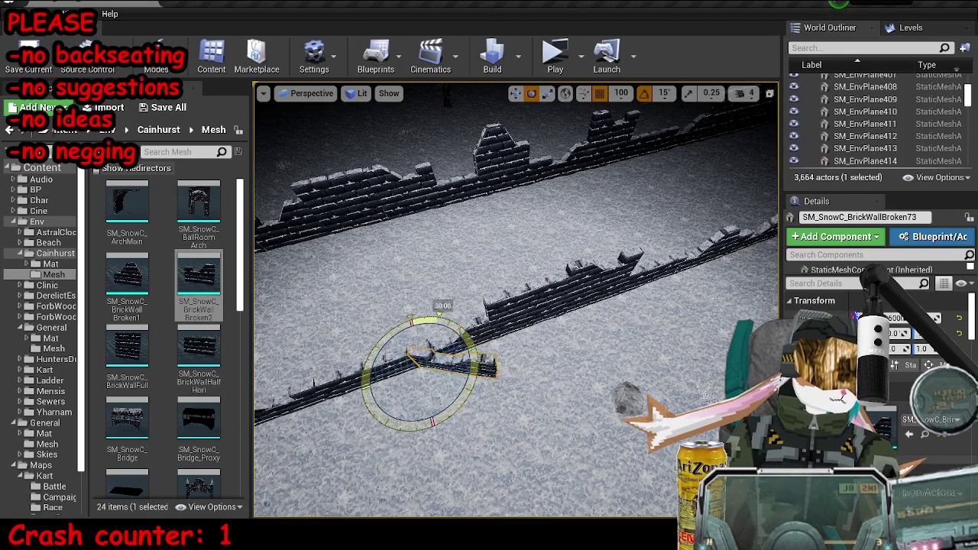
- Alt-drag another wall segment to create a second broken wall copy
left_click(519, 279)
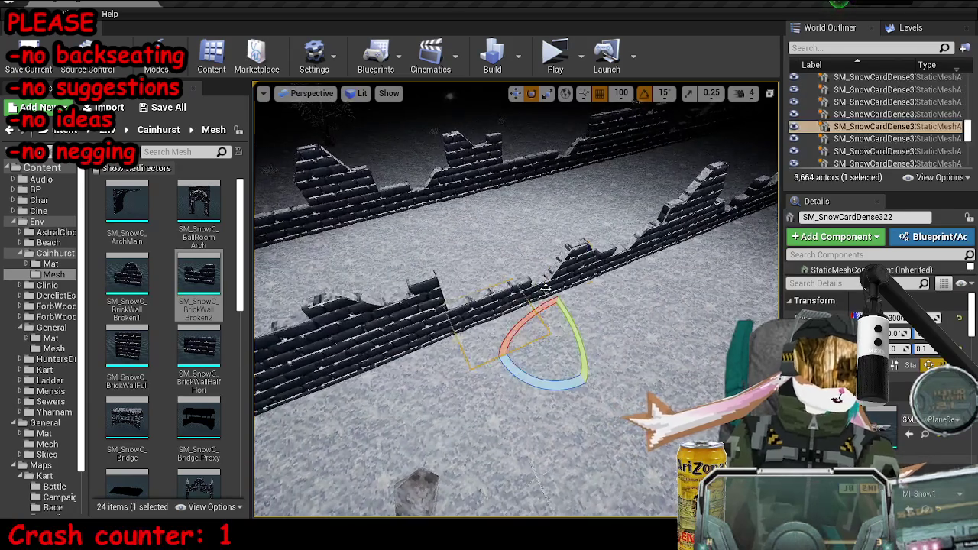
left_click(568, 232)
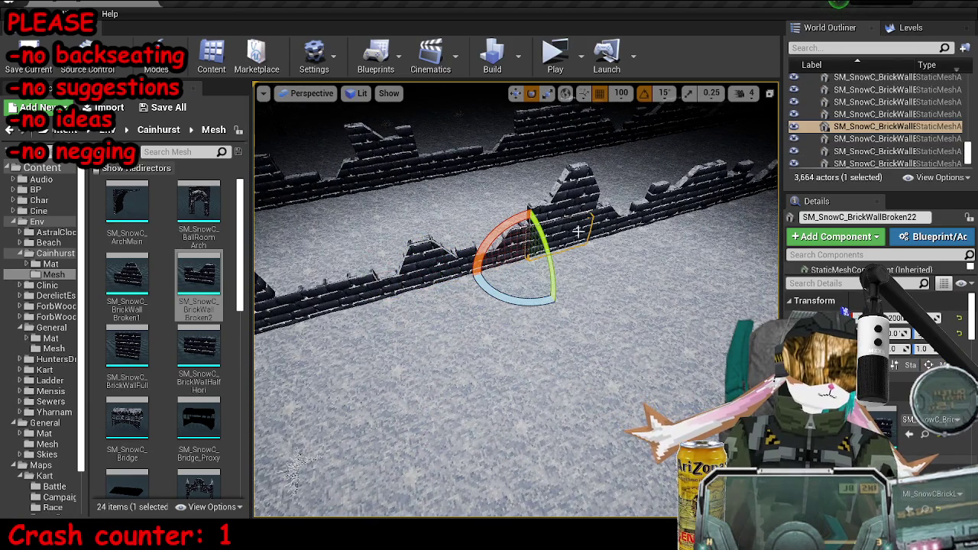
mouse_move(555, 301)
left_mouse_down("alt")
mouse_move(504, 329)
mouse_move(470, 397)
left_mouse_up("alt")
left_click_drag(516, 305, 485, 321)
key("w")
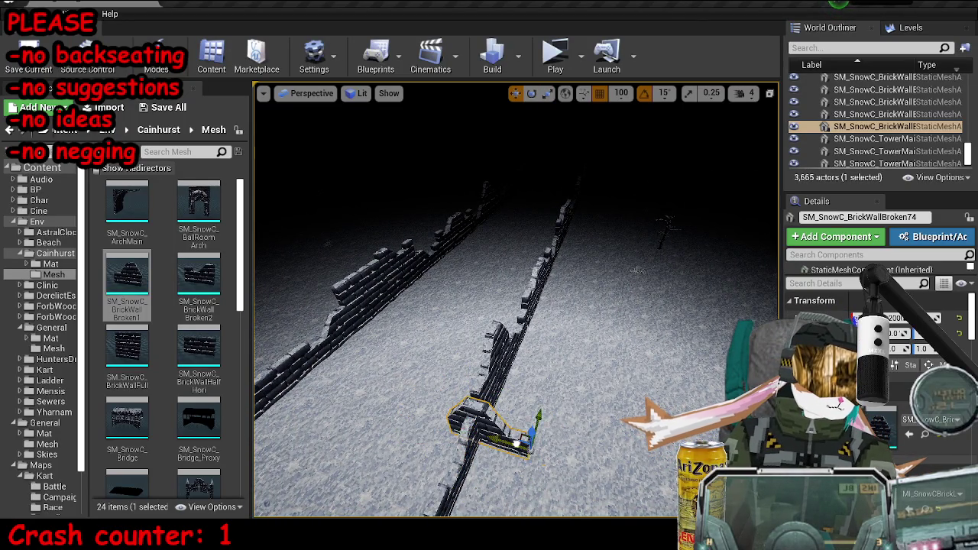
key("Escape")
mouse_move(516, 306)
left_mouse_down()
mouse_move(504, 271)
mouse_move(512, 321)
left_mouse_up()
- Duplicate a wall from the long row for rotating
left_click(459, 275)
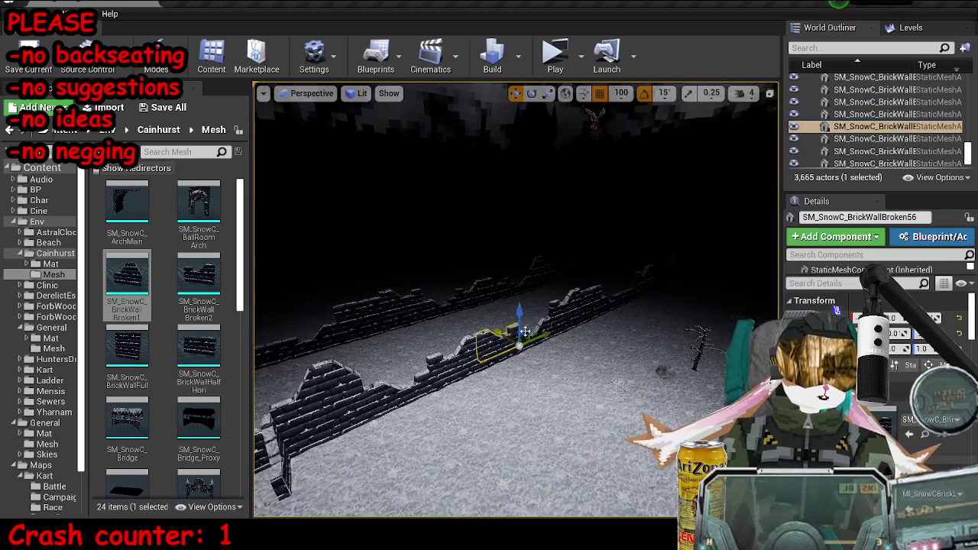
key("ctrl+w")
key("e")
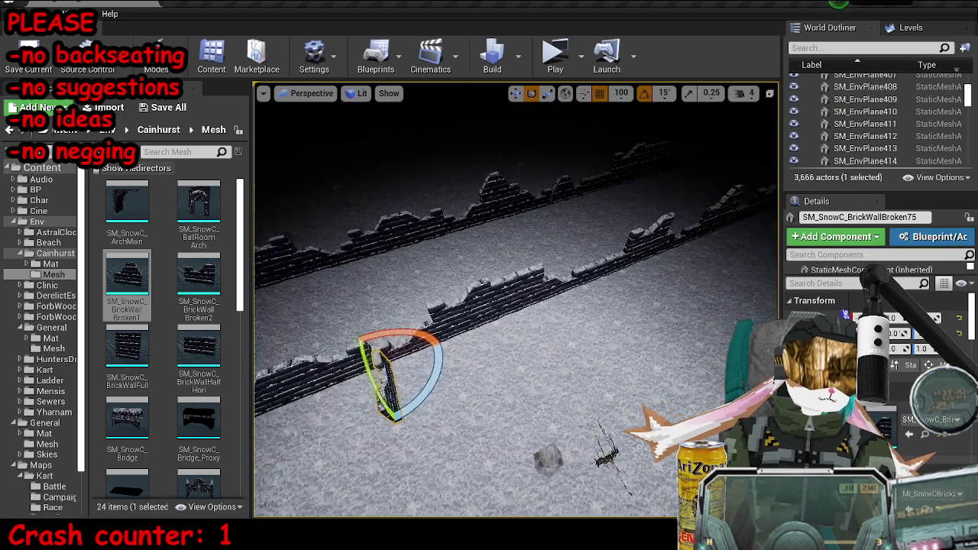
left_click(546, 286)
key("w")
- Duplicate one more wall segment and move the copy across onto the middle wall row
left_click(560, 265)
key("ctrl+w")
key("e")
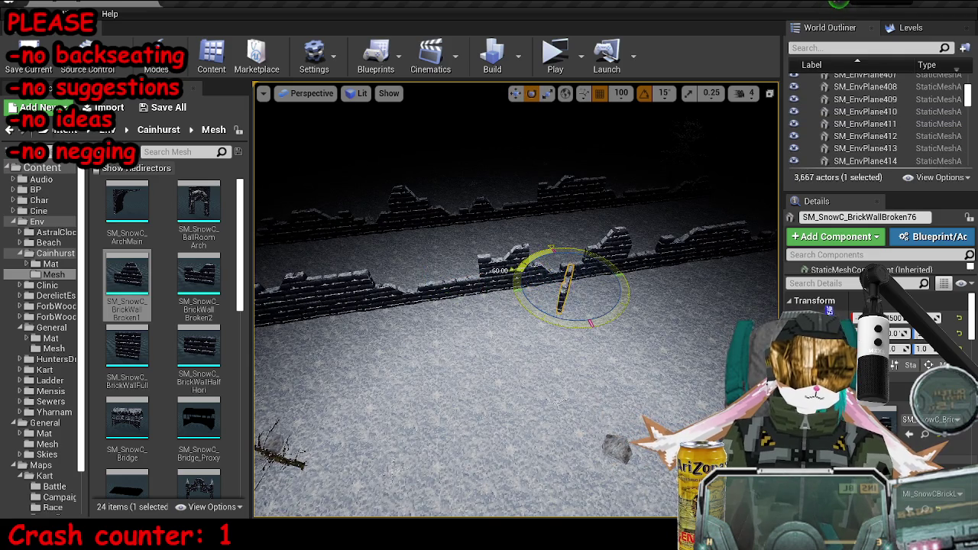
key("w")
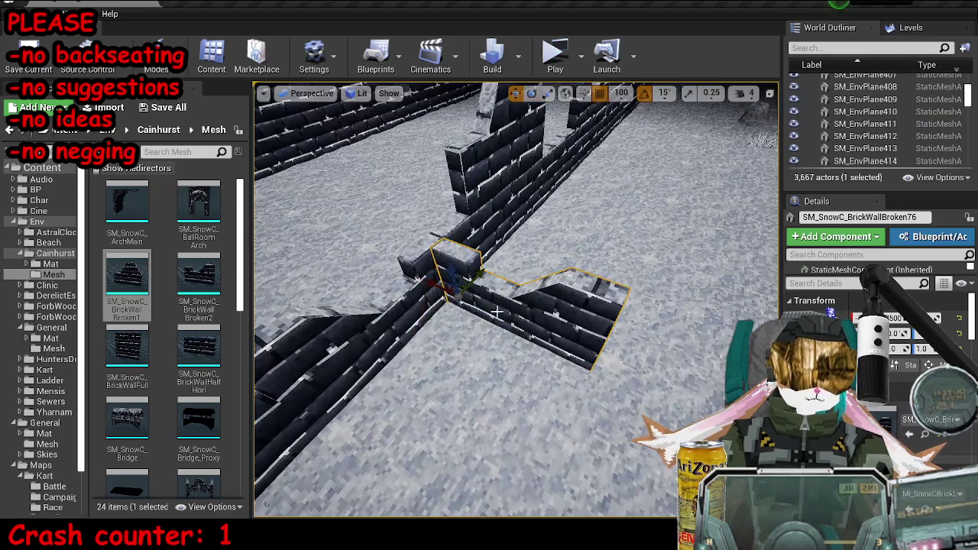
mouse_move(425, 282)
left_mouse_down()
mouse_move(389, 263)
mouse_move(340, 263)
left_mouse_up()
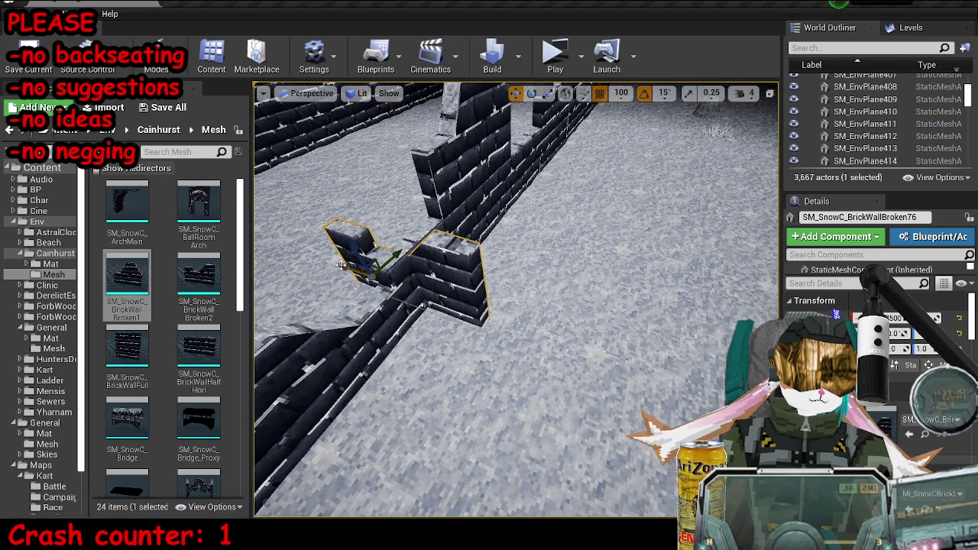
key("Escape")
scroll(546, 303, "down", 5)
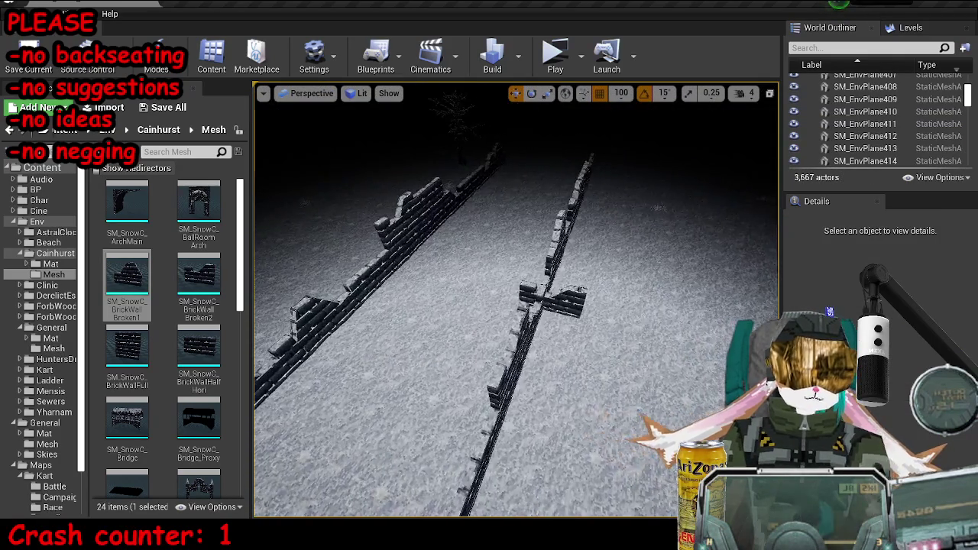
scroll(581, 296, "up", 5)
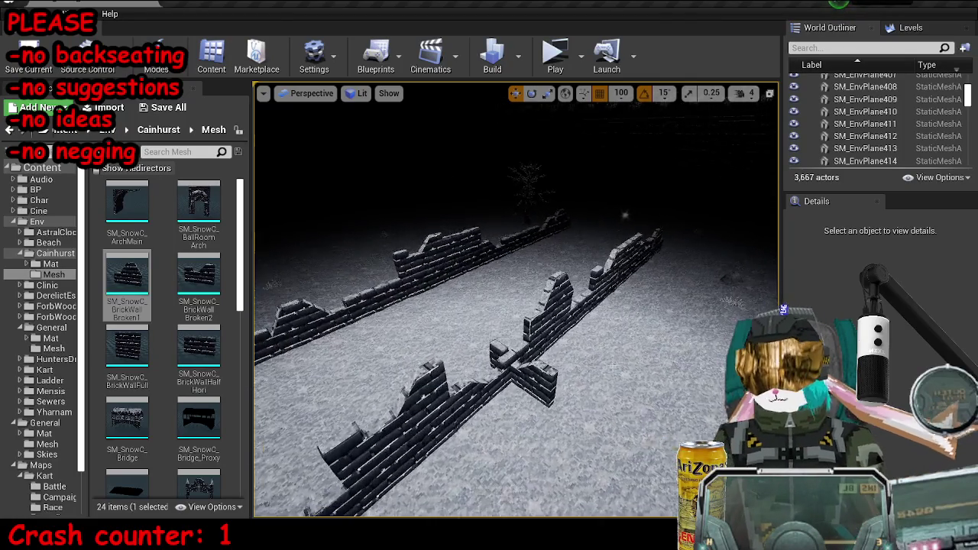
- Slide a broken wall piece further along the wall and save the map
left_click(532, 378)
left_click_drag(518, 345, 567, 331)
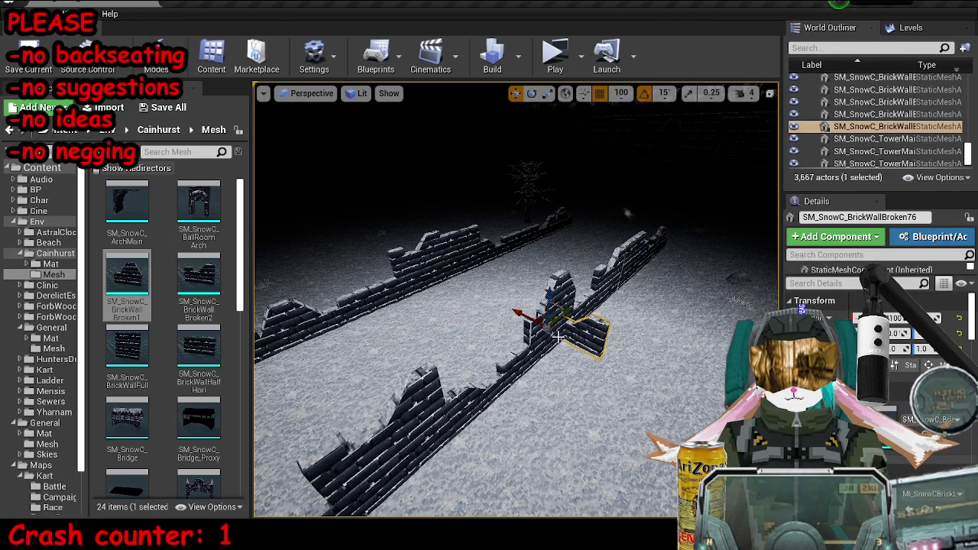
key("Escape")
scroll(583, 312, "down", 3)
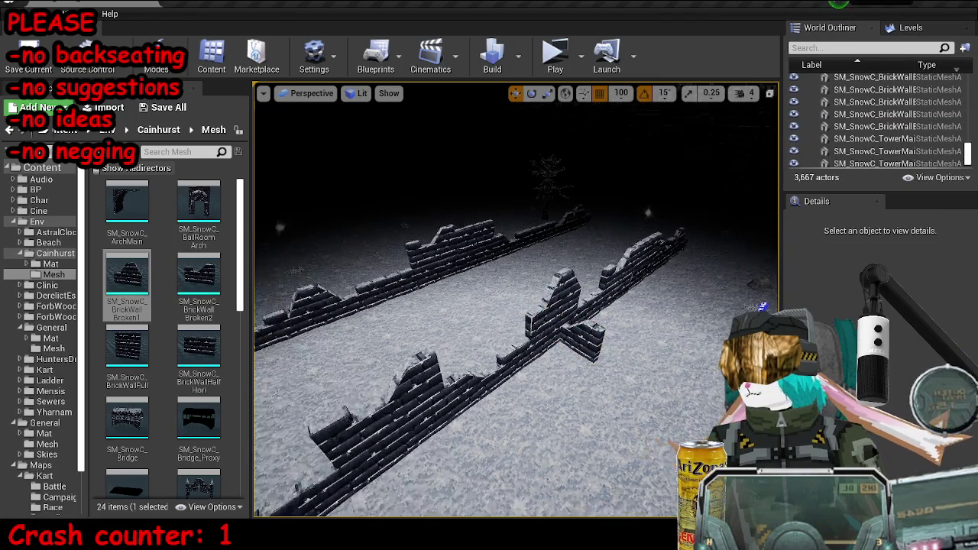
scroll(583, 311, "up", 2)
scroll(575, 284, "up", 2)
key("ctrl+s")
- Duplicate a wall piece and rotate the copy 105° beside the left wall row
mouse_move(516, 305)
left_mouse_down()
mouse_move(497, 314)
mouse_move(519, 306)
mouse_move(596, 336)
left_mouse_up()
left_click(623, 349)
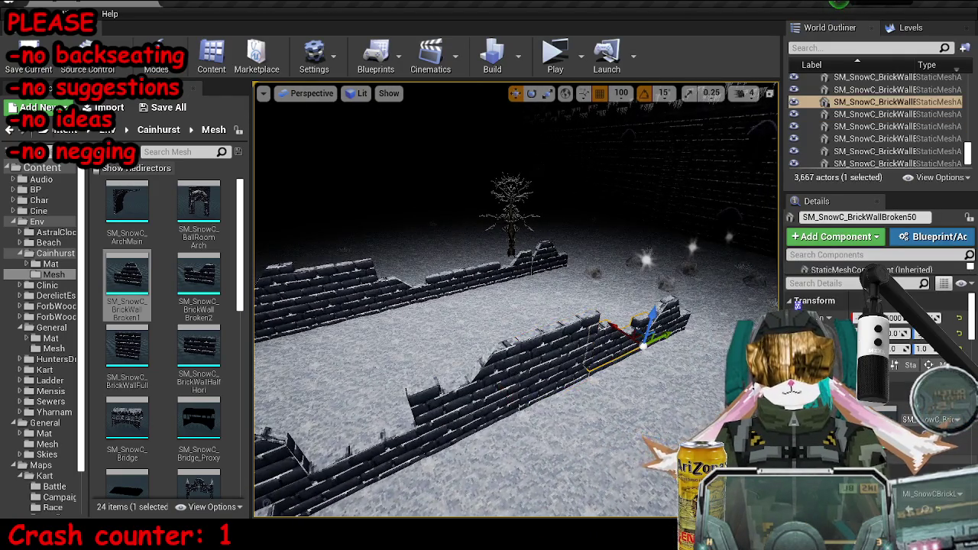
key("ctrl+w")
key("ctrl+w")
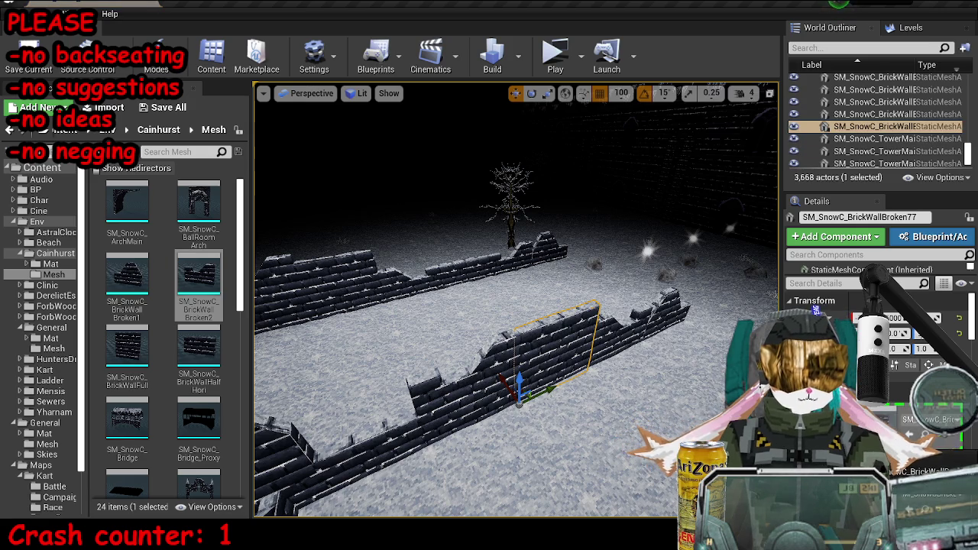
key("e")
mouse_move(534, 340)
left_mouse_down()
mouse_move(581, 368)
mouse_move(538, 427)
left_mouse_up()
key("r")
mouse_move(527, 374)
left_mouse_down()
mouse_move(529, 275)
mouse_move(344, 306)
mouse_move(336, 325)
left_mouse_up()
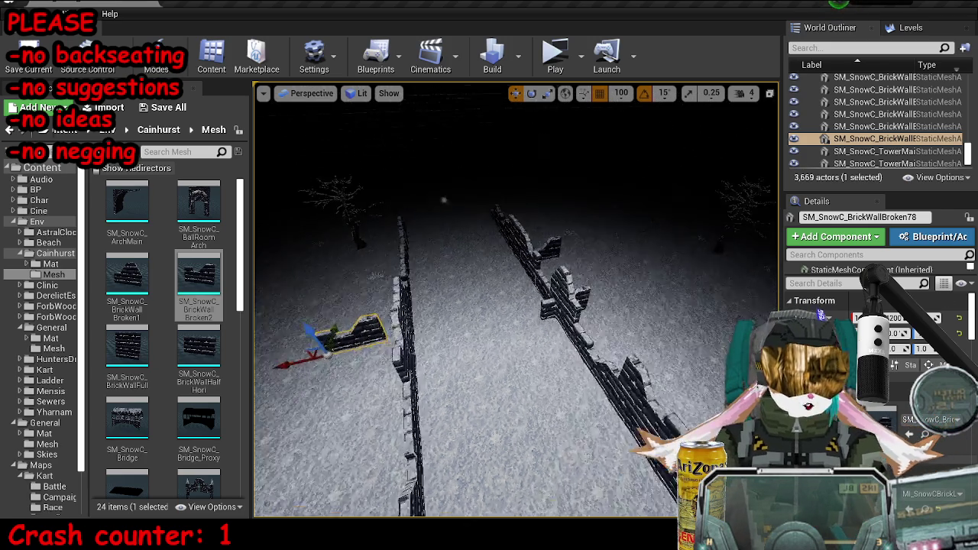
- Shift one wall piece along the row, turn another to a new direction, and save
key("f")
mouse_move(428, 401)
left_mouse_down()
mouse_move(428, 447)
mouse_move(440, 416)
left_mouse_up()
key("Escape")
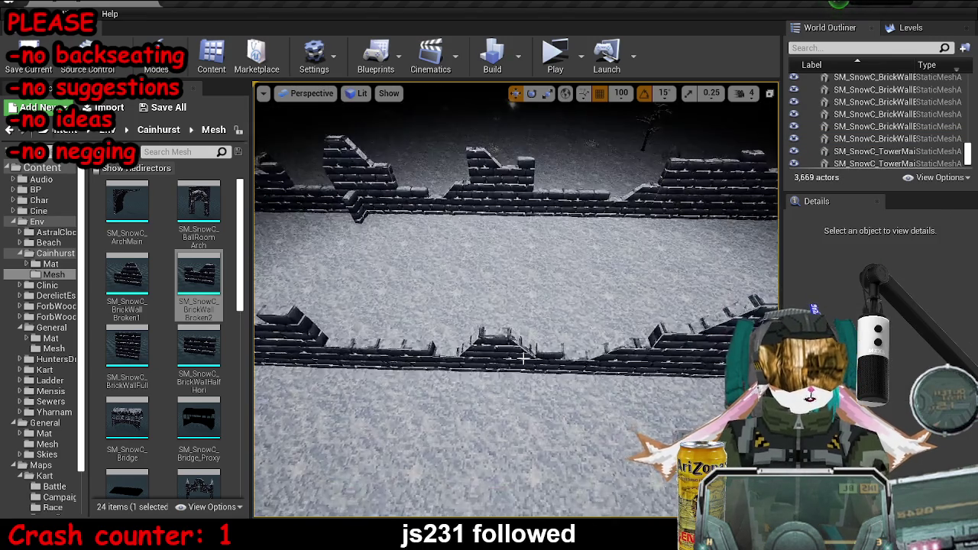
left_click(509, 352)
key("e")
mouse_move(489, 358)
left_mouse_down()
mouse_move(459, 386)
mouse_move(484, 368)
left_mouse_up()
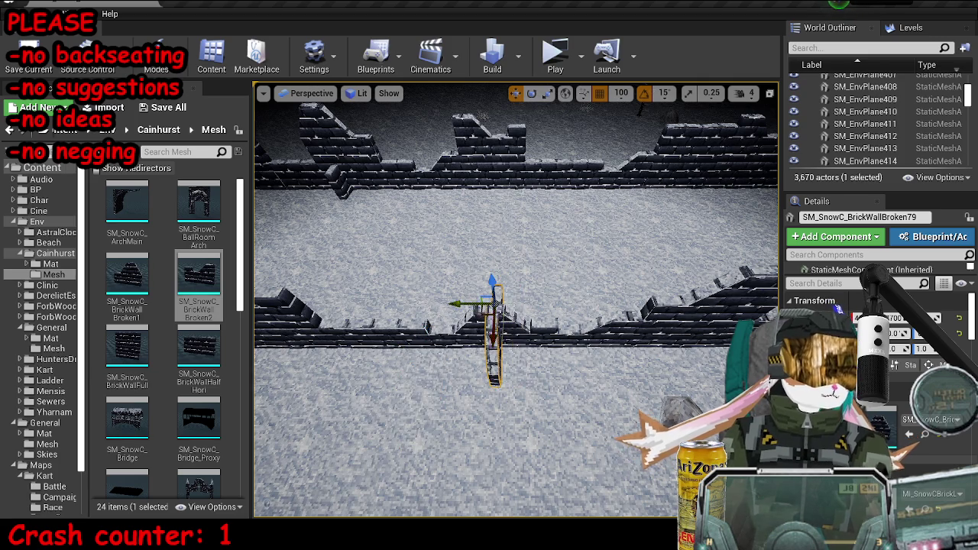
key("f")
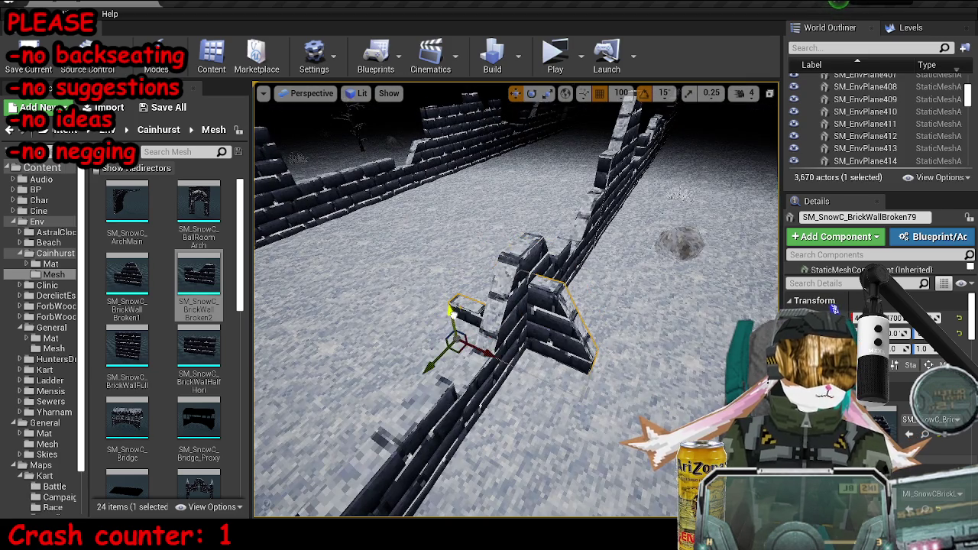
key("Escape")
key("ctrl+s")
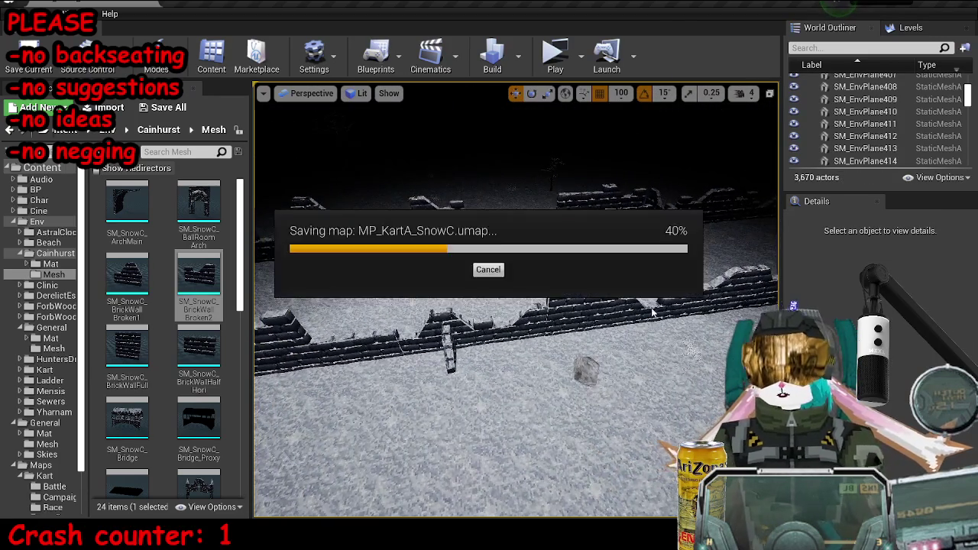
- Duplicate a broken brick wall and pull the view back to survey the wall row
left_click(428, 329)
scroll(428, 329, "up", 3)
key("ctrl+w")
key("f")
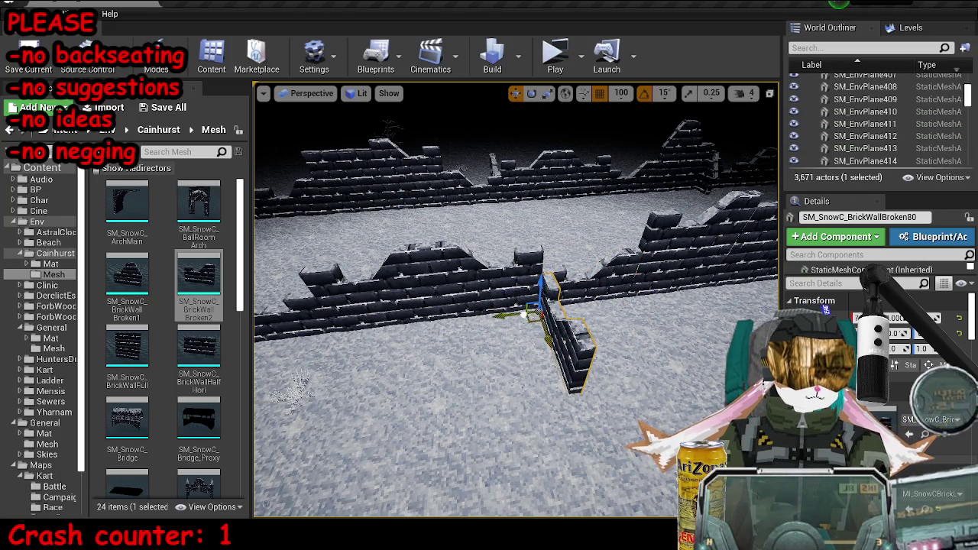
key("Escape")
left_click(604, 294)
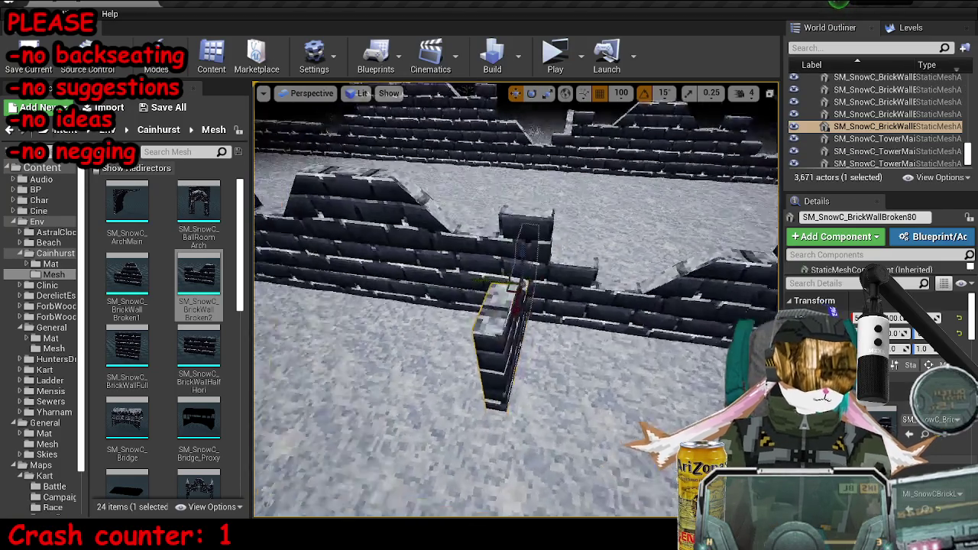
key("Escape")
left_click_drag(630, 278, 637, 334)
- Duplicate BrickWallBroken37, turn the copy perpendicular and swap its mesh to SM_SnowC_BrickWallBroken1
left_click(501, 229)
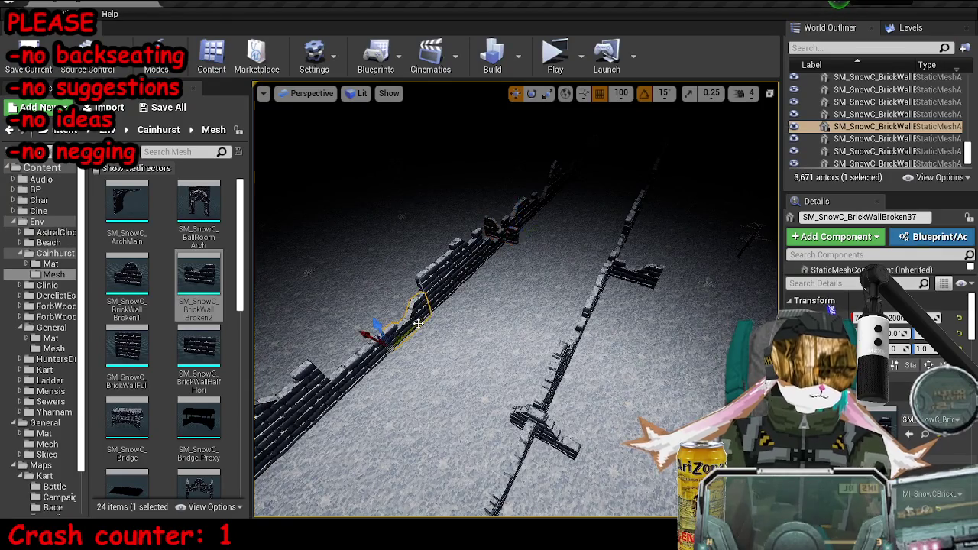
left_click(428, 330)
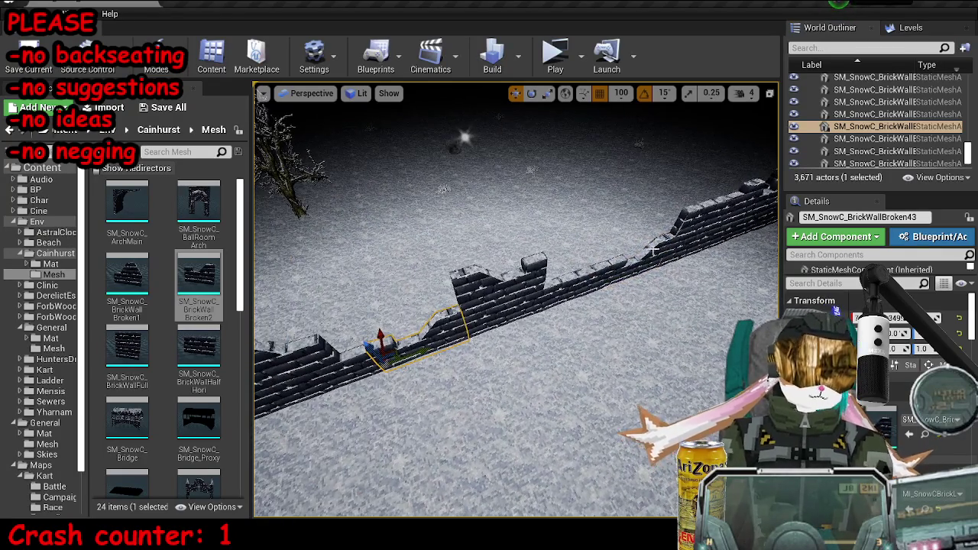
left_click(519, 283)
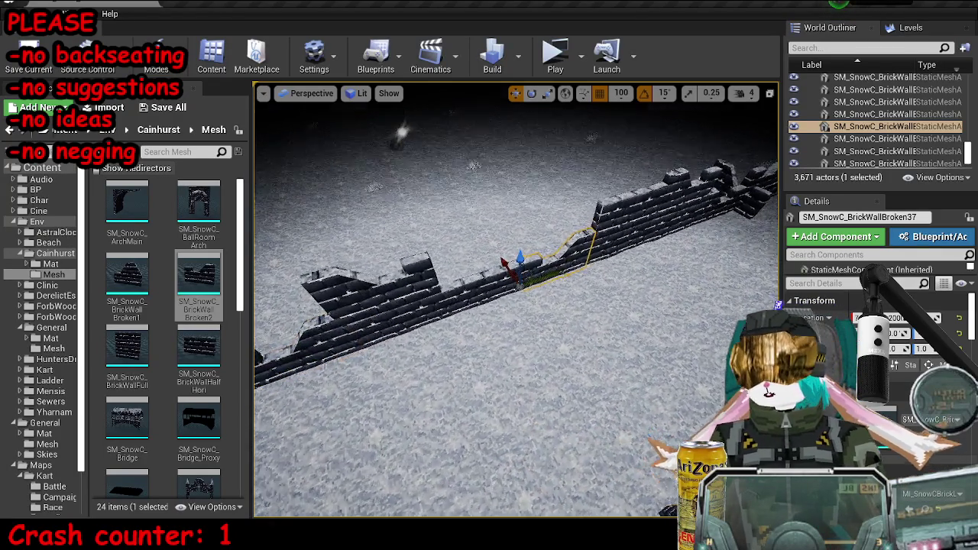
key("ctrl+w")
mouse_move(533, 391)
left_mouse_down()
mouse_move(535, 359)
mouse_move(512, 336)
left_mouse_up()
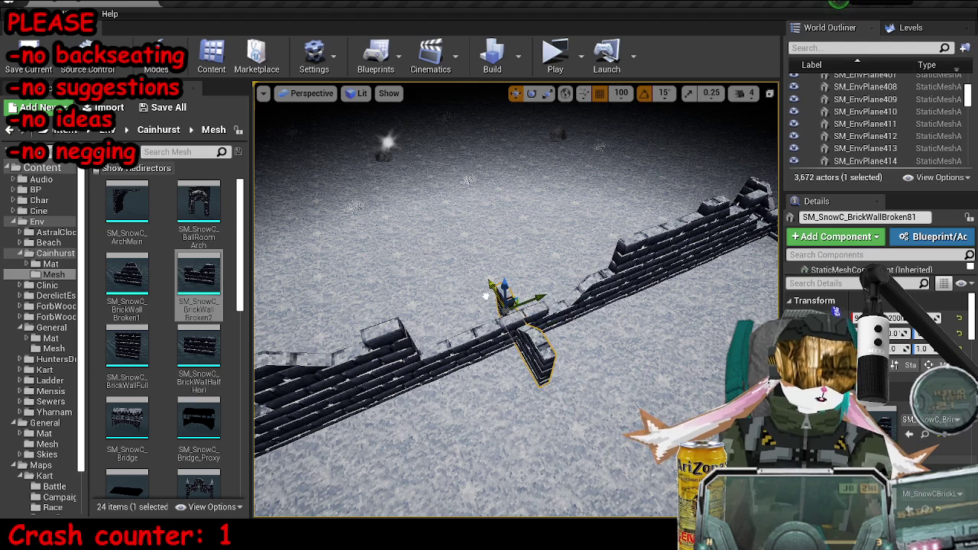
left_click(109, 288)
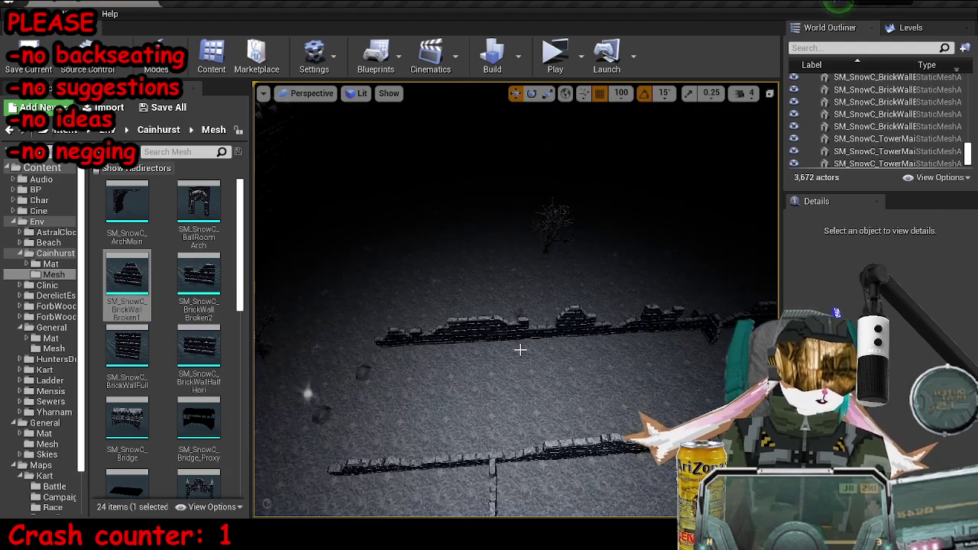
left_click(463, 334)
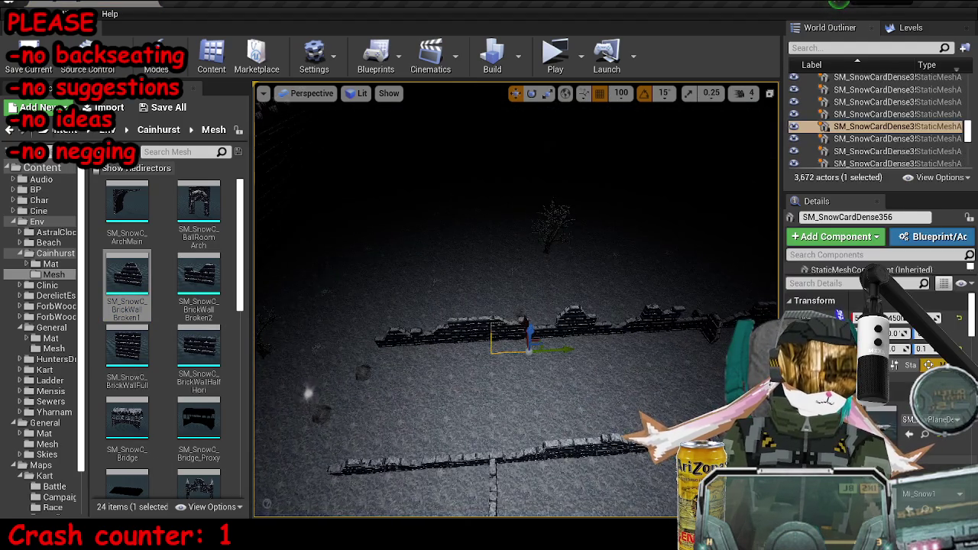
- Duplicate the two selected snow pieces, rotate the copies 30 degrees, and save the map
scroll(463, 333, "up", 3)
left_click(494, 357, "ctrl")
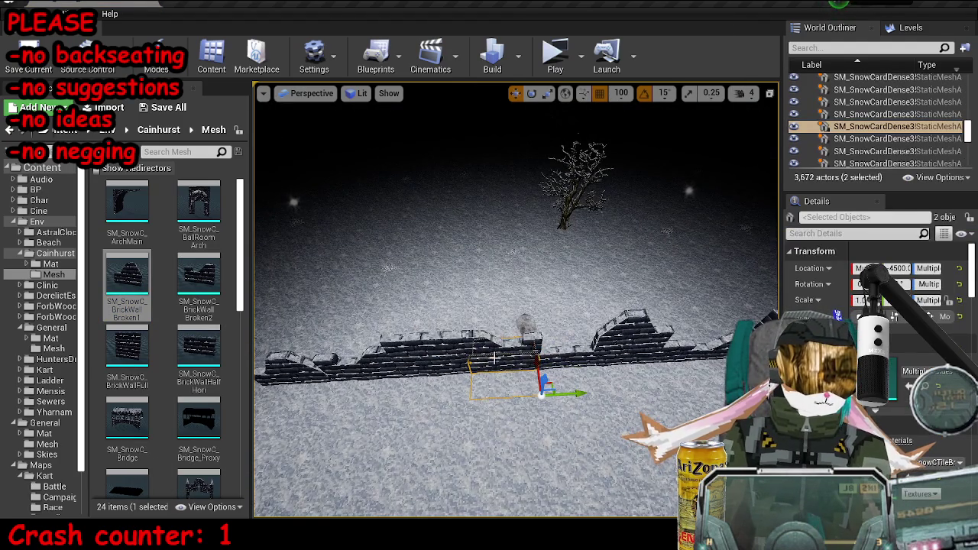
key("ctrl+w")
key("e")
mouse_move(497, 359)
left_mouse_down()
mouse_move(535, 313)
mouse_move(595, 350)
left_mouse_up()
left_click(527, 332)
key("w")
key("Escape")
key("ctrl+s")
- Rotate the jutting wall piece around its vertical axis between the two parallel walls
left_click_drag(586, 291, 500, 301)
left_click(469, 273)
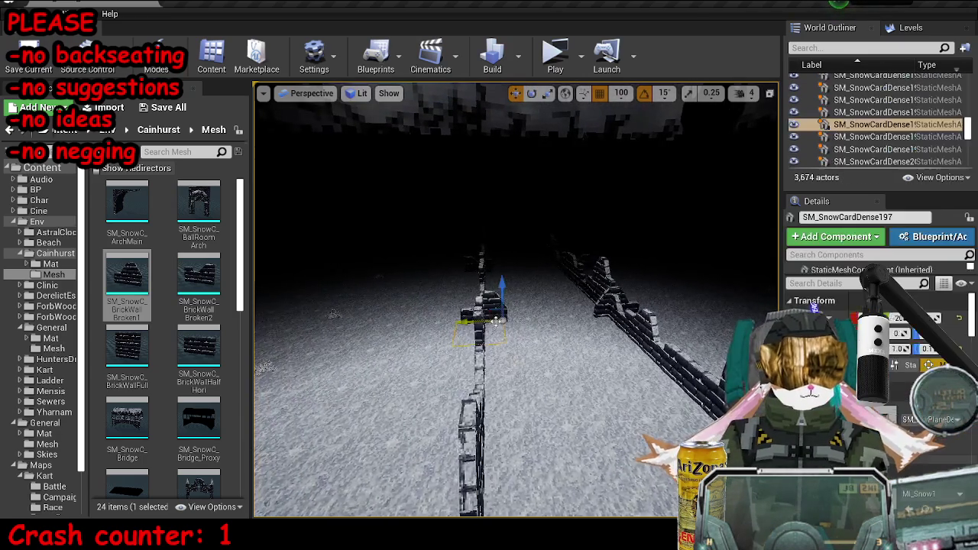
scroll(489, 306, "up", 2)
key("e")
mouse_move(494, 376)
left_mouse_down()
mouse_move(443, 359)
mouse_move(458, 352)
mouse_move(428, 348)
mouse_move(477, 332)
mouse_move(531, 359)
left_mouse_up()
key("w")
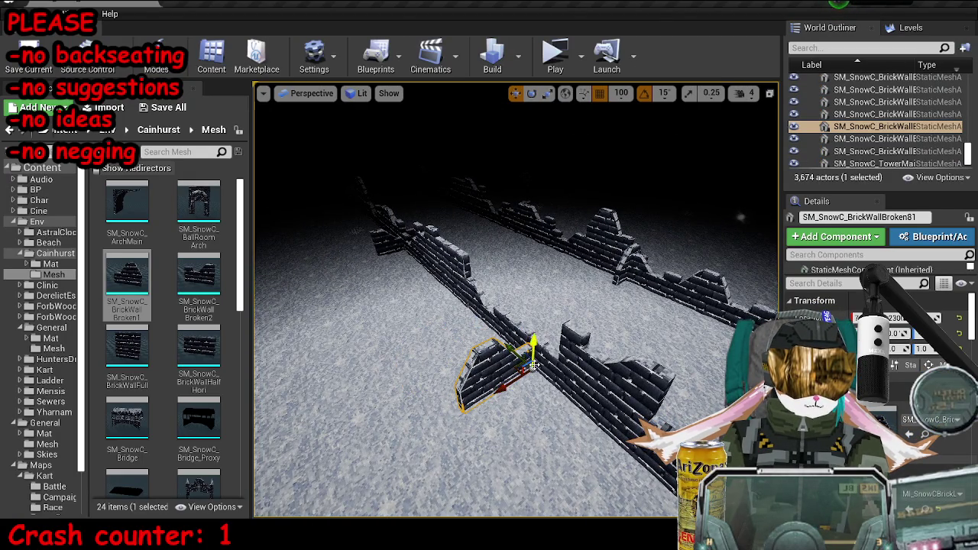
- Place a new SM_SnowC_BrickWallBroken2 piece beside the wall and raise it slightly
left_click_drag(495, 392, 412, 428)
left_click_drag(198, 275, 405, 424)
left_click_drag(547, 370, 526, 396)
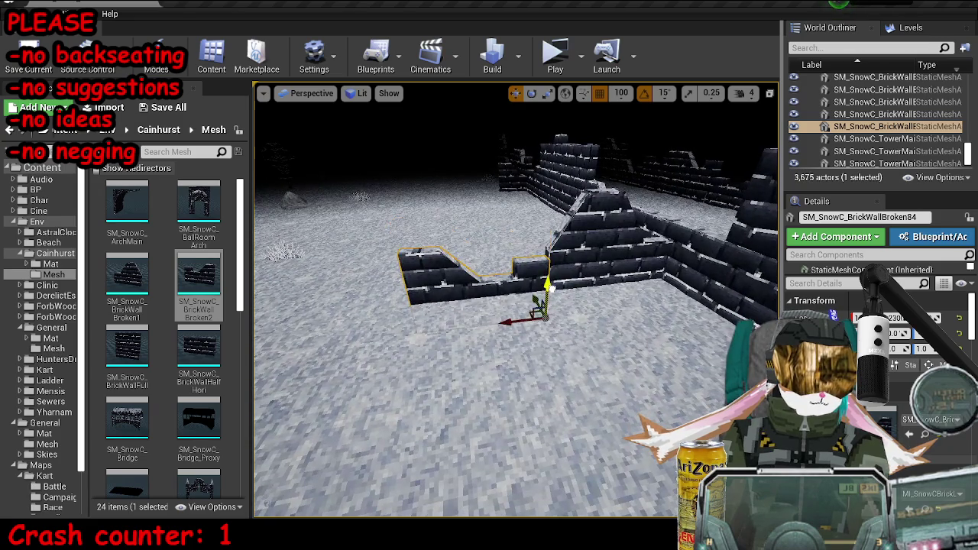
key("Escape")
left_click(526, 288)
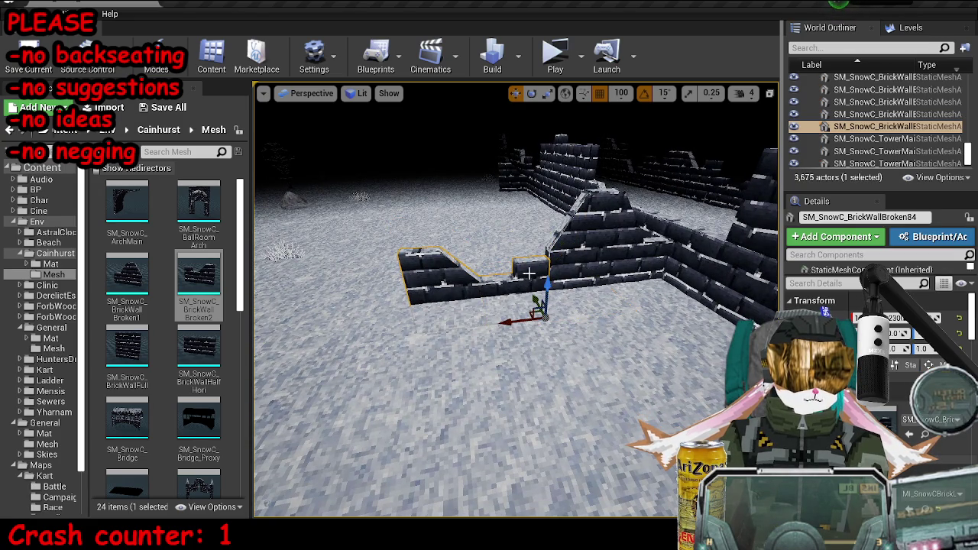
left_click_drag(547, 280, 547, 273)
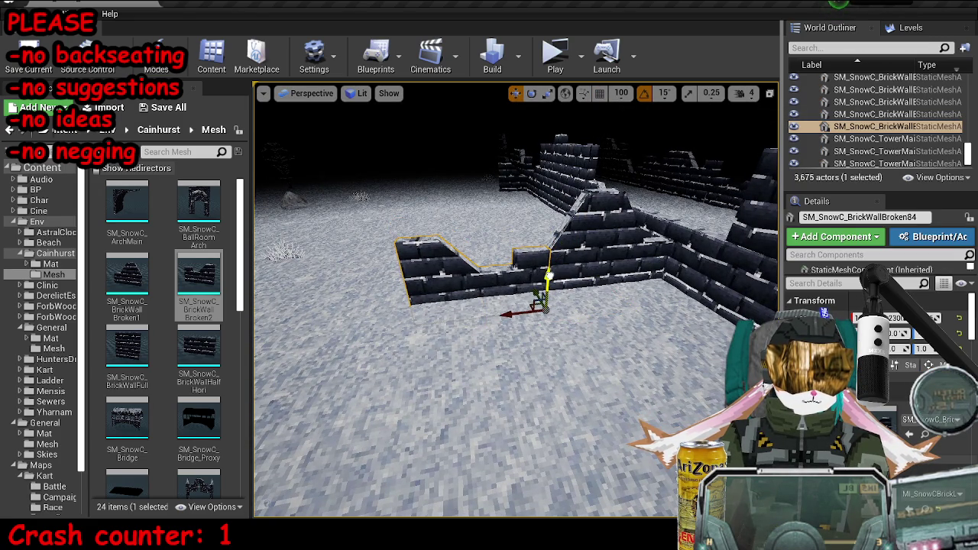
- Copy the new broken wall and its adjoining piece further along the wall
left_click(580, 344)
left_click(458, 267)
left_click(527, 260, "ctrl")
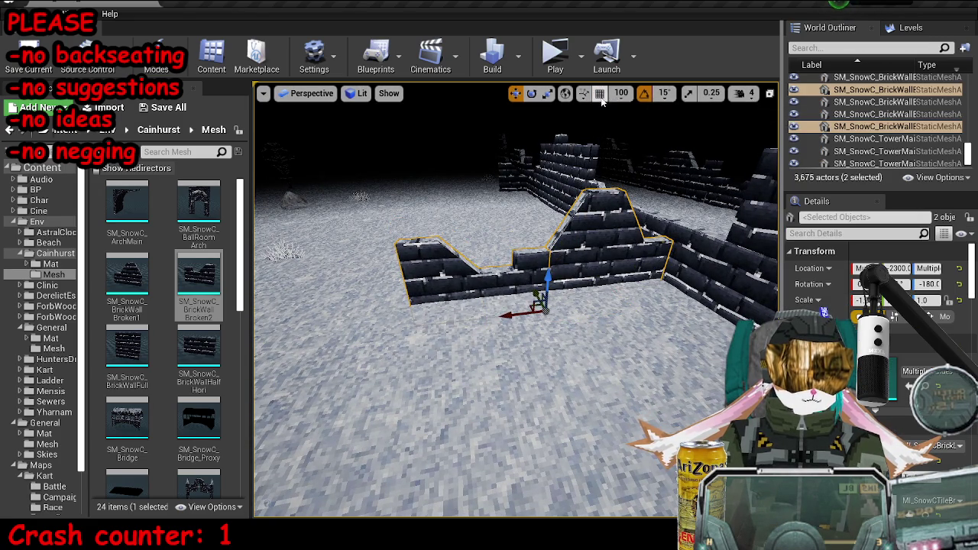
key("f")
left_click_drag(482, 310, 633, 336)
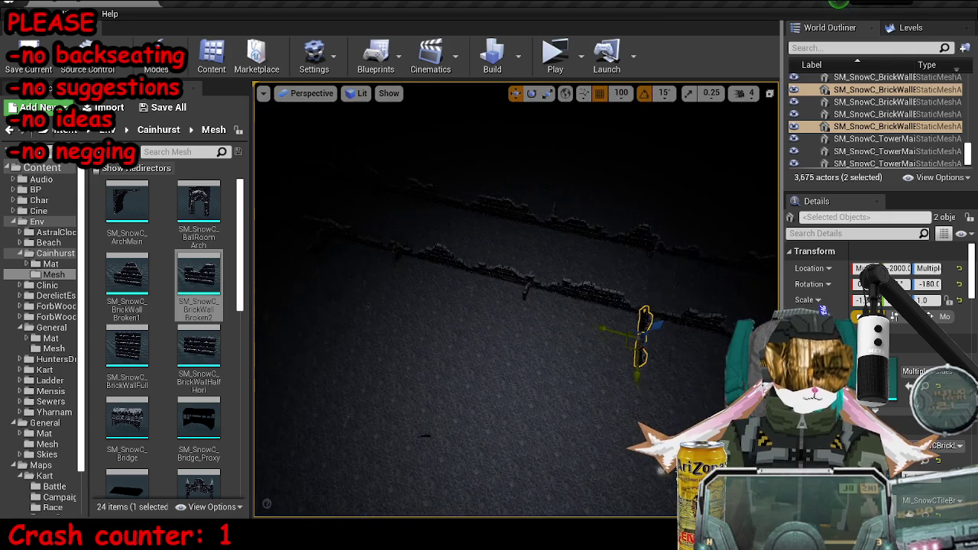
key("ctrl+z")
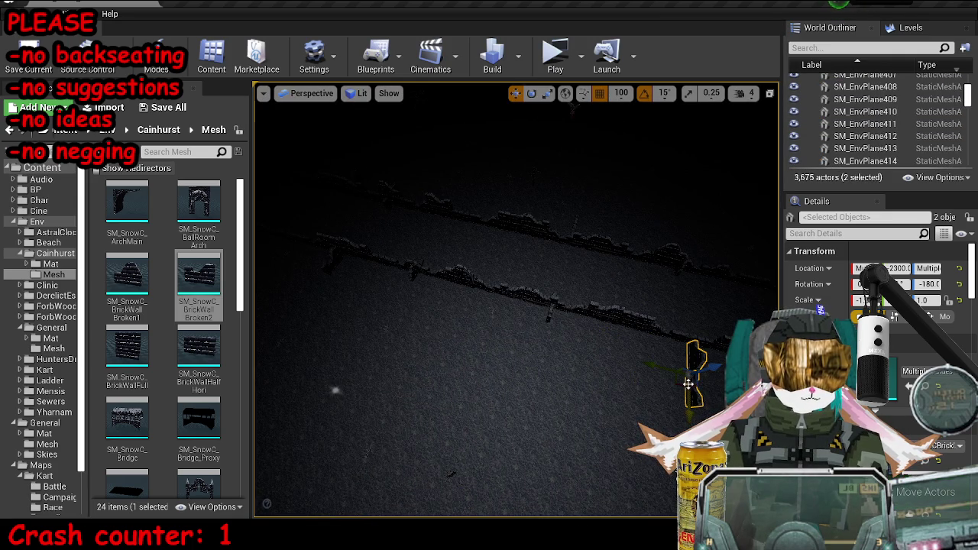
left_click_drag(678, 388, 412, 197, "alt")
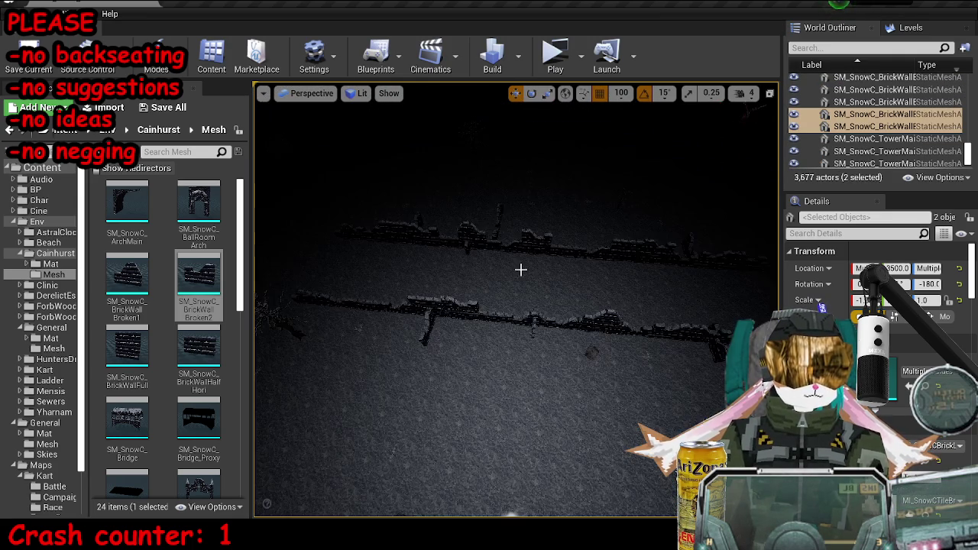
- Delete both stray copied walls and save the map
mouse_move(557, 286)
left_mouse_down("alt")
mouse_move(557, 321)
mouse_move(622, 382)
left_mouse_up("alt")
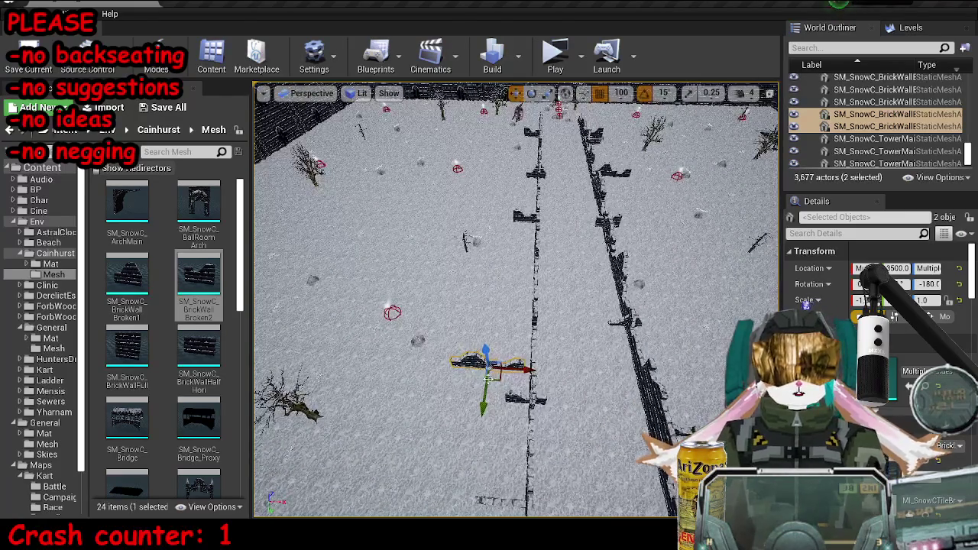
left_click(478, 365)
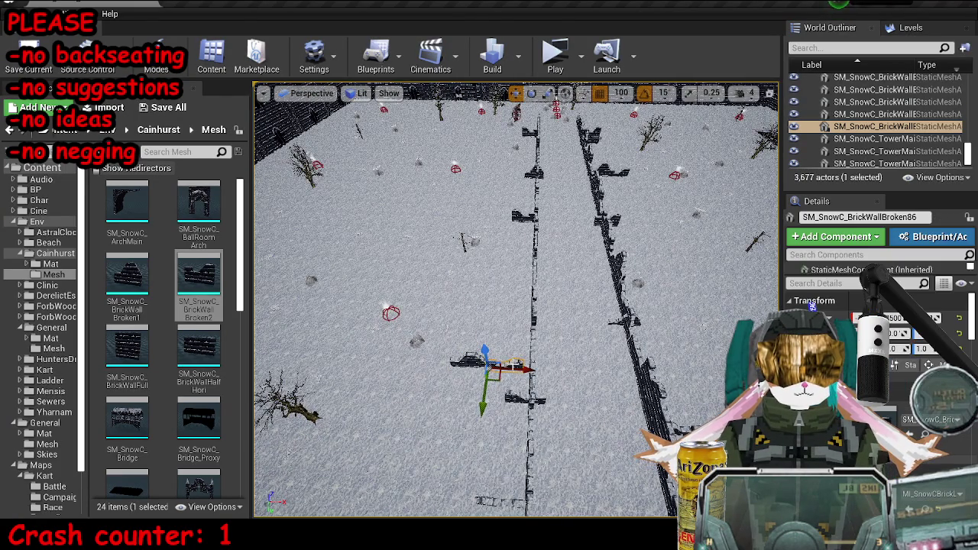
key("Delete")
left_click(470, 363)
key("e")
key("Delete")
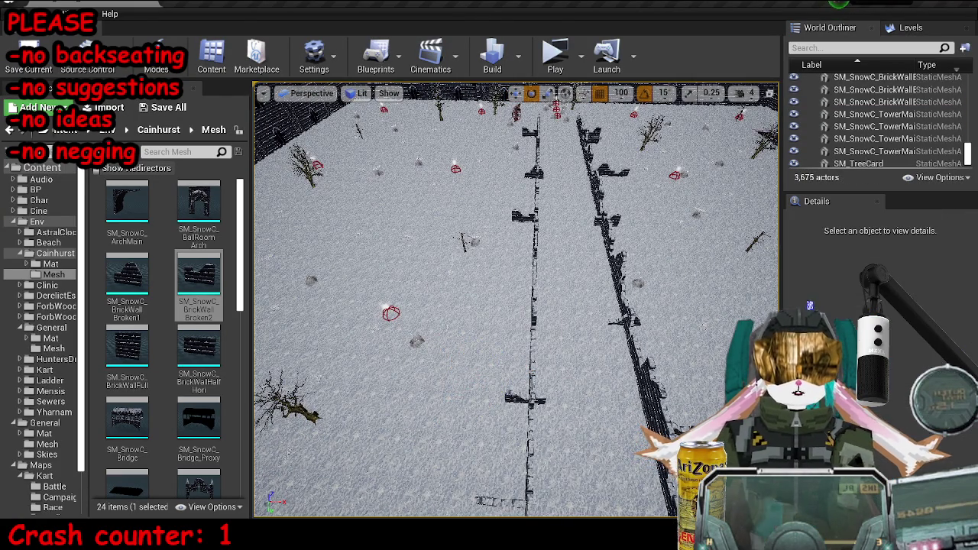
key("ctrl+s")
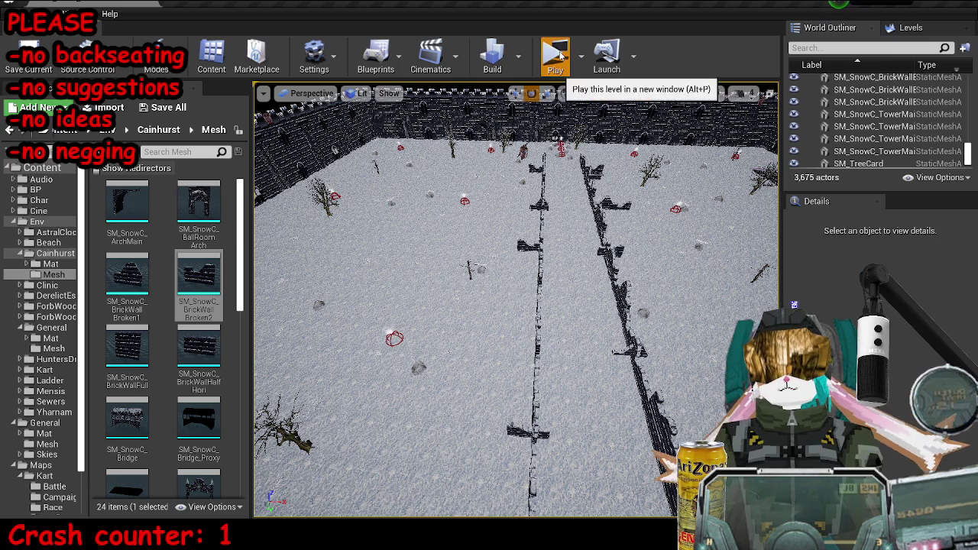
- Start the NMKART preview and drive the kart along the snowy wall and down the walled corridor
left_click(556, 65)
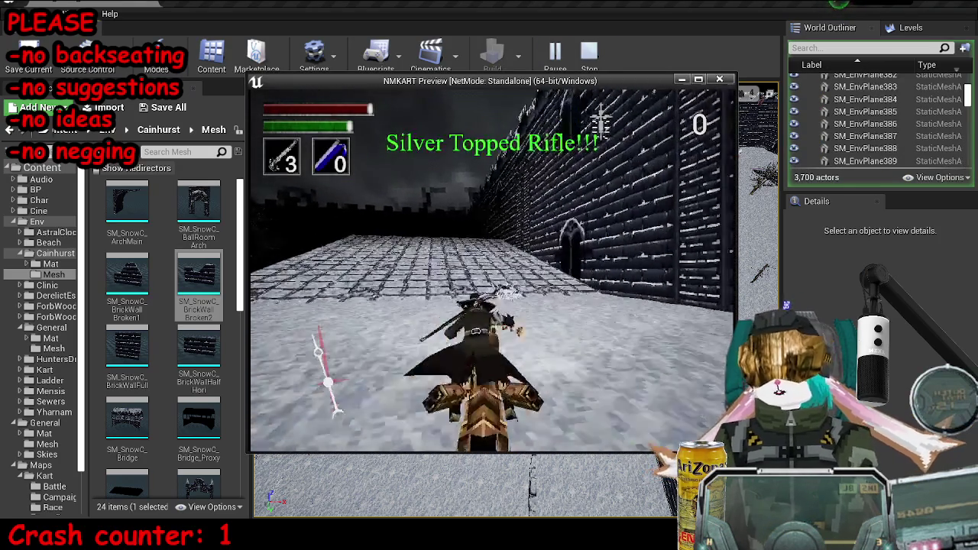
key("r")
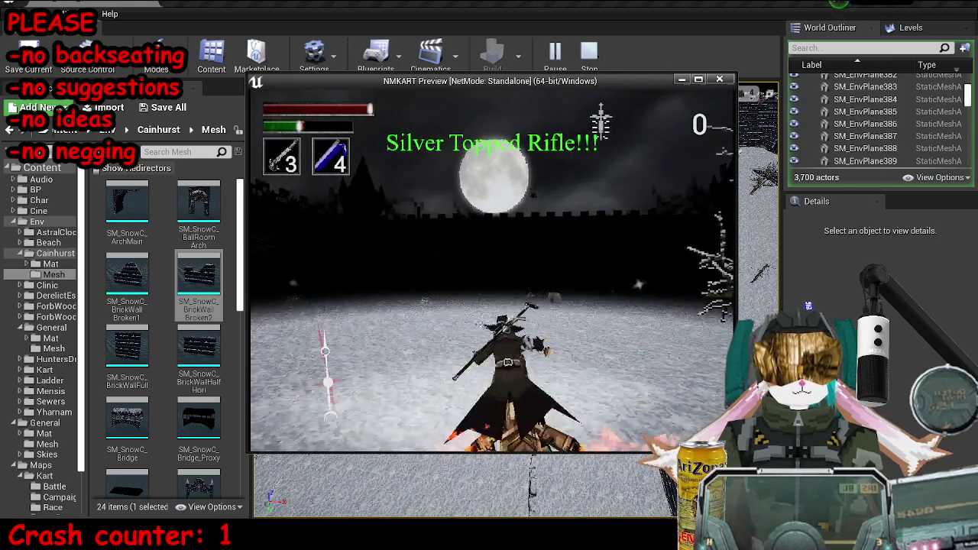
key("w")
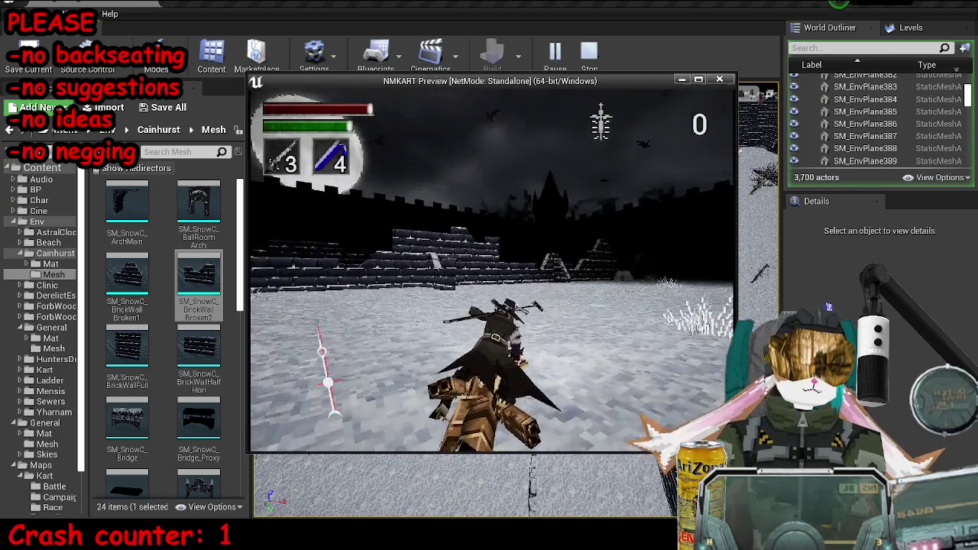
key("d")
key("a")
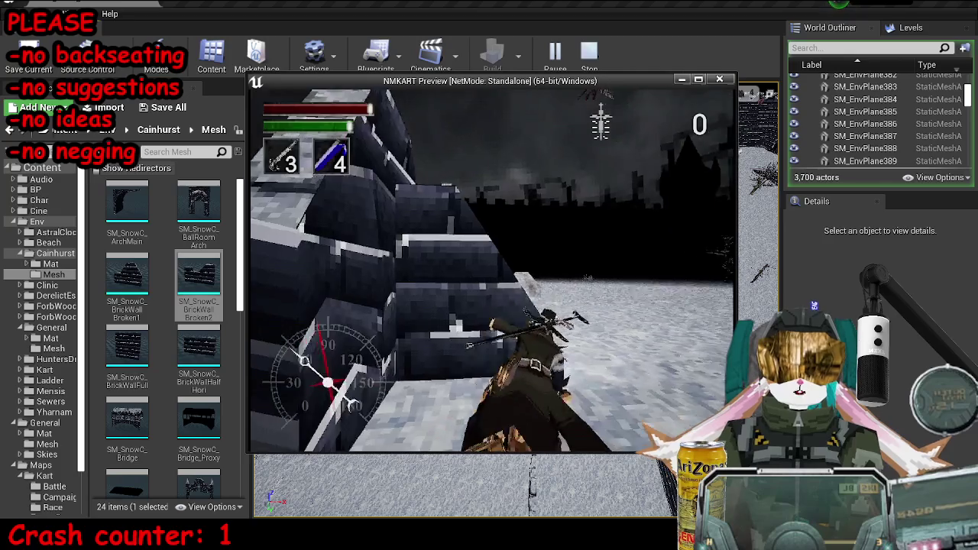
key("a")
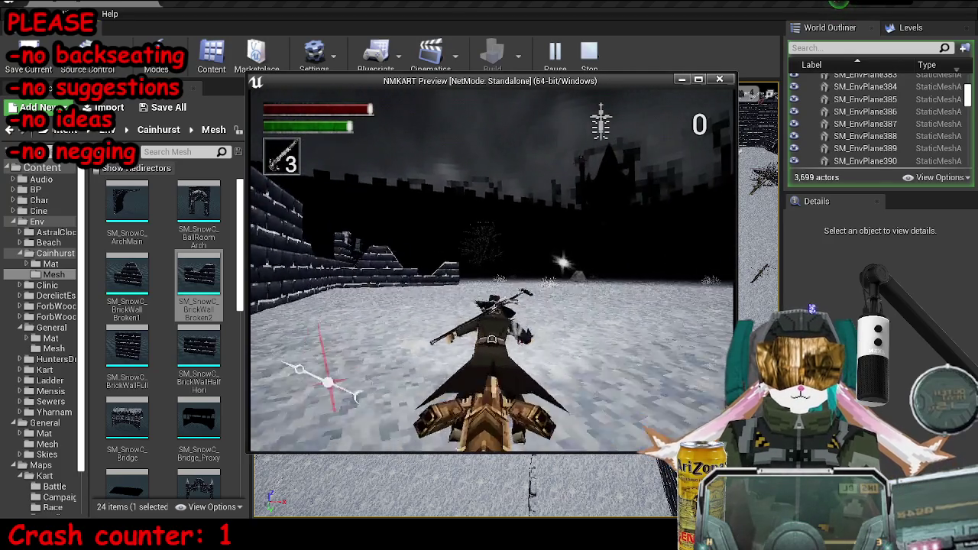
key("a")
key("a")
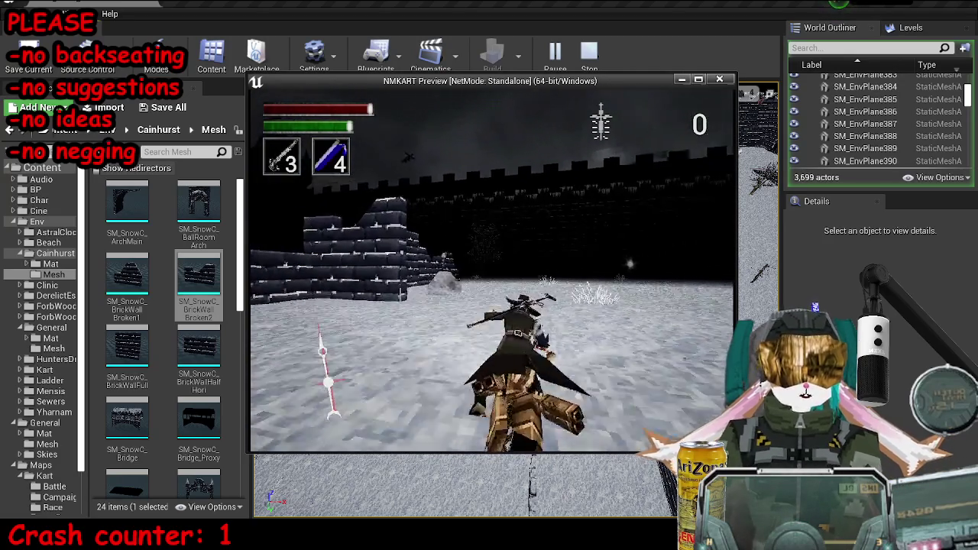
key("a")
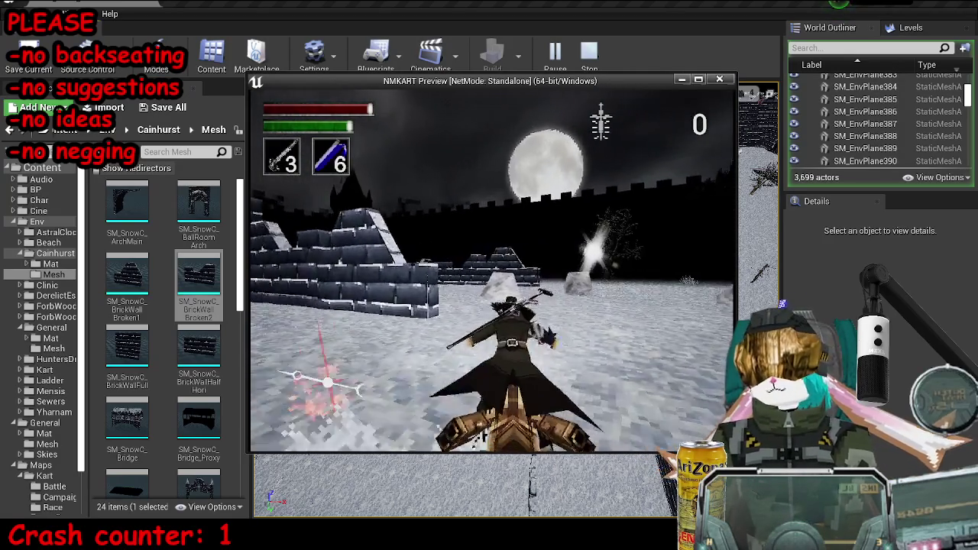
key("w")
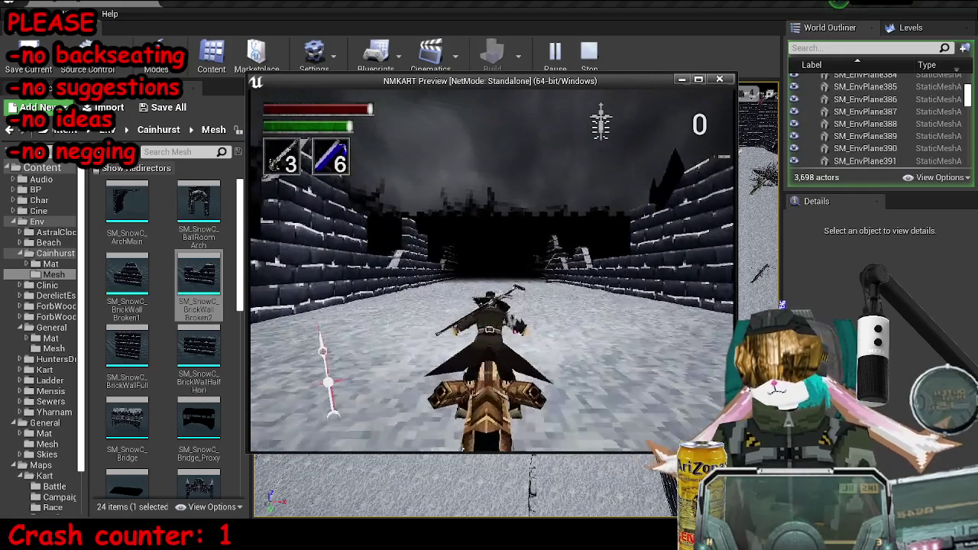
key("w")
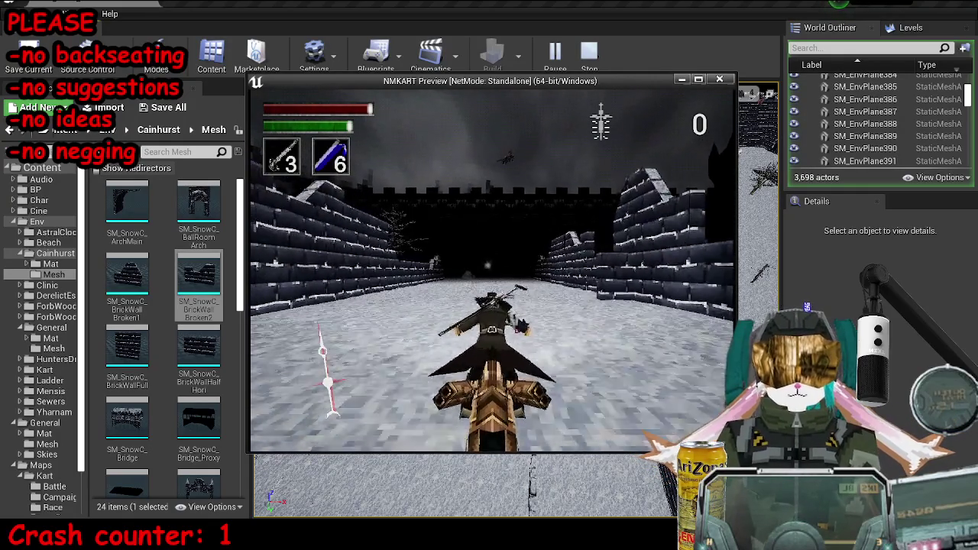
- Turn out of the corridor, drift around past the brick wall, then stop the preview
key("a")
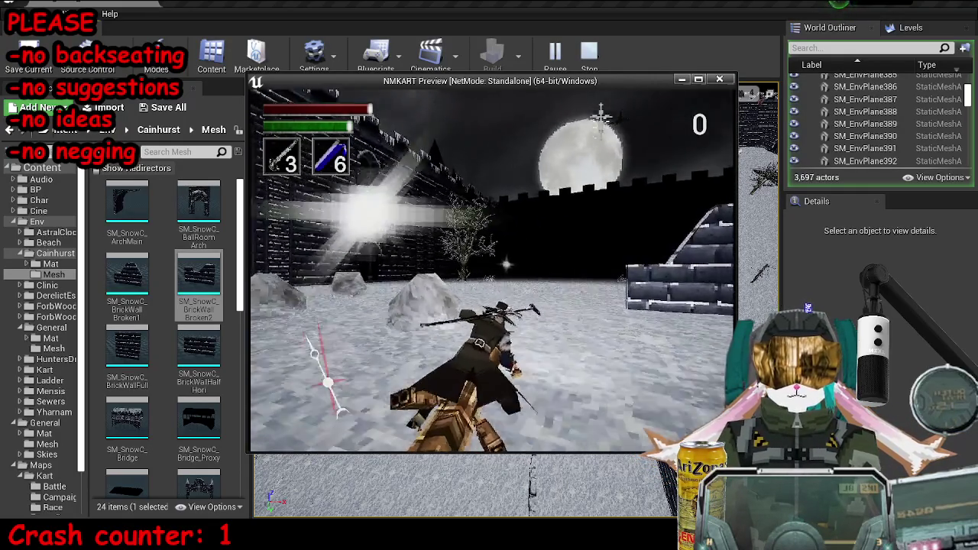
key("a")
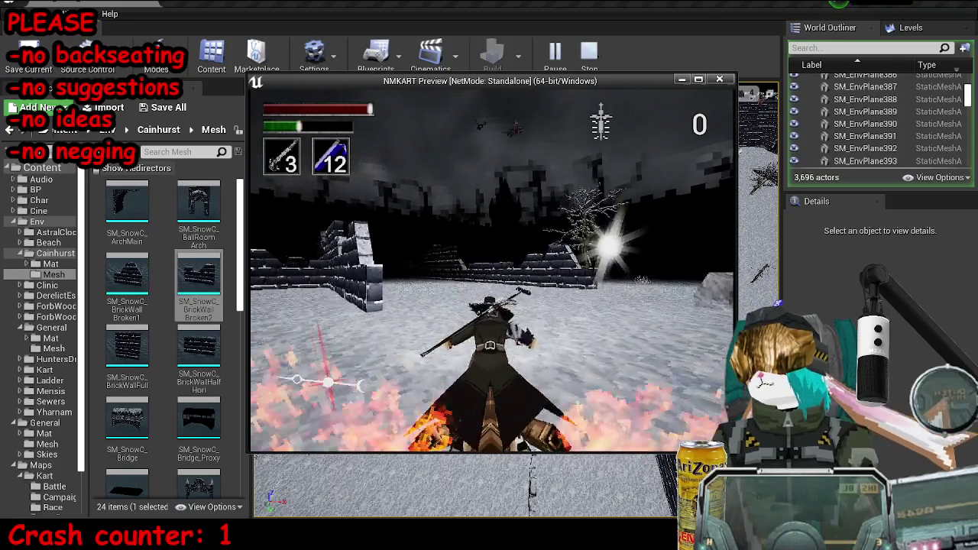
key("w")
key("a")
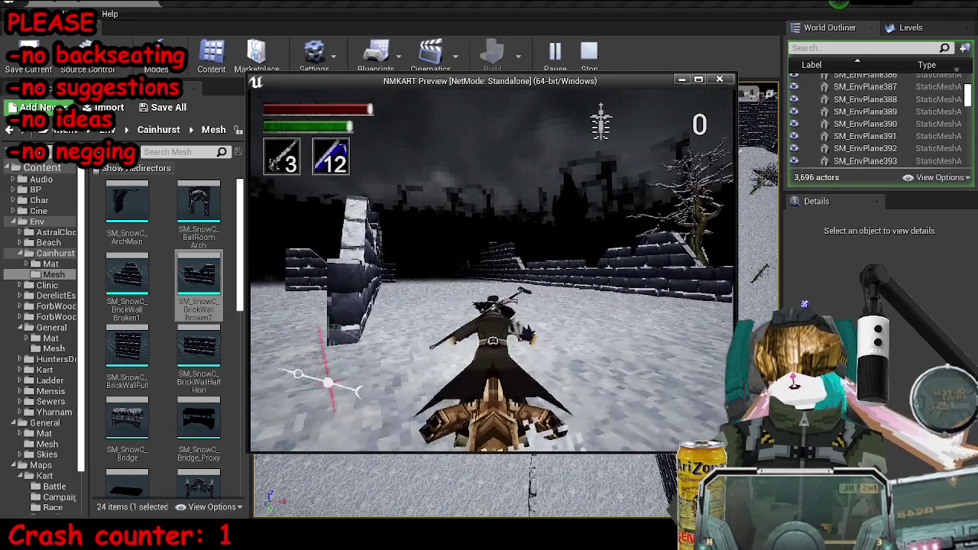
key("d")
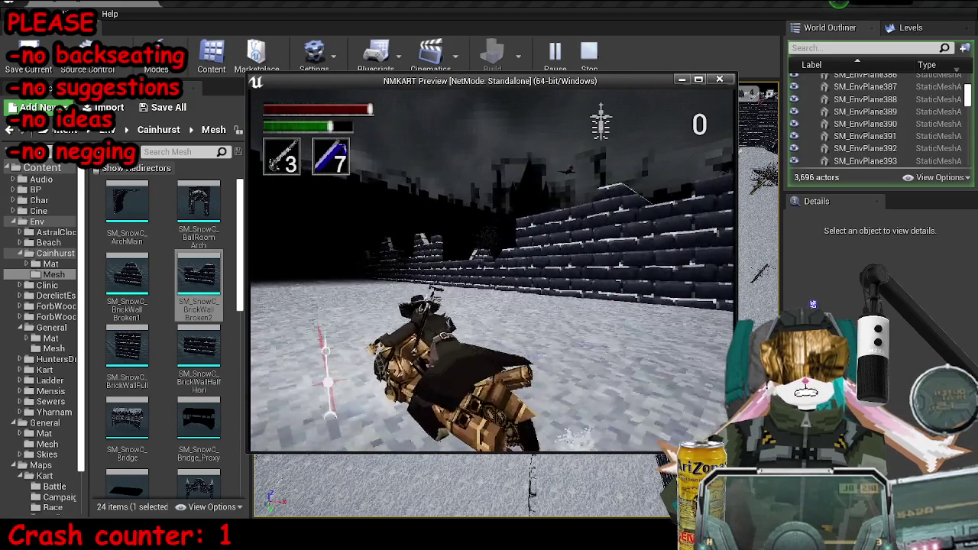
key("a")
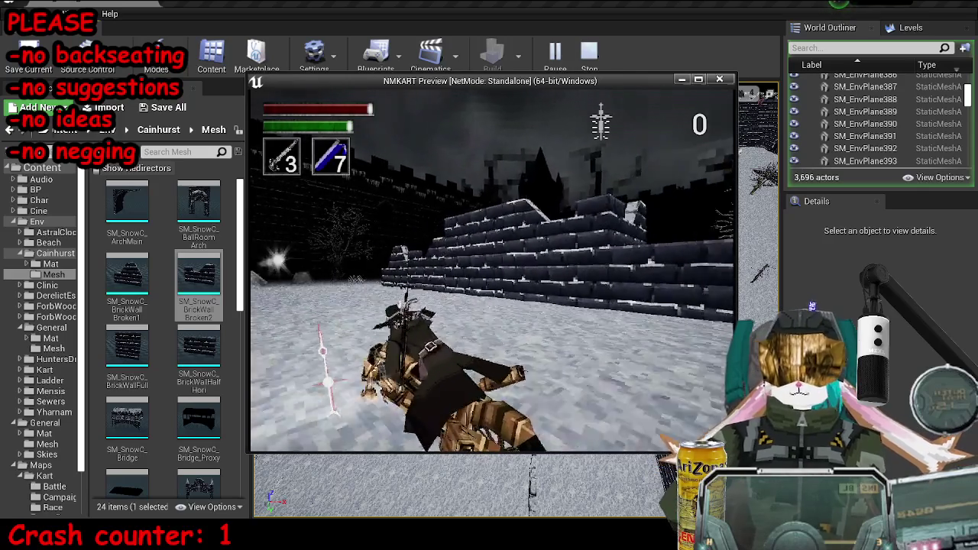
key("a")
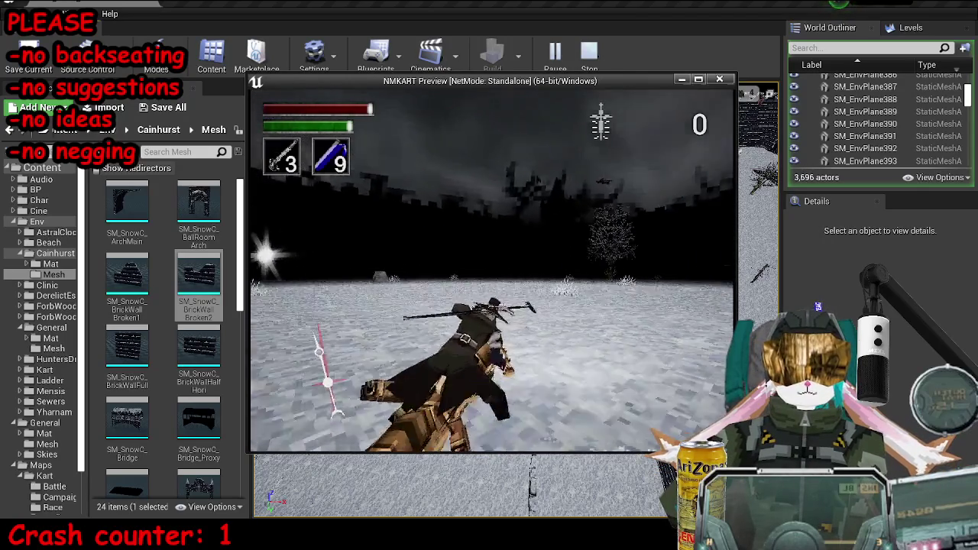
key("d")
key("a")
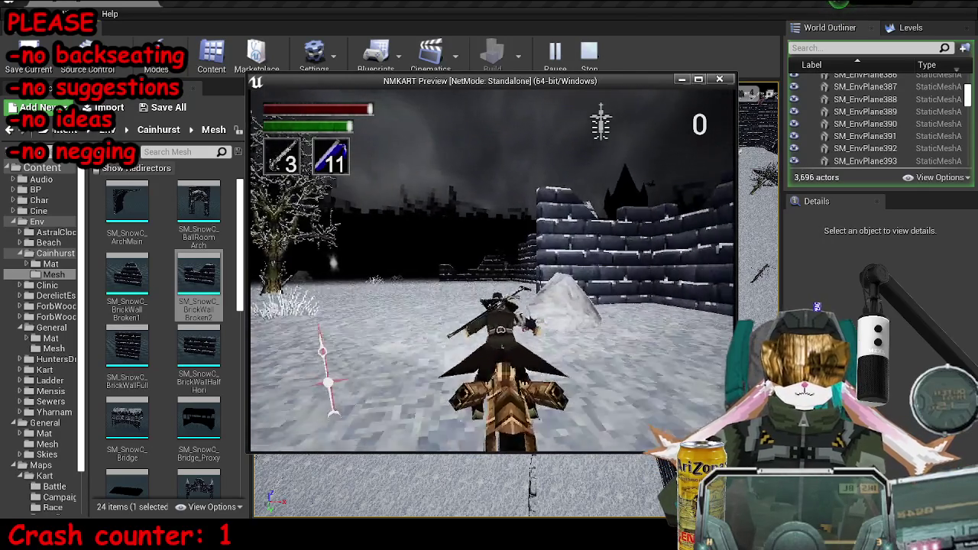
key("d")
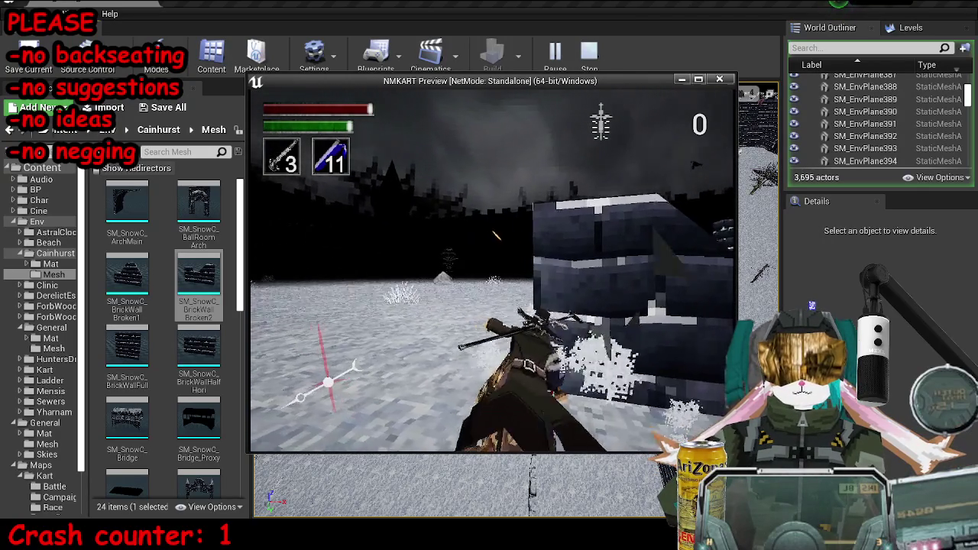
key("Escape")
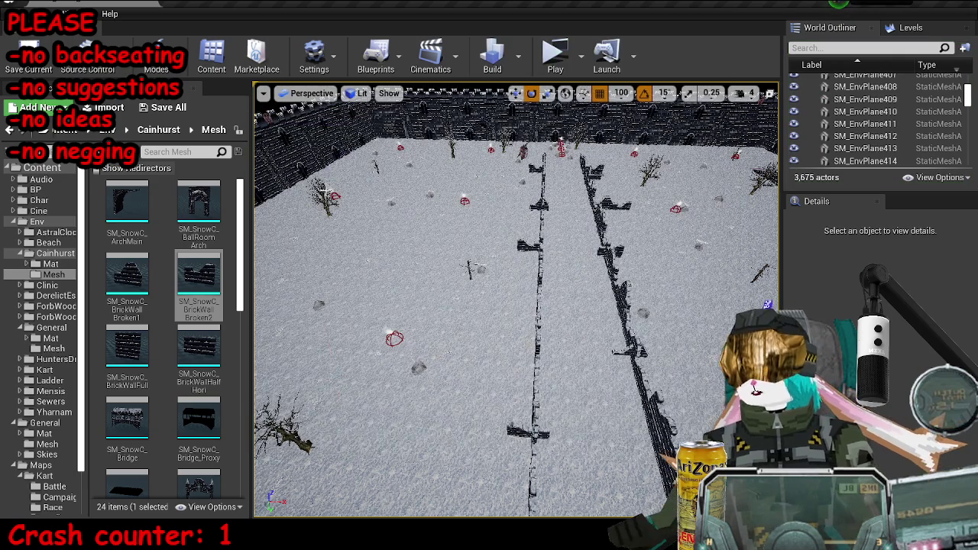
- Duplicate a broken brick wall, move the copy right, and rotate it about 90 degrees
scroll(115, 400, "up", 1)
left_click(199, 295)
scroll(164, 343, "down", 10)
scroll(517, 299, "up", 3)
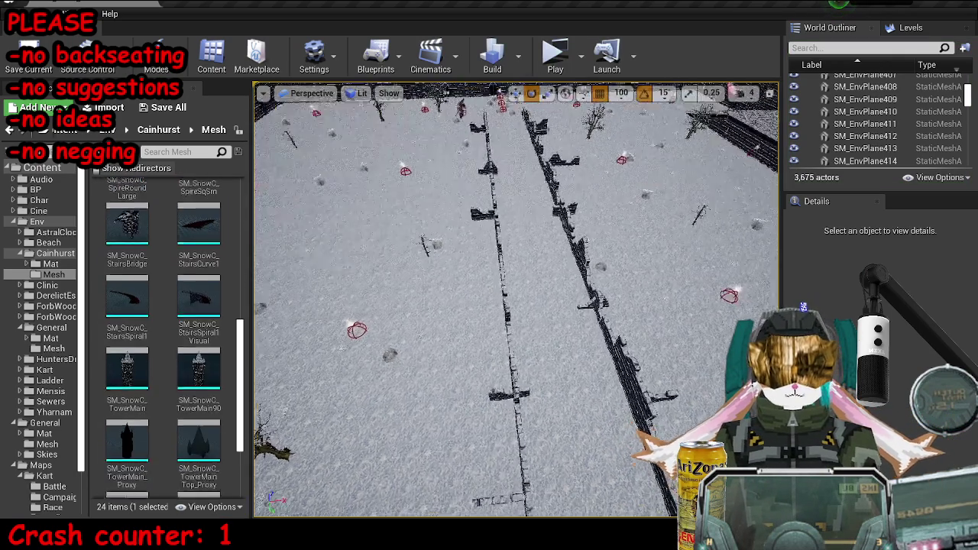
left_click_drag(516, 299, 516, 229)
left_click(445, 276)
key("r")
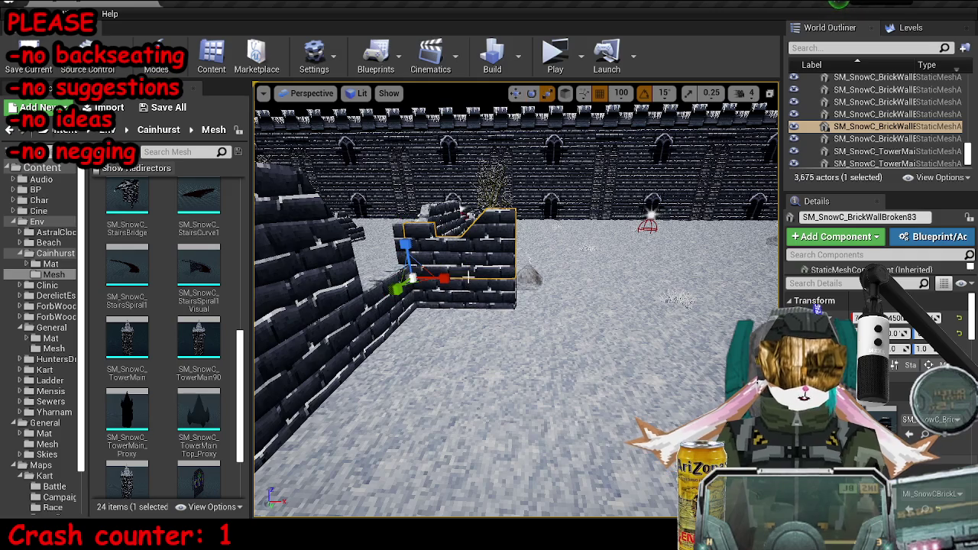
key("w")
mouse_move(445, 276)
left_mouse_down()
mouse_move(554, 277)
mouse_move(520, 244)
left_mouse_up()
key("e")
key("w")
mouse_move(520, 382)
left_mouse_down()
mouse_move(445, 403)
mouse_move(466, 365)
left_mouse_up()
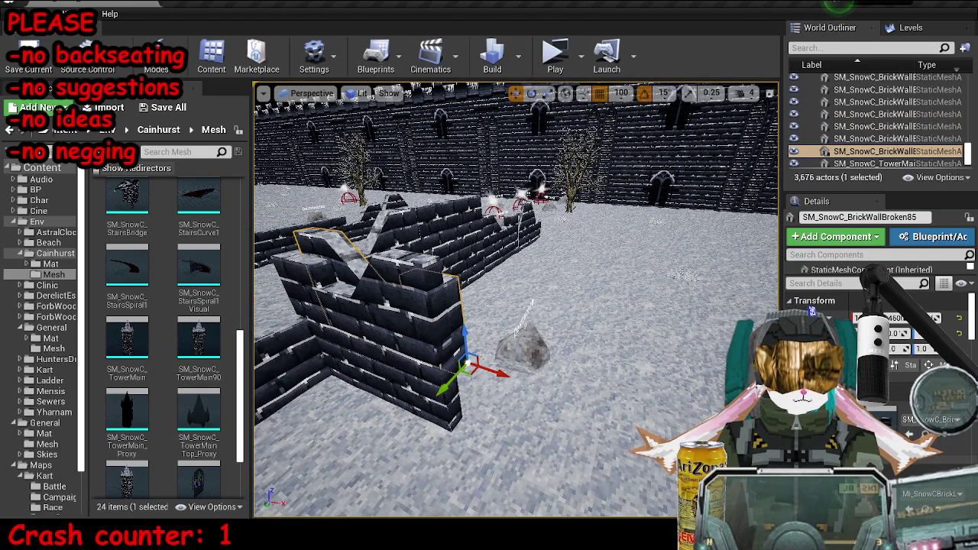
- Set grid snapping to 50 and inspect the rotated corner wall
left_click(620, 92)
left_click(625, 165)
mouse_move(489, 398)
left_mouse_down()
mouse_move(463, 388)
mouse_move(535, 337)
mouse_move(580, 321)
left_mouse_up()
key("f")
left_click_drag(610, 372, 456, 216)
key("Escape")
left_click_drag(492, 320, 493, 397)
- Duplicate the left broken wall, then delete the extra copy
left_click(336, 329)
key("ctrl+w")
key("f")
left_click_drag(505, 321, 382, 321)
key("Delete")
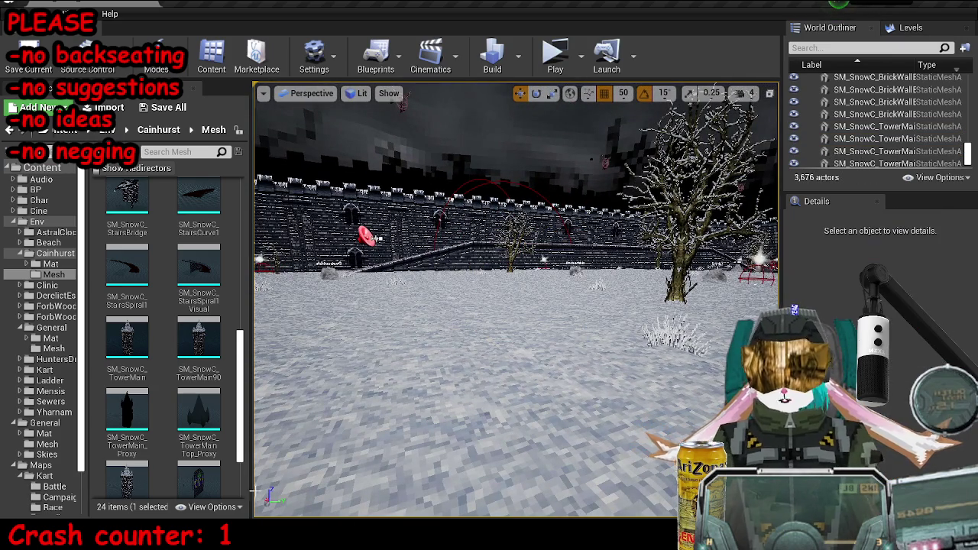
- Isolate the wall mesh in Blender, enter Edit Mode, and select its lower faces
key("alt+Tab")
mouse_move(463, 332)
left_mouse_down()
mouse_move(523, 258)
mouse_move(565, 291)
mouse_move(563, 330)
left_mouse_up()
key("KP_Divide")
key("Tab")
left_click(564, 340)
left_click(553, 291)
- Unwrap the lower side and front faces and merge vertices by distance
left_click(565, 271)
left_click(535, 335)
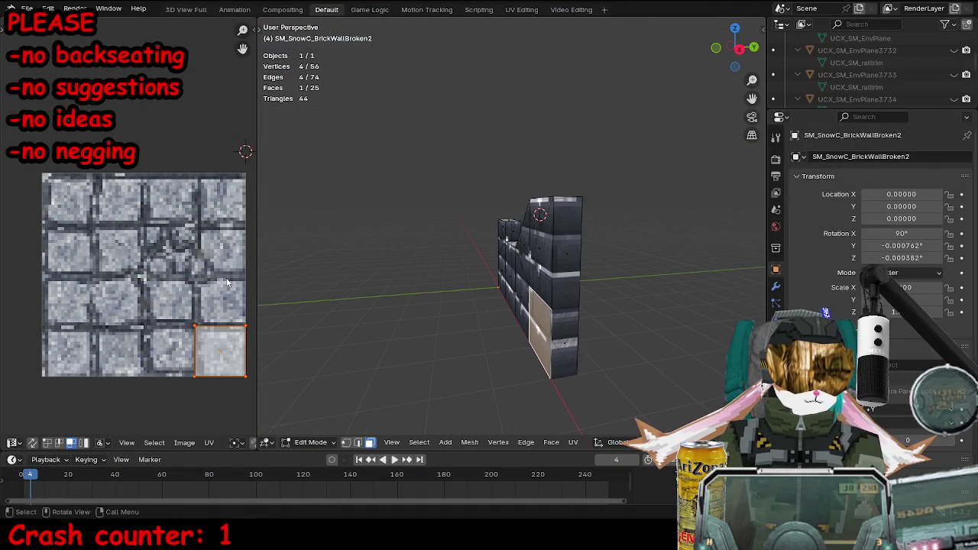
left_click(575, 341, "shift")
key("u")
mouse_move(635, 330)
left_click(679, 325)
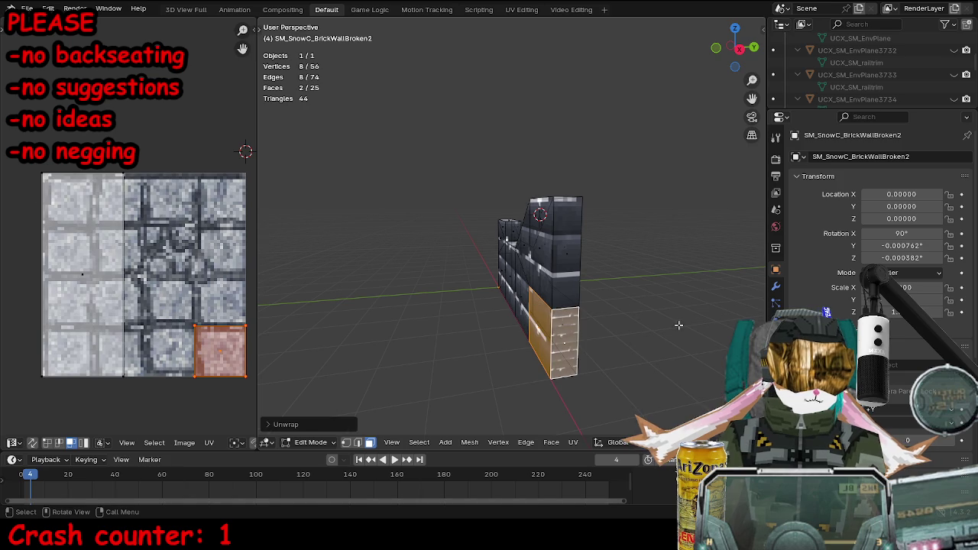
key("m")
left_click(549, 331)
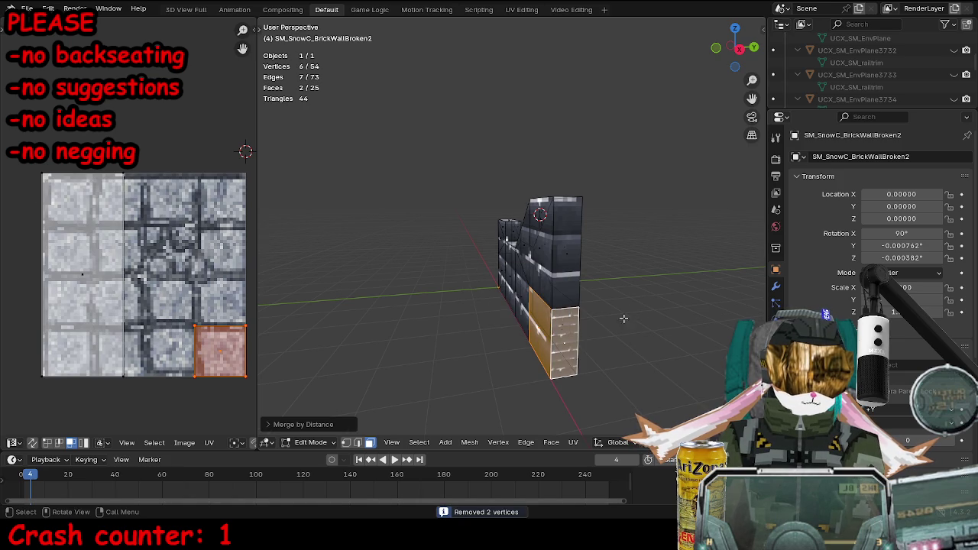
- Unwrap the selected faces again, then merge the lower and upper front faces by distance
key("u")
mouse_move(646, 315)
left_click(691, 313)
left_click(563, 337)
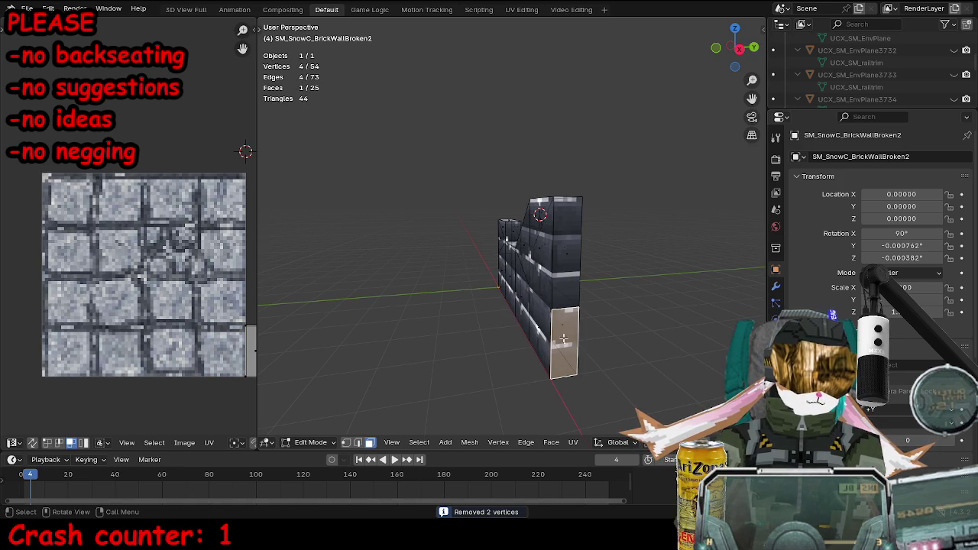
left_click(561, 277, "shift")
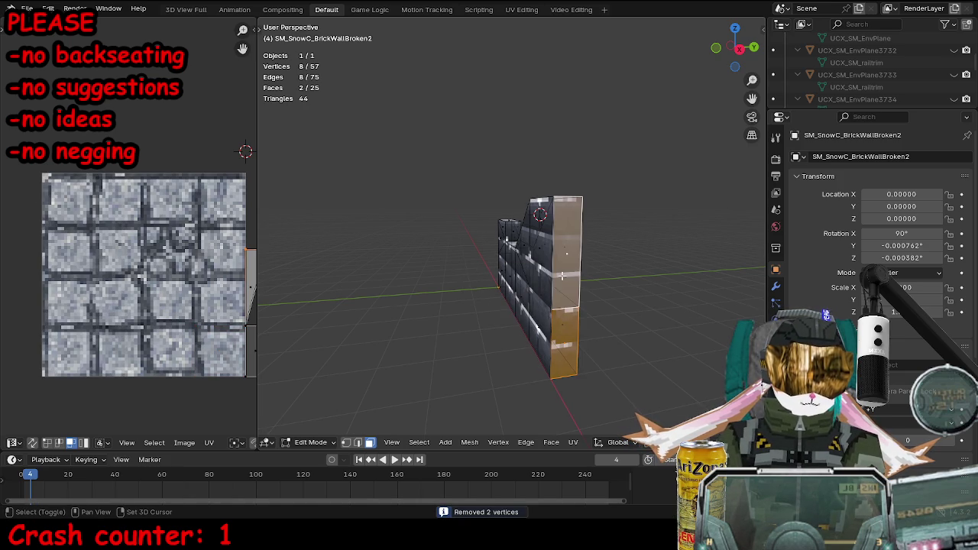
key("m")
left_click(562, 275)
- Unhide all objects, export the wall as SM_SnowC_BrickWallBroken2.fbx, and save the Blender file
key("Tab")
key("alt+h")
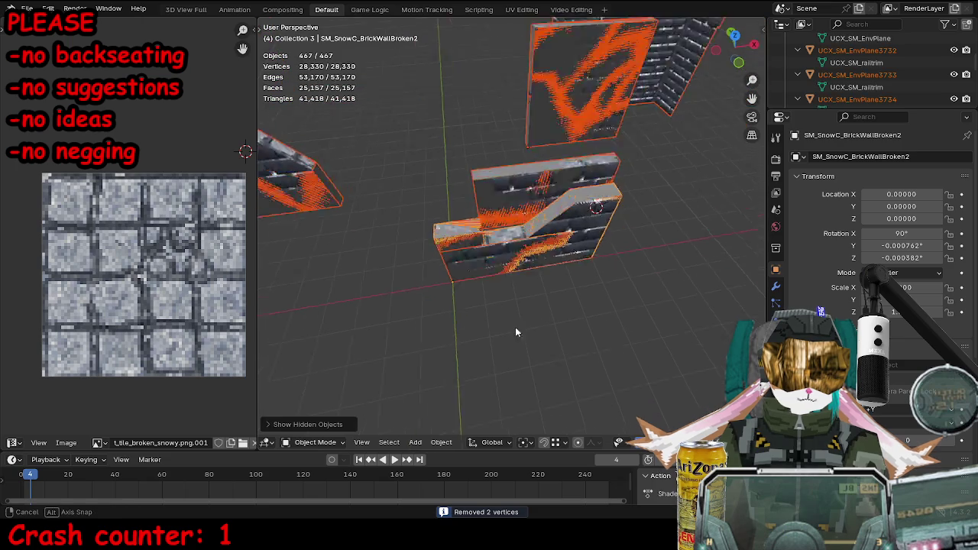
left_click(628, 266)
key("ctrl+e")
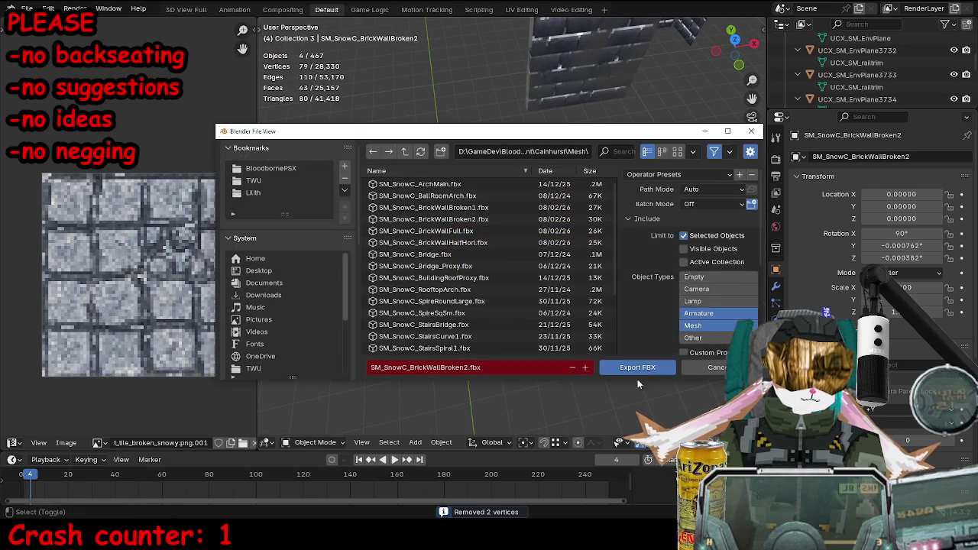
left_click(637, 368)
key("ctrl+s")
key("alt+Tab")
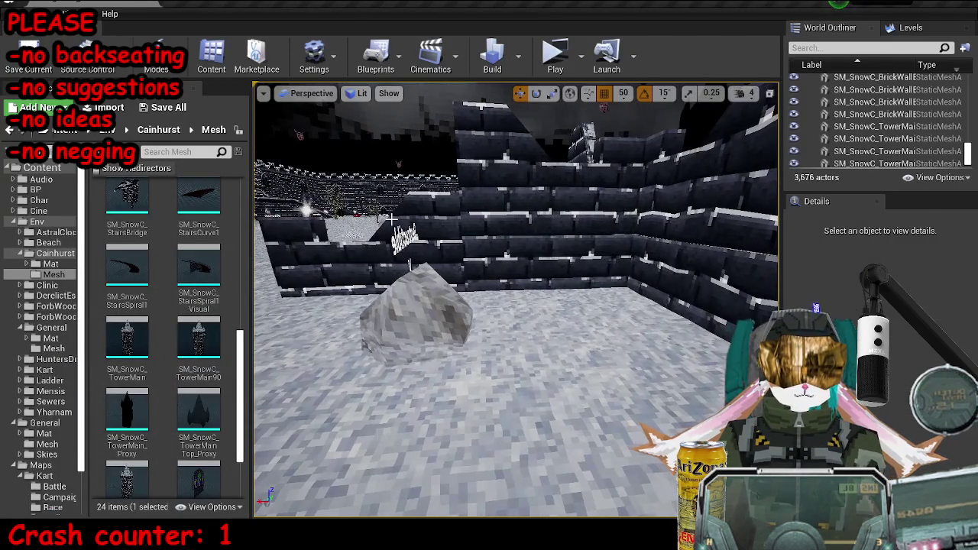
- Locate the placed wall's SM_SnowC_BrickWallBroken2 asset in the Content Browser and reimport it
left_click(413, 237)
key("ctrl+b")
right_click(185, 283)
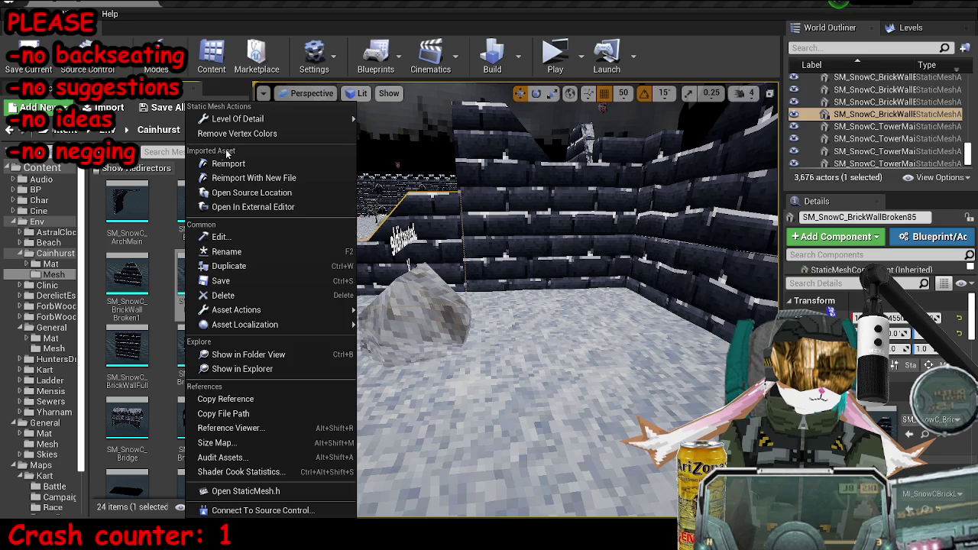
left_click(227, 163)
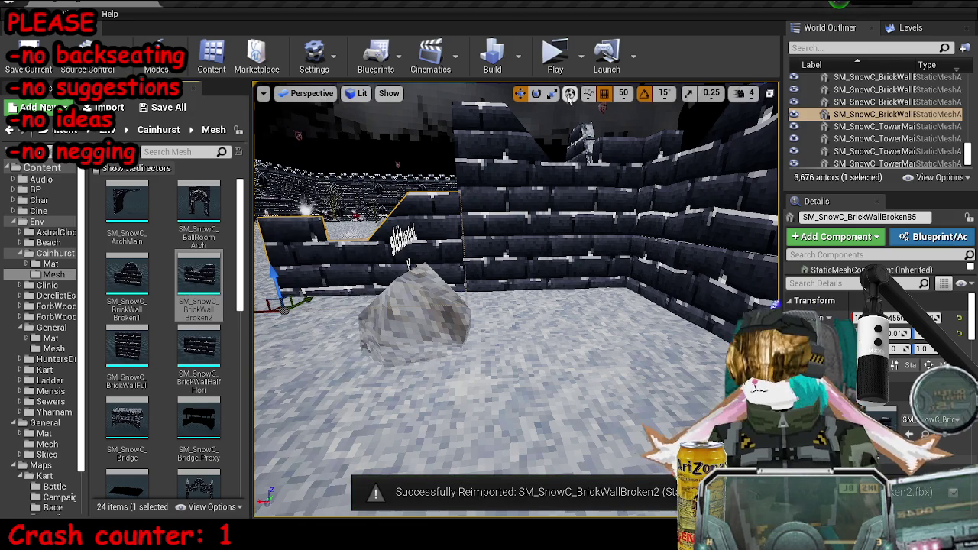
key("Escape")
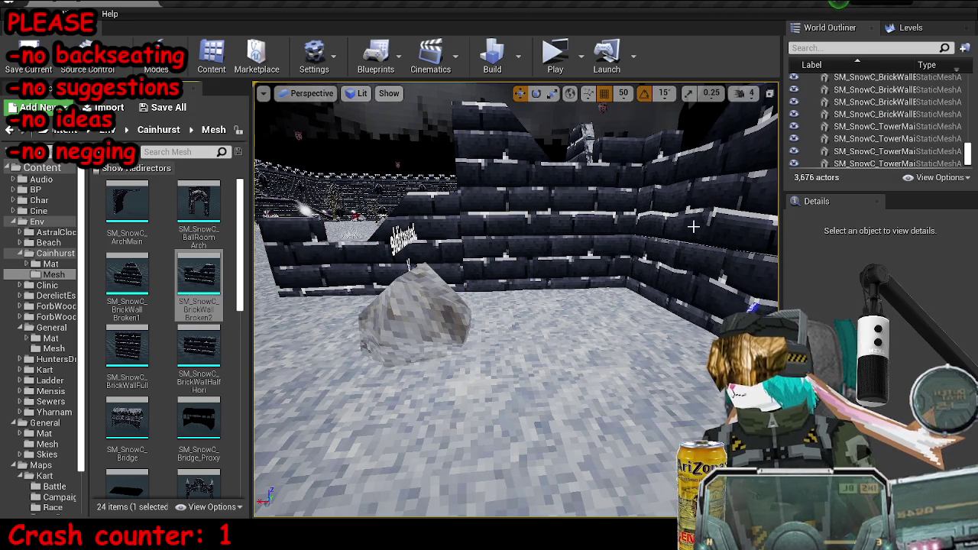
- Play-test the level, collecting the rifle pickup and driving toward the castle walls
left_click(555, 54)
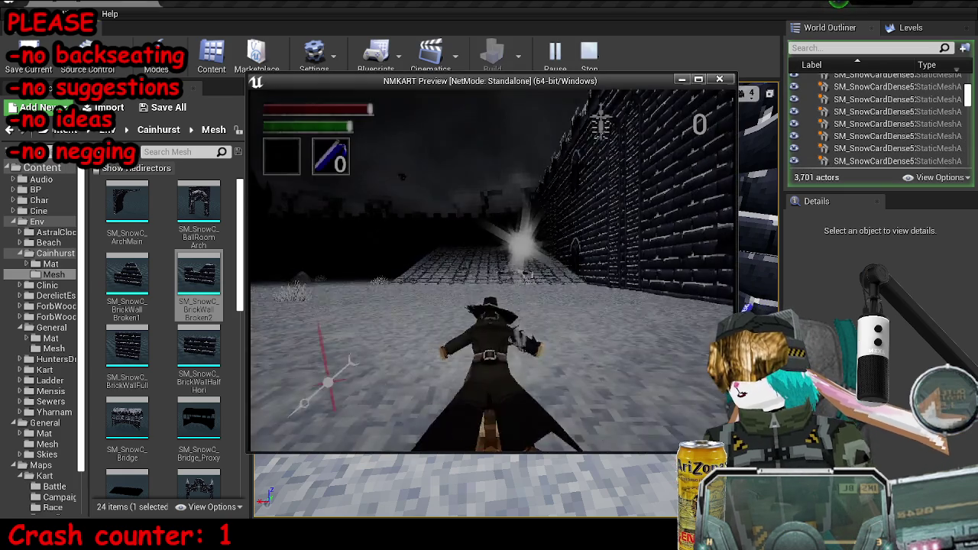
key("w")
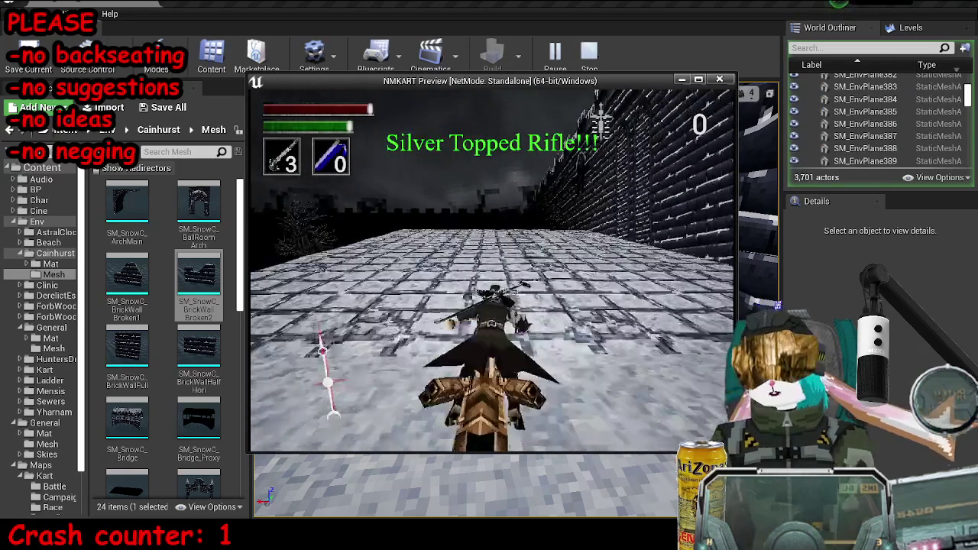
key("w")
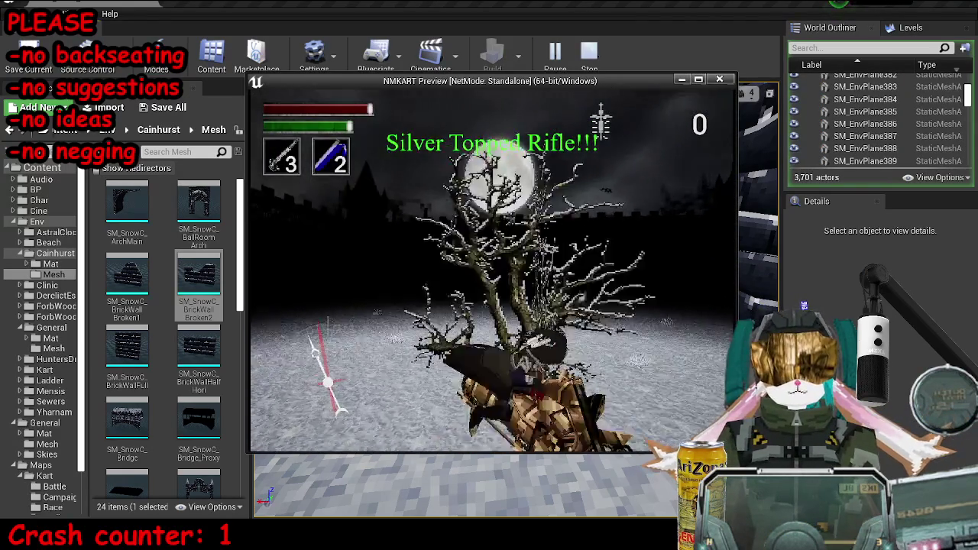
key("w")
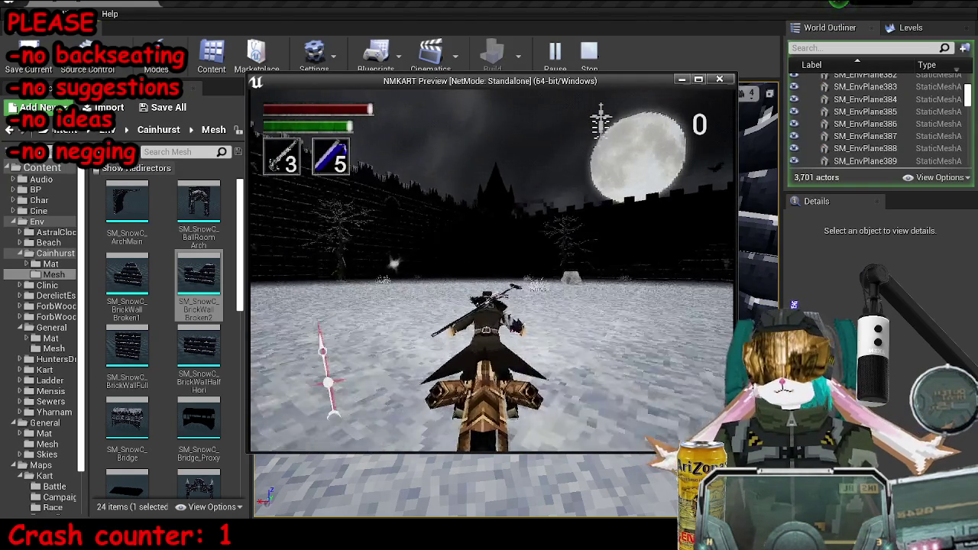
key("w")
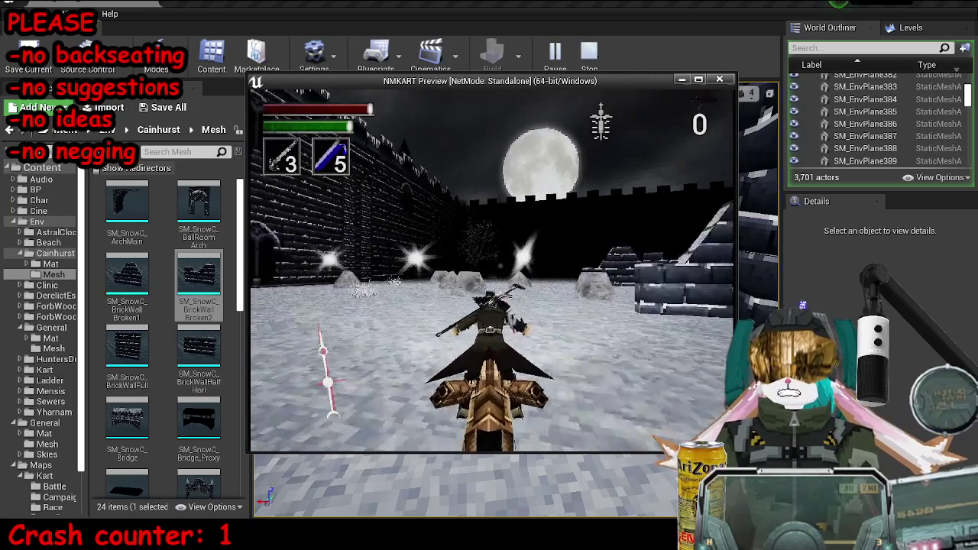
key("w")
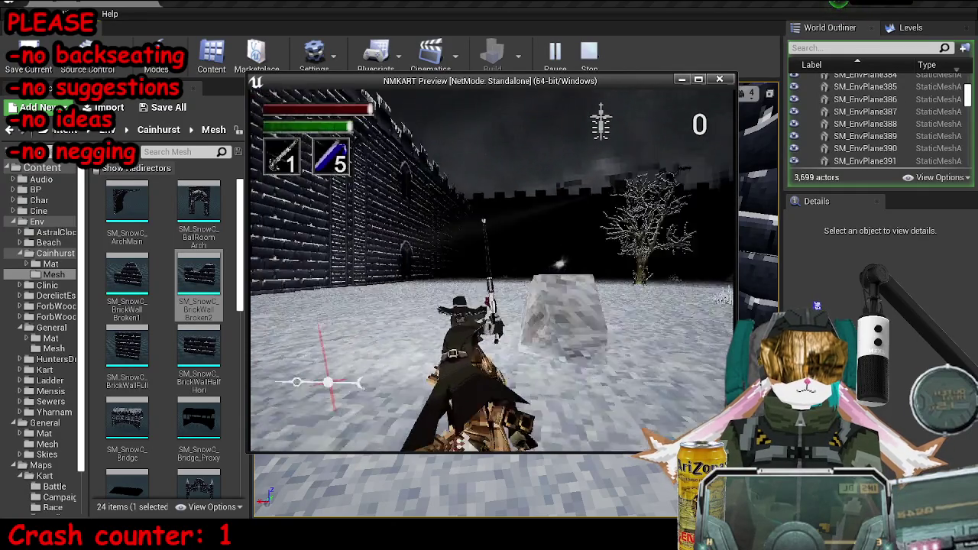
key("d")
key("d")
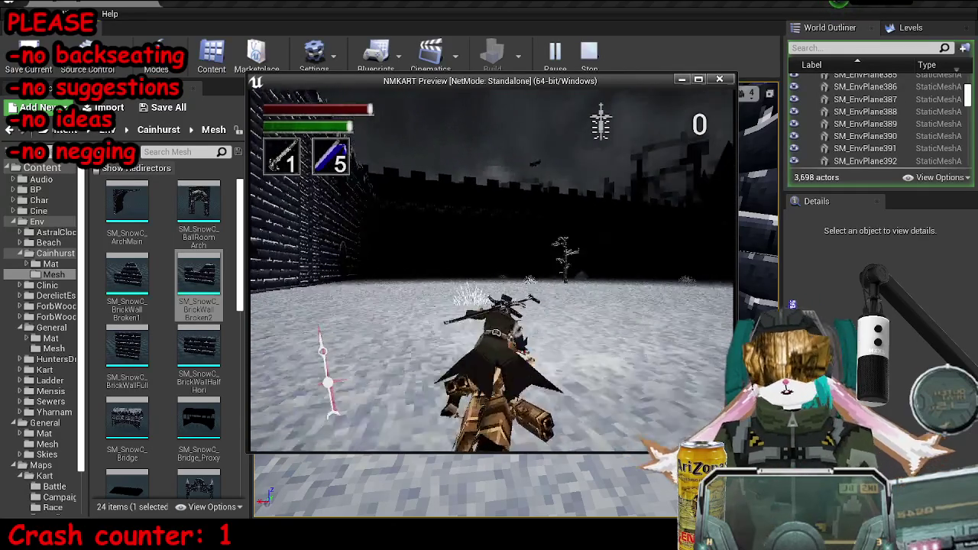
right_click(493, 271)
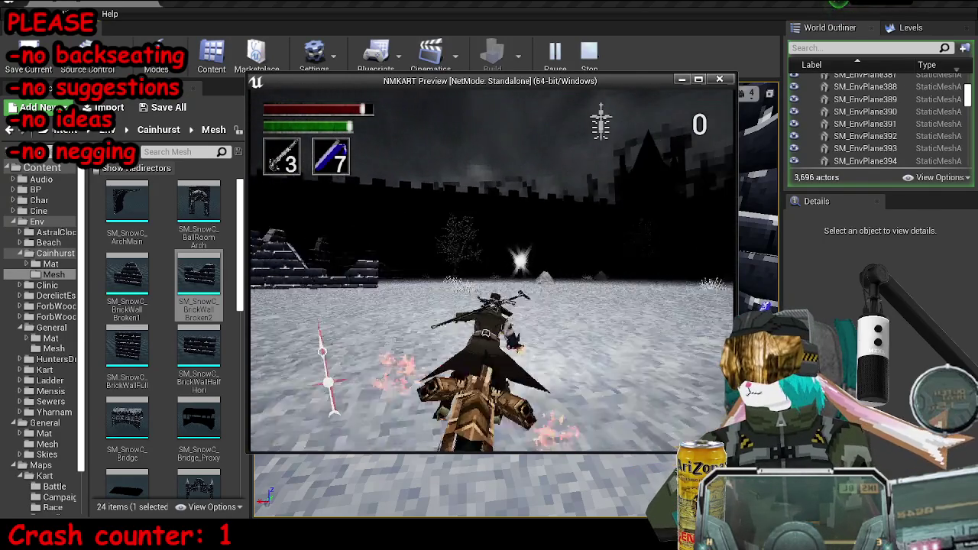
key("space")
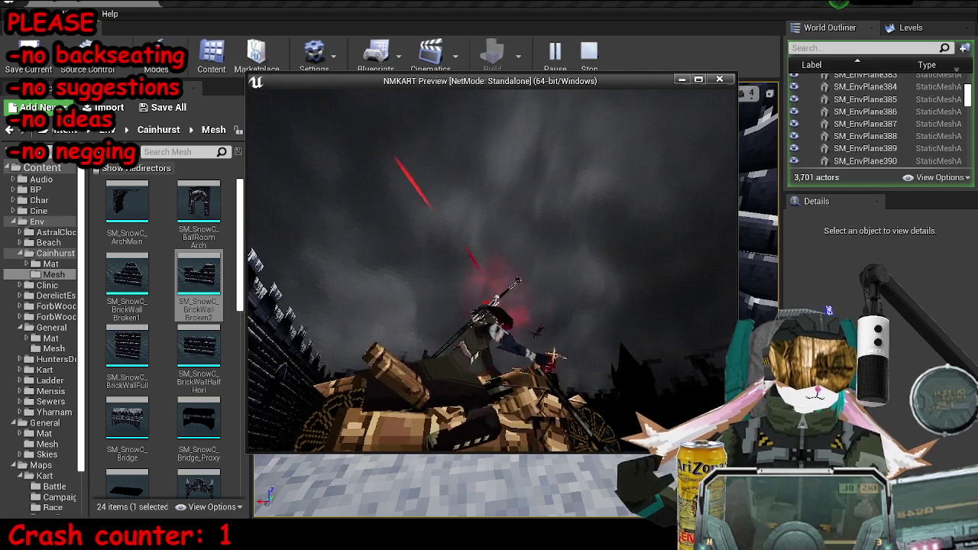
- Run 'show collision' in the in-game console, then end the test
key("grave")
type("show co")
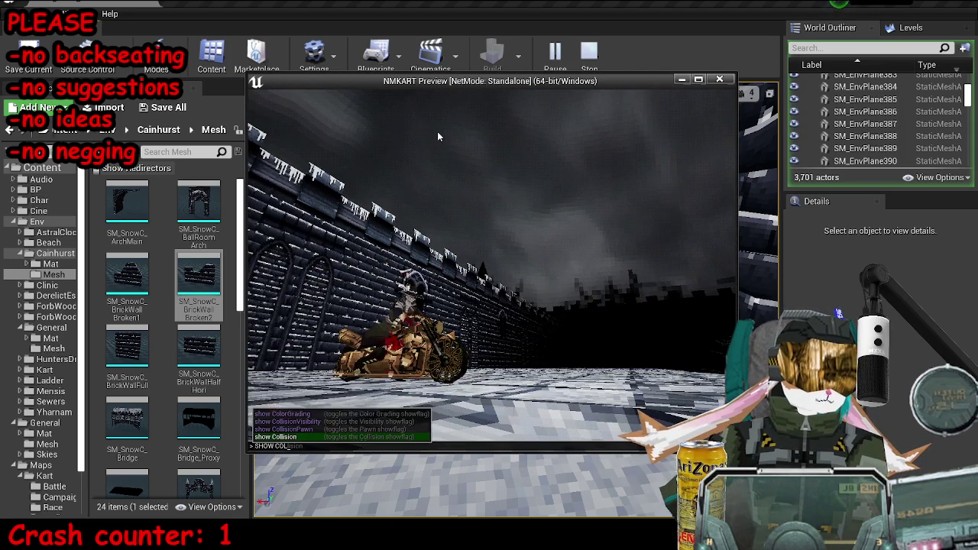
type("on")
key("Return")
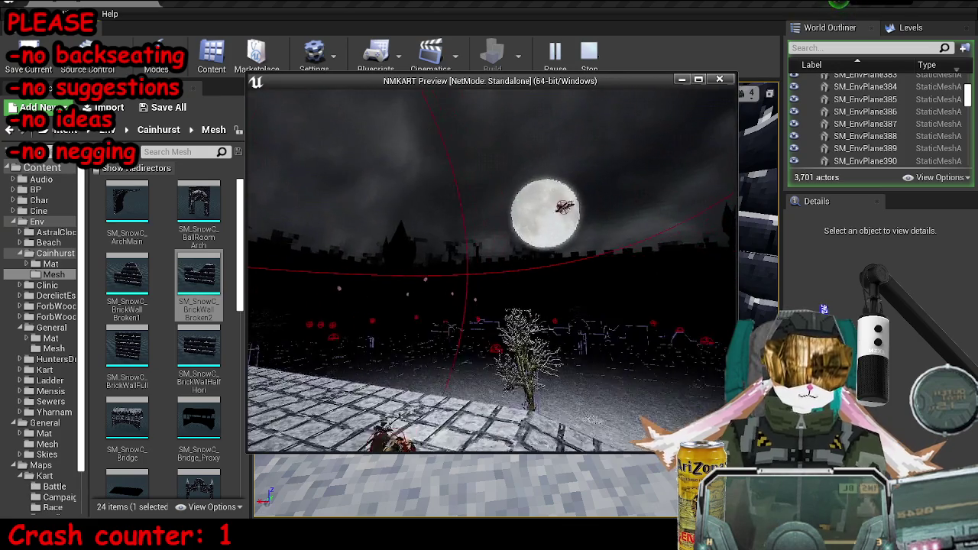
key("Escape")
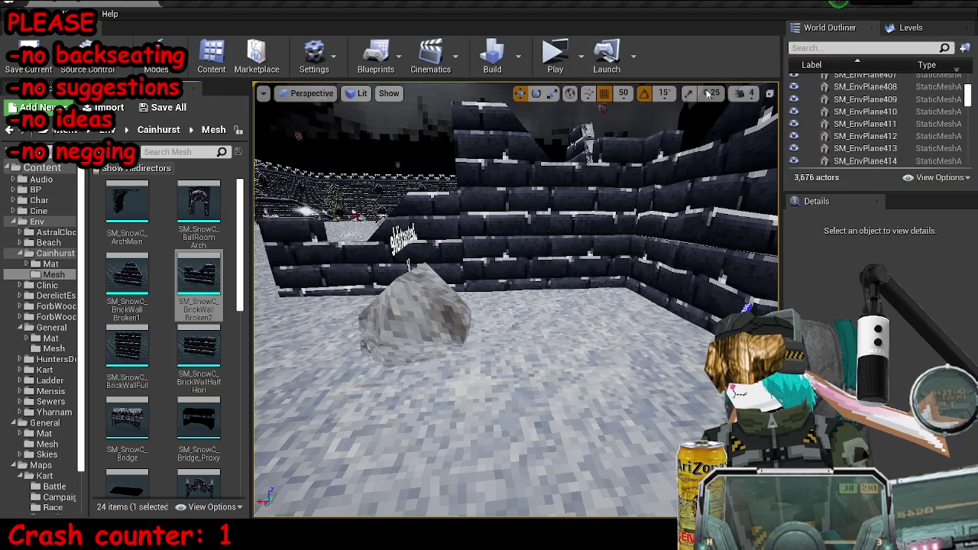
left_click(556, 55)
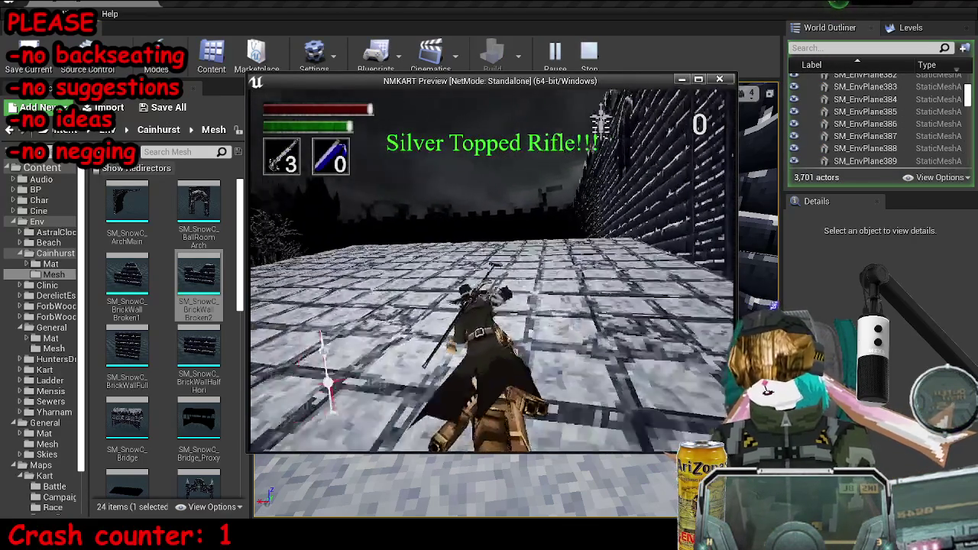
left_click(491, 268)
key("w")
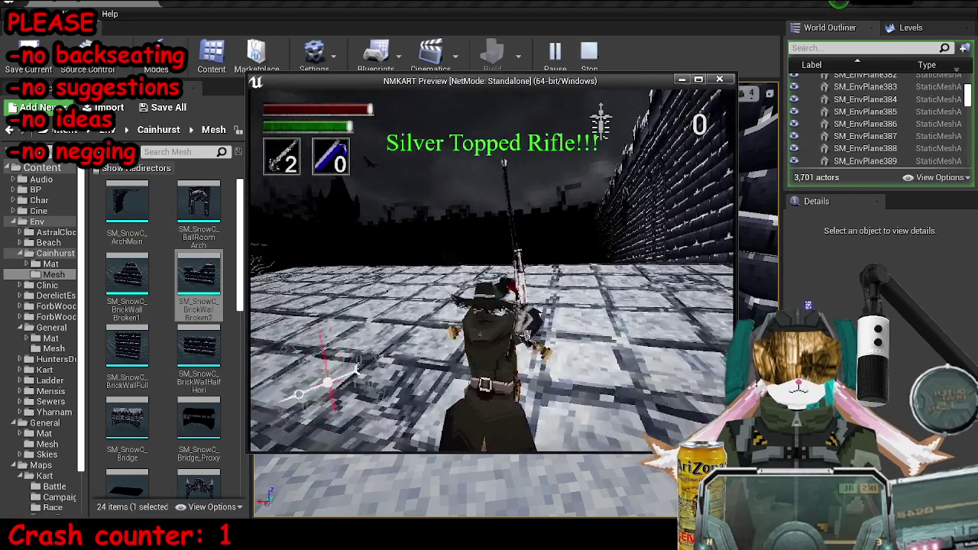
key("w")
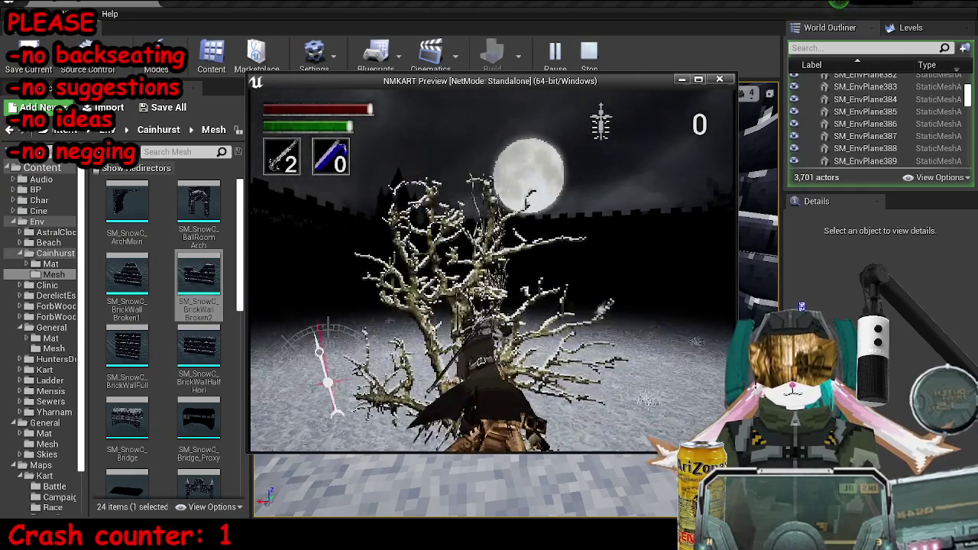
key("w")
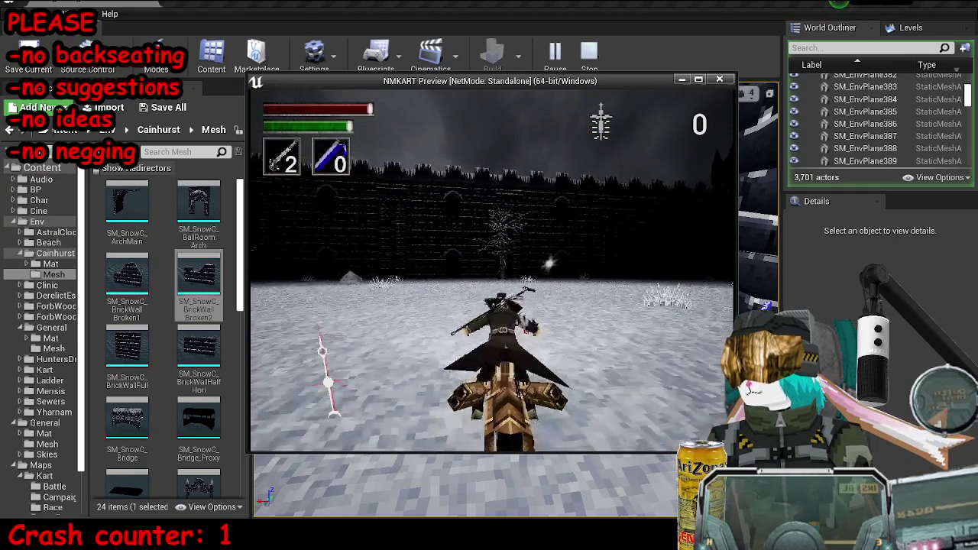
key("w")
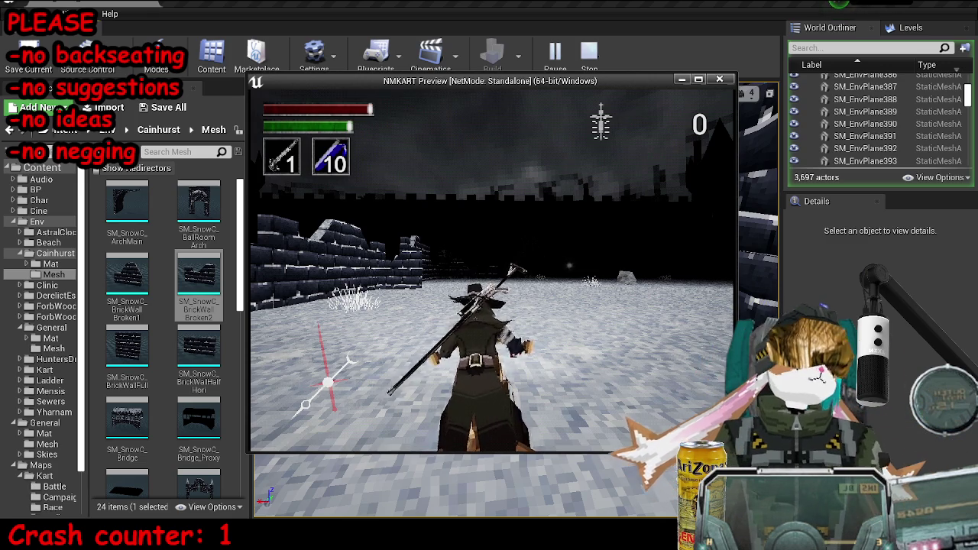
key("Escape")
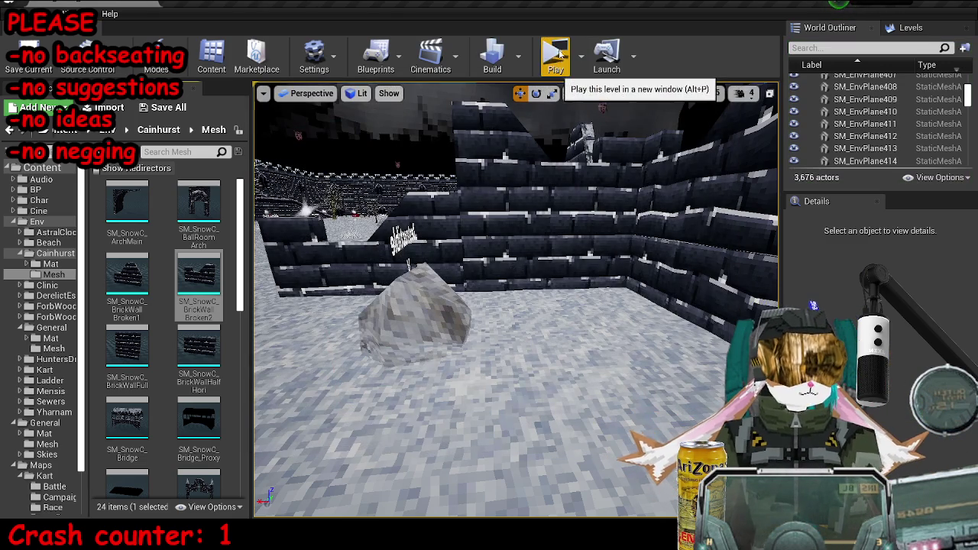
left_click(559, 55)
key("a")
key("d")
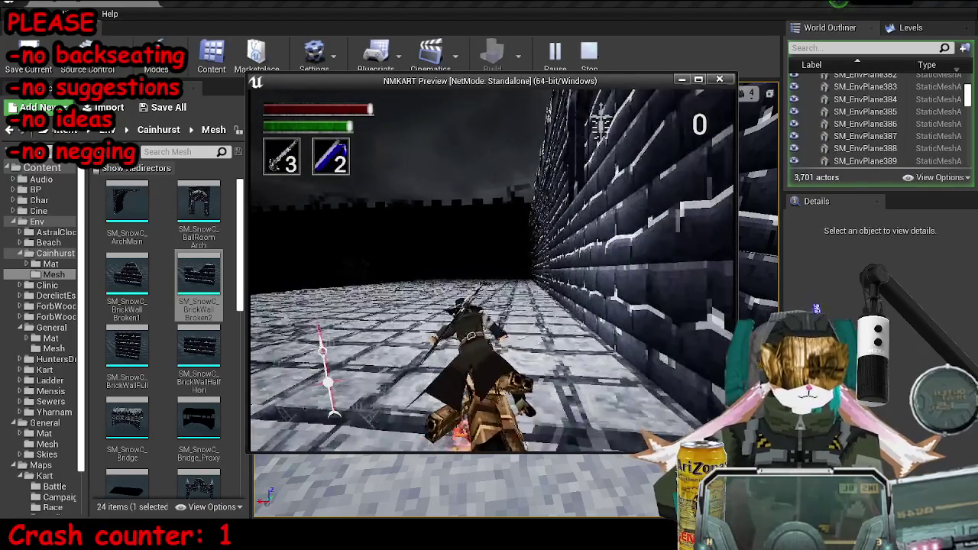
key("a")
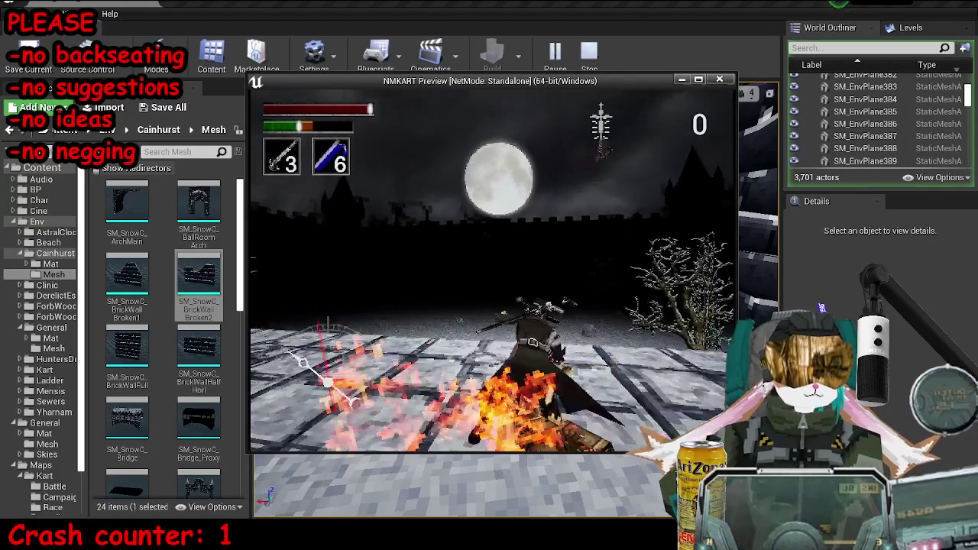
key("e")
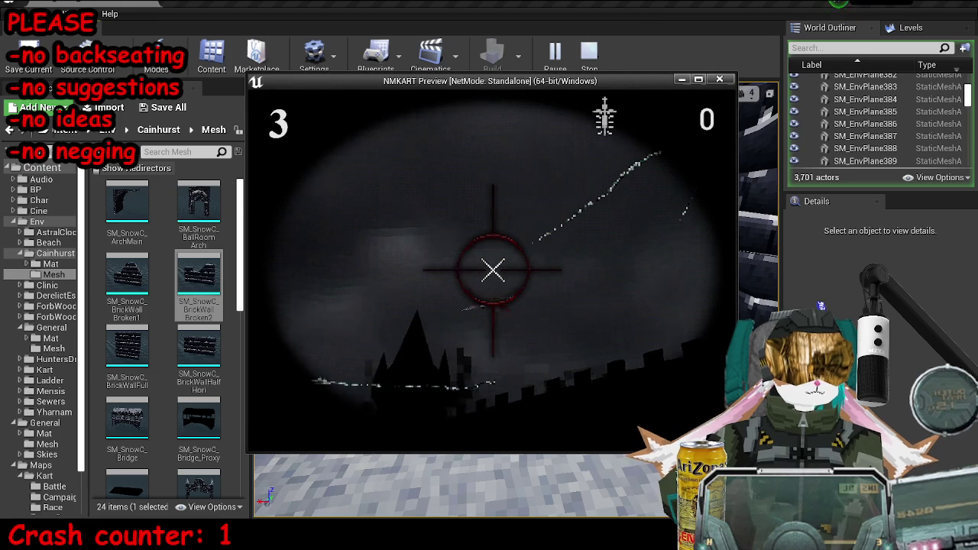
left_click(492, 270)
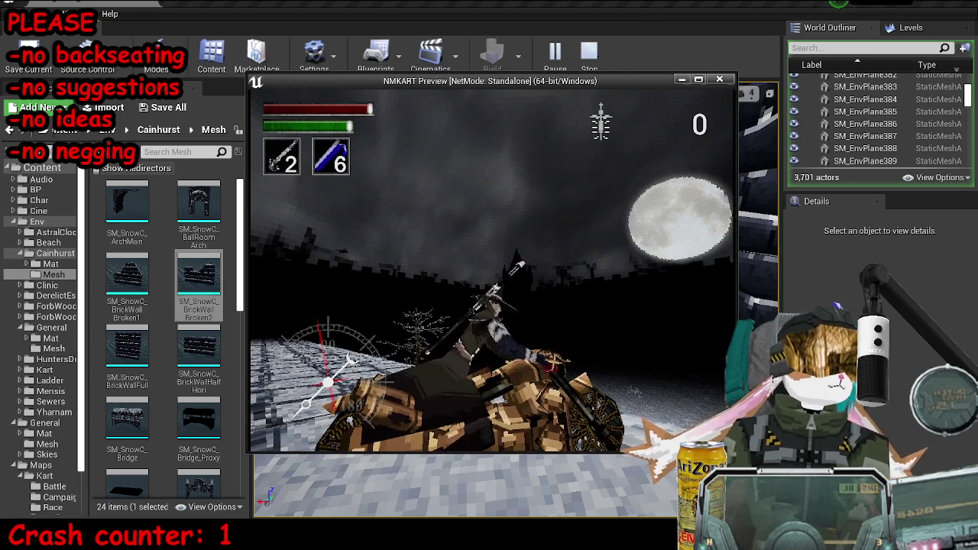
key("Escape")
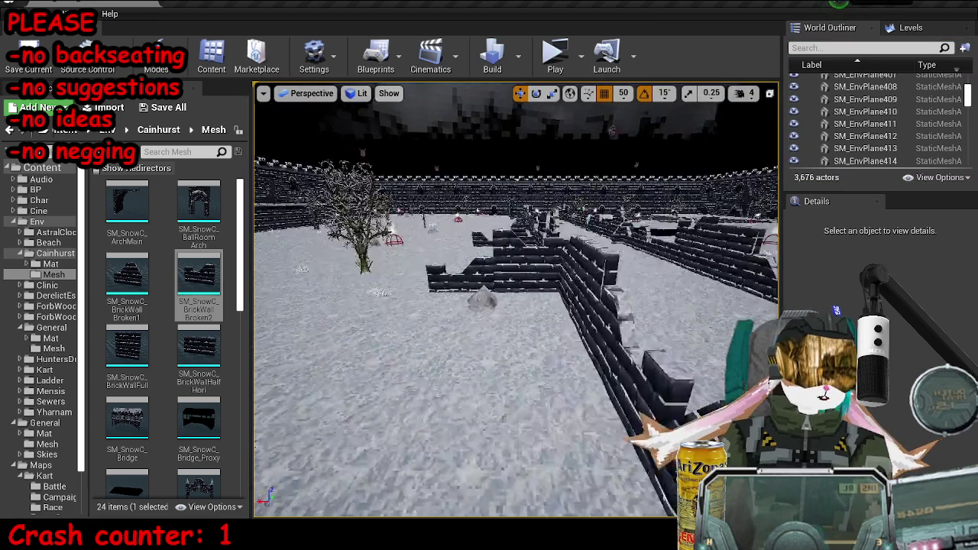
- Fly to the ramp and select the snow-card tiles covering it
key("w")
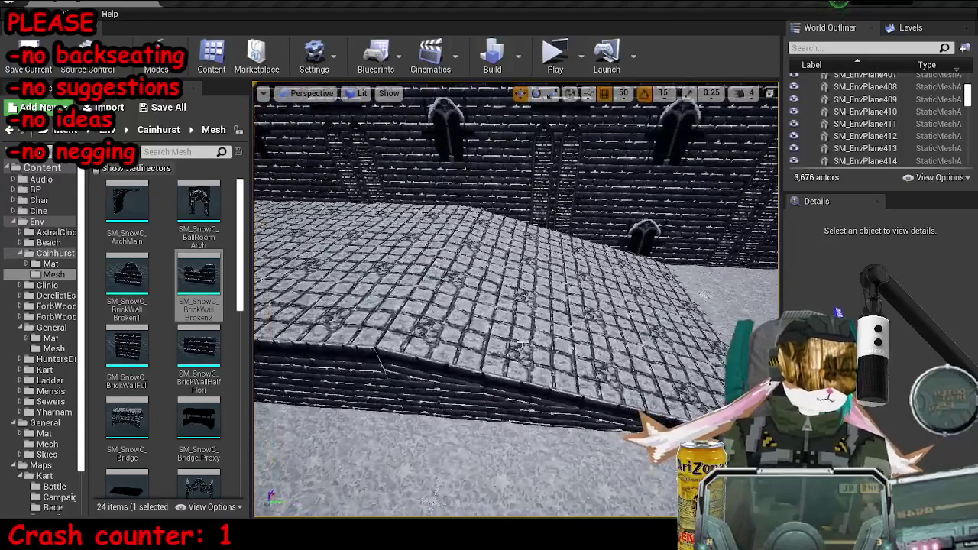
left_click(439, 327)
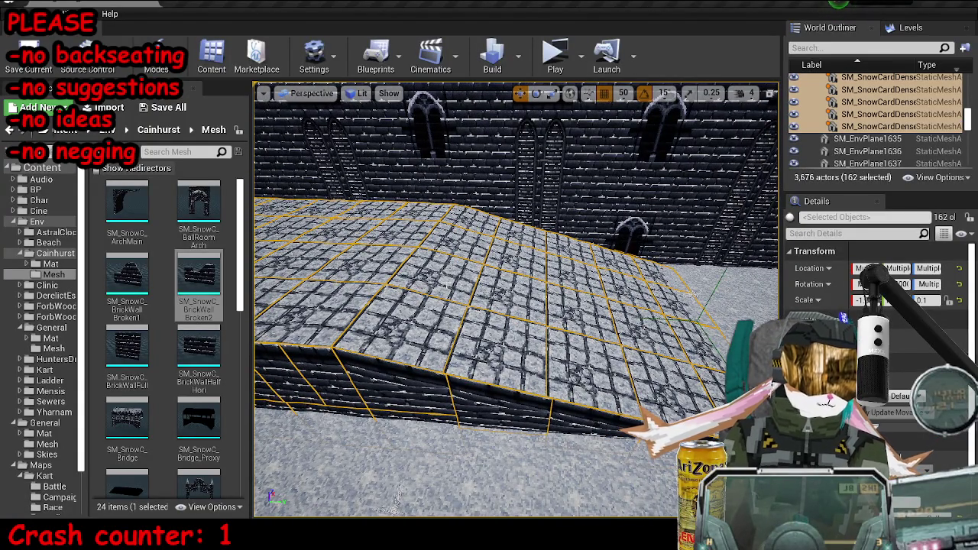
key("Escape")
key("ctrl+z")
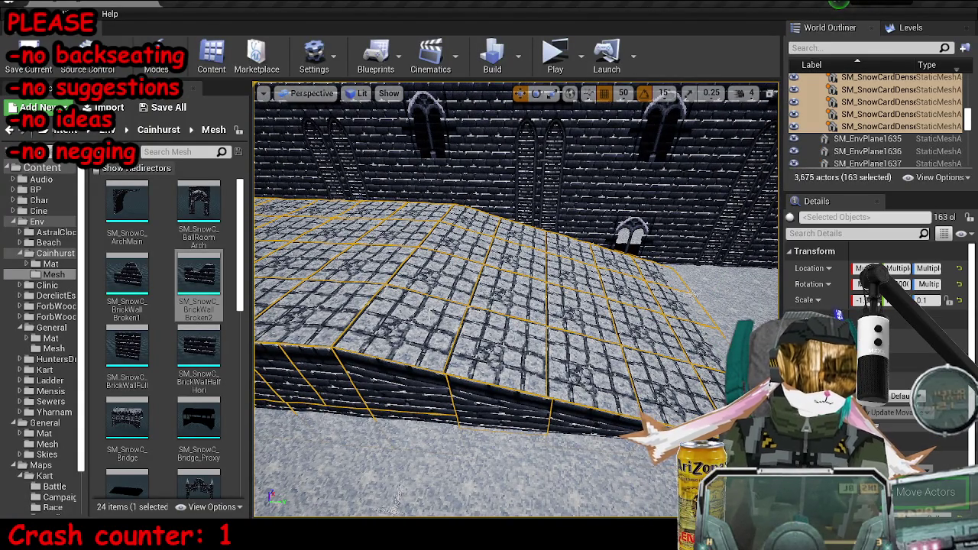
key("ctrl+z")
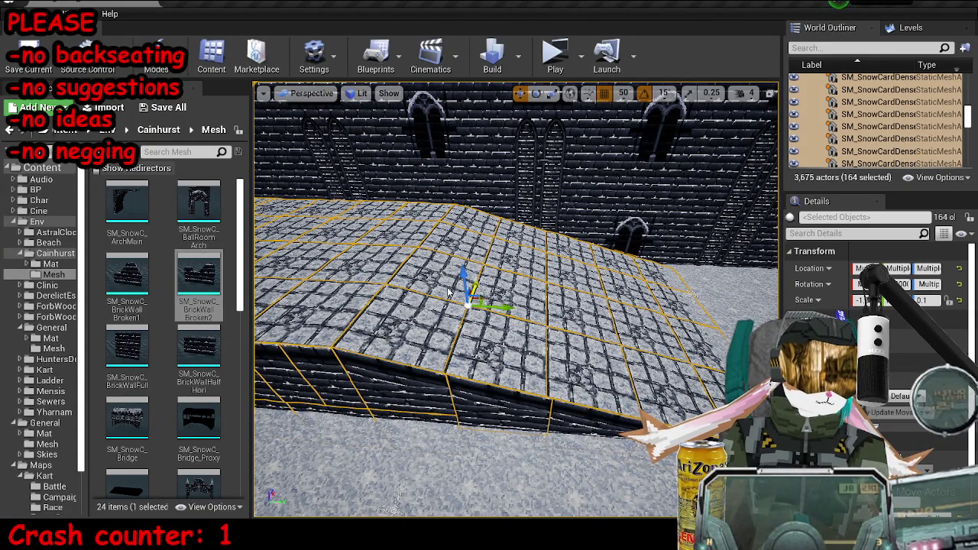
- Drop several ramp tiles from the selection, including those at its right side, then pick a single tile
key("ctrl+z")
key("ctrl+z")
key("ctrl+z")
key("ctrl+z")
key("ctrl+z")
key("ctrl+z")
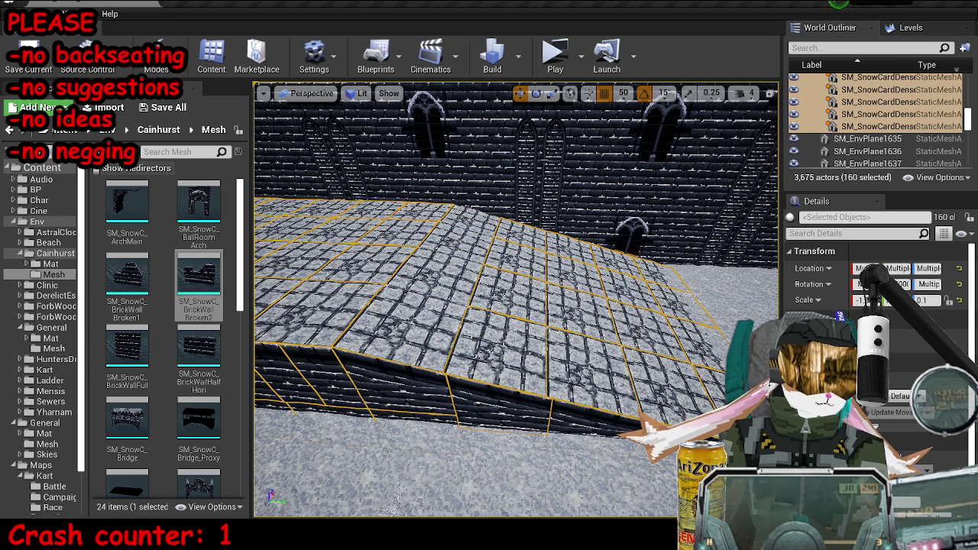
key("ctrl+z")
key("ctrl+z")
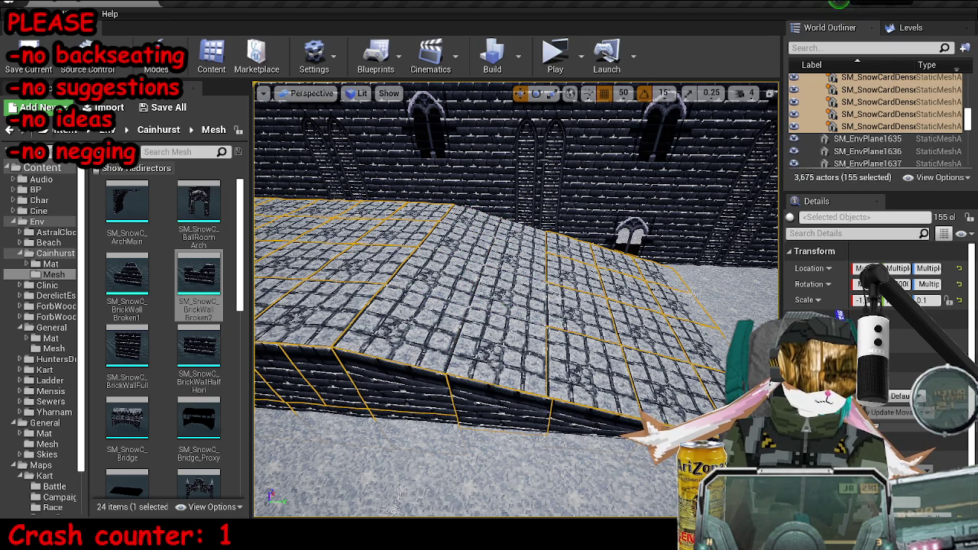
key("ctrl+z")
key("ctrl+z")
key("ctrl+z")
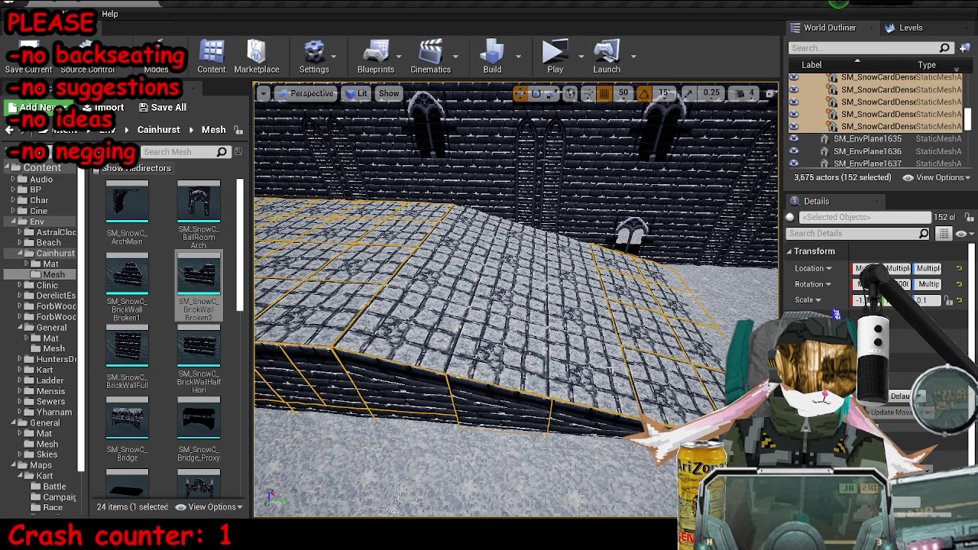
key("ctrl+z")
key("ctrl+z")
key("ctrl+z")
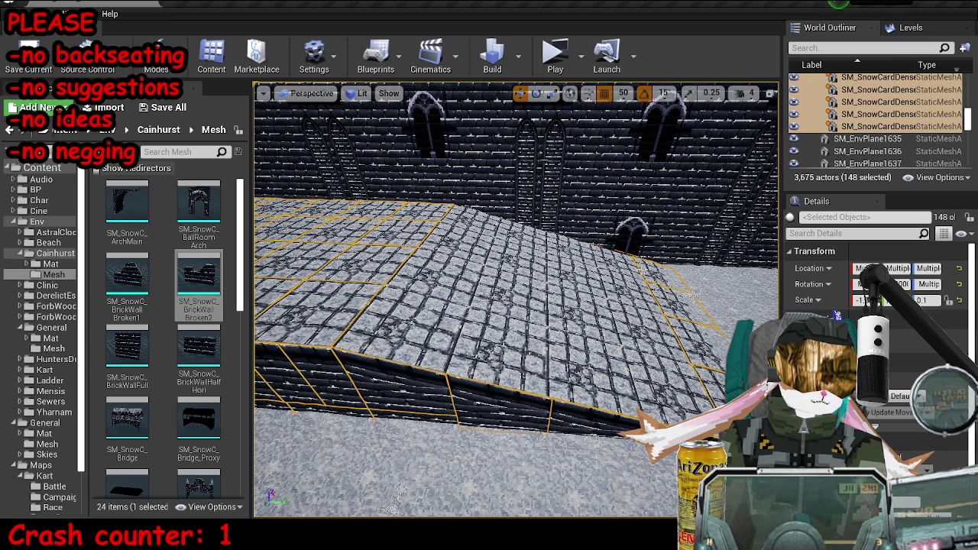
key("ctrl+z")
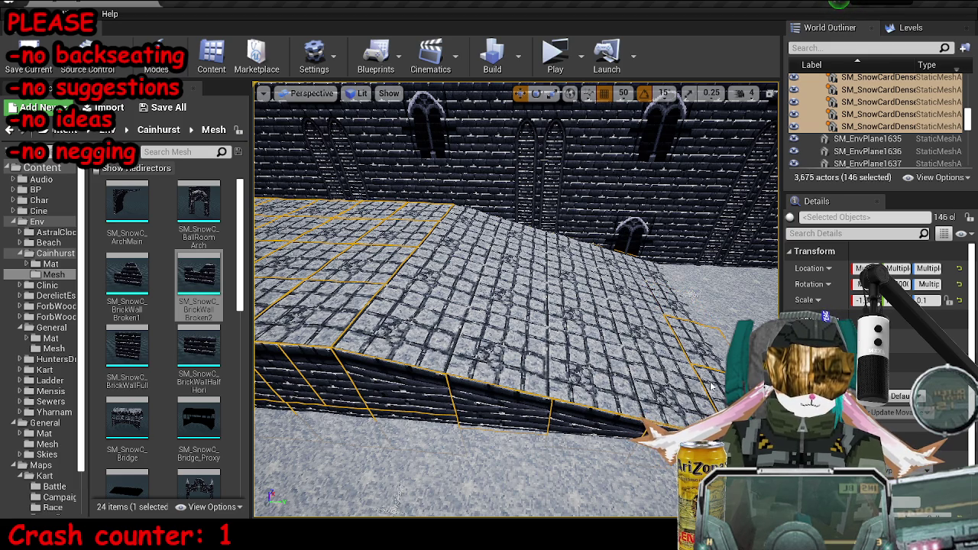
key("ctrl+z")
key("ctrl+z")
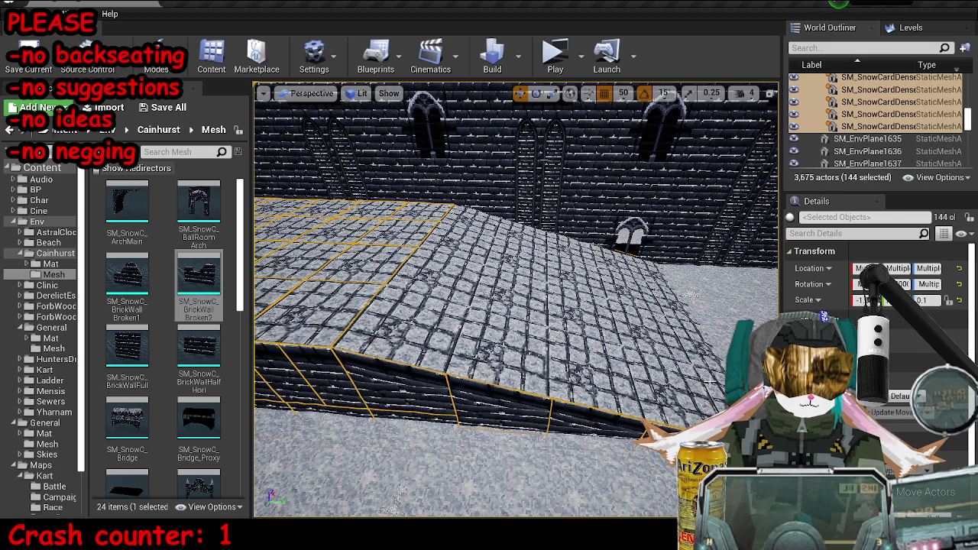
key("ctrl+z")
scroll(929, 344, "down", 3)
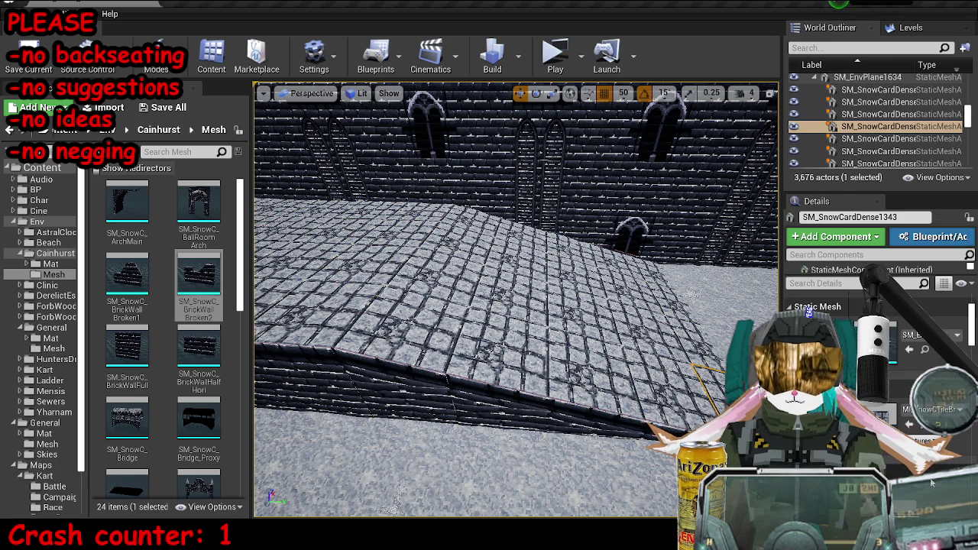
left_click(925, 425)
- Try the StairsCarpet and BrokenCarpet materials on the floor patches at the platform edge
key("f")
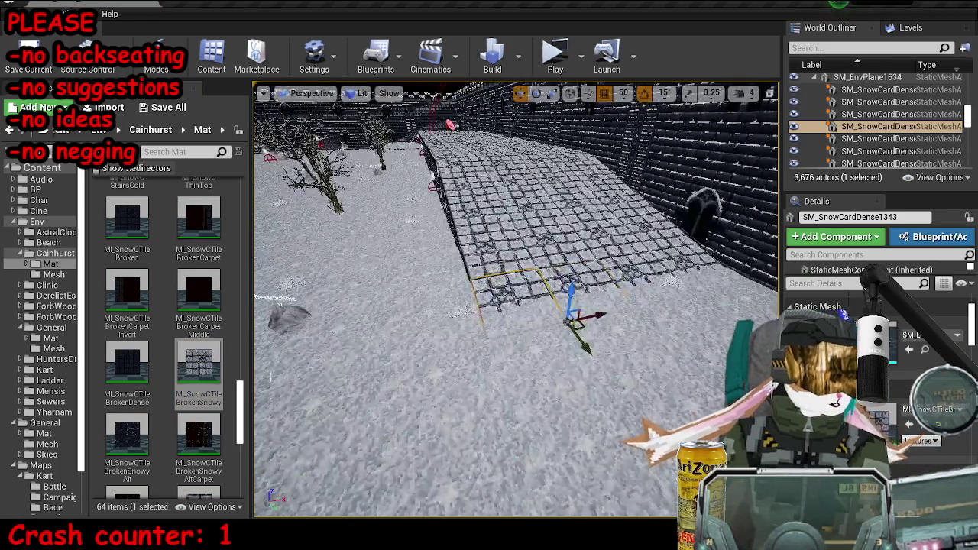
scroll(163, 358, "up", 5)
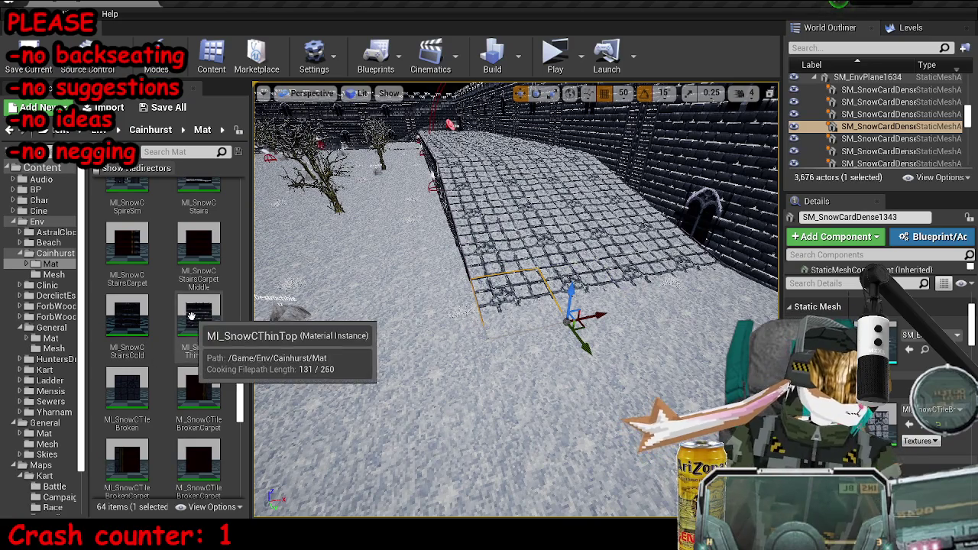
scroll(163, 358, "up", 4)
mouse_move(127, 375)
left_mouse_down()
mouse_move(603, 317)
mouse_move(714, 279)
mouse_move(687, 291)
left_mouse_up()
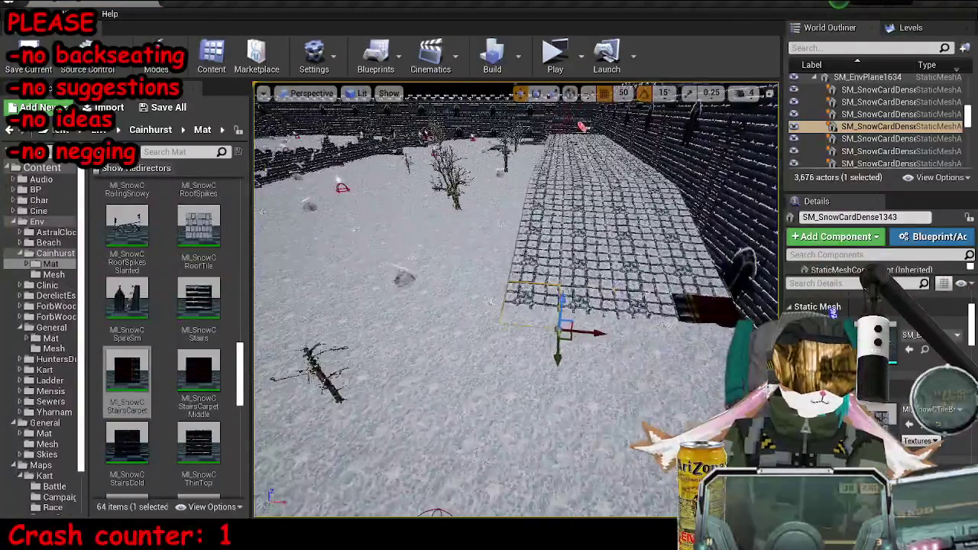
scroll(205, 396, "down", 4)
scroll(204, 397, "down", 5)
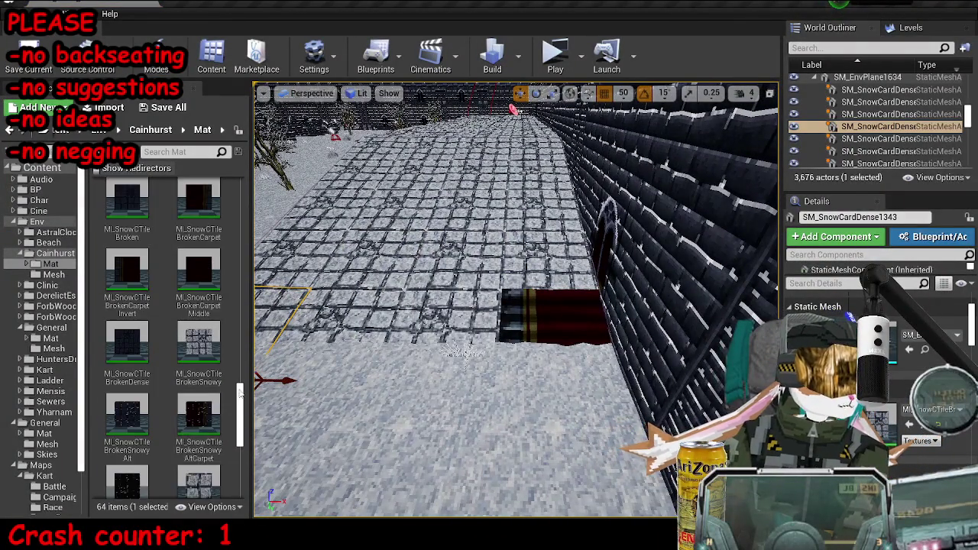
left_click_drag(200, 279, 571, 312)
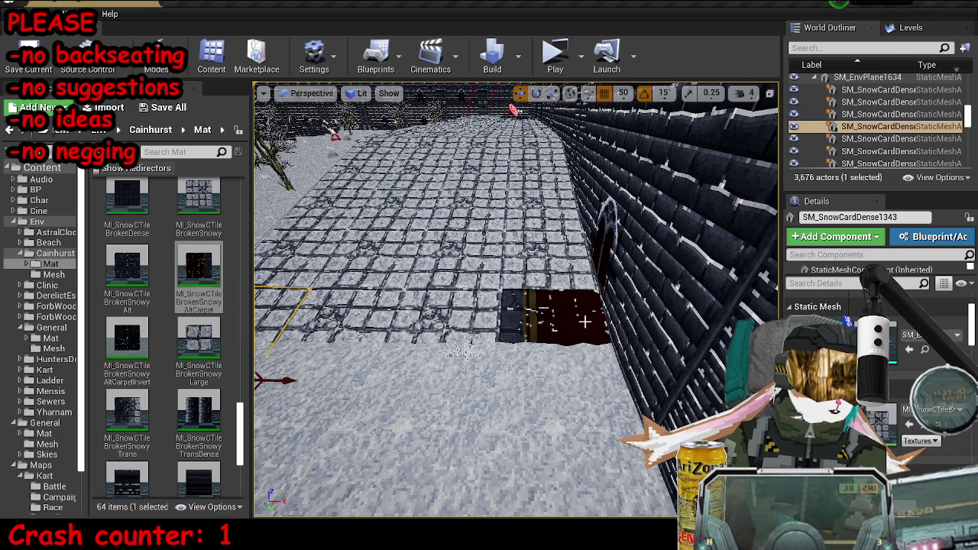
scroll(207, 367, "up", 6)
mouse_move(197, 336)
left_mouse_down()
mouse_move(437, 307)
mouse_move(535, 308)
left_mouse_up()
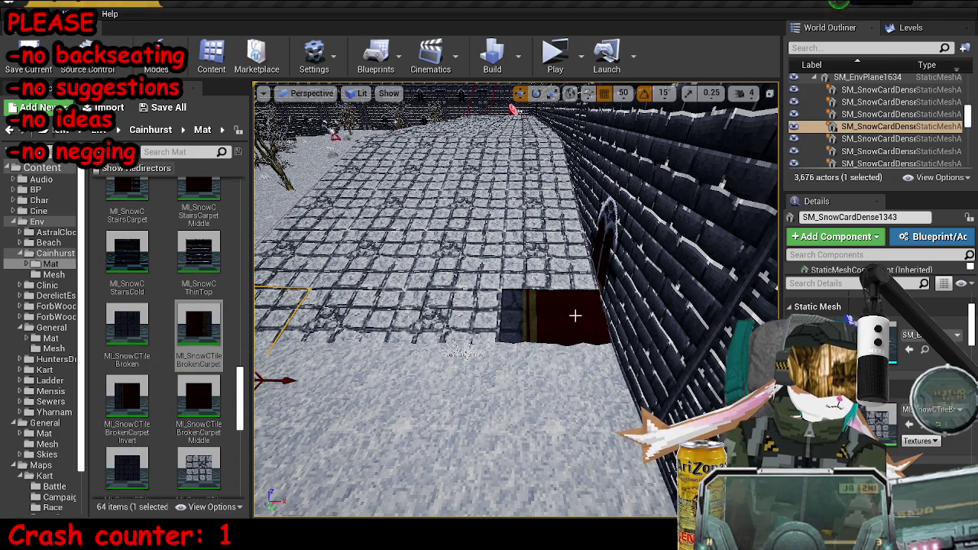
left_click_drag(180, 319, 269, 313)
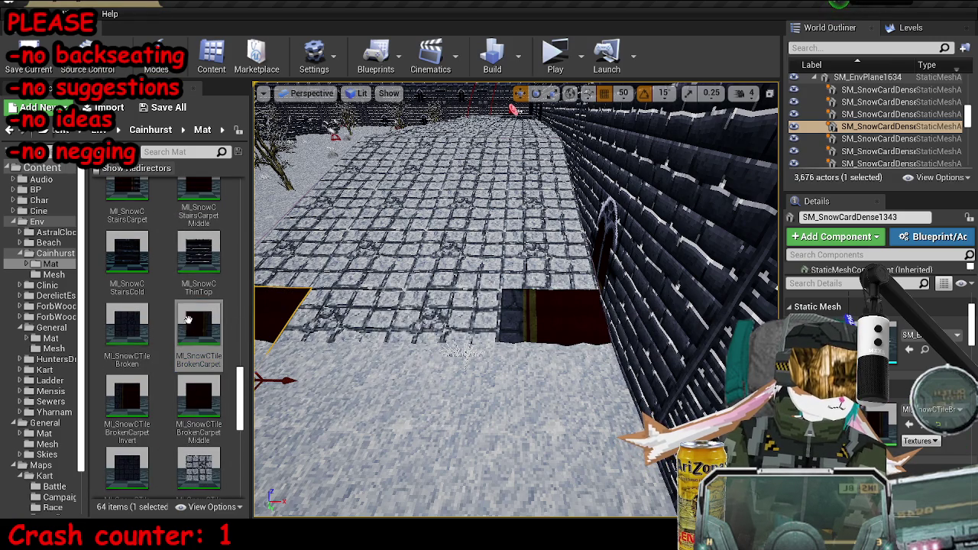
- Apply StairsCarpet, then the Stairs material, to both the left and right floor patches
scroll(141, 300, "up", 3)
mouse_move(141, 300)
left_mouse_down()
mouse_move(529, 321)
mouse_move(546, 313)
left_mouse_up()
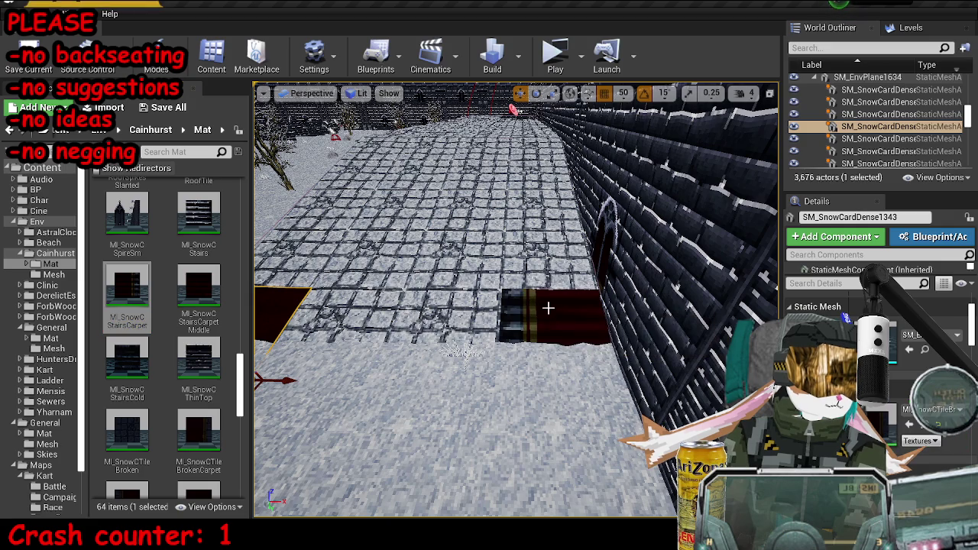
left_click_drag(165, 296, 279, 319)
left_click_drag(199, 217, 356, 317)
mouse_move(199, 218)
left_mouse_down()
mouse_move(642, 340)
mouse_move(629, 317)
left_mouse_up()
scroll(241, 336, "up", 2)
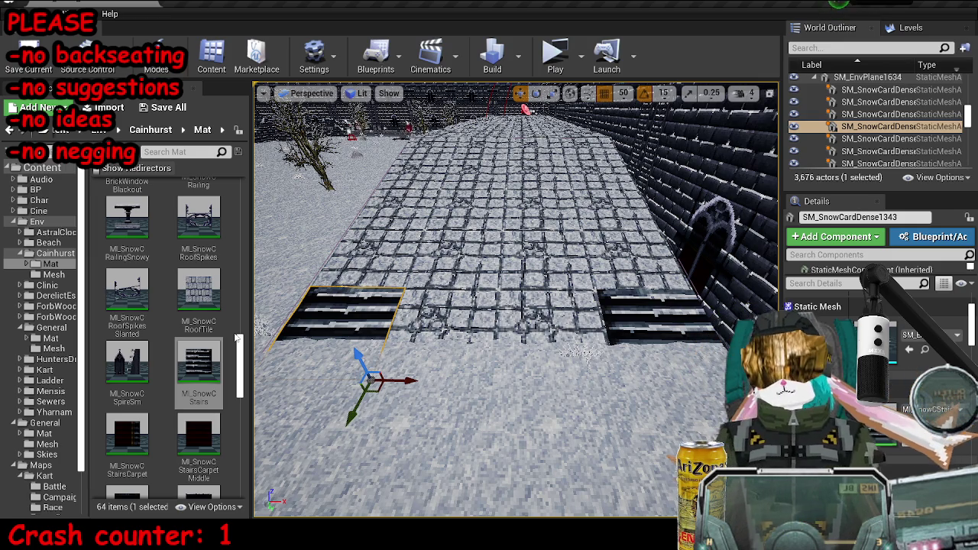
- Inspect the stair patches, revert to the grey tile material with Ctrl+Z, and save the map
mouse_move(534, 344)
left_mouse_down()
mouse_move(473, 329)
mouse_move(511, 336)
mouse_move(520, 330)
mouse_move(481, 319)
mouse_move(508, 317)
left_mouse_up()
scroll(878, 122, "up", 5)
key("f")
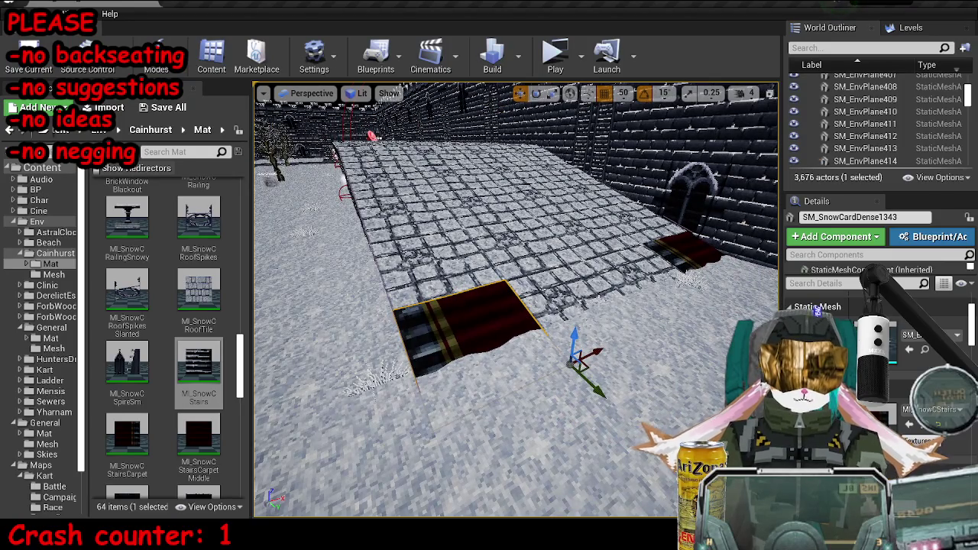
key("ctrl+z")
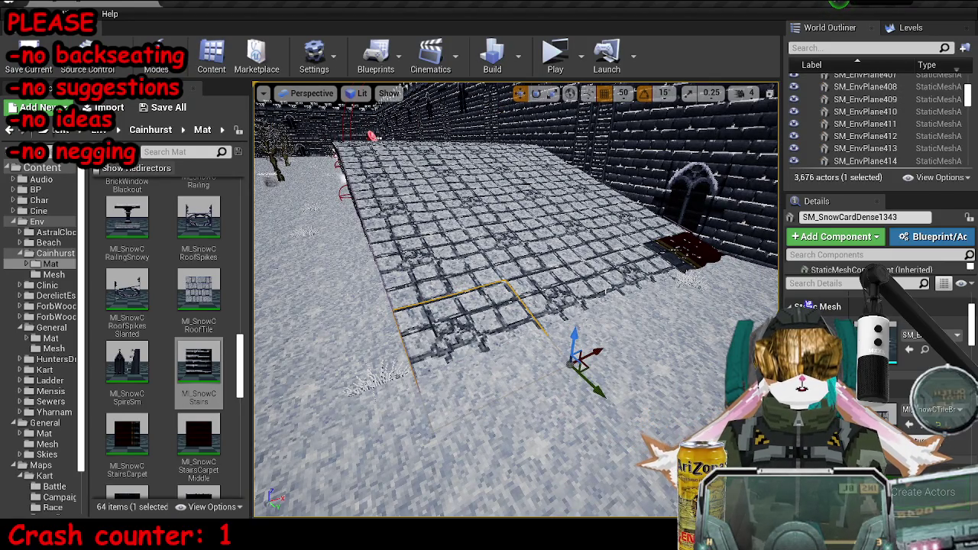
key("ctrl+s")
left_click(564, 55)
key("w")
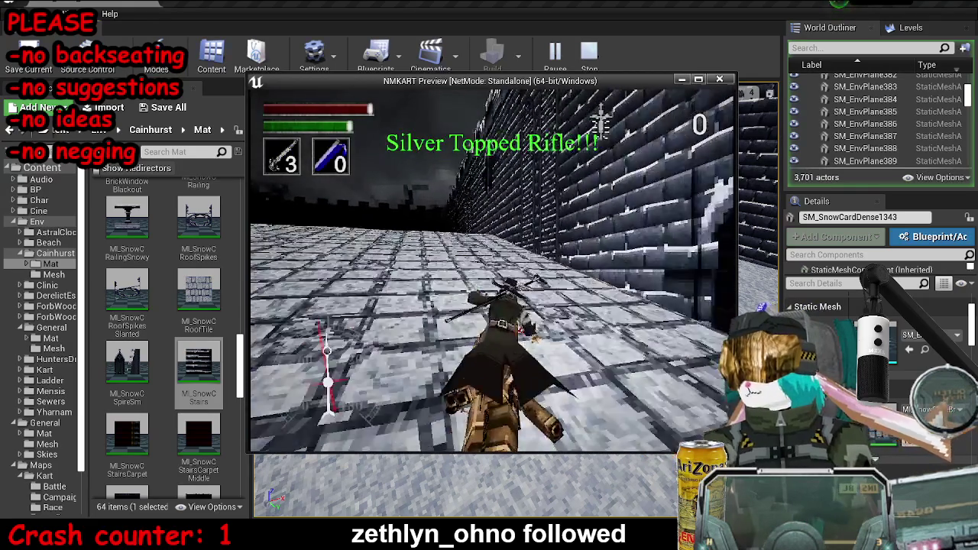
key("w")
key("w")
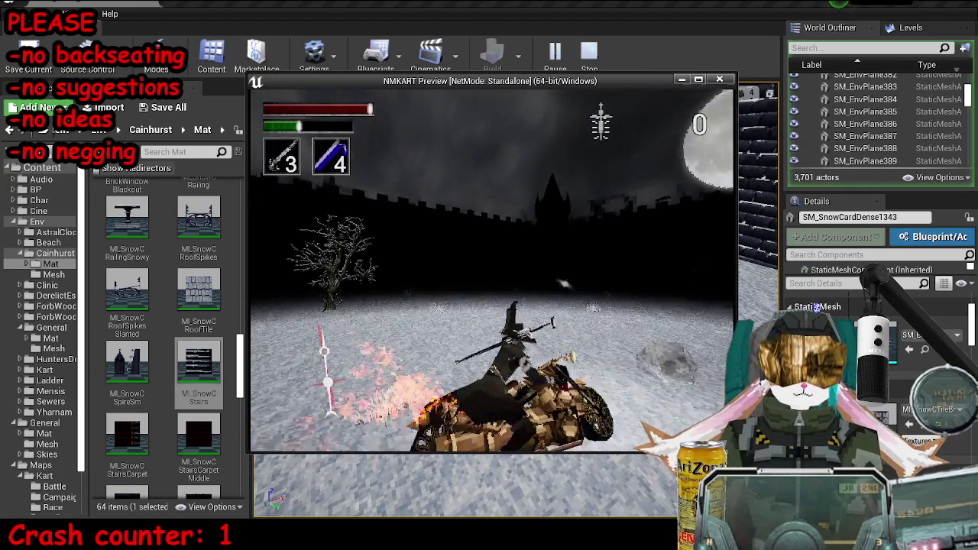
key("Escape")
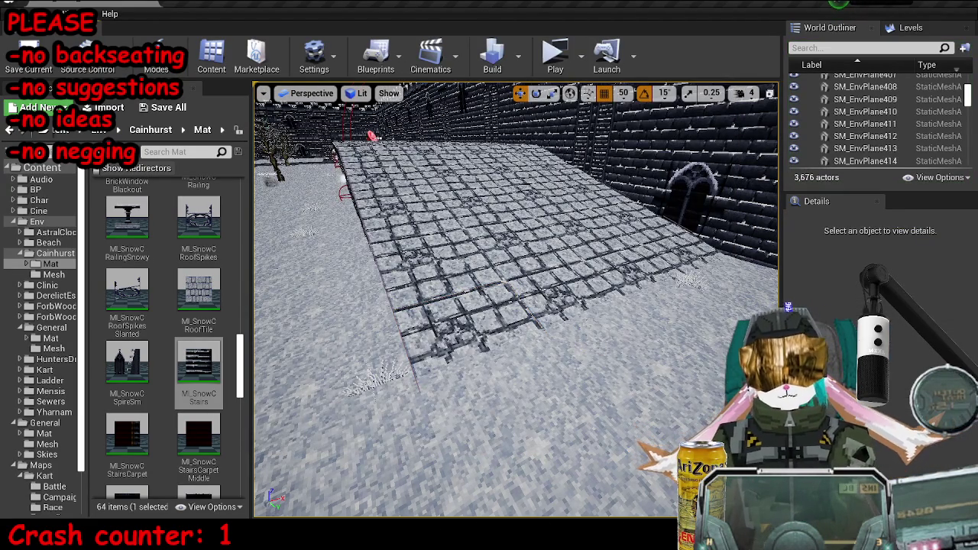
left_click(480, 288)
- Shift-select the tiles along the raised platform
left_click(673, 243, "ctrl")
left_click(691, 210, "ctrl")
left_click(703, 214, "ctrl")
left_click(495, 209, "ctrl")
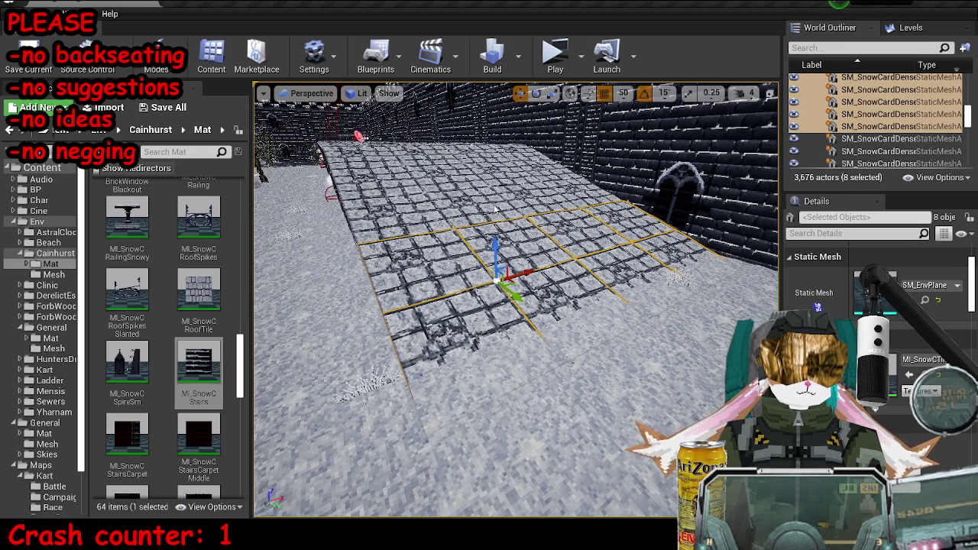
left_click(489, 203, "ctrl")
left_click(478, 195, "ctrl")
left_click(467, 188, "ctrl")
left_click(458, 180, "ctrl")
left_click(455, 175, "ctrl")
left_click(439, 173, "ctrl")
left_click(420, 172, "ctrl")
left_click(404, 173, "ctrl")
left_click(385, 173, "ctrl")
left_click(368, 174, "ctrl")
left_click(349, 176, "ctrl")
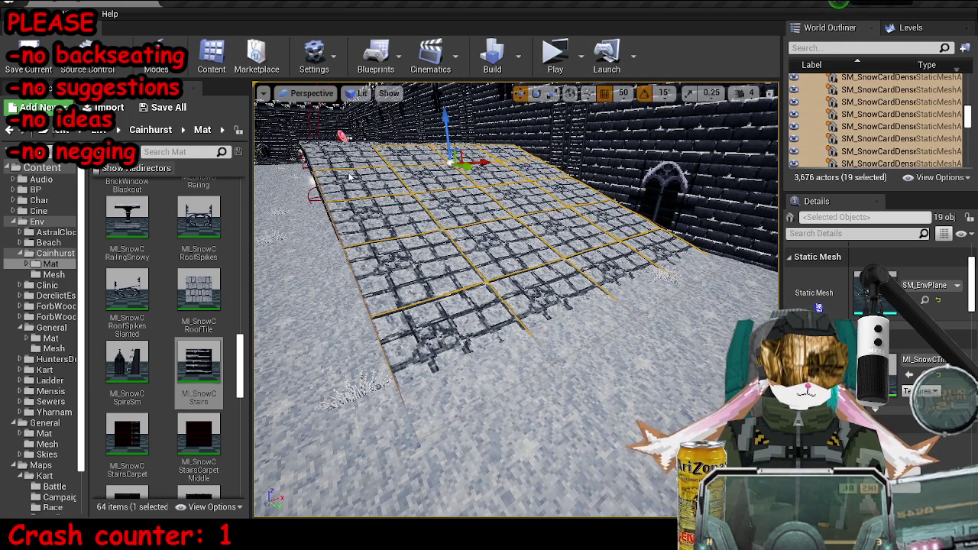
- Select all matching platform pieces, duplicate them, and rotate the copy -135° to another wall
key("shift+e")
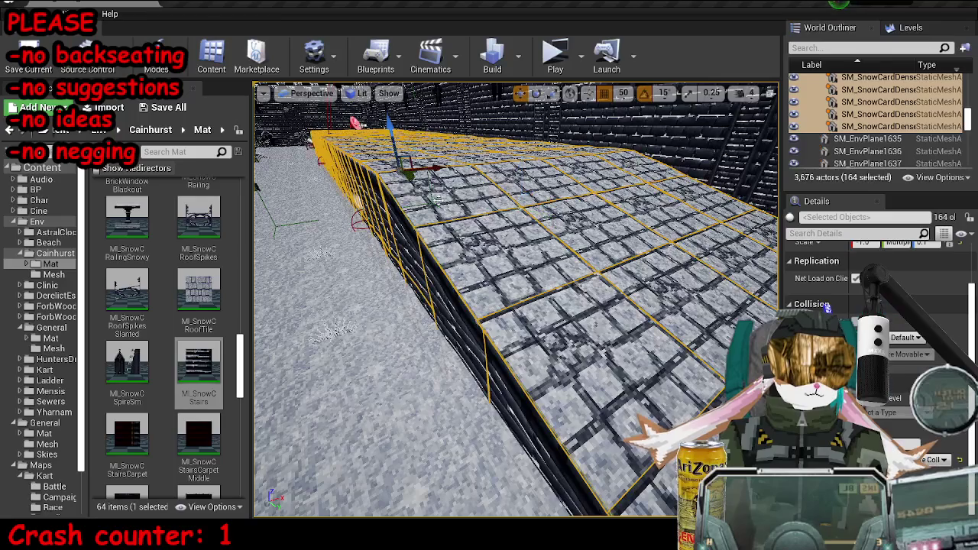
scroll(516, 298, "down", 10)
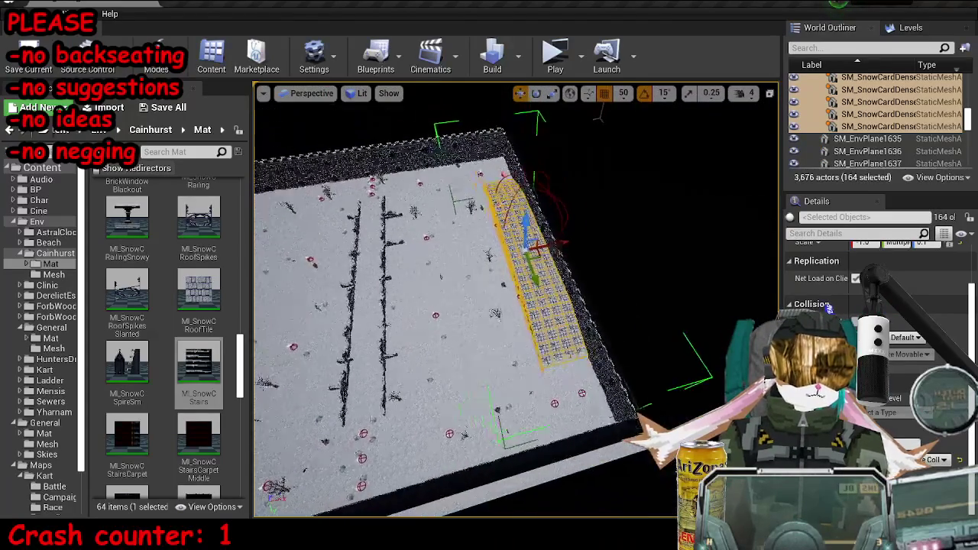
key("ctrl+w")
key("e")
left_click_drag(615, 235, 504, 223)
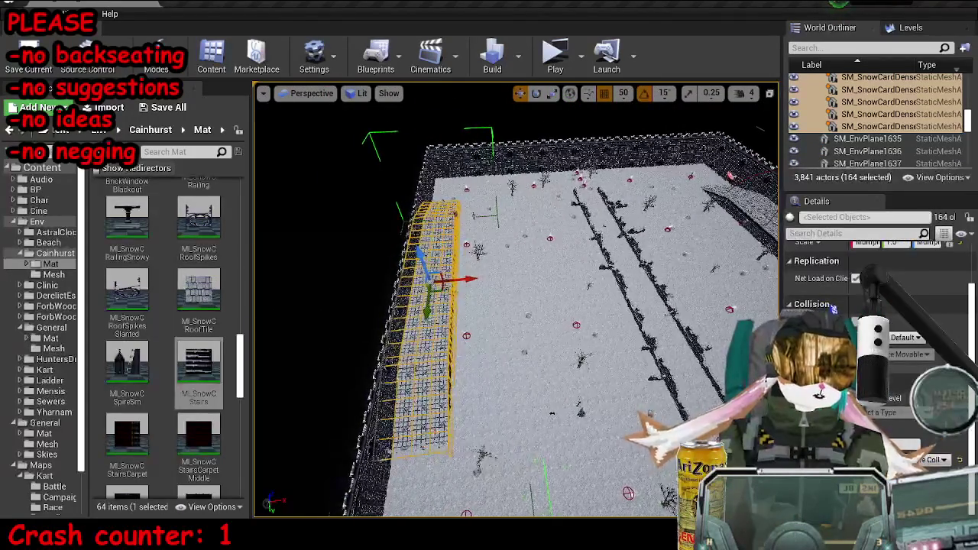
key("f")
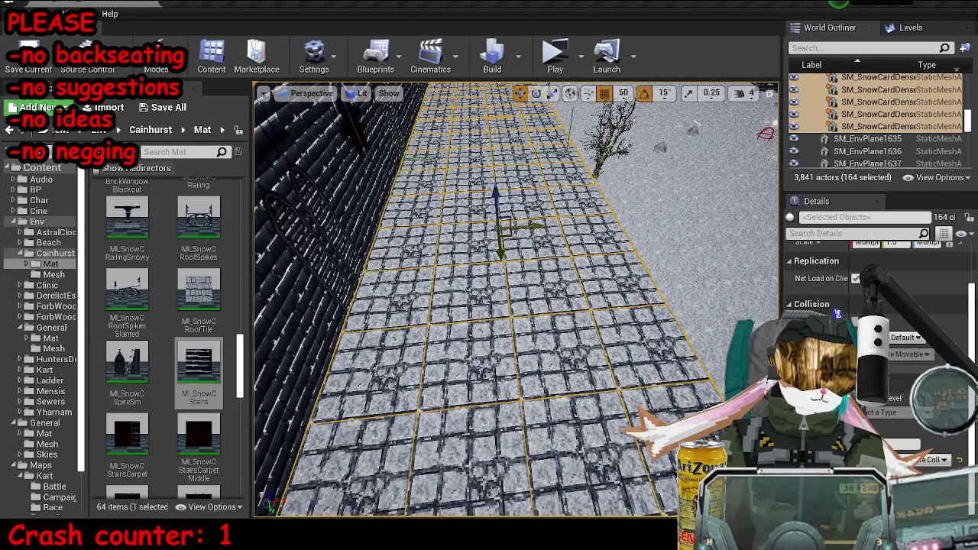
- Clear the selection, check the tiled floor, save the map and start a playtest
key("Escape")
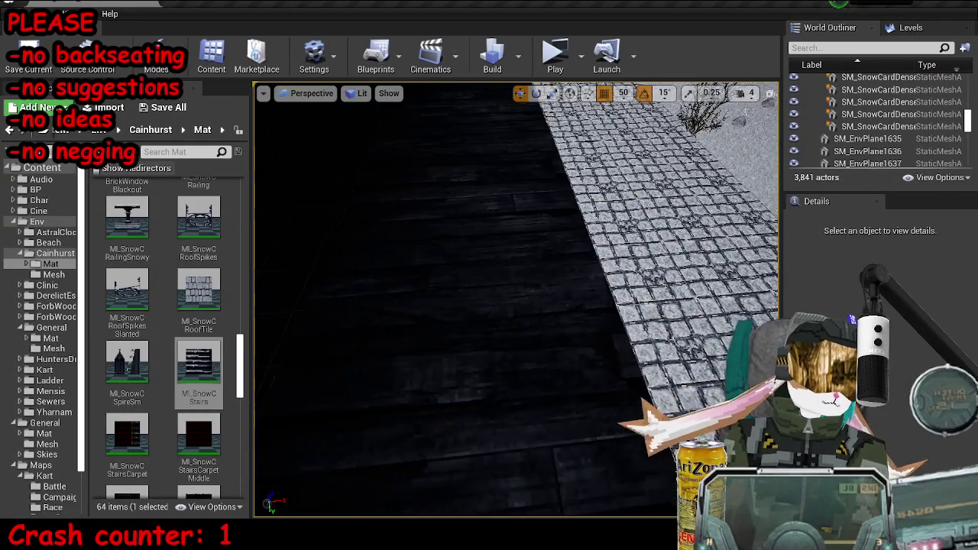
left_click_drag(495, 336, 495, 336)
key("ctrl+s")
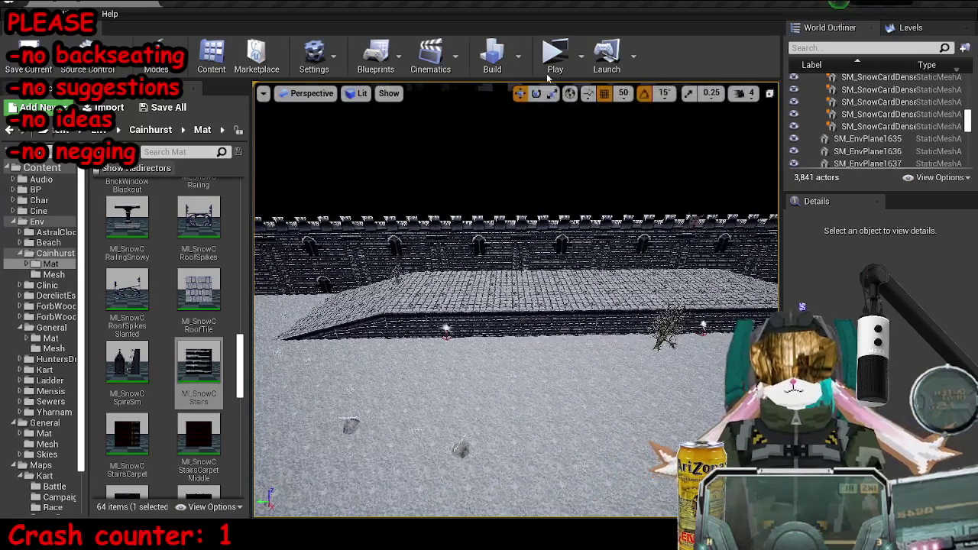
left_click(555, 60)
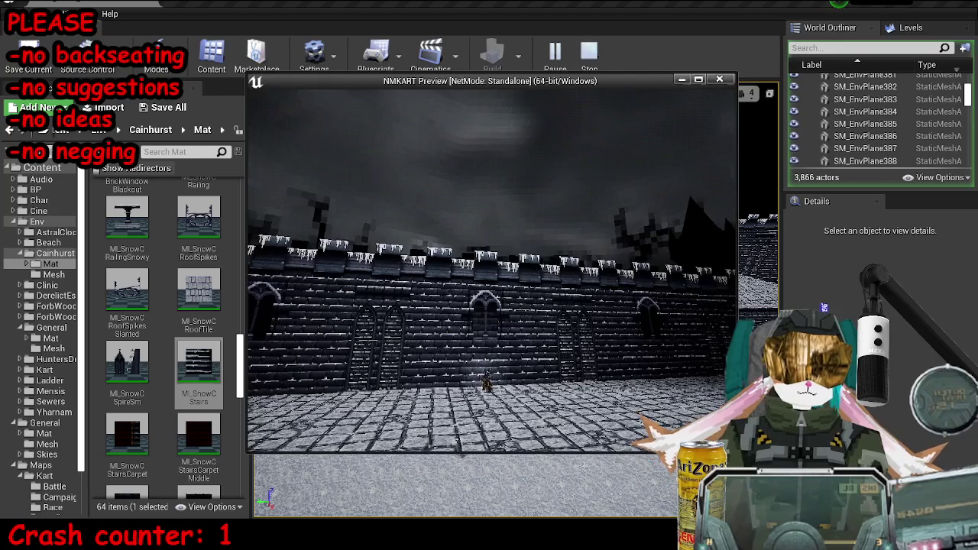
key("Escape")
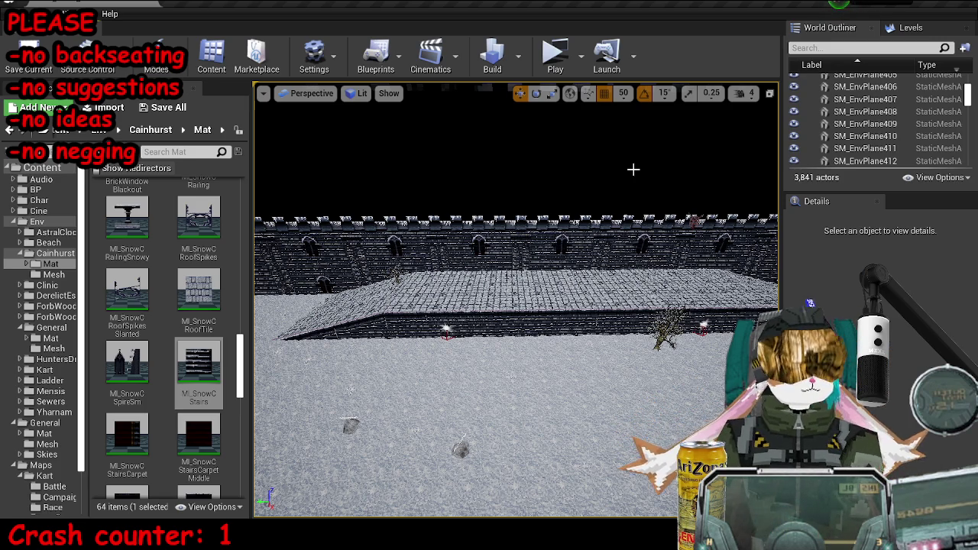
- Raise the view over the courtyard, select a snow decal, and switch to Brush Wireframe with Alt+1
mouse_move(632, 170)
left_mouse_down()
mouse_move(604, 254)
mouse_move(603, 180)
left_mouse_up()
mouse_move(560, 358)
left_mouse_down()
mouse_move(646, 432)
mouse_move(628, 475)
mouse_move(633, 263)
mouse_move(592, 276)
mouse_move(670, 278)
left_mouse_up()
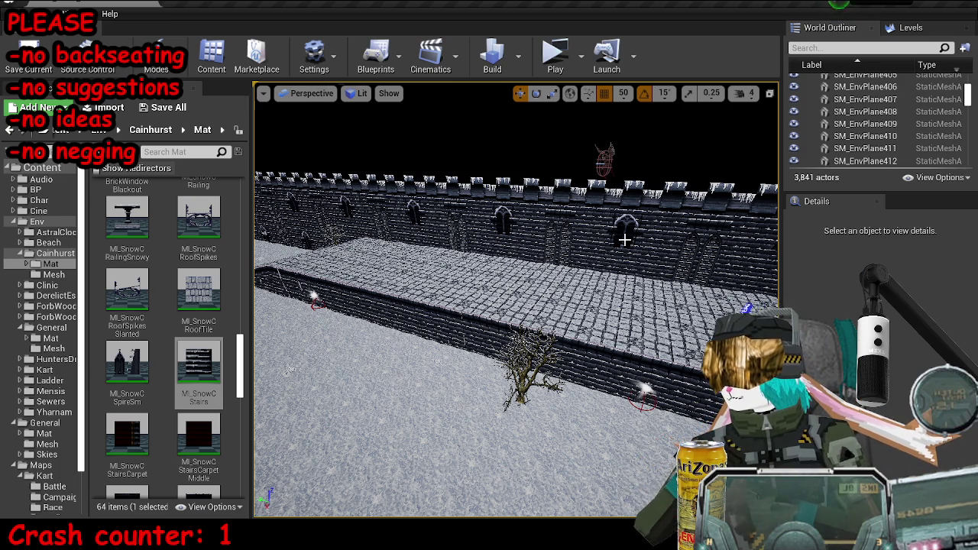
left_click_drag(621, 237, 397, 384)
left_click(394, 385)
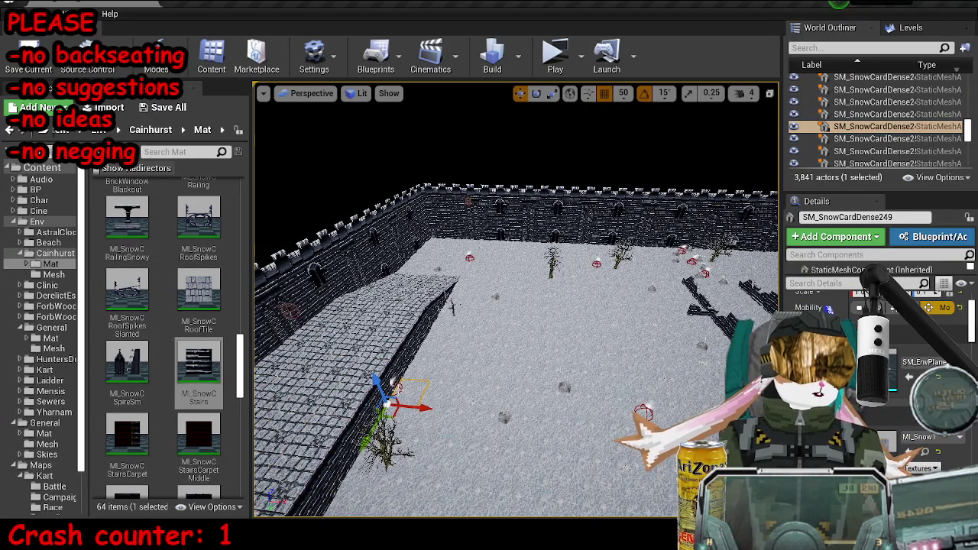
key("alt+1")
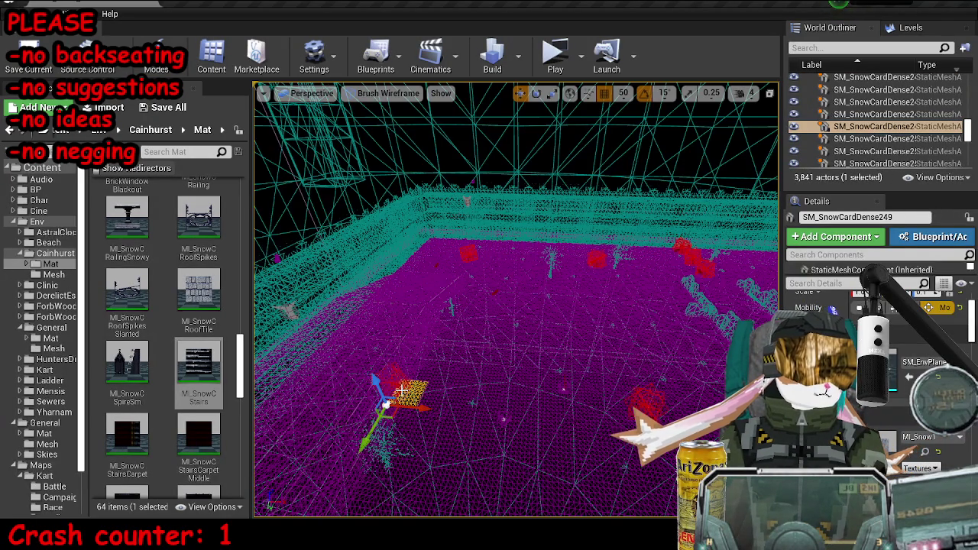
- Select six courtyard pickups plus the red decal, then return to lit shading
left_click(391, 382)
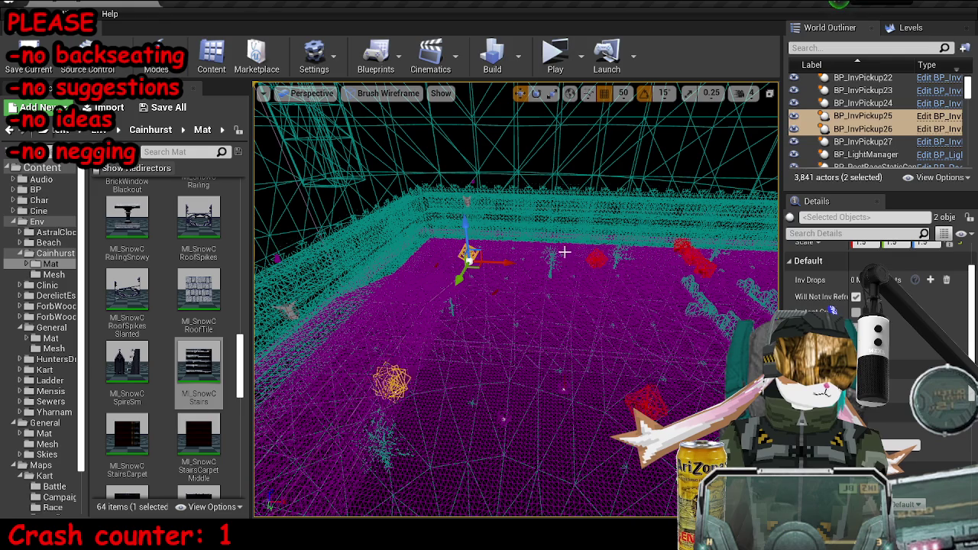
left_click(596, 258, "ctrl")
left_click(646, 401, "ctrl")
left_click_drag(651, 358, 534, 288)
left_click(519, 284, "ctrl")
left_click(538, 414, "ctrl")
left_click(361, 292, "ctrl")
left_click(321, 441, "ctrl")
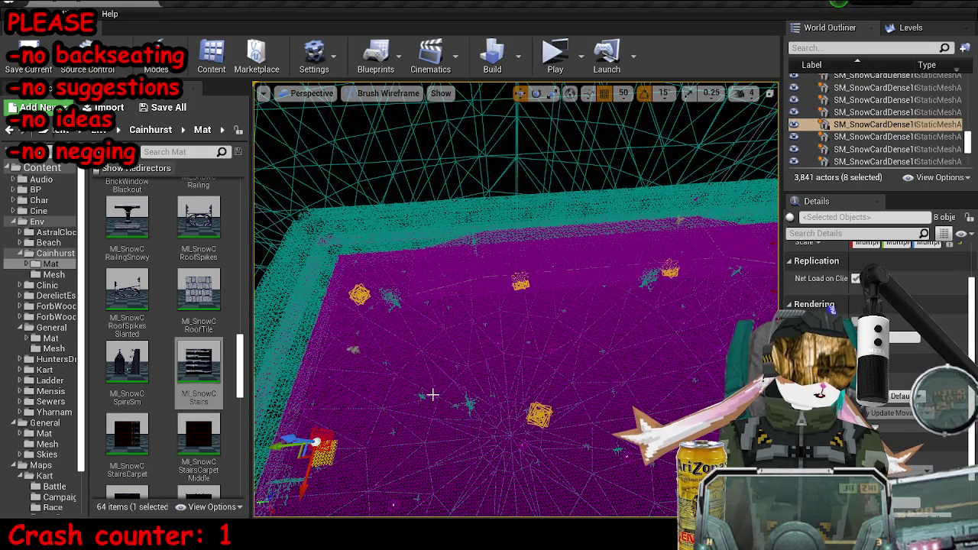
key("alt+4")
- Set grid snapping to 500 and shift the selected pickups one grid step right
left_click_drag(450, 369, 451, 403)
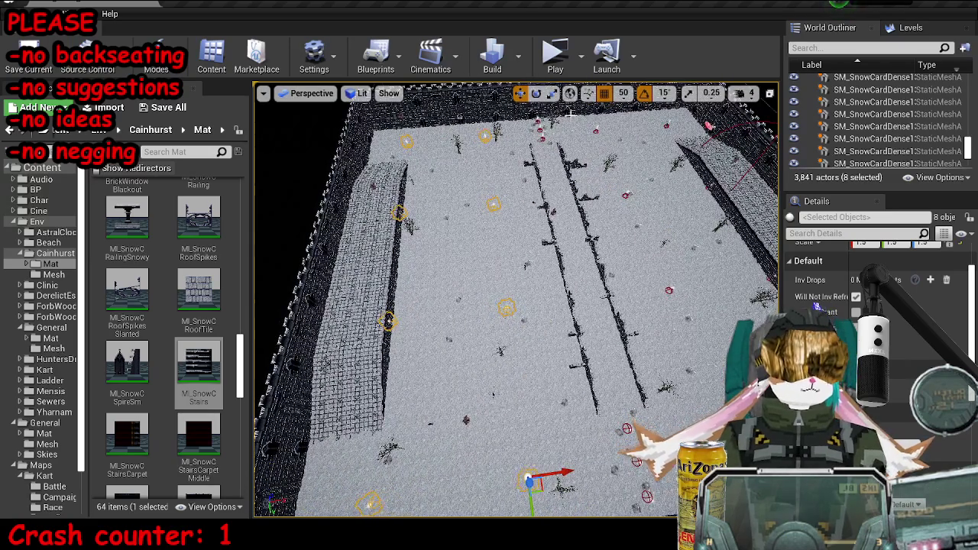
left_click_drag(563, 474, 583, 472)
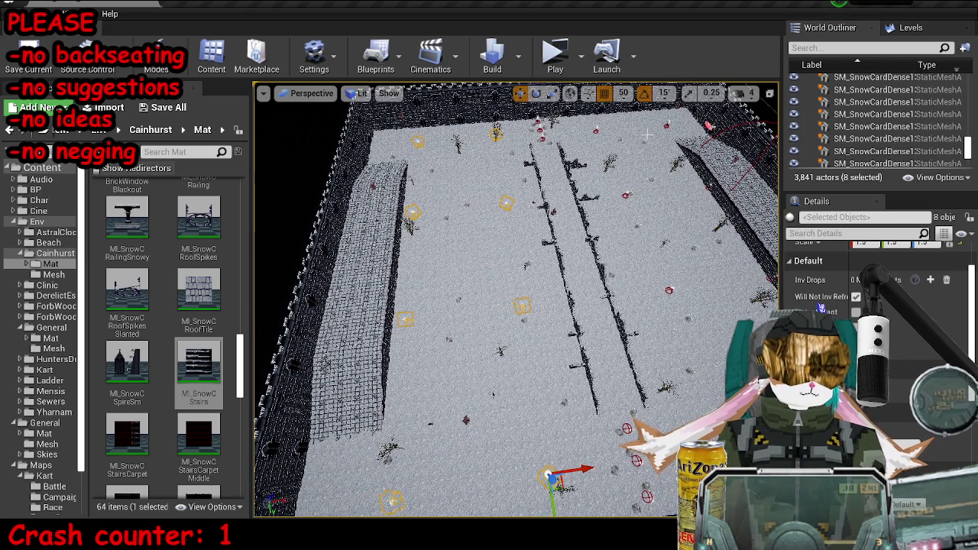
left_click(622, 93)
left_click(631, 187)
left_click_drag(592, 466, 609, 464)
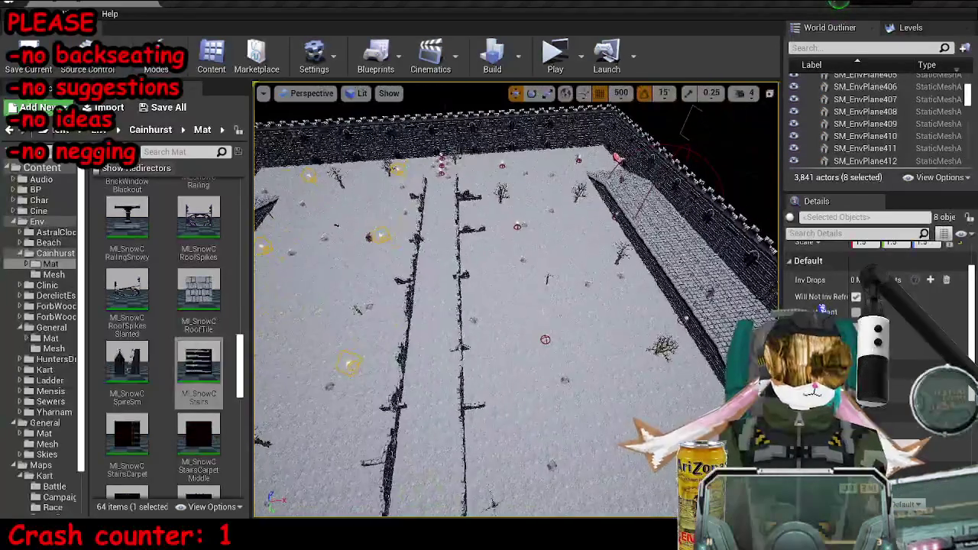
- In brush wireframe, select the pickups spread across the floor up to the far wall
left_click(547, 340)
key("alt+2")
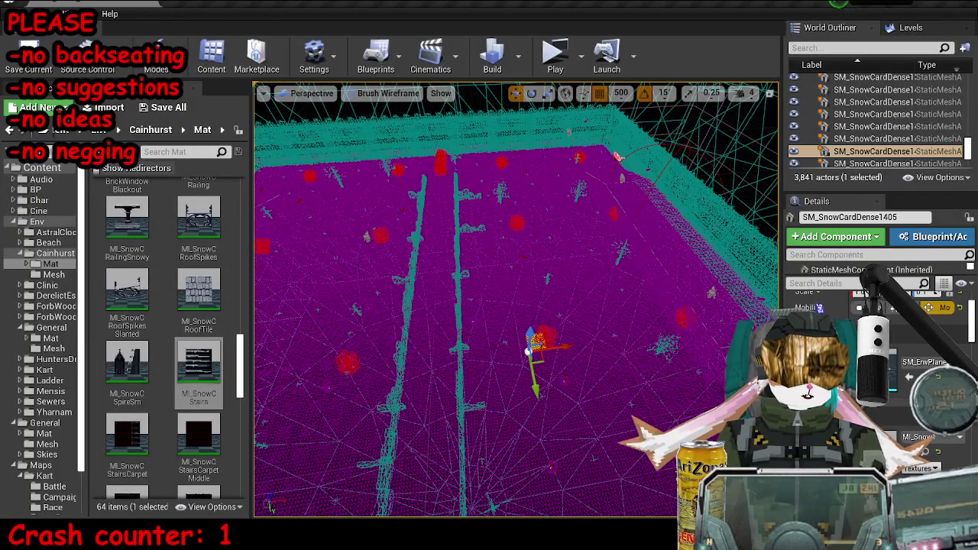
left_click(545, 337)
left_click(517, 223, "ctrl")
left_click(502, 171, "ctrl")
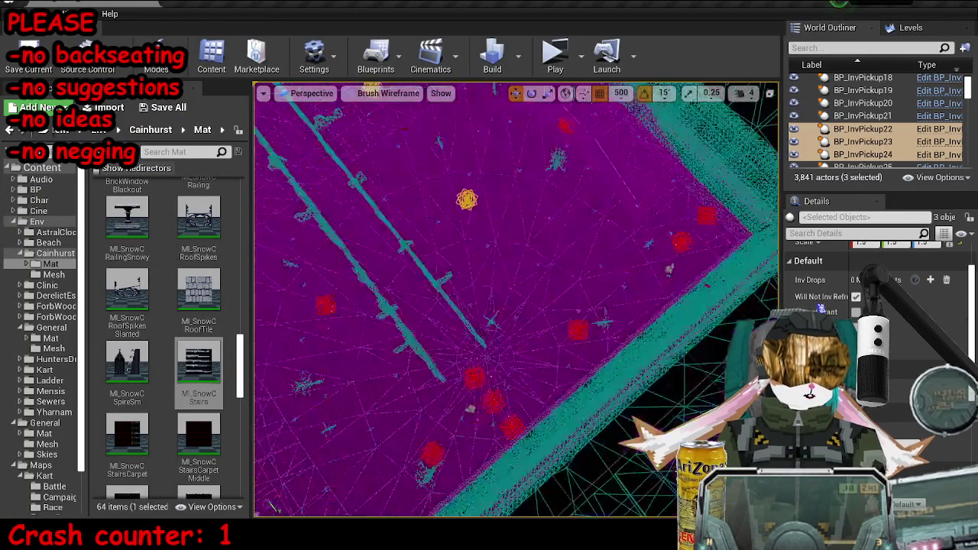
left_click(578, 327, "ctrl")
left_click(680, 238, "ctrl")
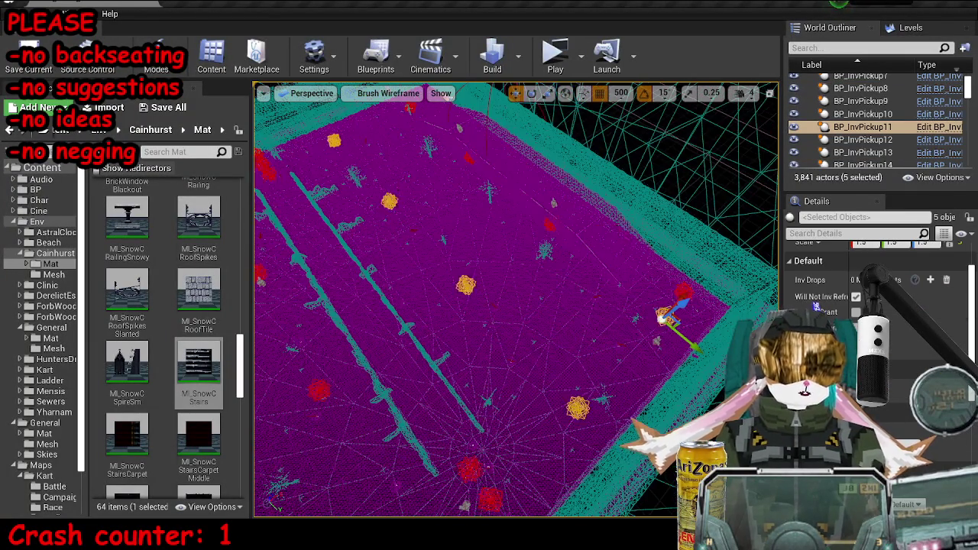
left_click(546, 227, "ctrl")
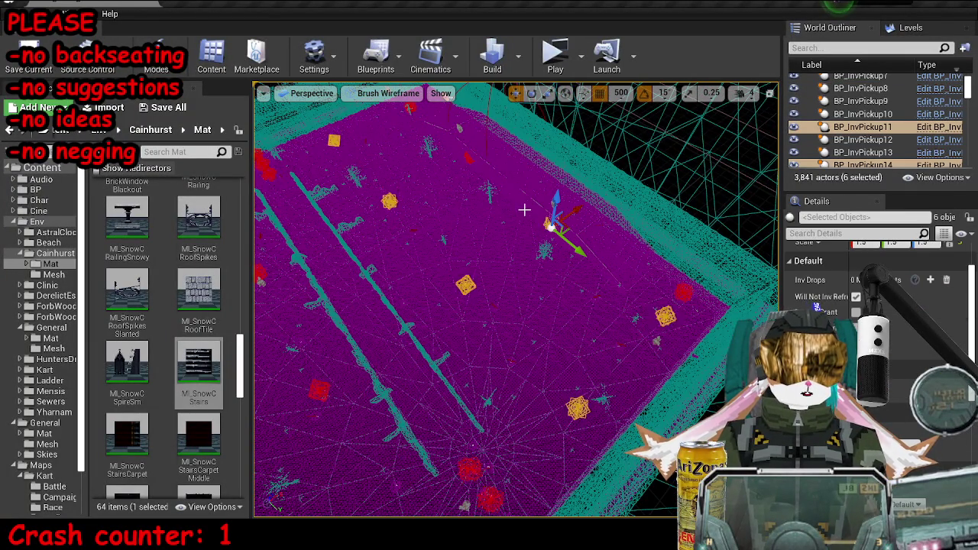
left_click(467, 157, "ctrl")
left_click(410, 108, "ctrl")
left_click_drag(533, 271, 504, 230)
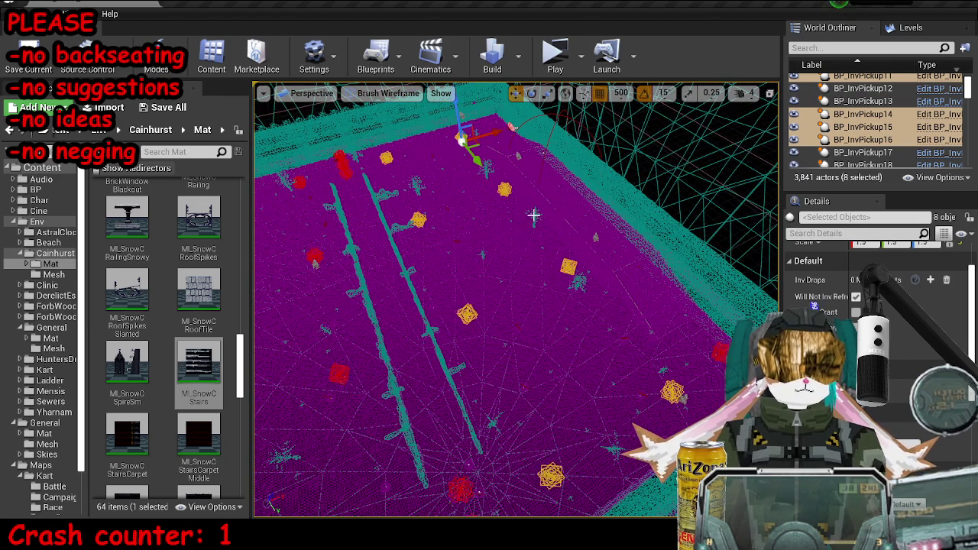
- Select pickups BP_InvPickup23, BP_InvPickup24, BP_InvPickup22 and BP_InvPickup19
left_click(468, 313)
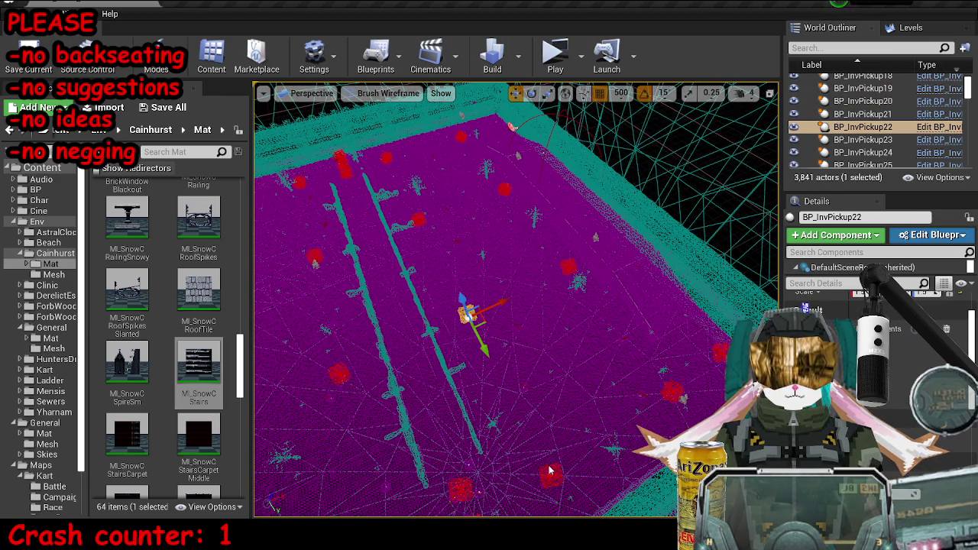
left_click(552, 477, "ctrl")
left_click(389, 149, "ctrl")
left_click(384, 158)
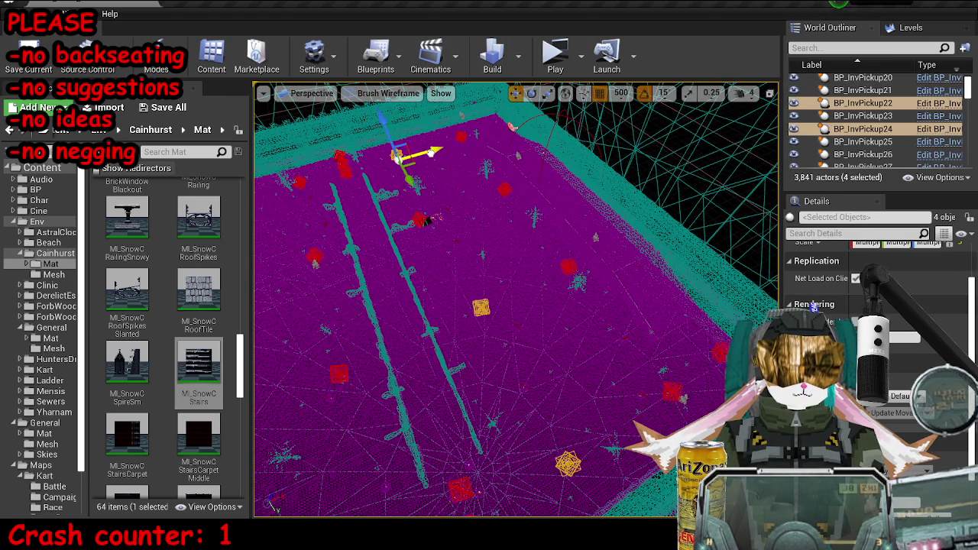
left_click(419, 221)
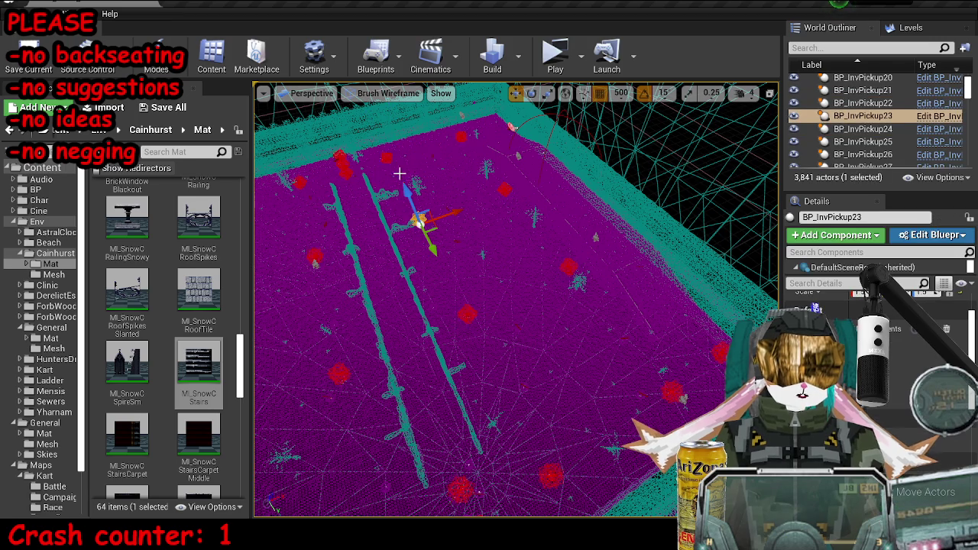
left_click(382, 157, "ctrl")
left_click(467, 313, "ctrl")
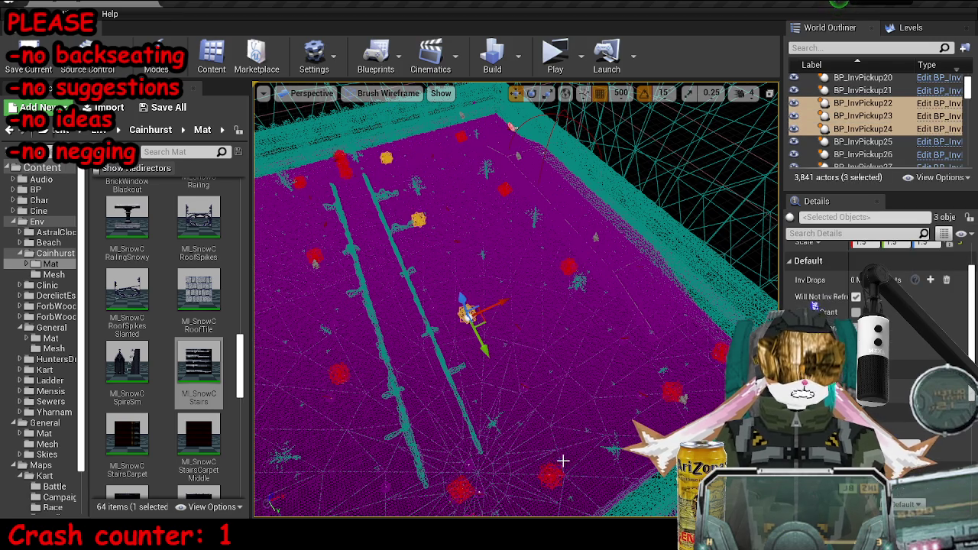
left_click(553, 475, "ctrl")
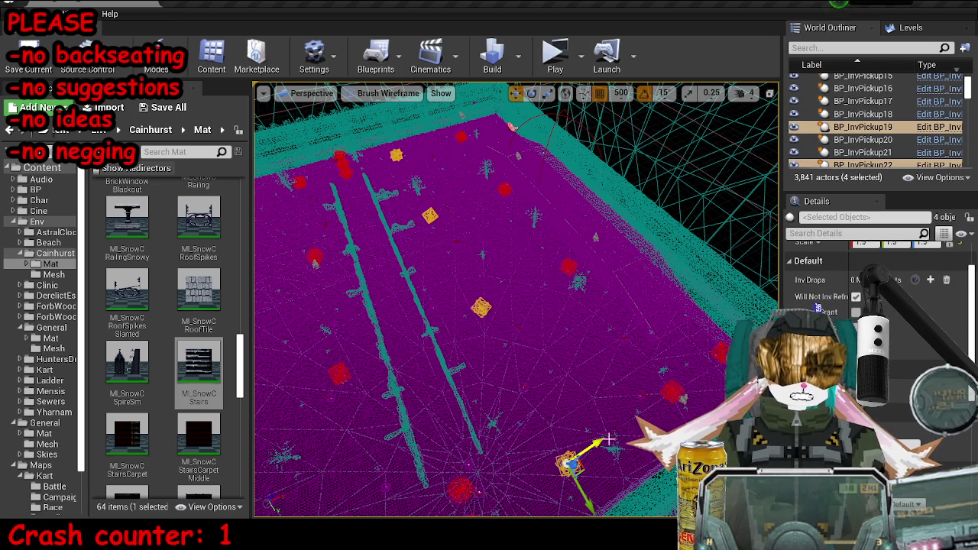
- Select four right-side pickups, compare wireframe and lit views, and pick a tree card
left_click(582, 275)
left_click(572, 263, "ctrl")
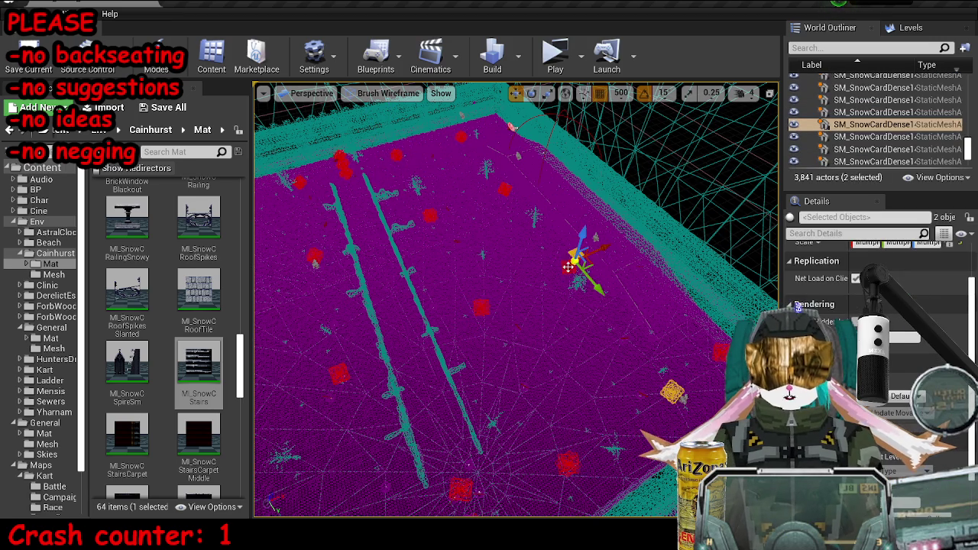
left_click(504, 190, "ctrl")
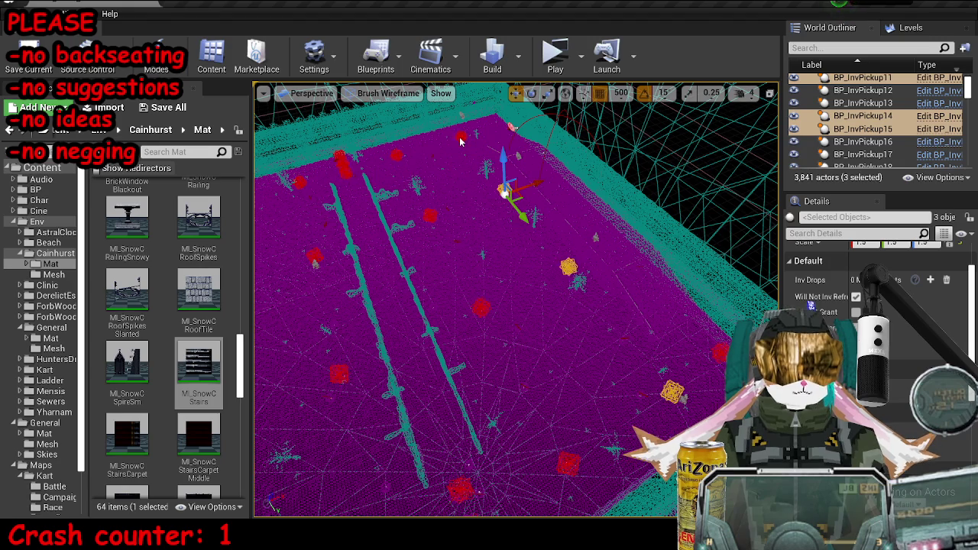
left_click(460, 139, "ctrl")
key("alt+4")
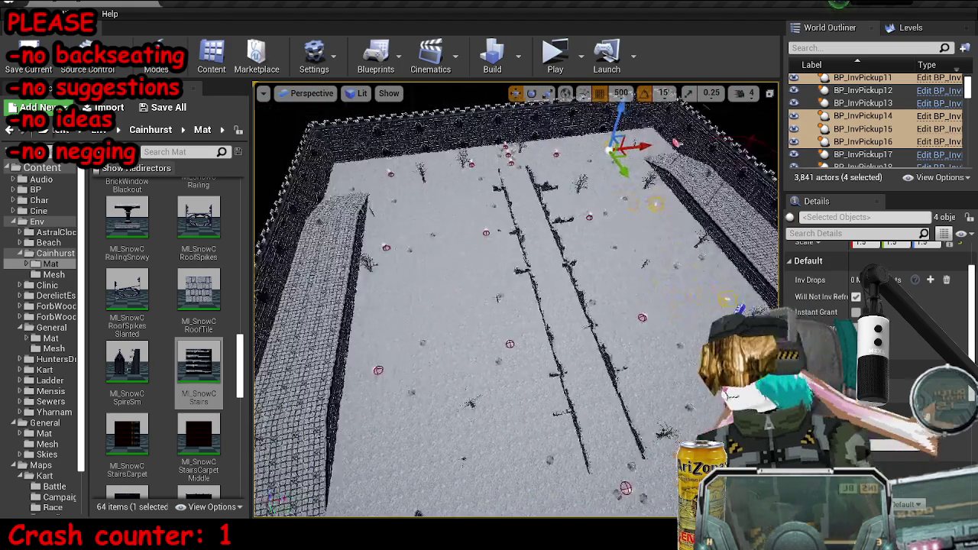
key("alt+1")
key("alt+4")
key("alt+1")
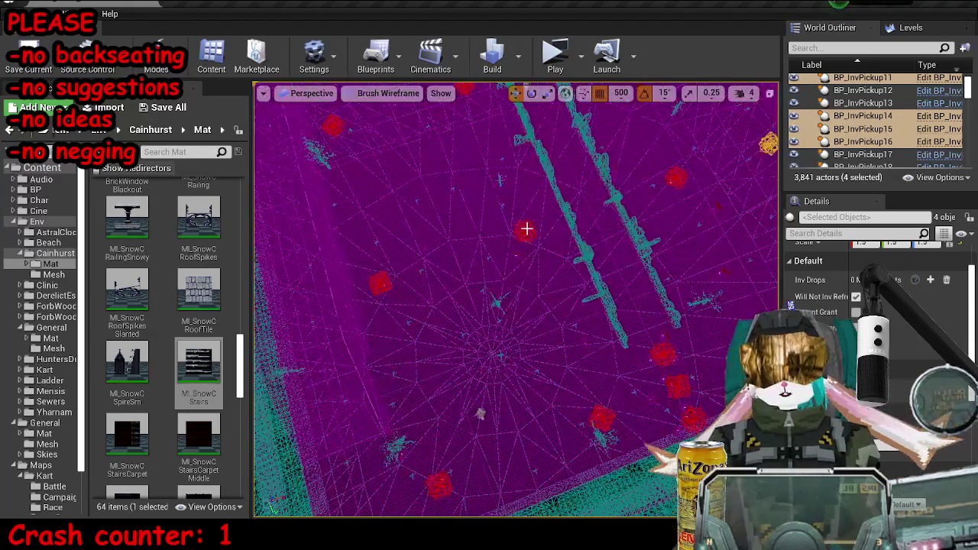
left_click(529, 232)
left_click(617, 421)
key("alt+4")
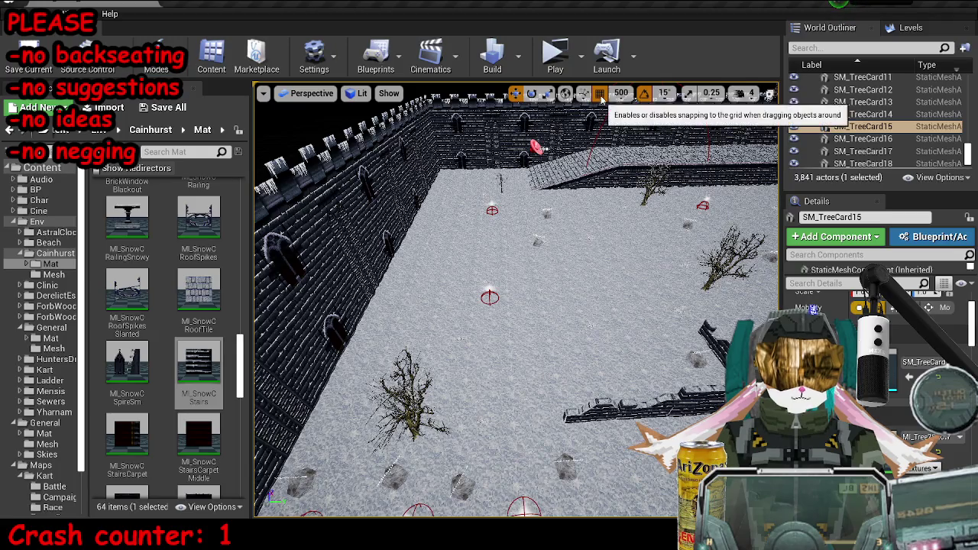
- Move the SM_TreeCard5 tree back toward the far wall and save MP_KartA_SnowC
left_click(410, 412)
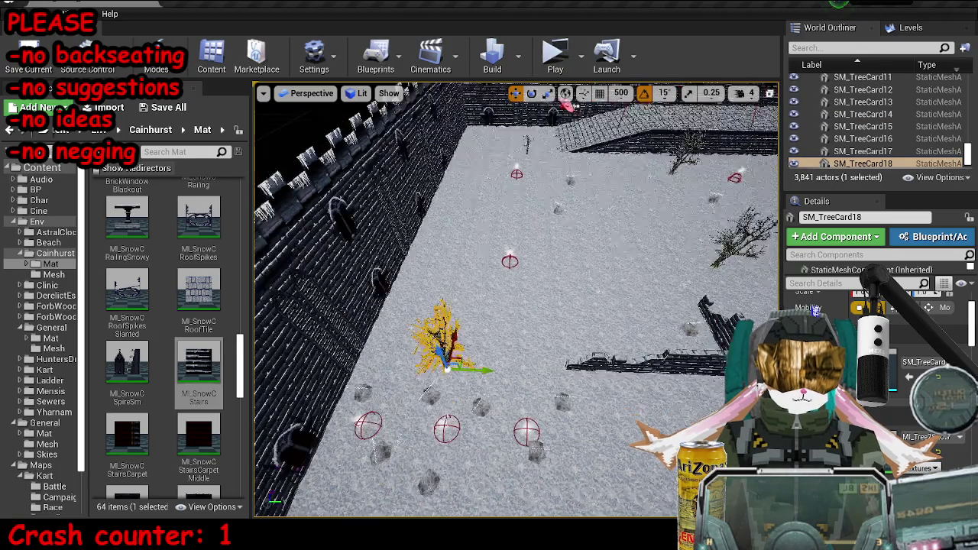
left_click_drag(516, 300, 517, 176)
left_click(459, 375)
left_click_drag(451, 390, 501, 341)
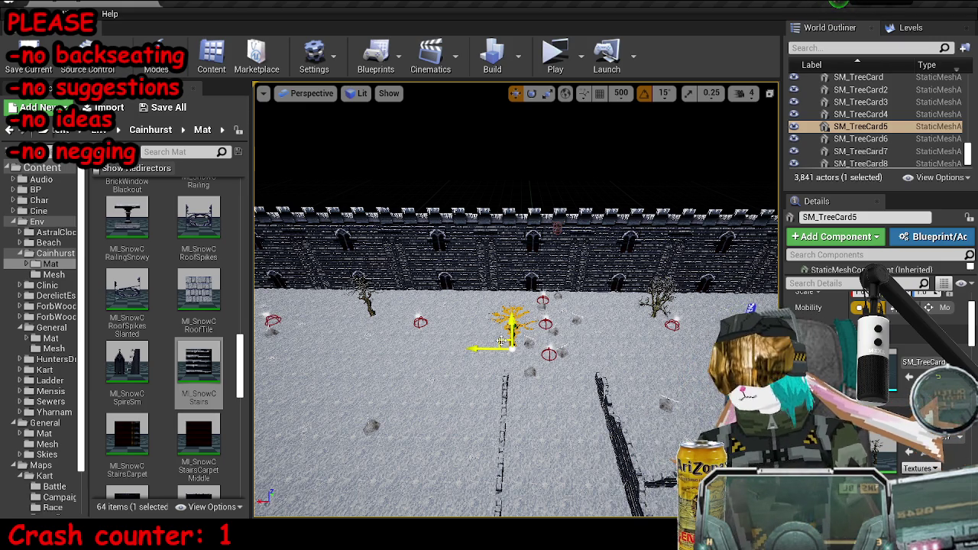
left_click_drag(502, 342, 546, 237)
key("ctrl+s")
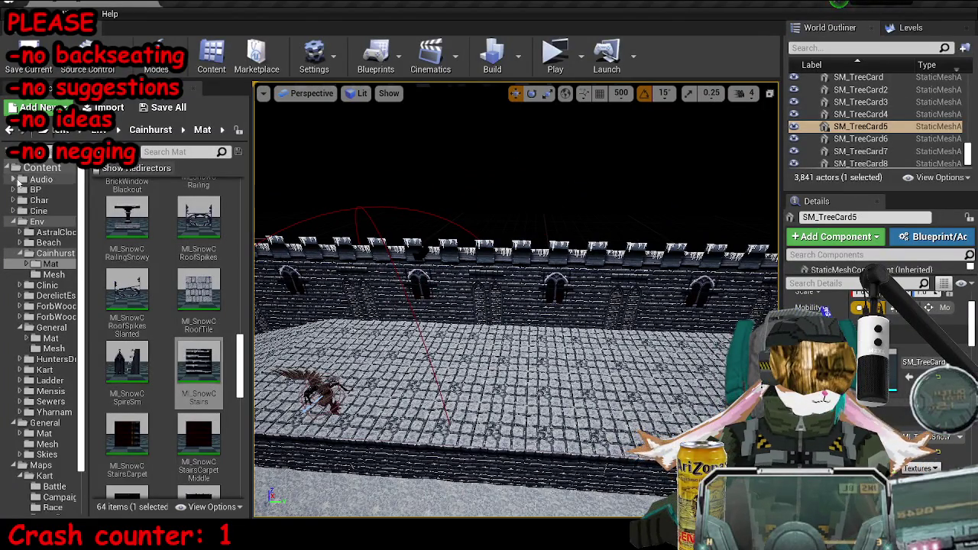
- Search the Content folder for the battle manager and drop BP_KartBattleManager into the level
left_click(31, 171)
left_click(13, 222)
left_click(12, 232)
left_click(12, 242)
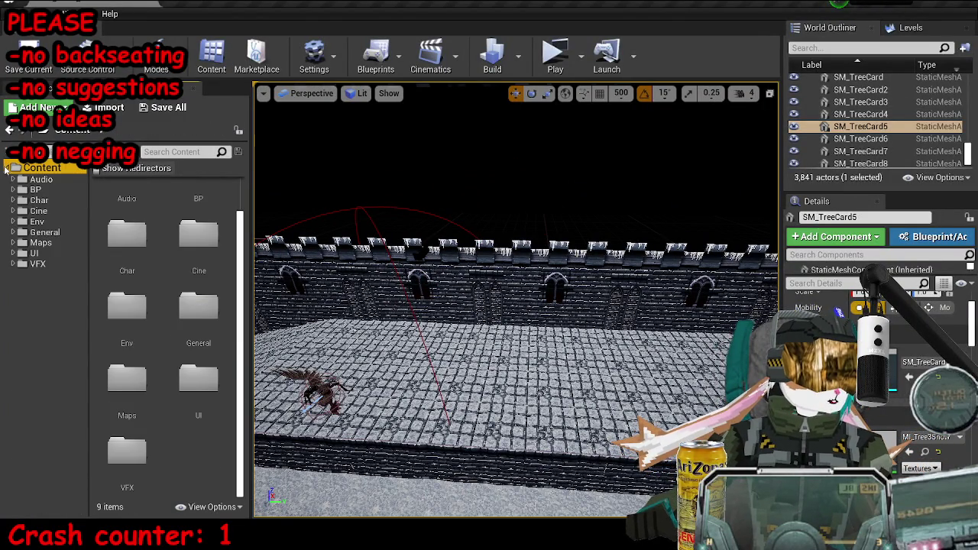
type("batle men")
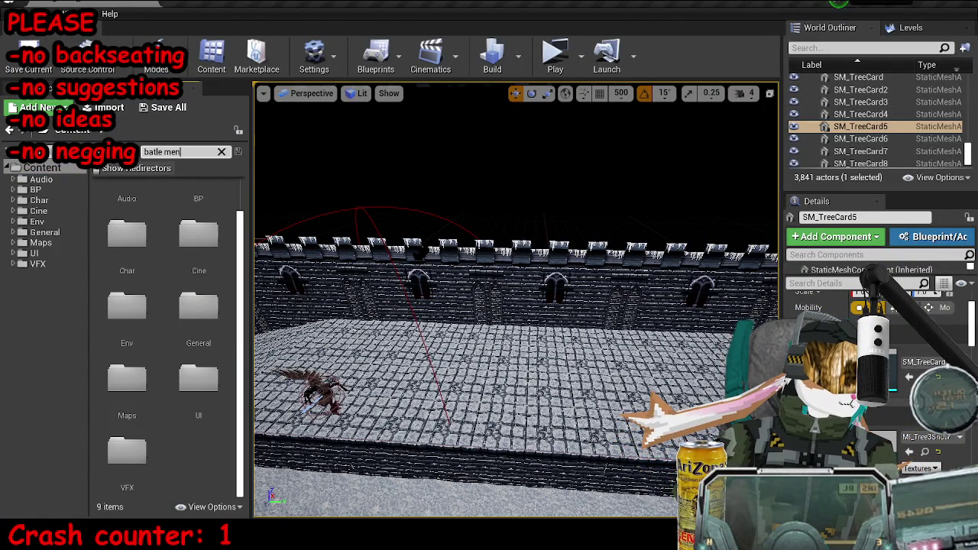
key("BackSpace")
key("BackSpace")
key("BackSpace")
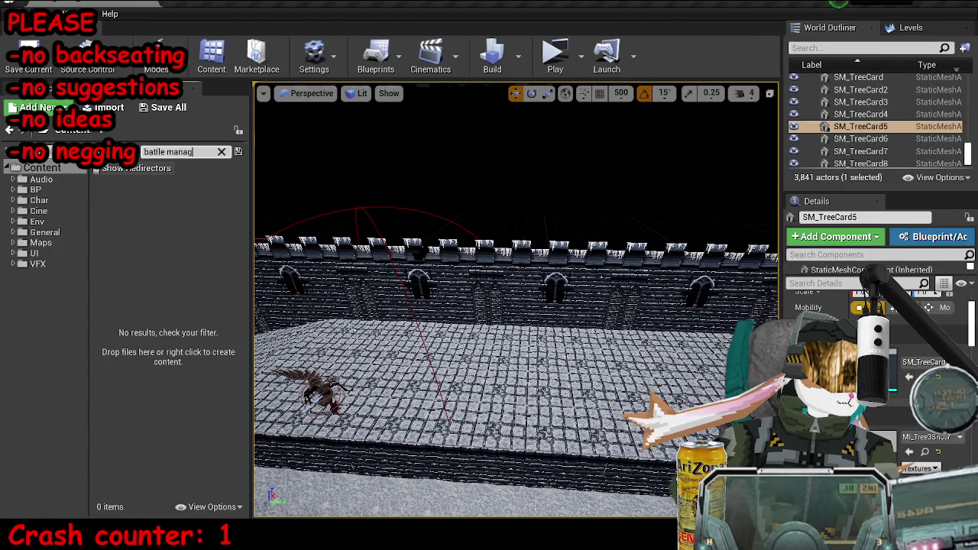
type("er")
mouse_move(114, 203)
left_mouse_down()
mouse_move(566, 294)
mouse_move(551, 327)
left_mouse_up()
- Move the battle manager to the middle of the arena
mouse_move(367, 301)
left_mouse_down()
mouse_move(436, 279)
mouse_move(608, 269)
left_mouse_up()
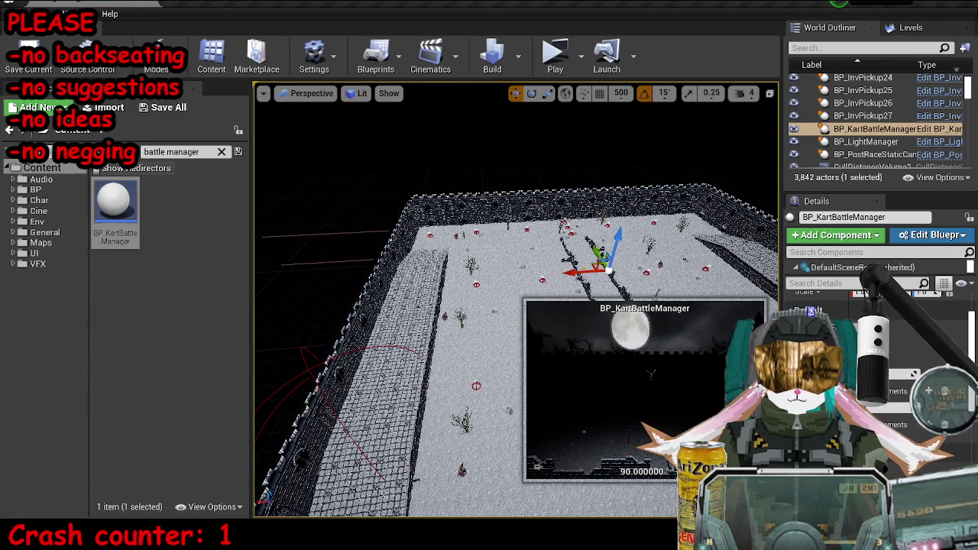
scroll(517, 301, "up", 5)
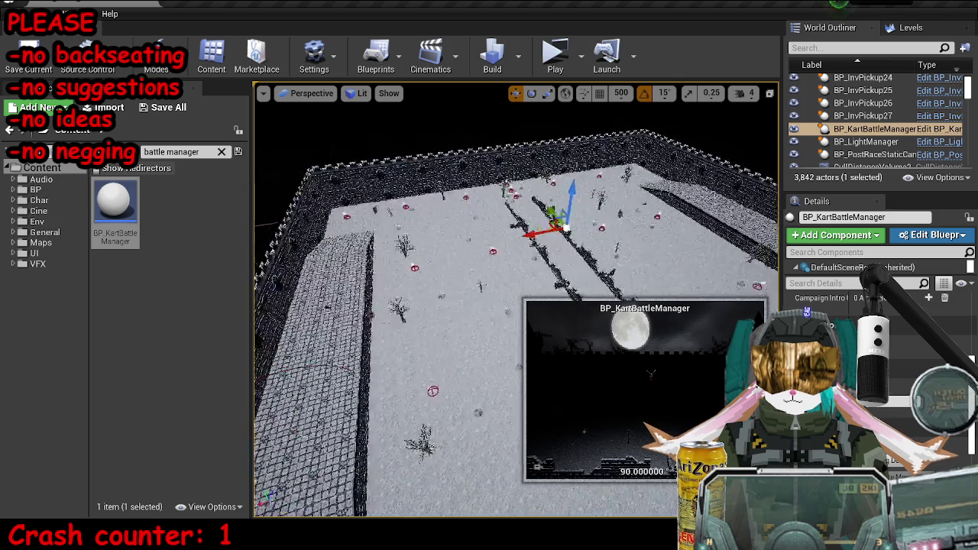
mouse_move(516, 301)
left_mouse_down()
mouse_move(541, 260)
mouse_move(545, 220)
mouse_move(476, 205)
left_mouse_up()
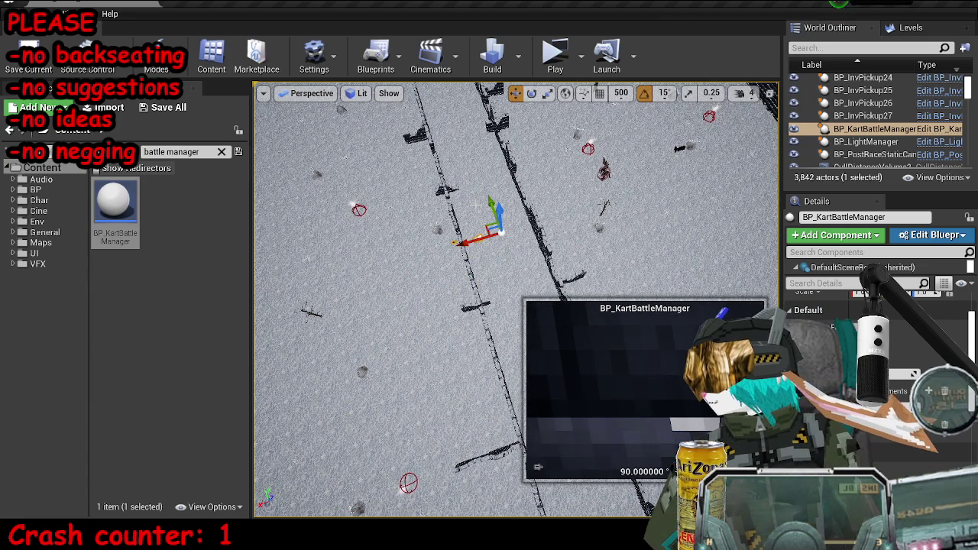
scroll(955, 321, "up", 2)
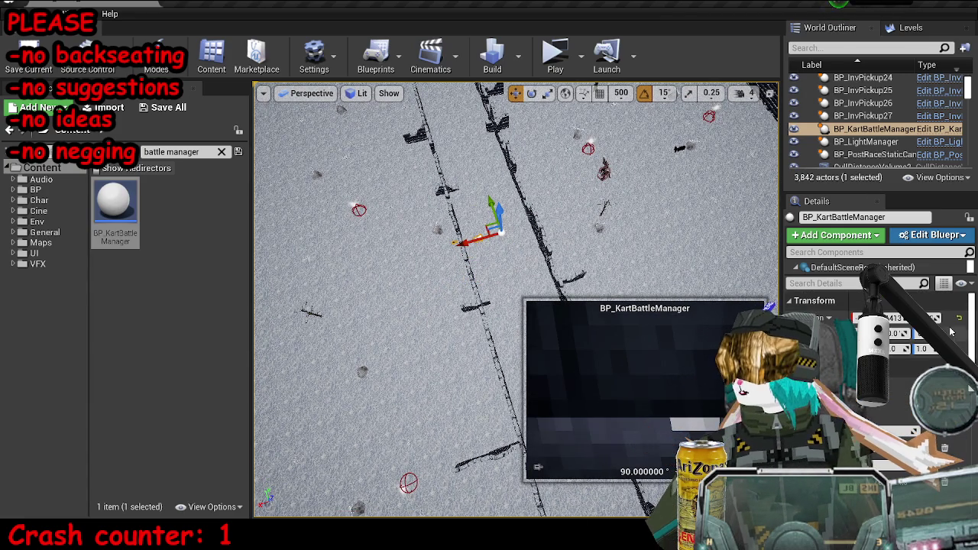
left_click(963, 321)
left_click_drag(413, 191, 558, 245)
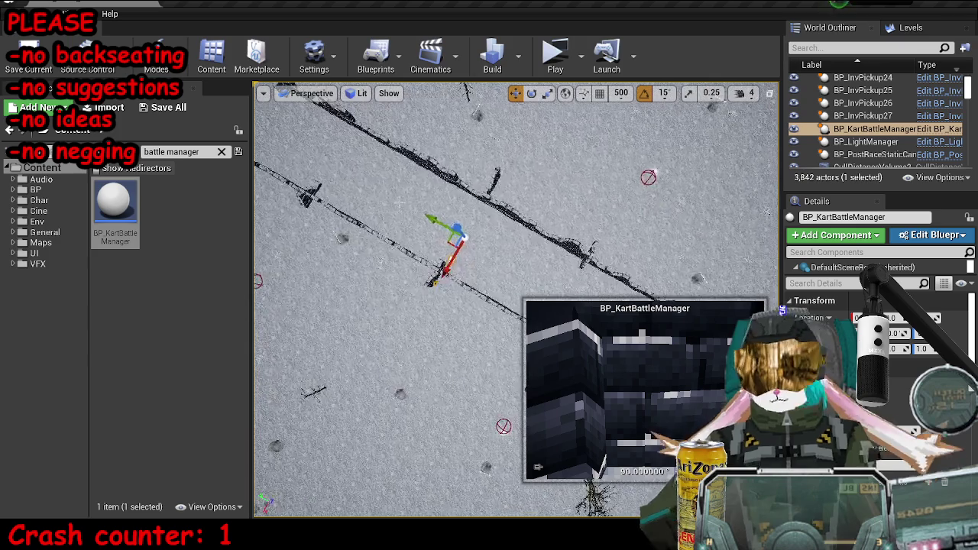
- Shift the broken brick wall section along the wall, then focus on the battle manager
left_click(442, 267)
left_click(446, 263)
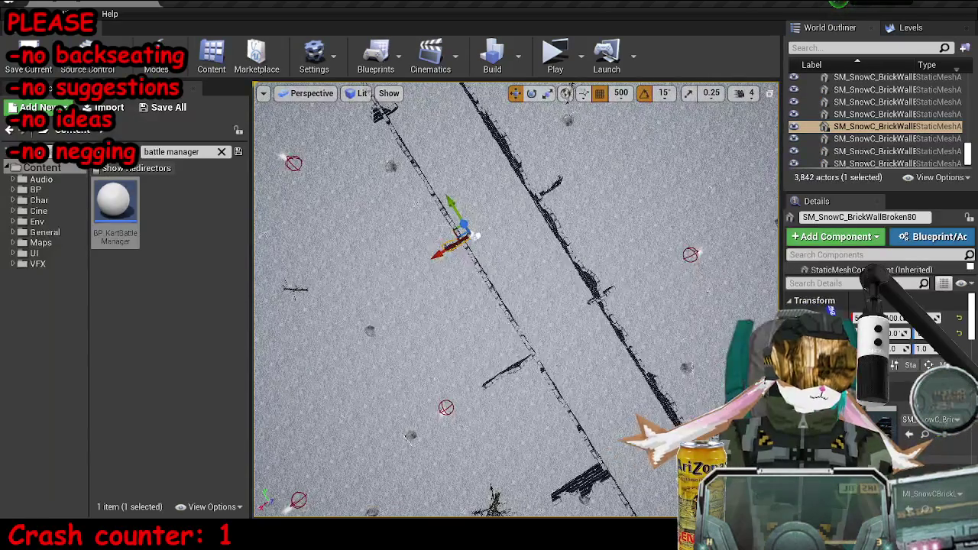
left_click_drag(463, 229, 427, 183)
left_click(476, 236)
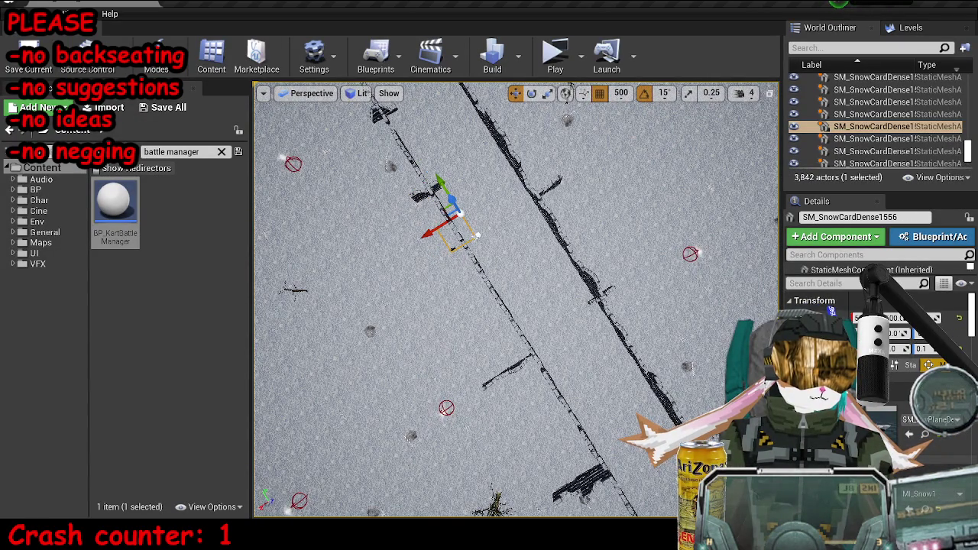
left_click(473, 237)
key("f")
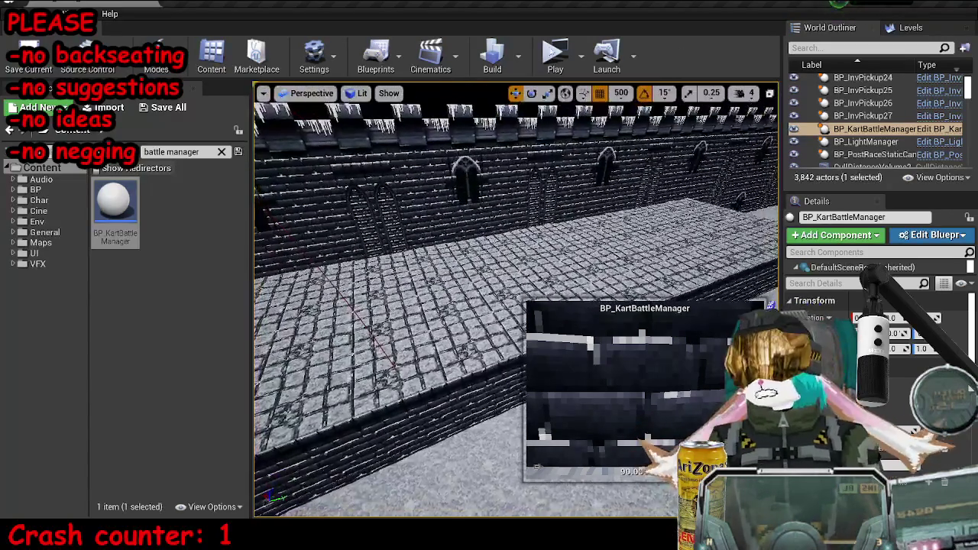
key("Escape")
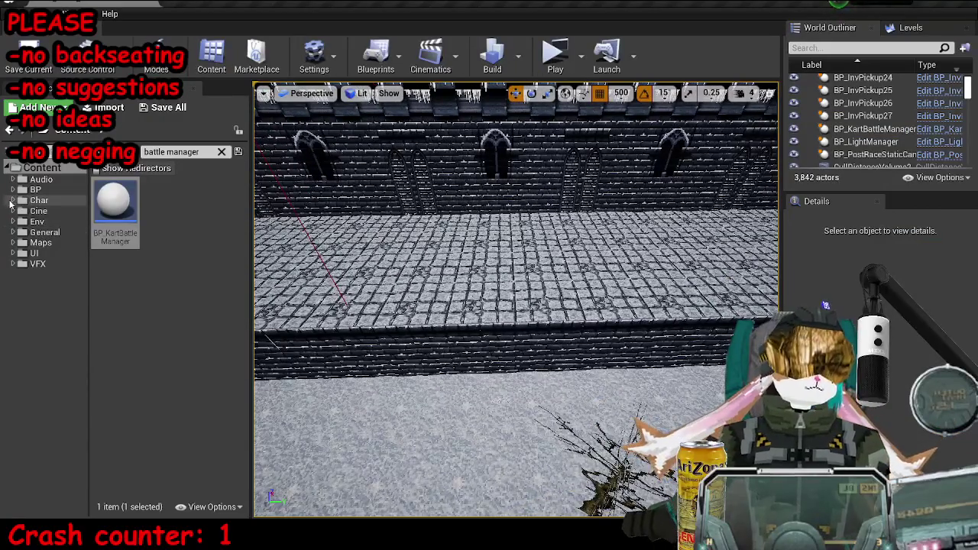
- Place a BP_KartSpawnPoint in the courtyard and rotate it to face along the castle wall
left_click(220, 152)
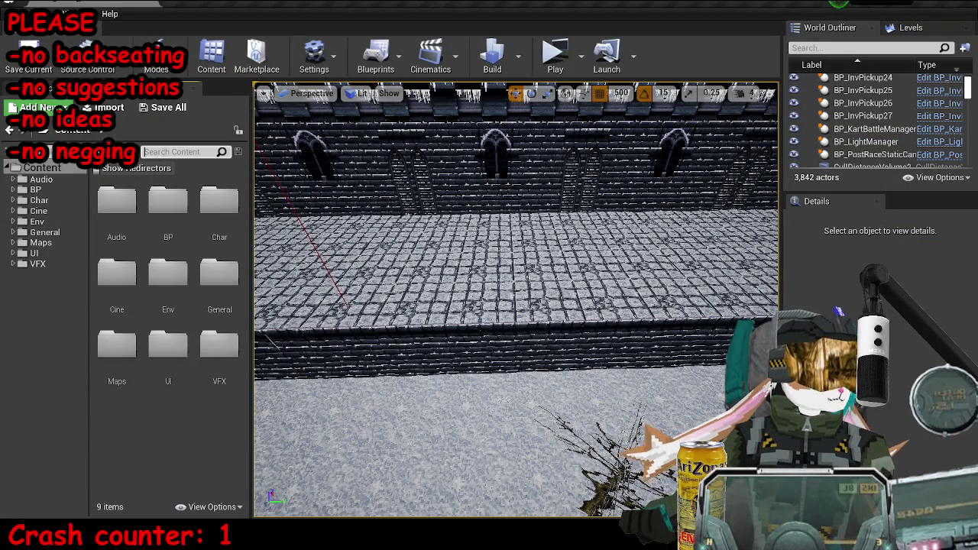
type("spawn")
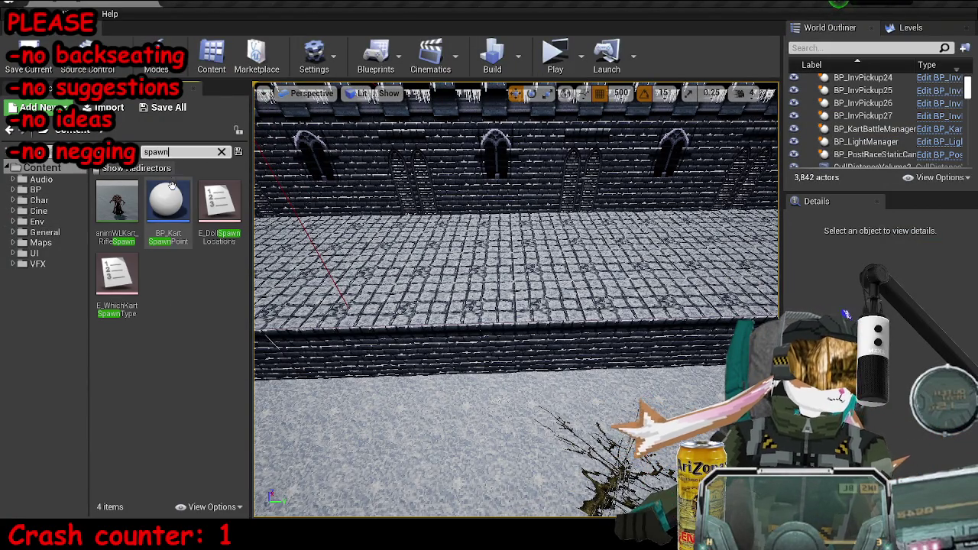
mouse_move(168, 203)
left_mouse_down()
mouse_move(480, 202)
mouse_move(435, 206)
left_mouse_up()
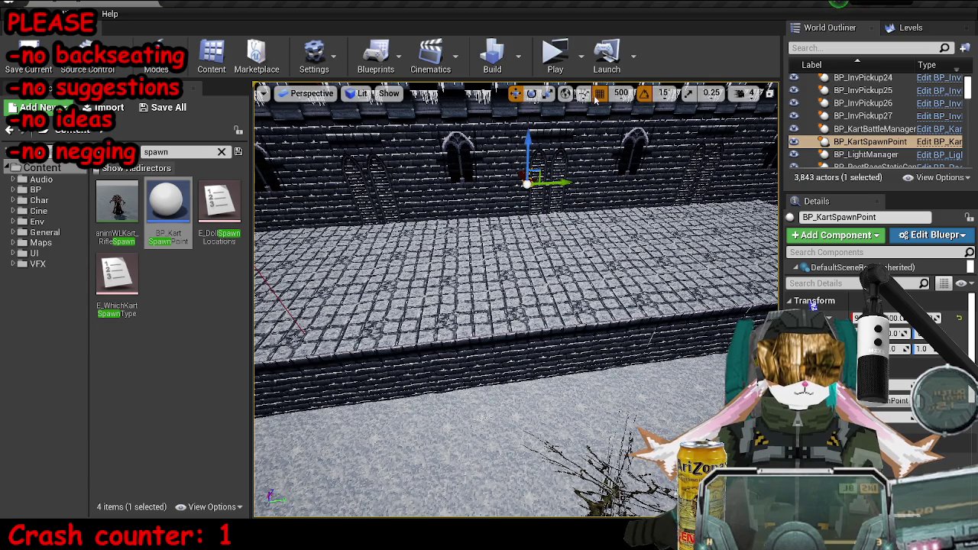
left_click_drag(531, 153, 544, 210)
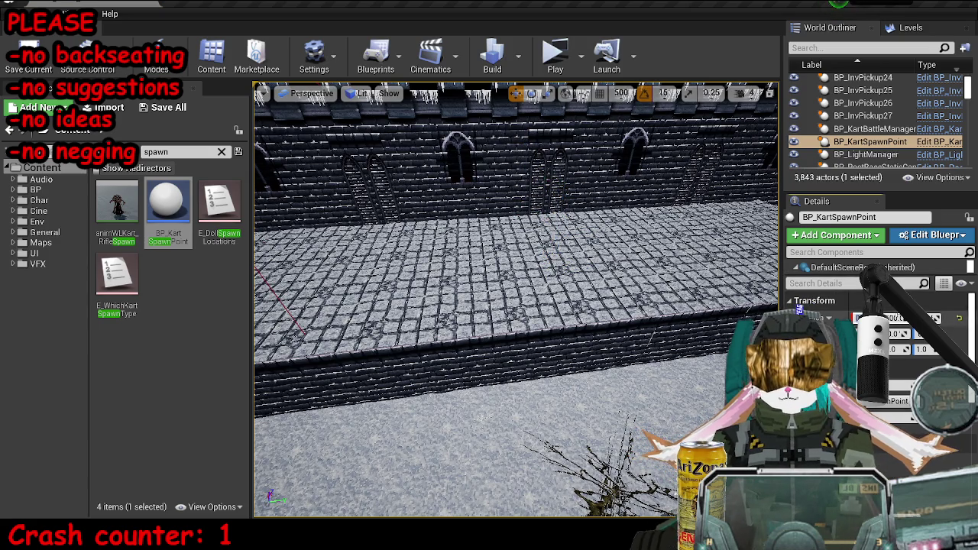
key("ctrl+z")
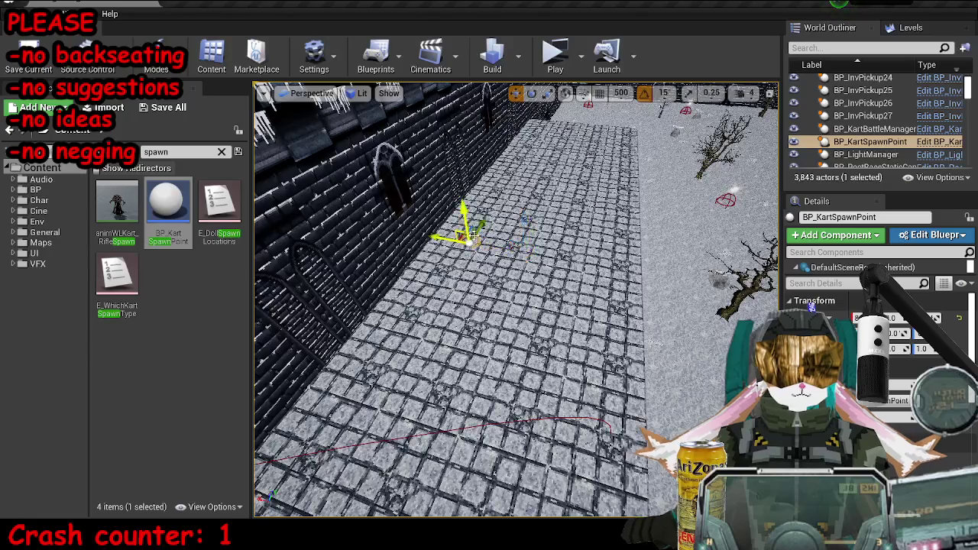
key("f")
left_click_drag(522, 354, 565, 355)
key("f")
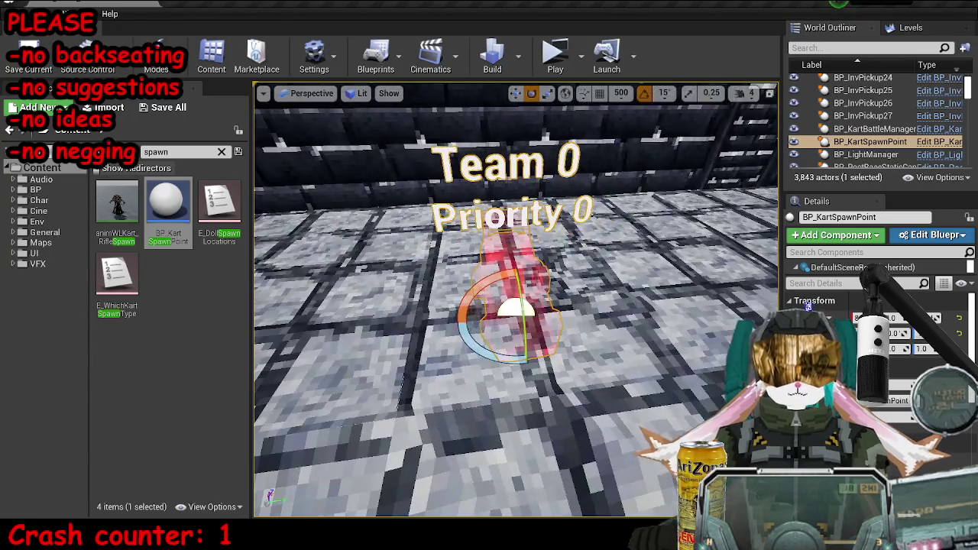
- Alt-drag copies of the spawn point along the wall and check their spacing
key("w")
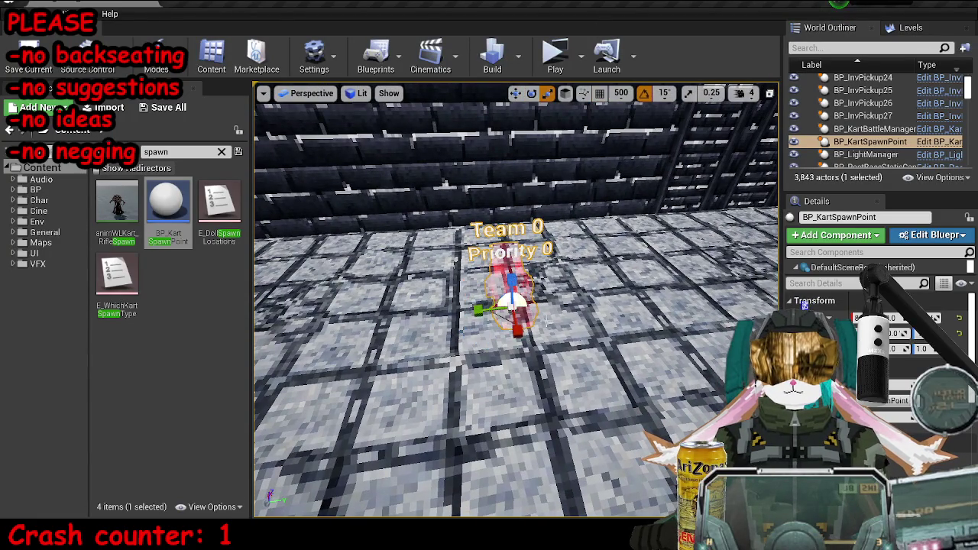
left_click_drag(546, 303, 722, 281)
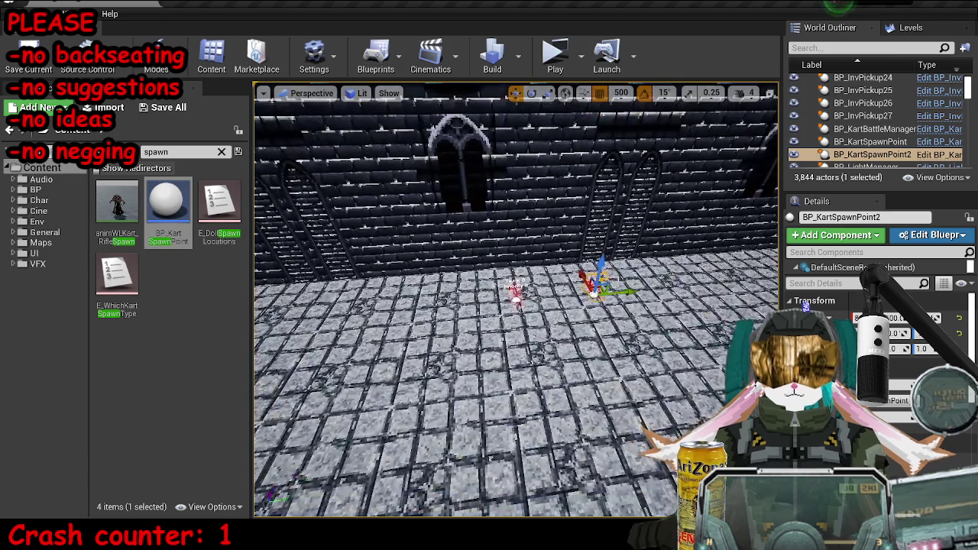
mouse_move(607, 294)
left_mouse_down()
mouse_move(399, 334)
mouse_move(483, 322)
mouse_move(604, 286)
mouse_move(672, 283)
mouse_move(344, 306)
left_mouse_up()
left_click(515, 291)
left_click(596, 284)
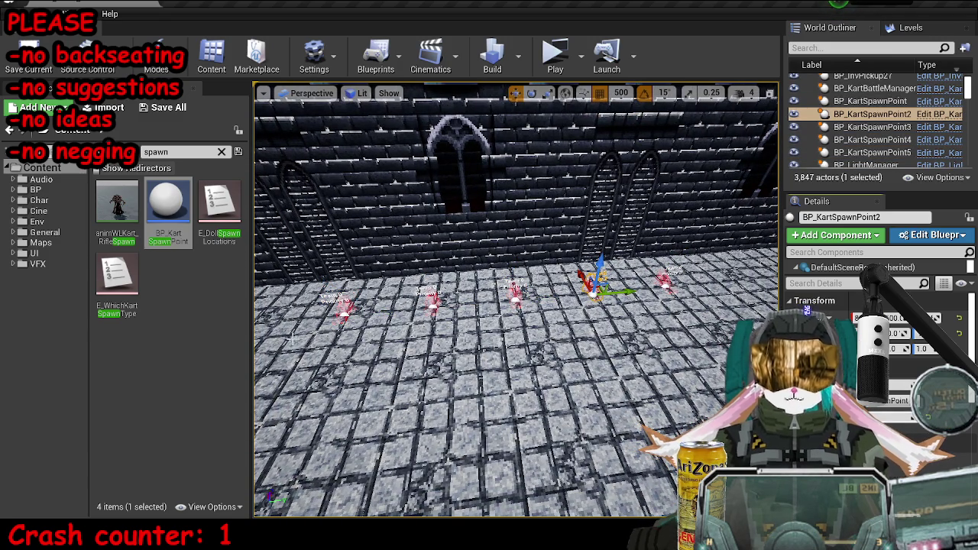
left_click_drag(519, 397, 519, 382)
left_click(443, 309)
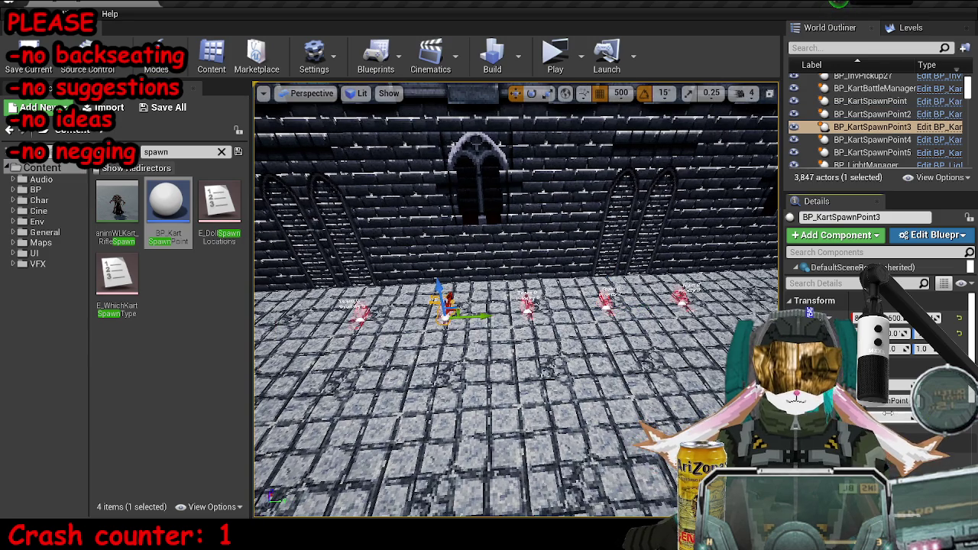
left_click(680, 298)
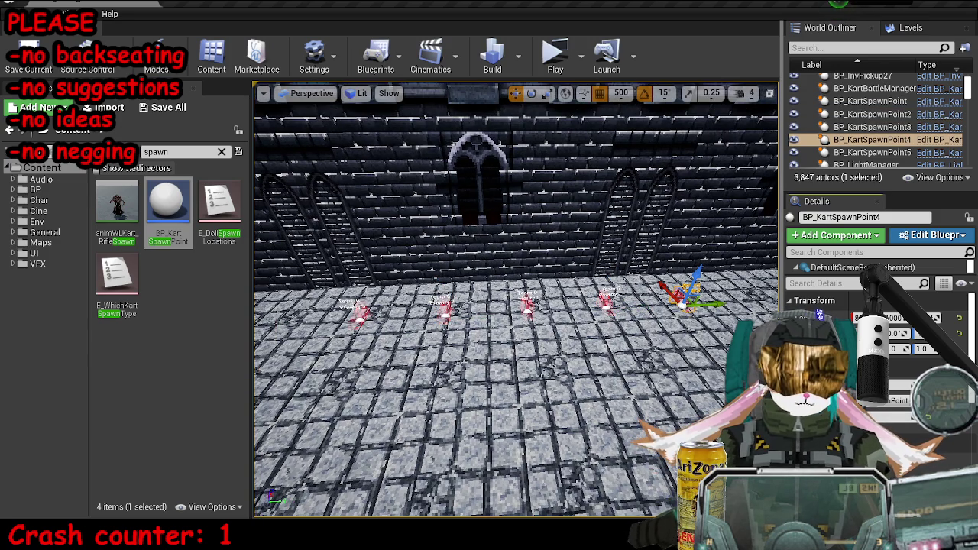
left_click(356, 307)
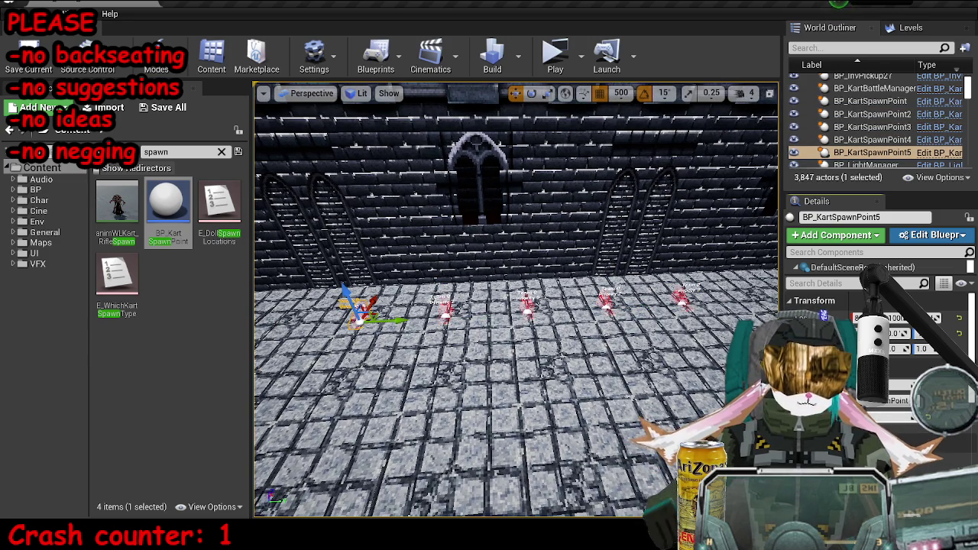
- Extend the evenly spaced row with more copies, up to BP_KartSpawnPoint9
mouse_move(382, 319)
left_mouse_down()
mouse_move(698, 281)
mouse_move(751, 294)
left_mouse_up()
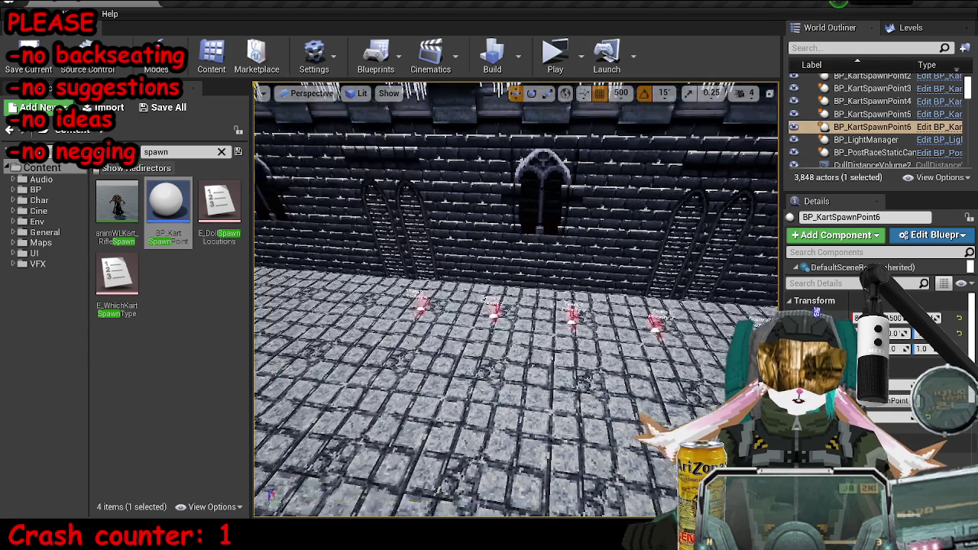
key("ctrl+w")
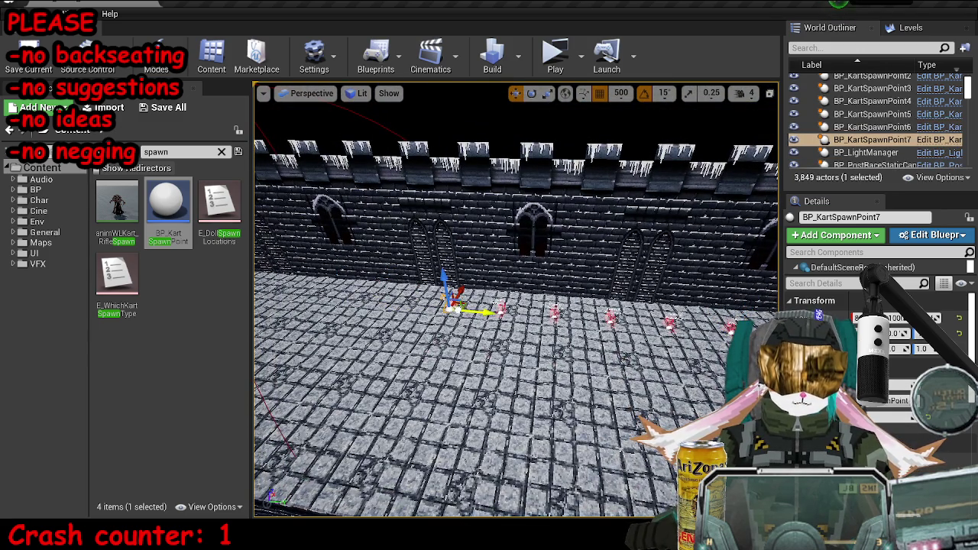
mouse_move(479, 311)
left_mouse_down()
mouse_move(428, 308)
mouse_move(730, 299)
mouse_move(328, 285)
mouse_move(290, 310)
left_mouse_up()
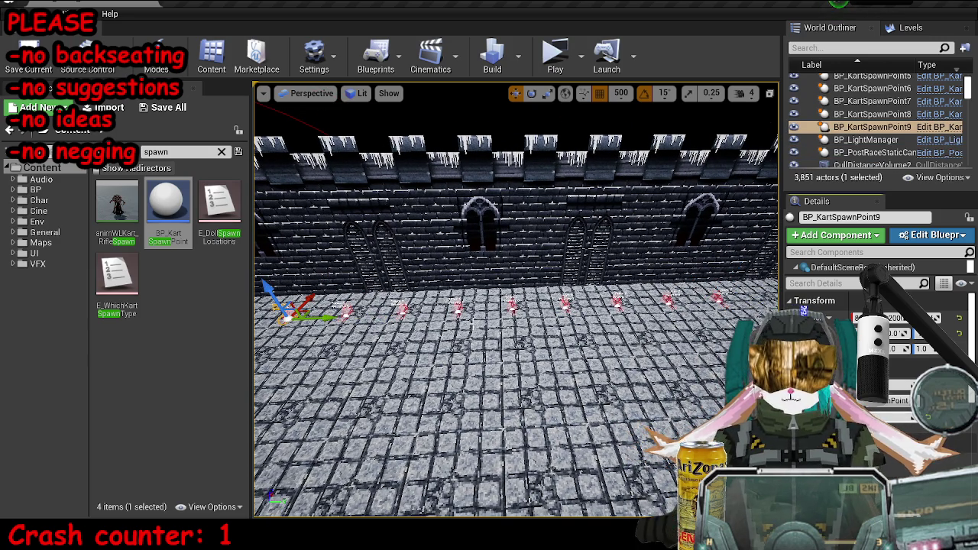
left_click(348, 309, "ctrl")
- Select all nine spawn points in the wall row
left_click(402, 308, "ctrl")
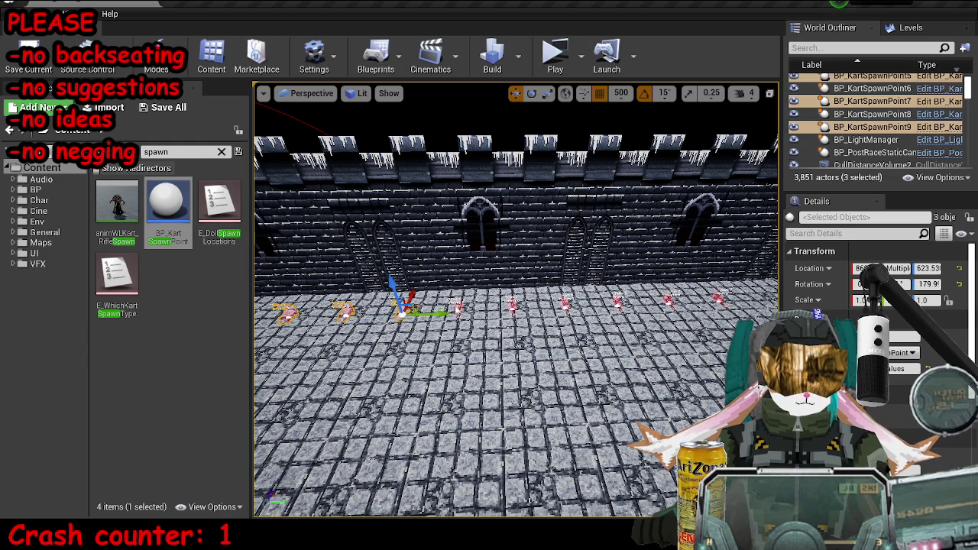
left_click(457, 306, "ctrl")
left_click(512, 305, "ctrl")
left_click(566, 303, "ctrl")
left_click(617, 301, "ctrl")
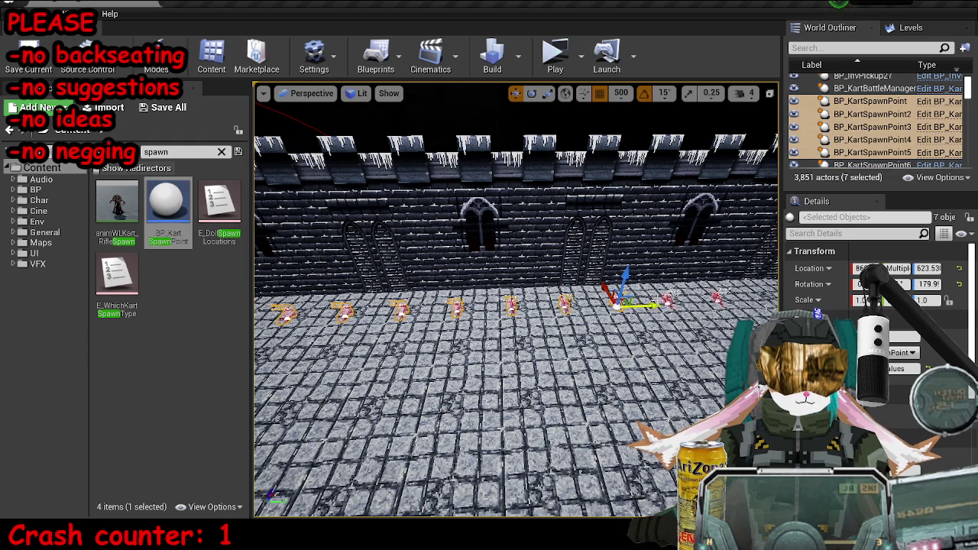
left_click(670, 299, "ctrl")
left_click(715, 298, "ctrl")
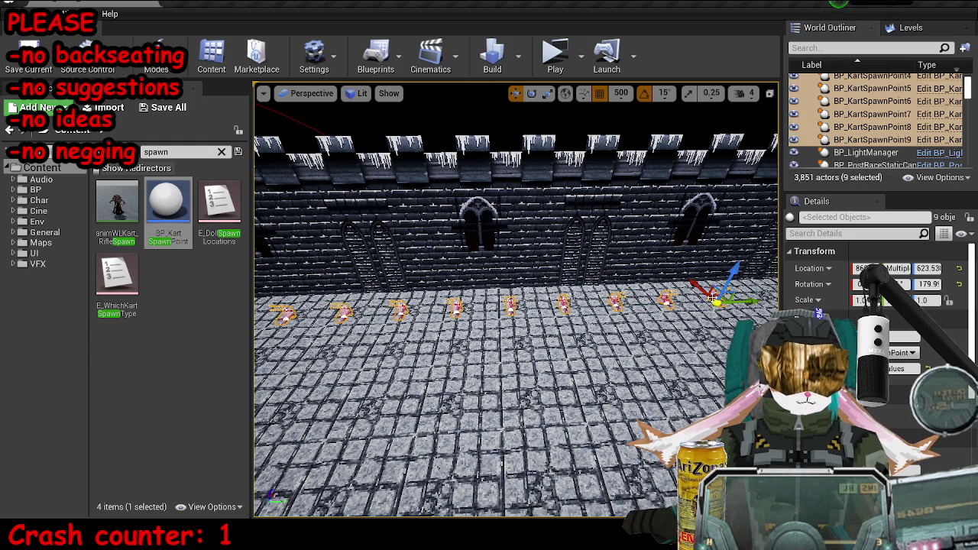
- Set grid snapping to 50 and duplicate the nine spawn points along the long side wall
left_click(621, 93)
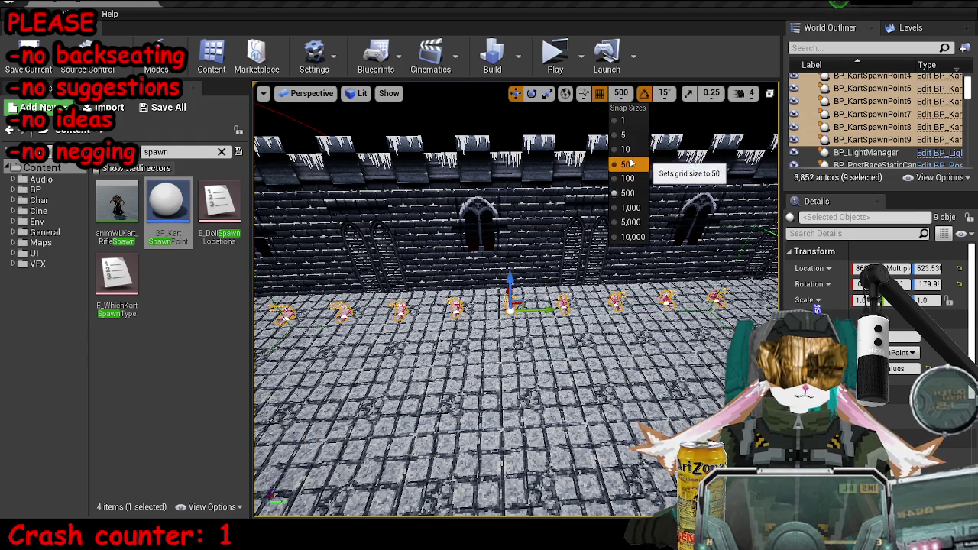
left_click(631, 162)
scroll(516, 306, "up", 3)
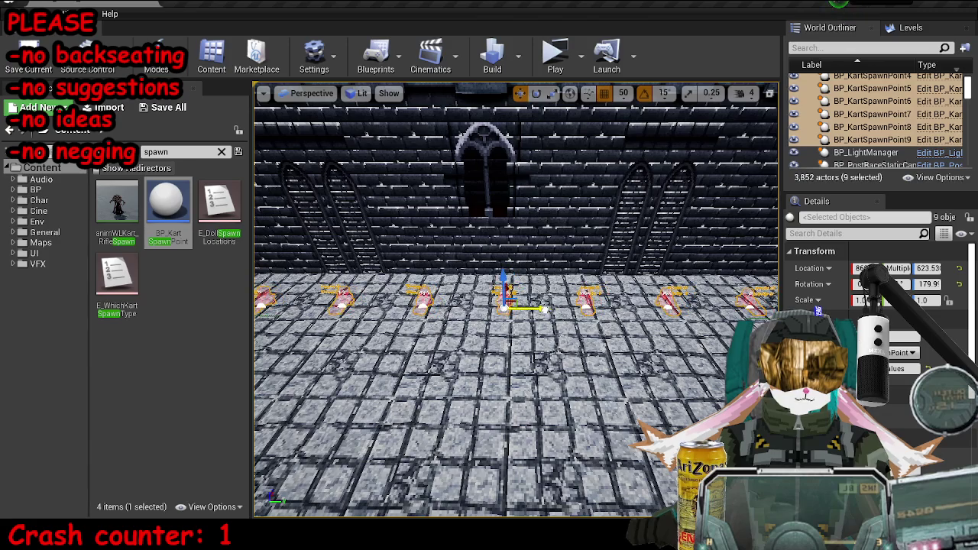
mouse_move(516, 367)
left_mouse_down()
mouse_move(590, 365)
mouse_move(565, 352)
mouse_move(546, 298)
left_mouse_up()
key("ctrl+w")
key("e")
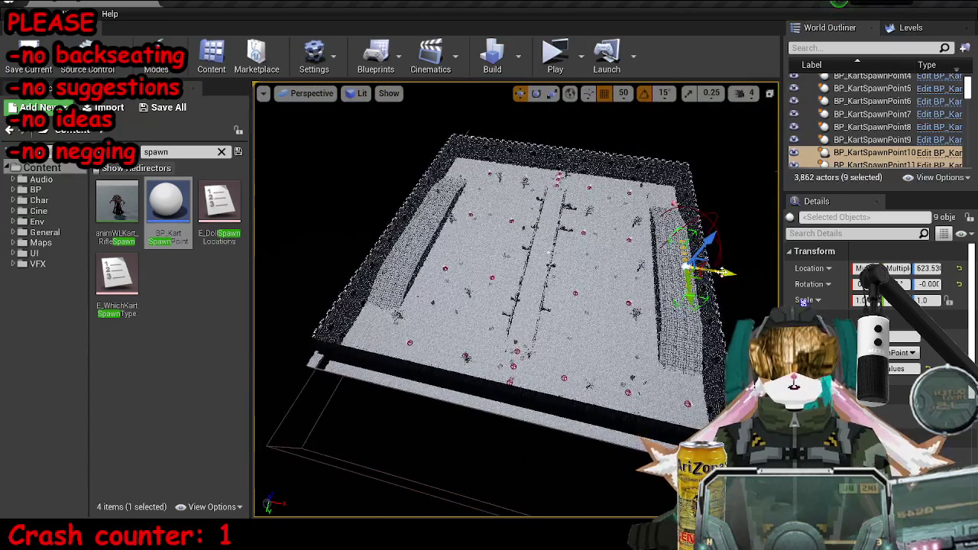
key("f")
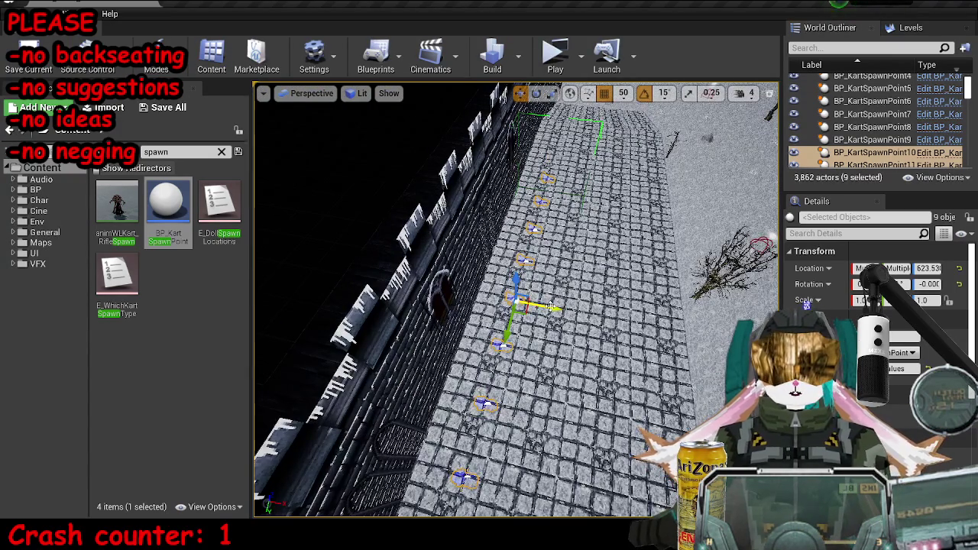
mouse_move(546, 298)
left_mouse_down()
mouse_move(508, 264)
mouse_move(344, 252)
left_mouse_up()
- Save the map, then duplicate both spawn rows and rotate the copies
key("ctrl+s")
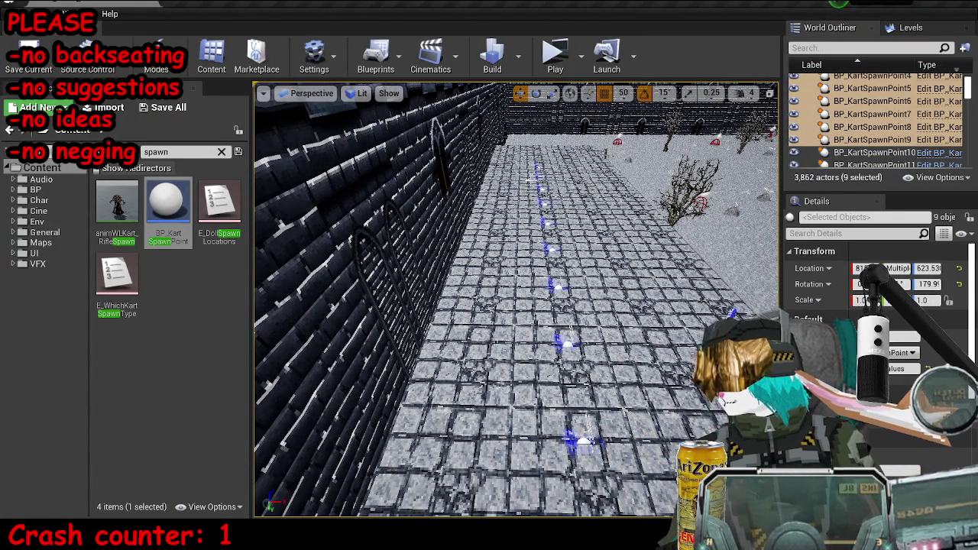
key("f")
key("e")
mouse_move(458, 473)
left_mouse_down()
mouse_move(416, 458)
mouse_move(428, 413)
mouse_move(456, 444)
left_mouse_up()
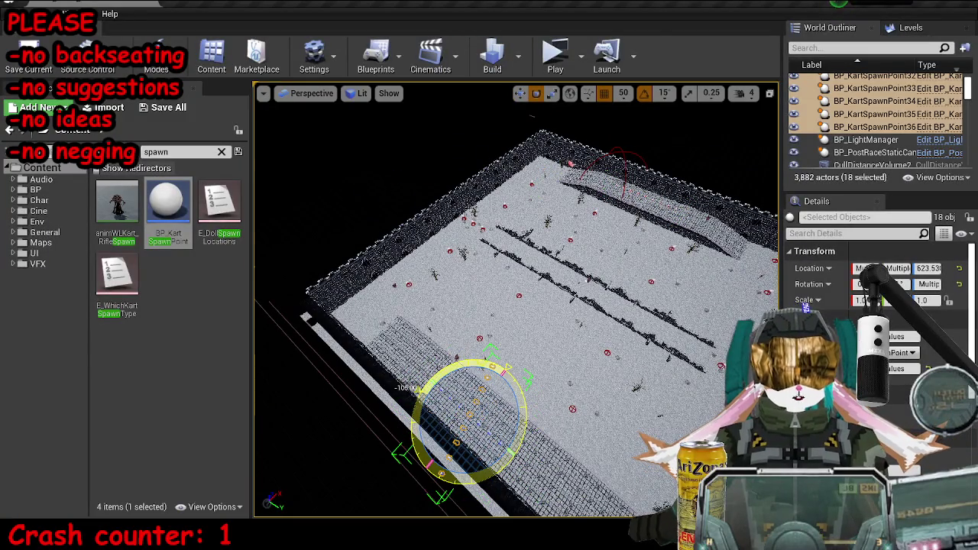
- In Top view, move the copied rows to the top and bottom walls and shift the top row right
key("alt+j")
scroll(522, 291, "down", 3)
scroll(522, 291, "up", 3)
key("w")
mouse_move(428, 300)
left_mouse_down()
mouse_move(511, 353)
mouse_move(556, 434)
mouse_move(493, 432)
left_mouse_up()
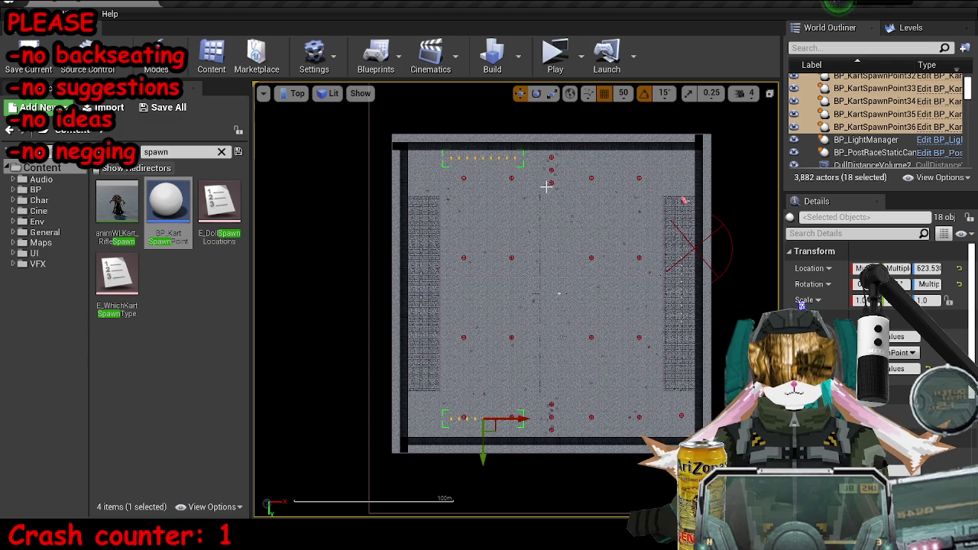
left_click(497, 159)
left_click(497, 159)
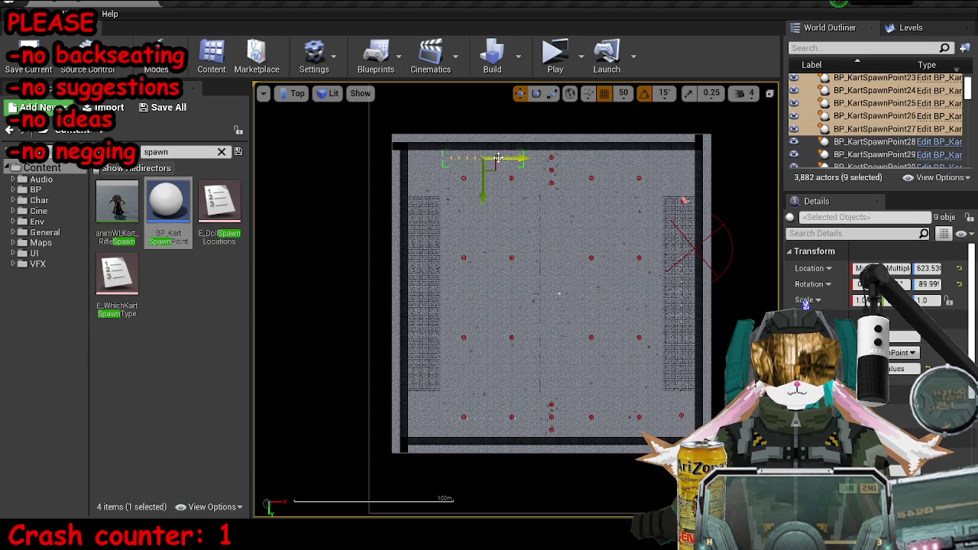
left_click_drag(513, 166, 652, 166)
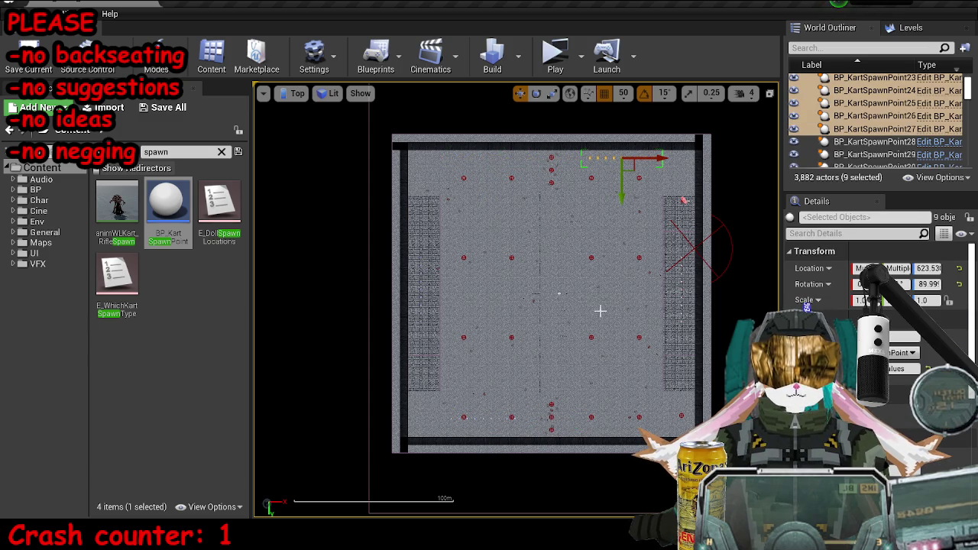
- Back in Perspective, copy a row forward off the wall and set its Rotation Z to -90
key("alt+g")
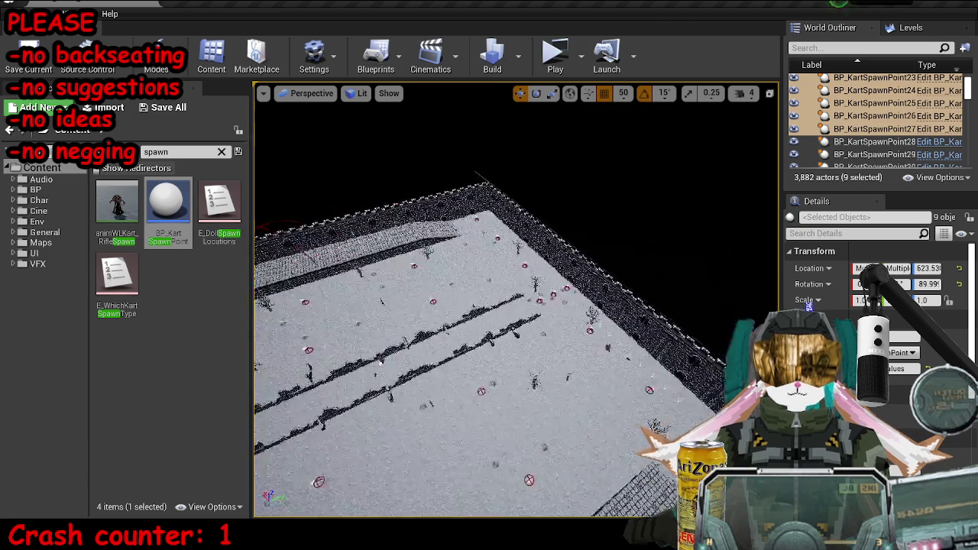
left_click_drag(625, 200, 591, 287)
key("Escape")
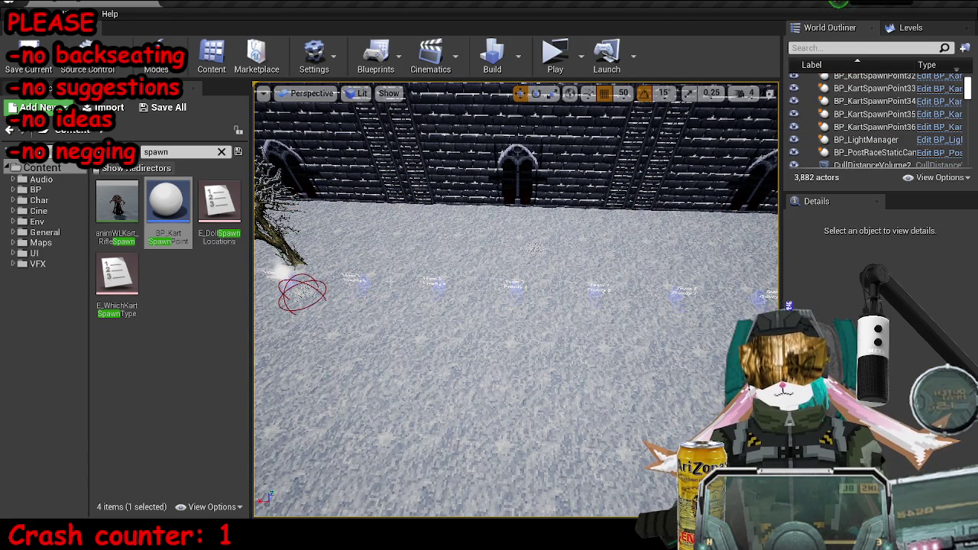
key("ctrl+z")
mouse_move(577, 327)
left_mouse_down()
mouse_move(565, 321)
mouse_move(576, 327)
mouse_move(640, 300)
mouse_move(632, 259)
left_mouse_up()
key("ctrl+z")
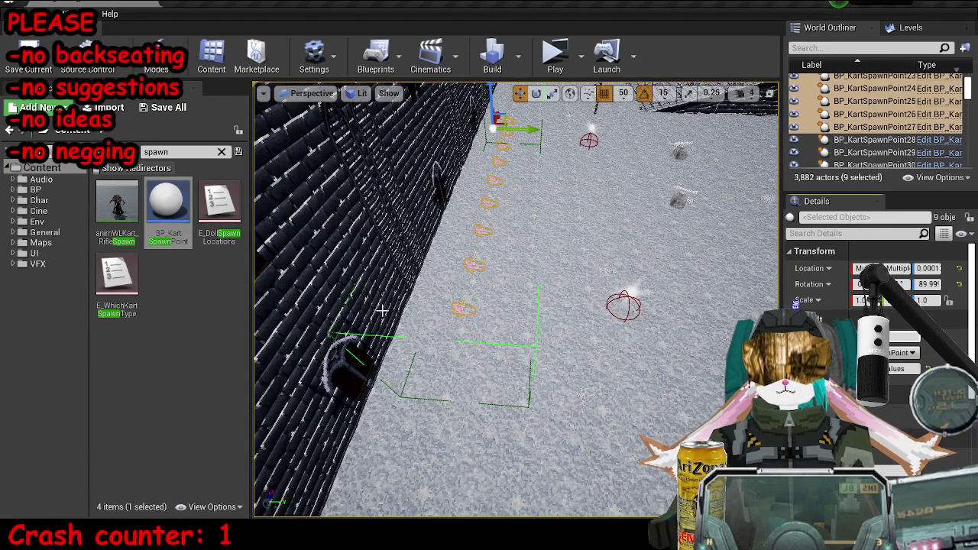
left_click_drag(632, 260, 535, 242)
key("f")
key("ctrl+z")
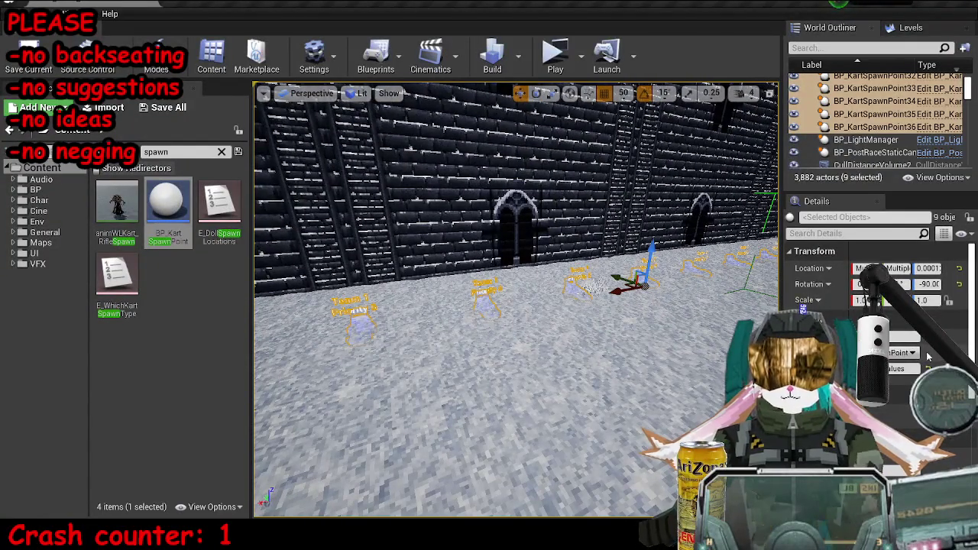
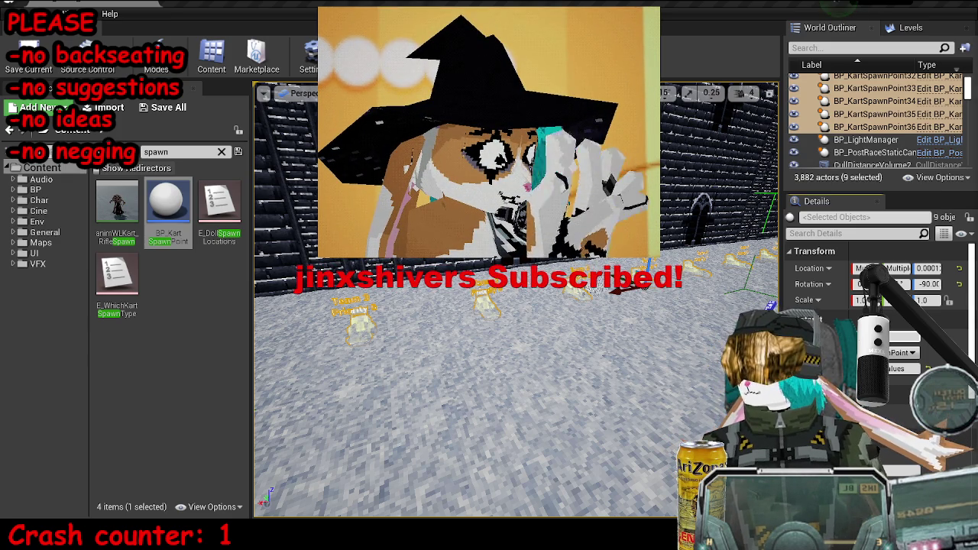
- Survey the snow courtyard and save the MP_KartA_SnowC level with Save All
mouse_move(517, 298)
left_mouse_down()
mouse_move(514, 336)
mouse_move(493, 350)
mouse_move(493, 331)
left_mouse_up()
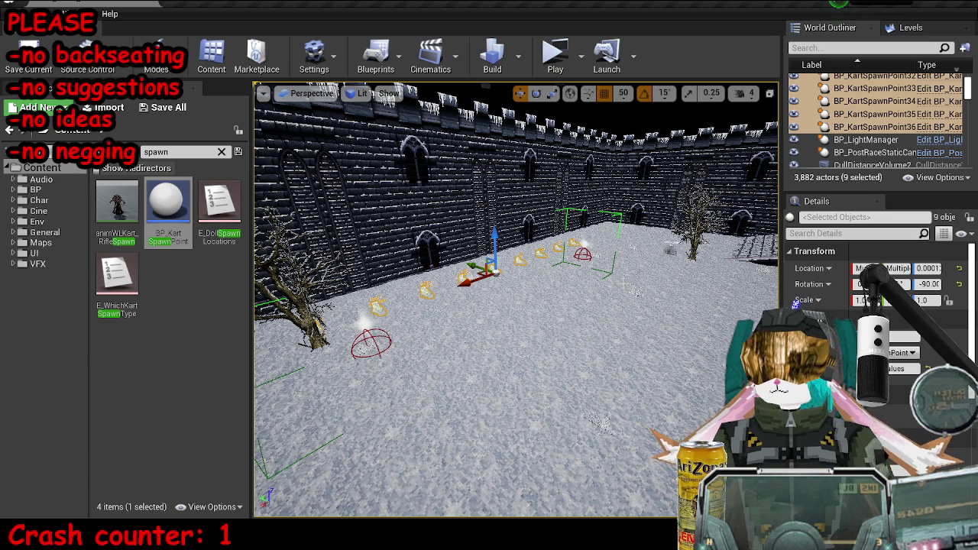
mouse_move(264, 125)
left_mouse_down()
mouse_move(290, 176)
mouse_move(264, 124)
left_mouse_up()
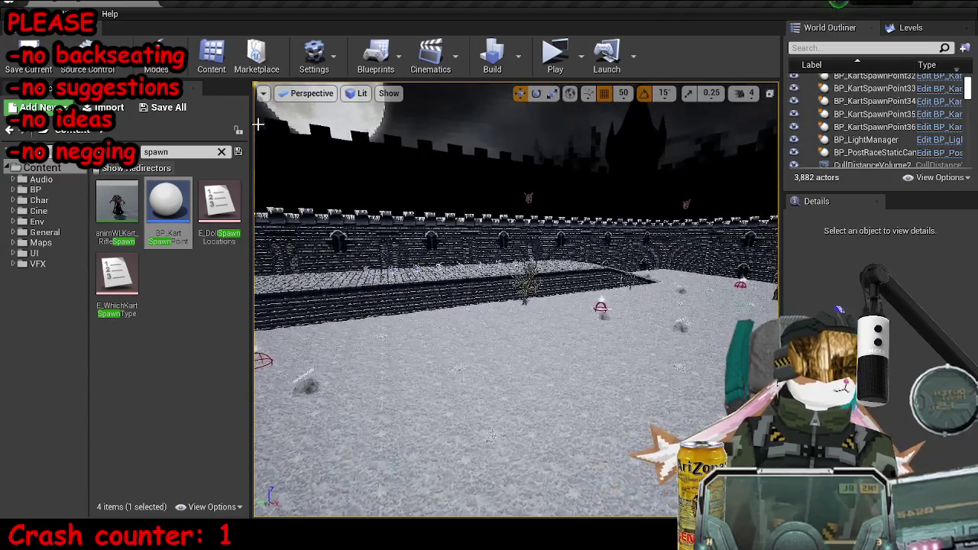
left_click(159, 109)
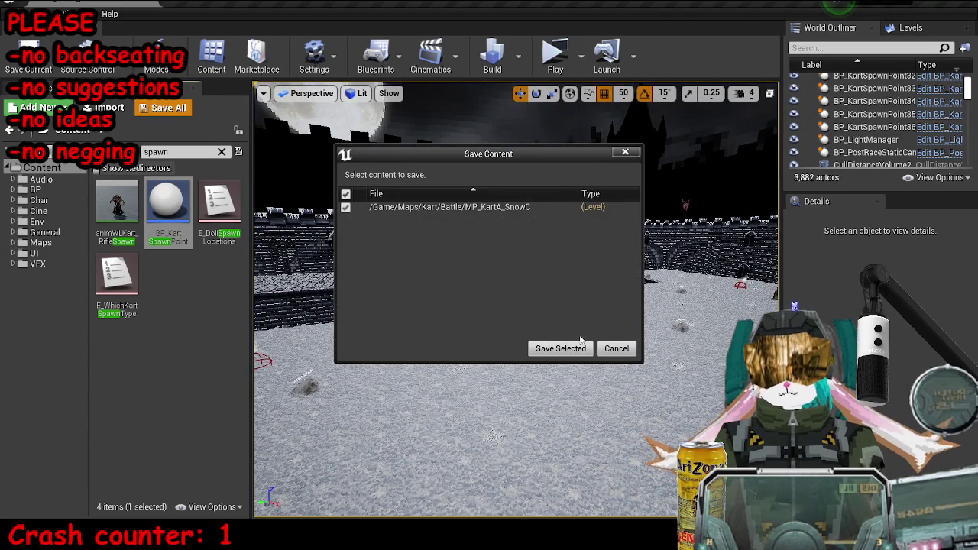
left_click(569, 349)
mouse_move(492, 294)
left_mouse_down()
mouse_move(459, 294)
mouse_move(474, 290)
mouse_move(474, 267)
mouse_move(466, 291)
mouse_move(482, 283)
mouse_move(458, 295)
mouse_move(484, 292)
left_mouse_up()
- Select BP_KartBattleManager among the arena walls and widen the Details panel
left_click_drag(534, 114, 306, 149)
left_click_drag(458, 294, 489, 294)
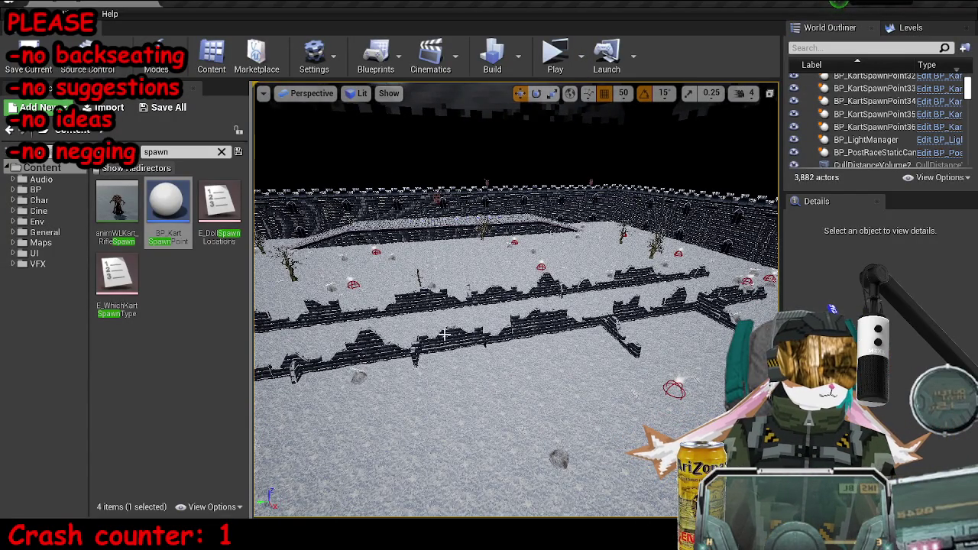
left_click_drag(489, 305, 417, 306)
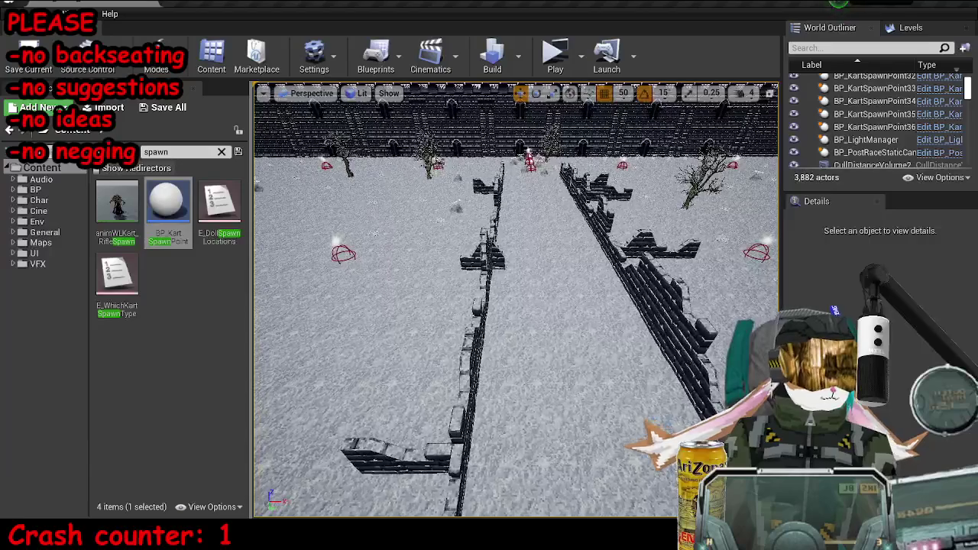
left_click(604, 473)
scroll(825, 311, "down", 3)
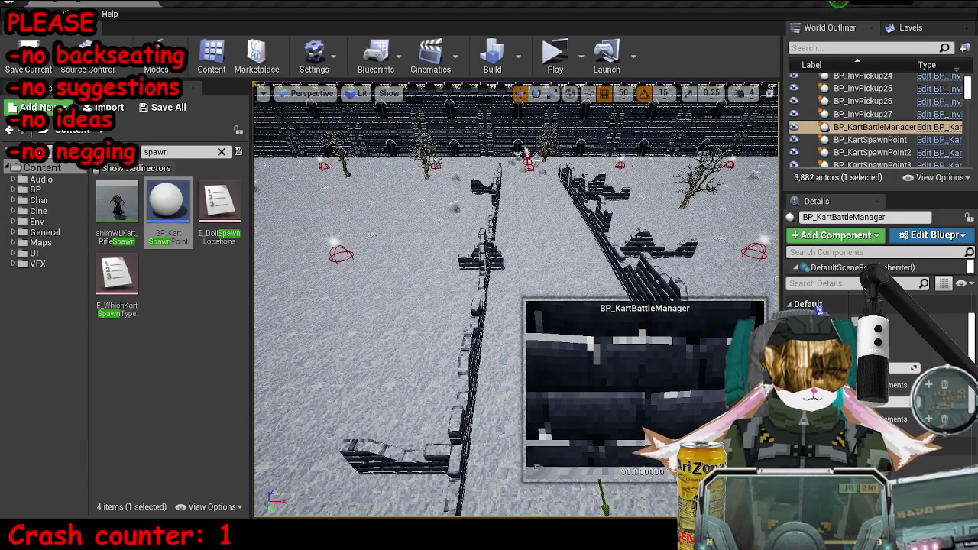
left_click_drag(783, 229, 672, 229)
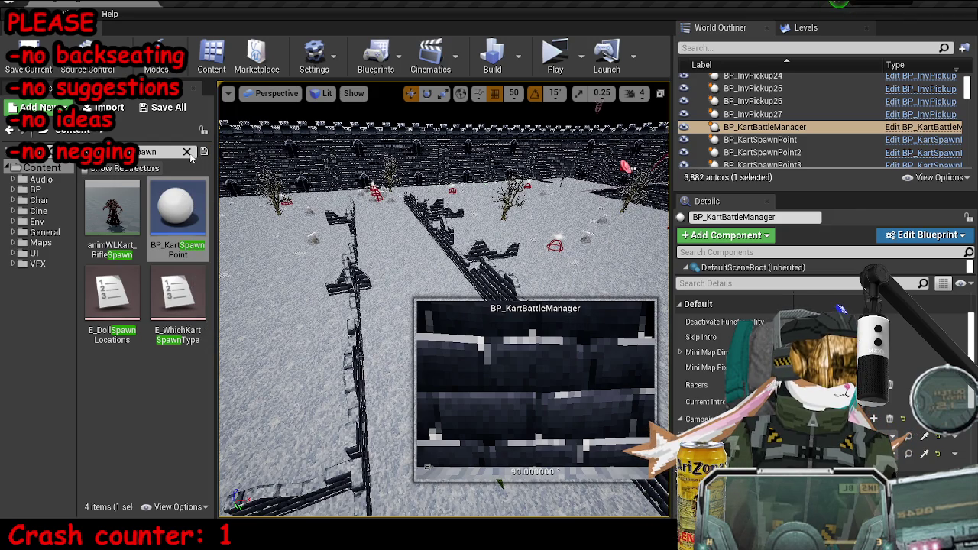
- Search 'cam intro' and drop a BP_KartIntroCamera into the snow arena, framing it
key("ctrl+a")
type("cam")
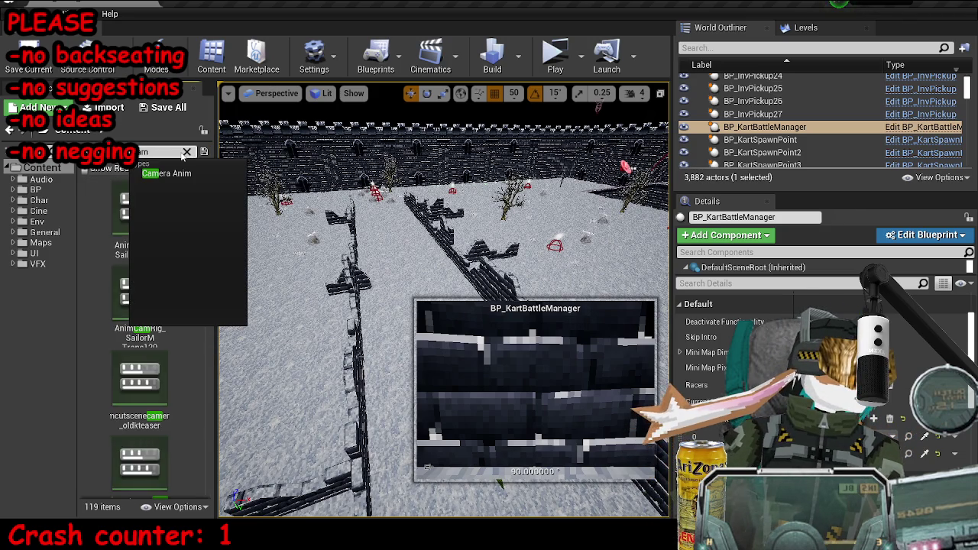
type(" intro")
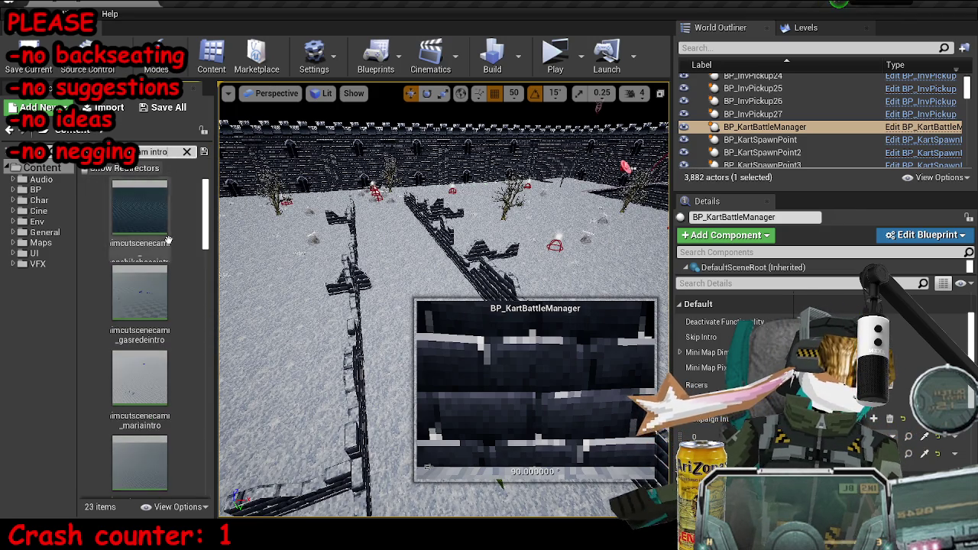
scroll(185, 271, "down", 3)
scroll(184, 278, "down", 8)
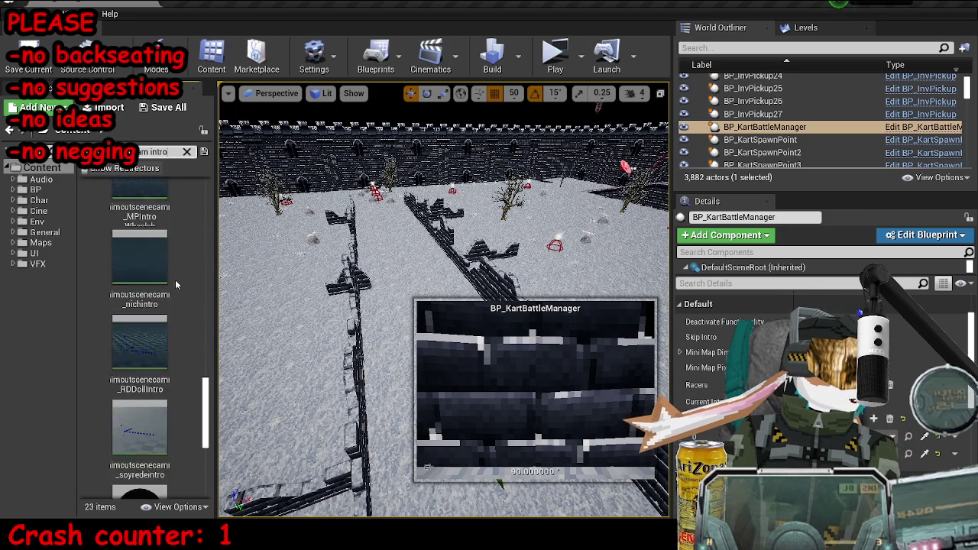
left_click_drag(140, 264, 329, 412)
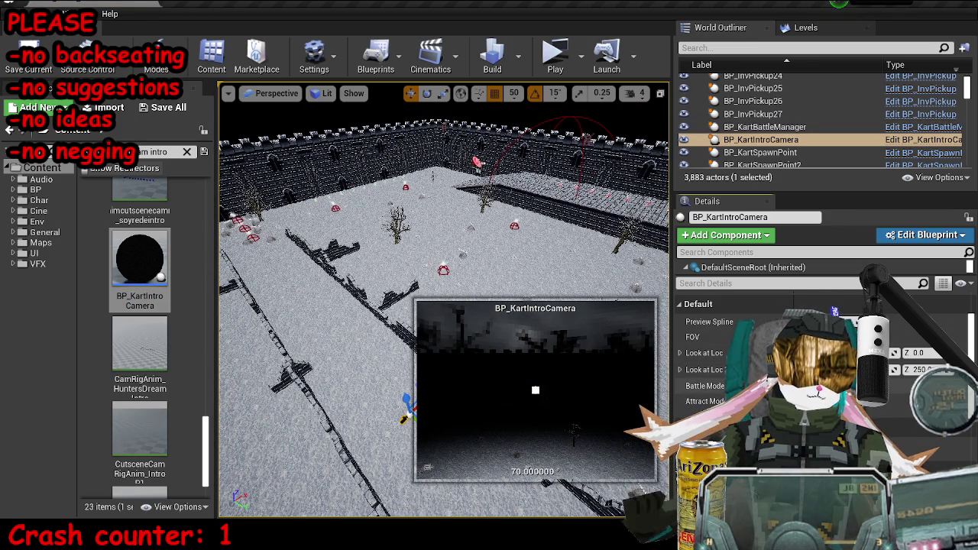
key("f")
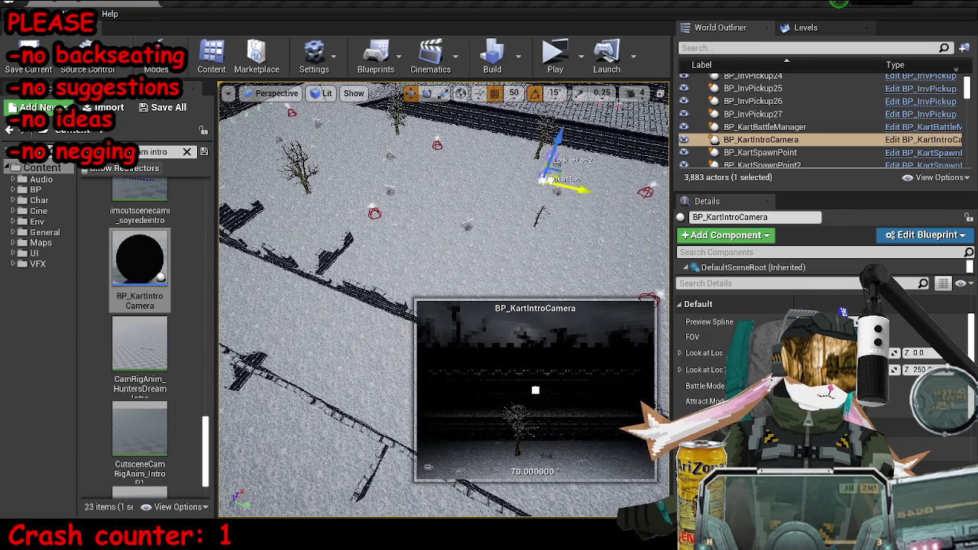
key("f")
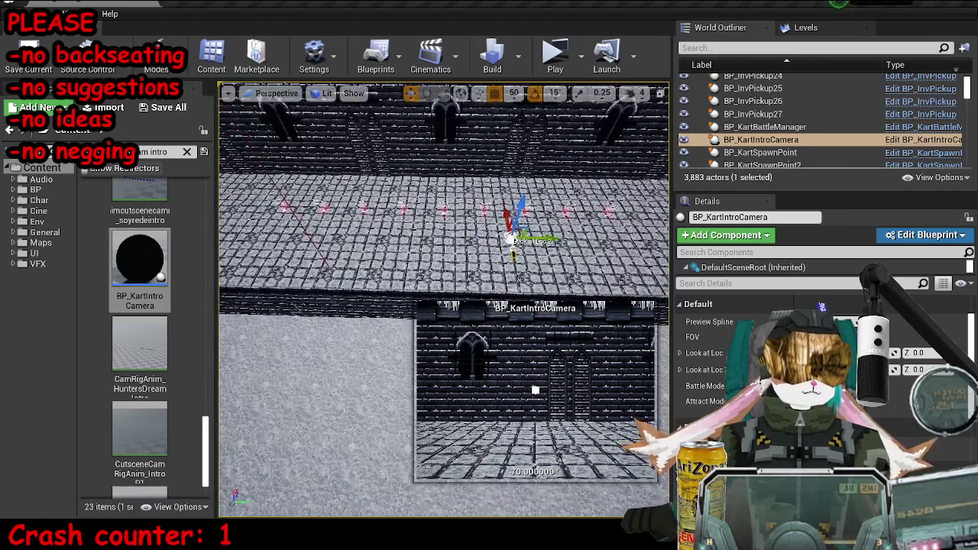
- Save all changes to the MP_KartA_SnowC level
right_click(557, 252)
key("Escape")
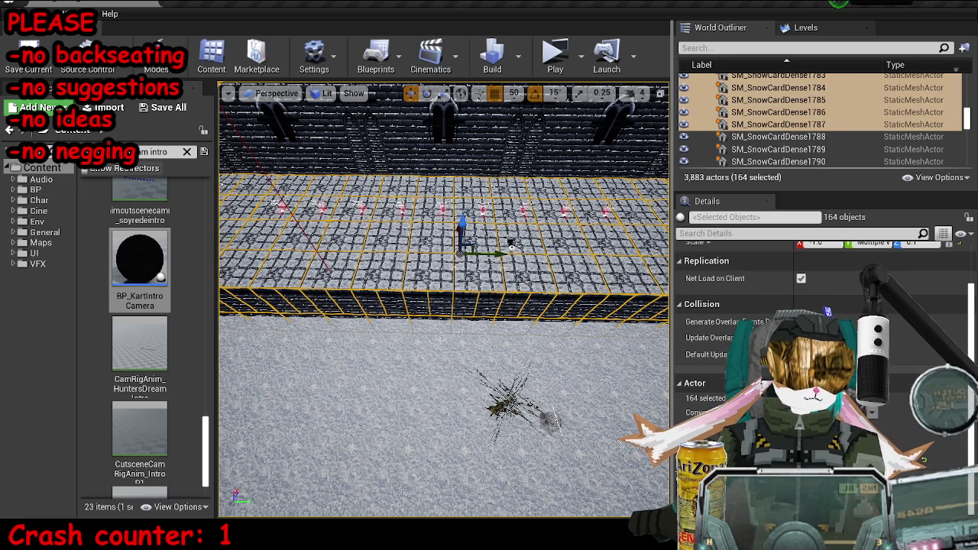
left_click(168, 107)
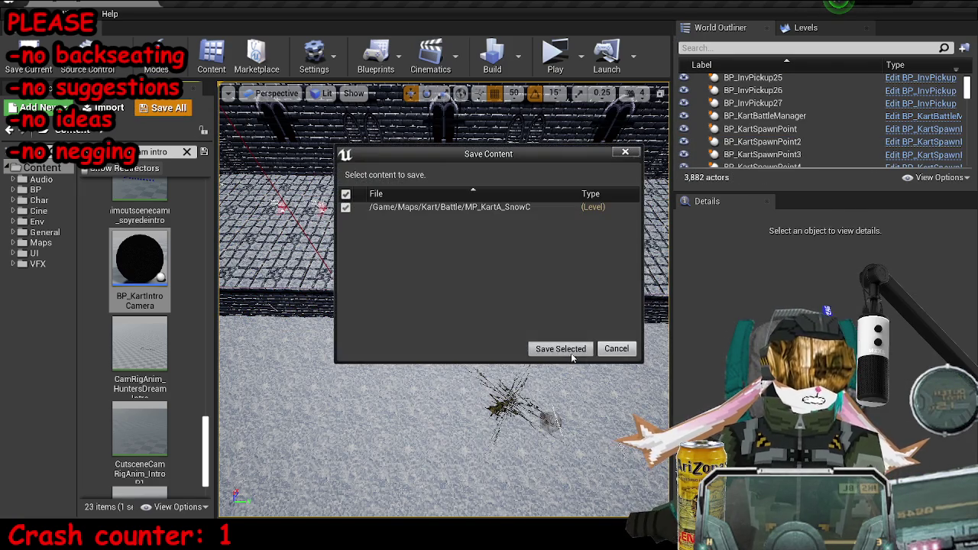
left_click(560, 349)
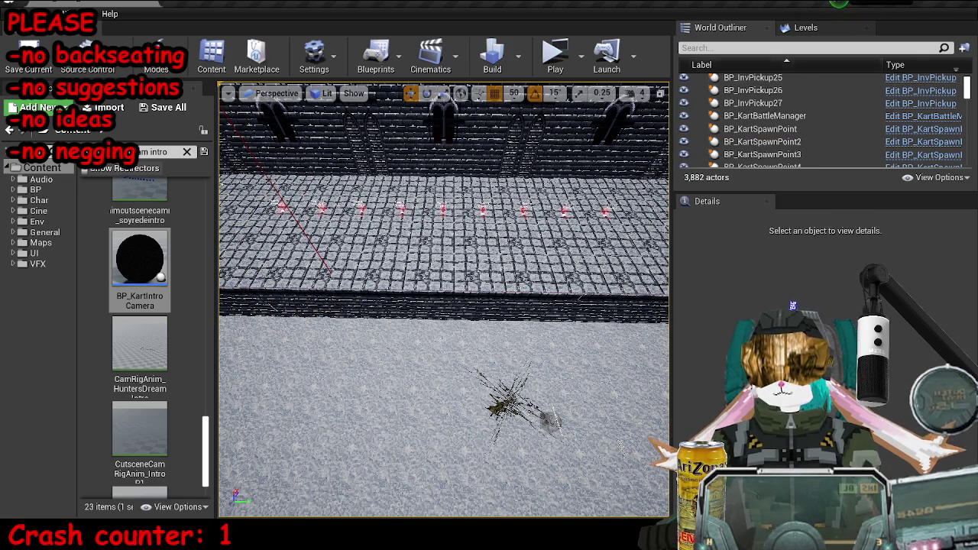
- Browse from the persistent level to the Battle maps and open MP_KartA_BaseBattle1
left_click(806, 27)
right_click(829, 83)
left_click(874, 156)
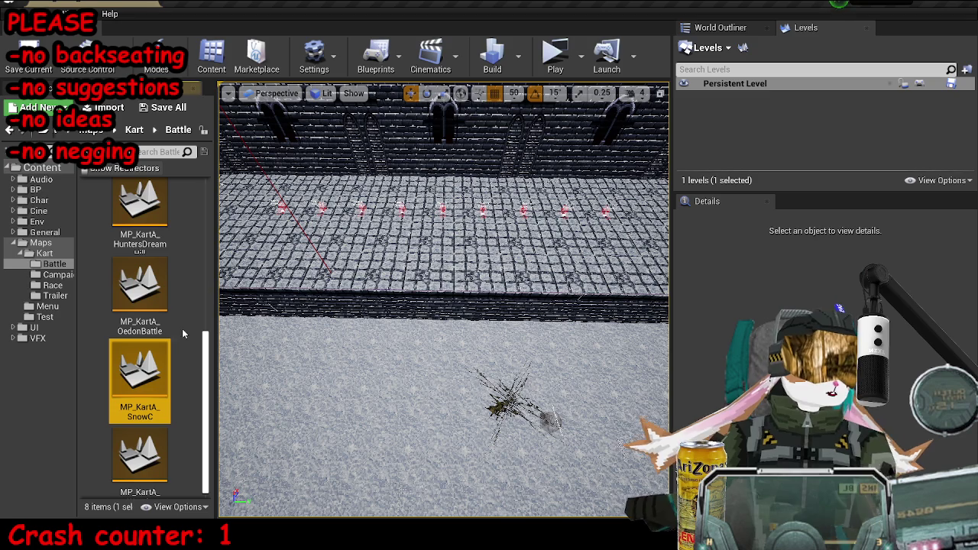
left_click_drag(220, 309, 301, 308)
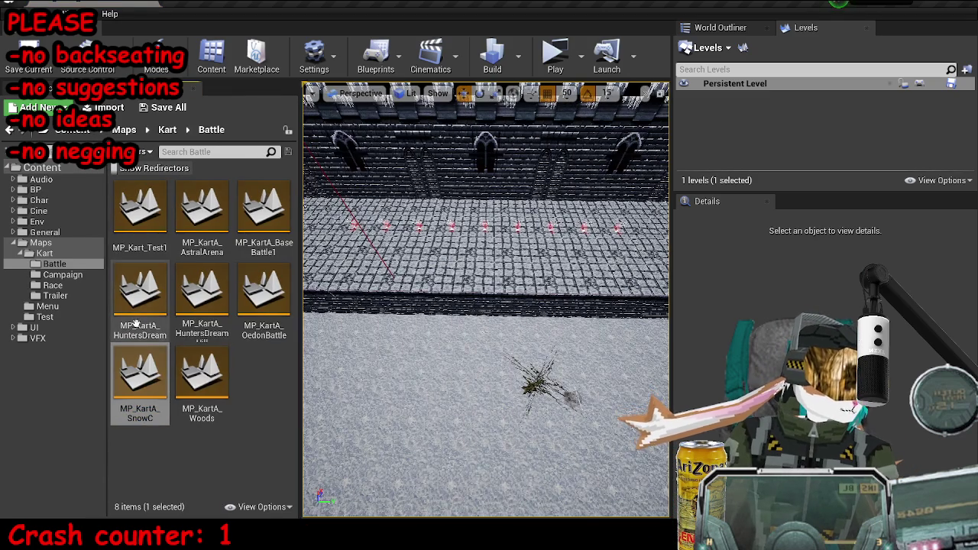
double_click(284, 220)
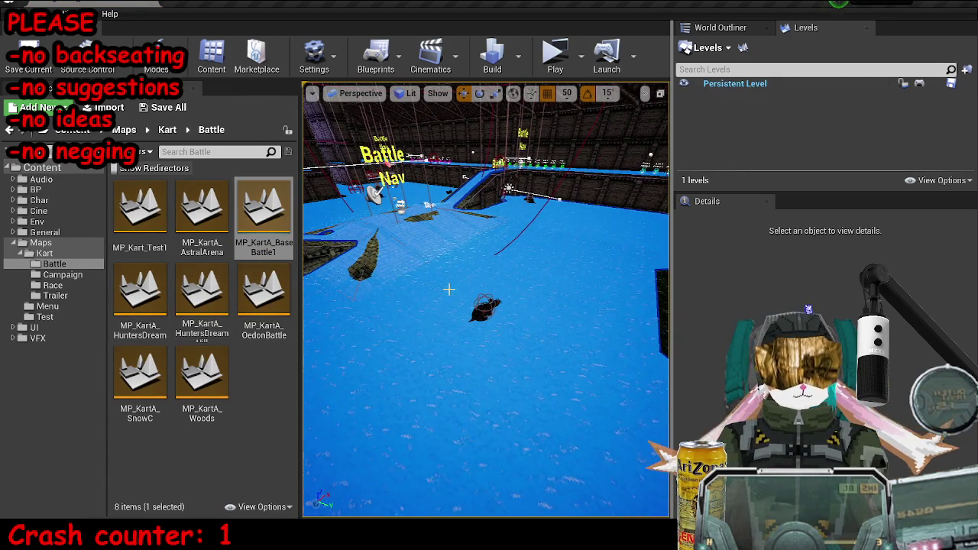
- Fly around MP_KartA_BaseBattle1 and select its BP_KartIntroCamera2
left_click_drag(448, 290, 448, 290)
left_click_drag(464, 334, 464, 334)
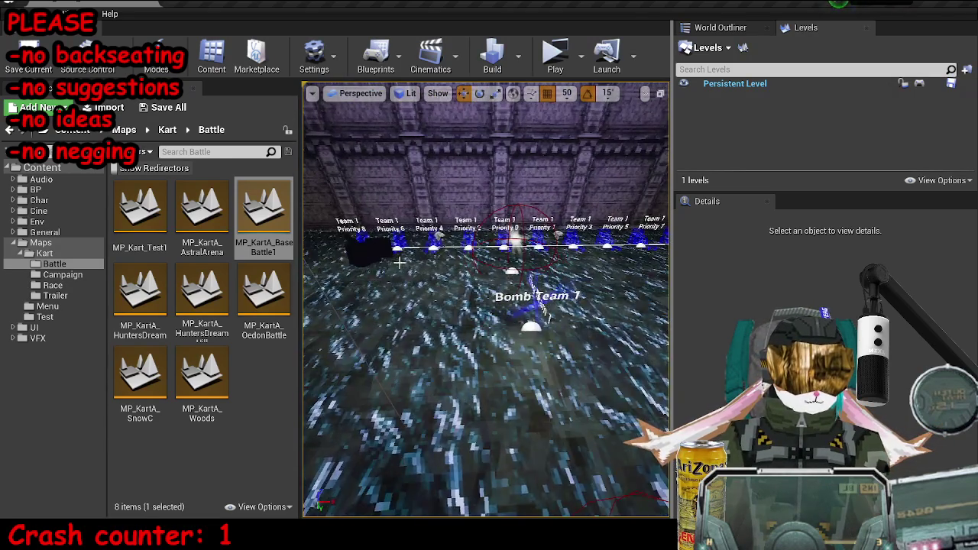
left_click(464, 334)
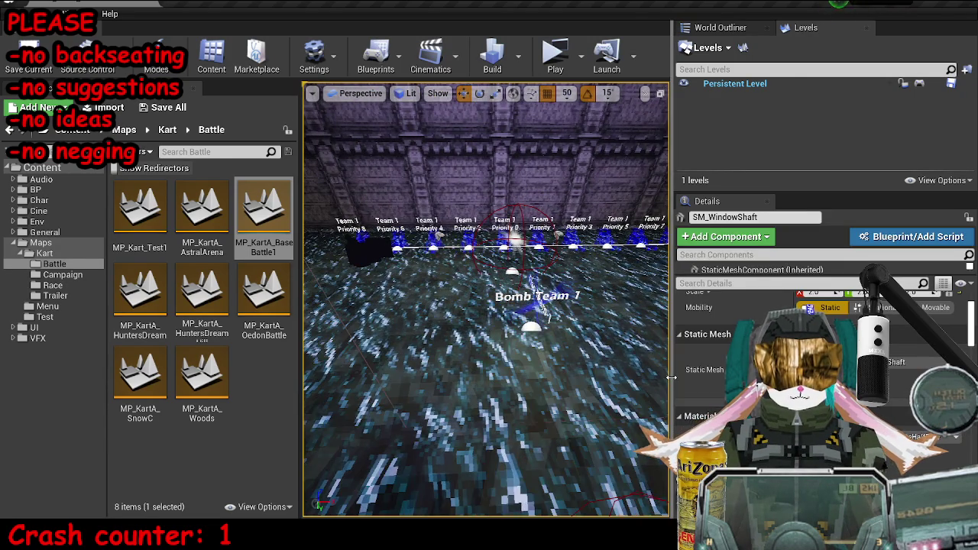
left_click_drag(677, 380, 708, 379)
left_click_drag(535, 320, 535, 321)
left_click_drag(329, 468, 329, 467)
left_click(328, 468)
- Inspect BP_KartBattleManager and BP_KartIntroCamera2, then reopen MP_KartA_SnowC
left_click_drag(513, 298, 513, 298)
left_click(512, 298)
left_click_drag(541, 231, 541, 230)
left_click(541, 231)
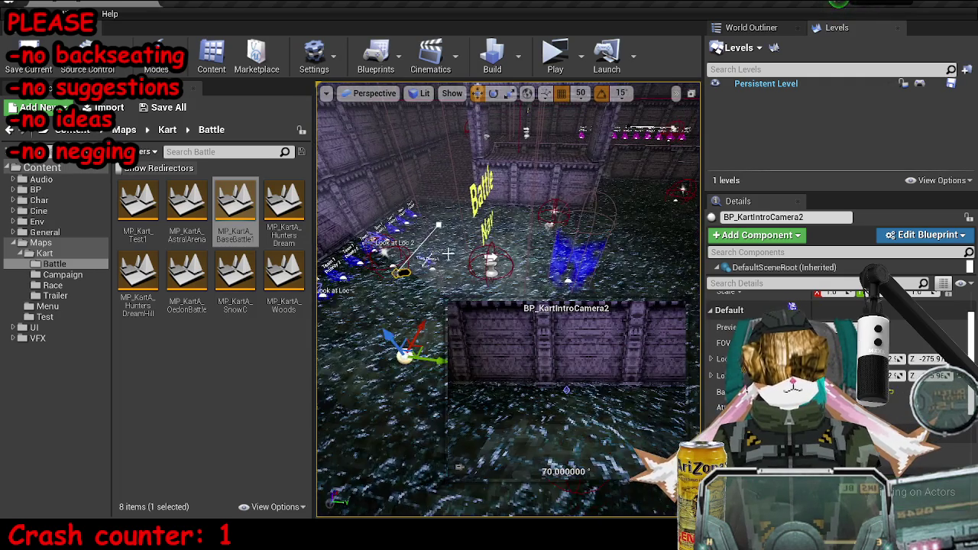
mouse_move(286, 546)
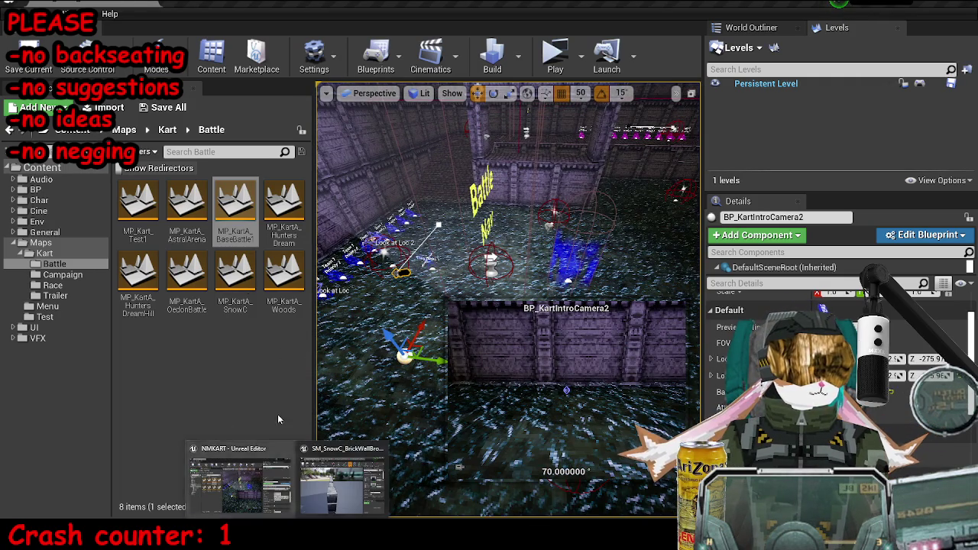
double_click(236, 271)
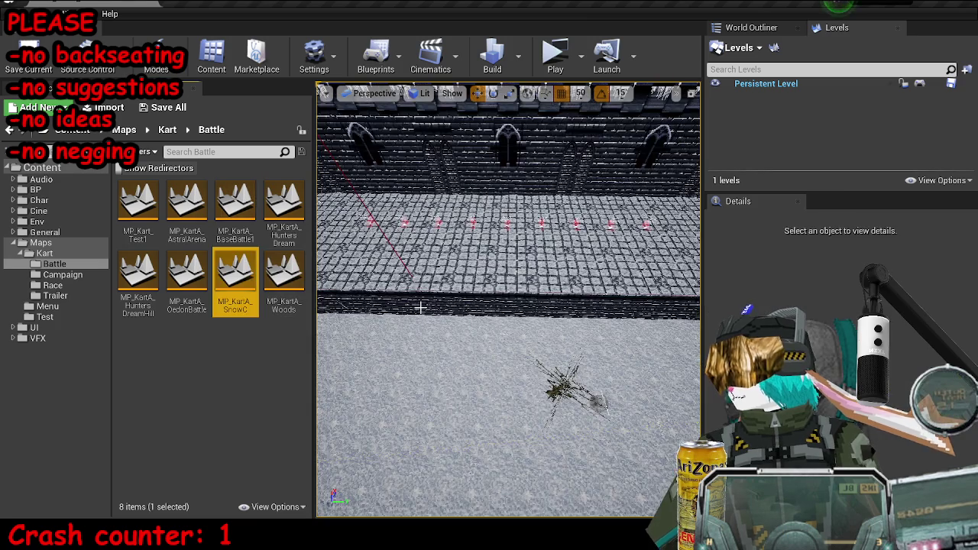
- Select BP_KartIntroCamera2 and rotate it to face the wall
left_click(421, 307)
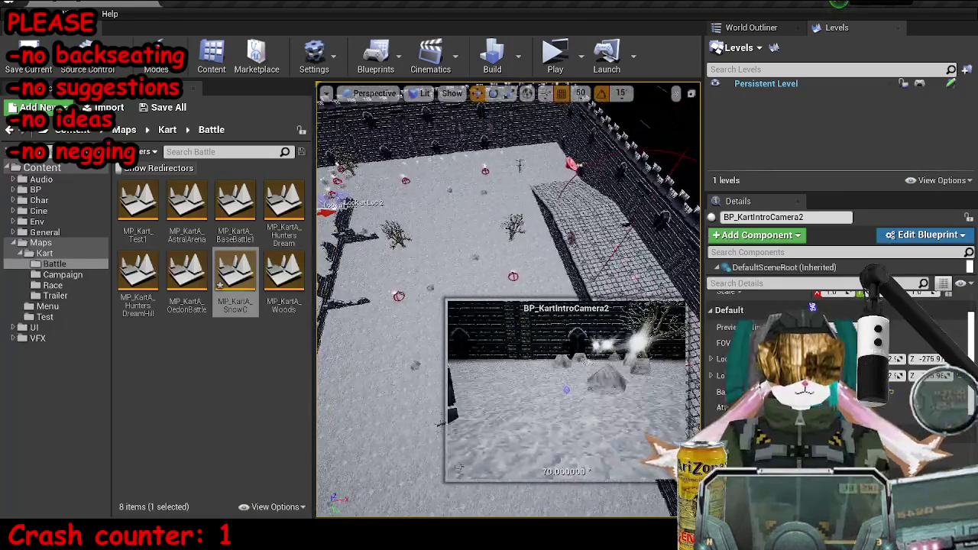
scroll(508, 298, "down", 5)
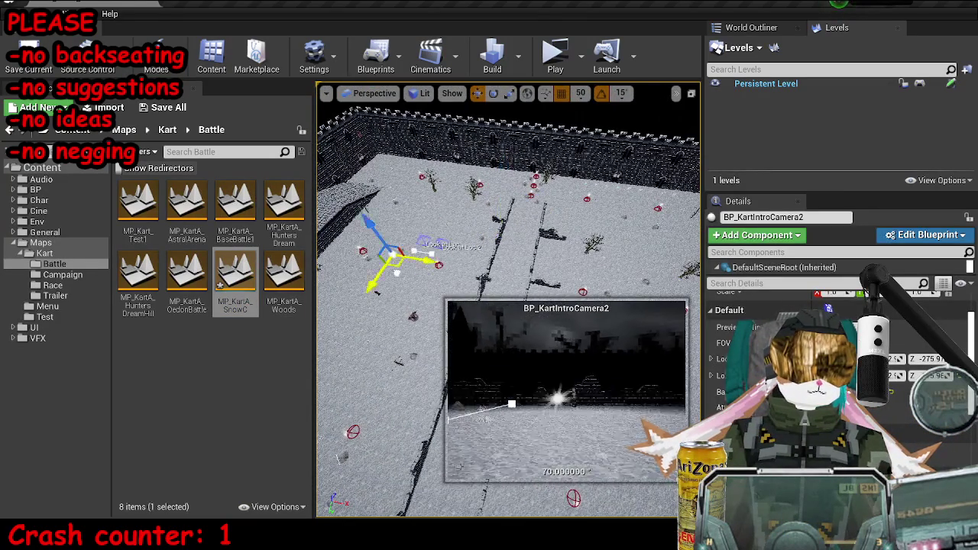
scroll(380, 302, "up", 5)
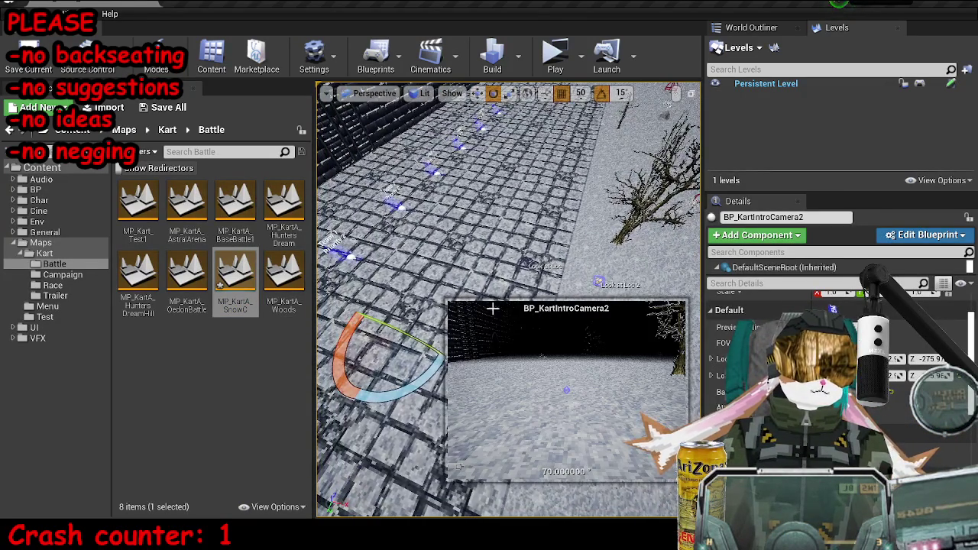
left_click_drag(387, 395, 442, 356)
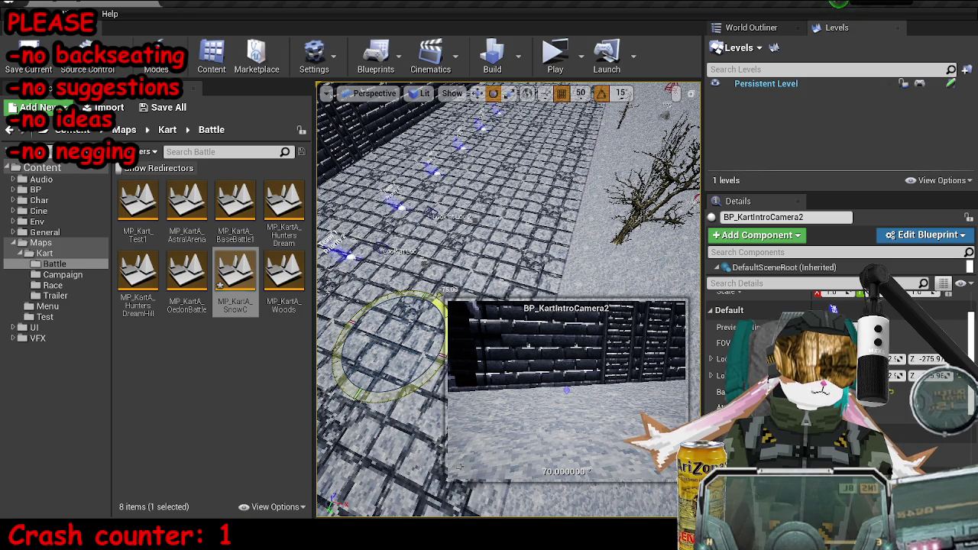
key("w")
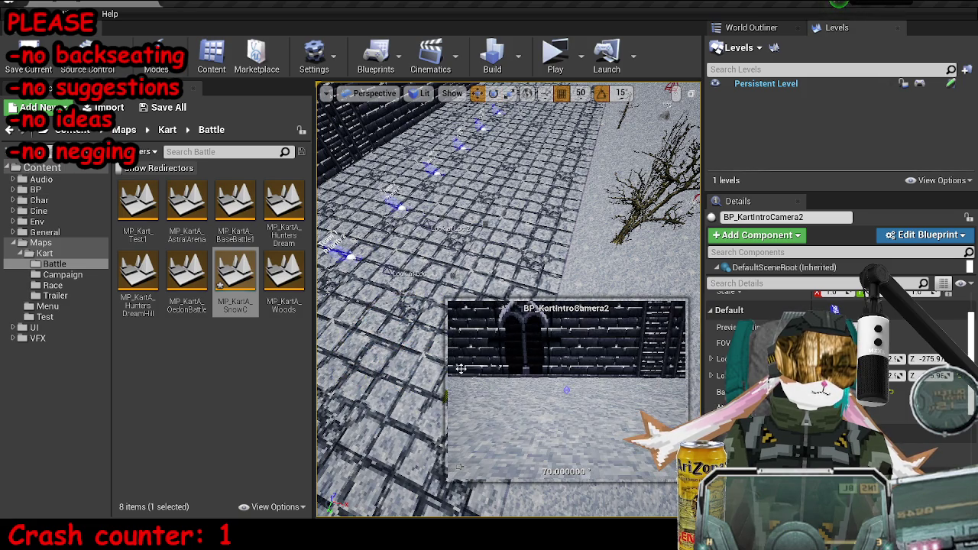
scroll(455, 351, "down", 8)
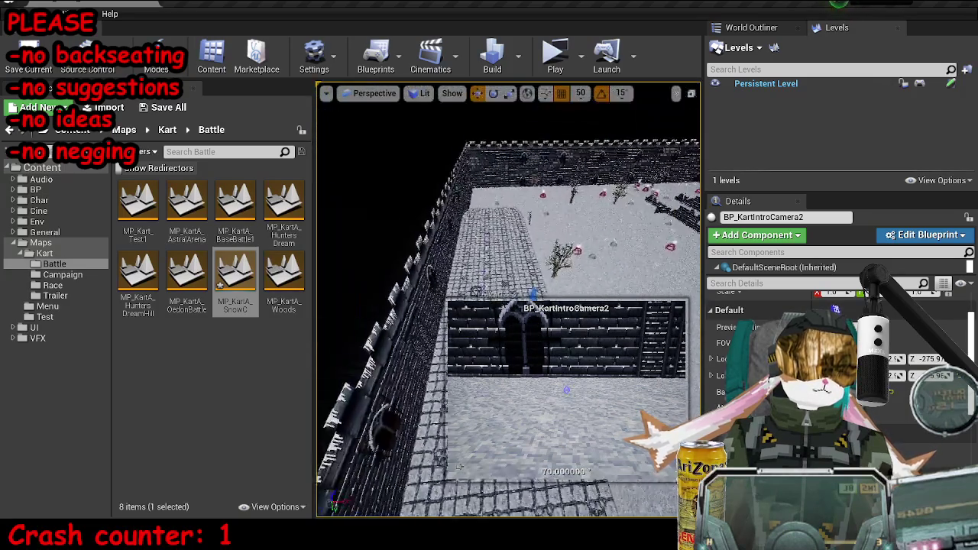
scroll(459, 466, "down", 2)
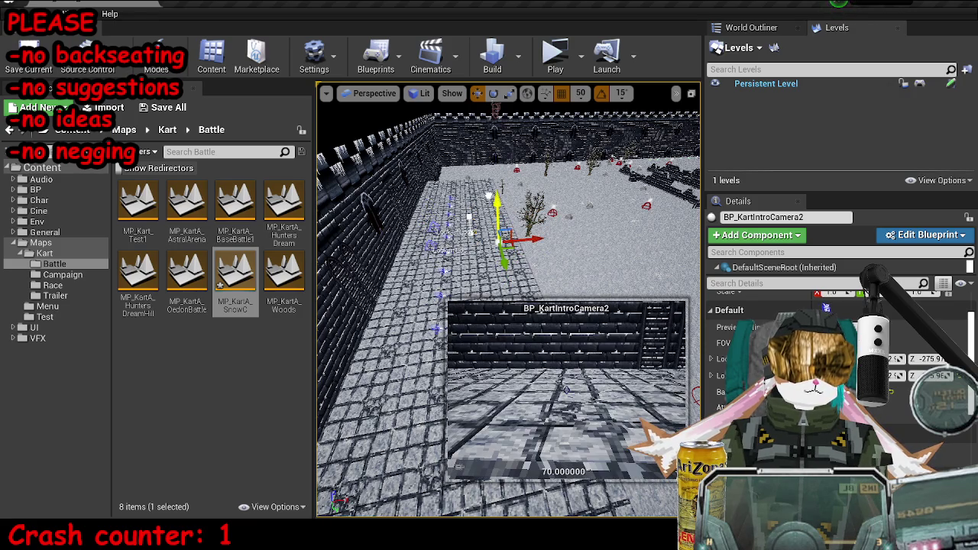
- Duplicate the camera as BP_KartIntroCamera3 over the arena floor
mouse_move(508, 298)
left_mouse_down()
mouse_move(481, 252)
mouse_move(486, 294)
mouse_move(423, 270)
mouse_move(462, 265)
left_mouse_up()
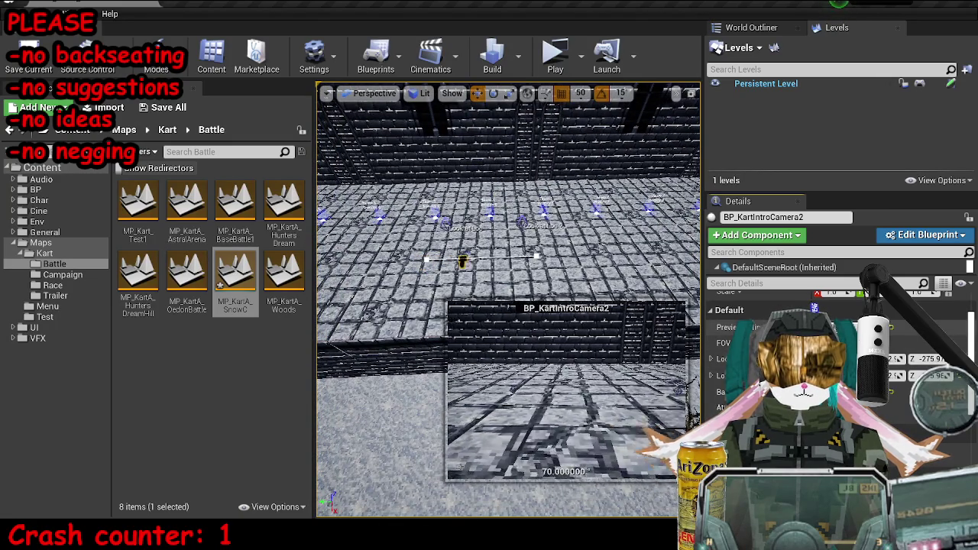
left_click_drag(645, 345, 647, 305)
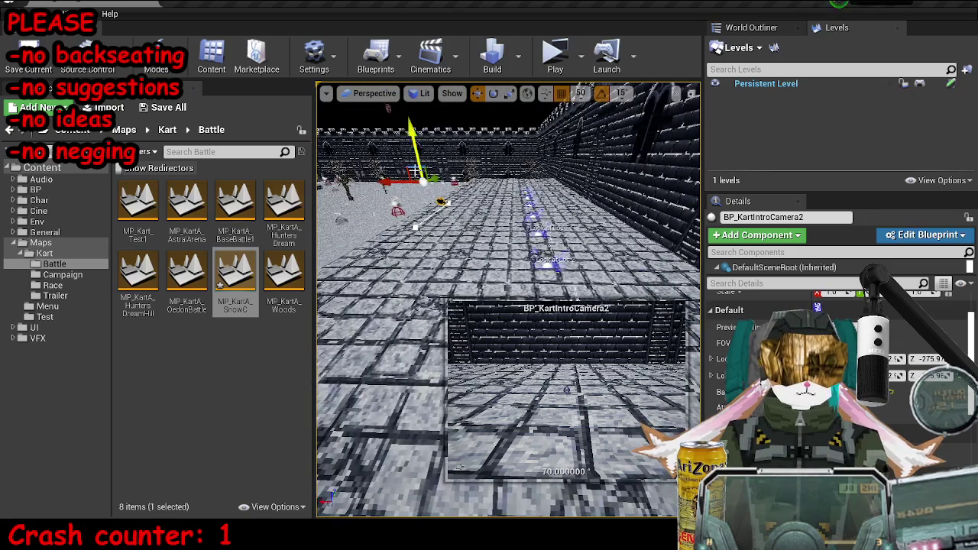
key("ctrl+w")
left_click_drag(397, 134, 416, 180)
key("e")
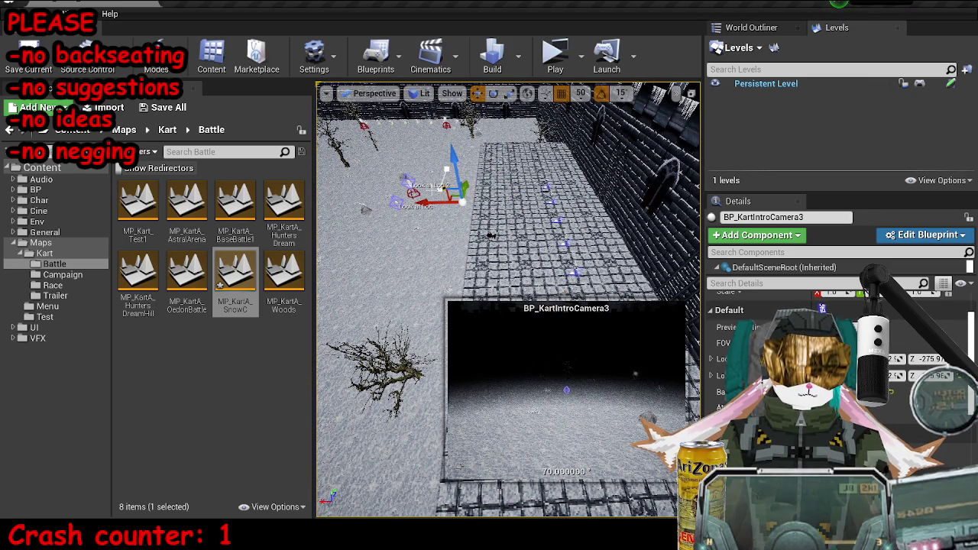
- Adjust BP_KartIntroCamera3's framing toward a tree and focus on it
left_click_drag(532, 286, 538, 296)
left_click_drag(490, 235, 413, 206)
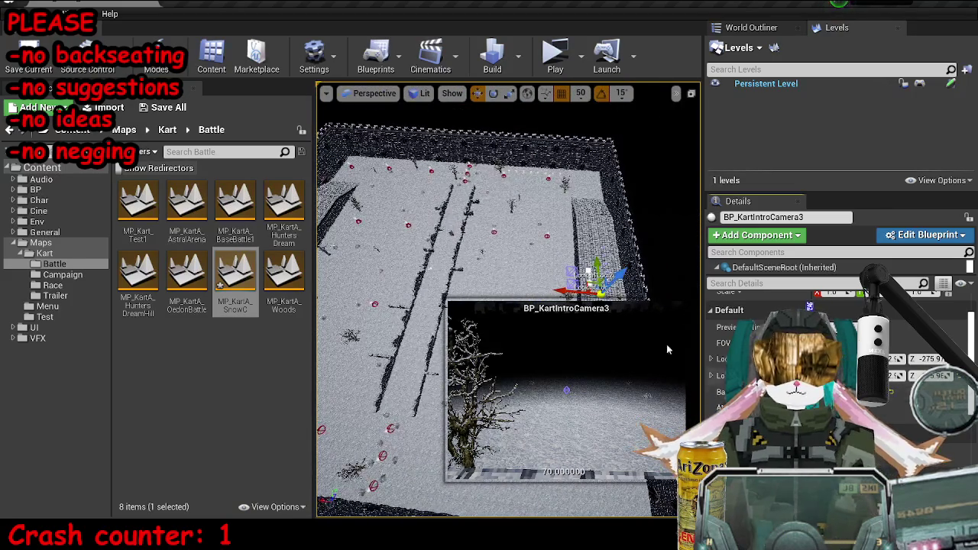
key("f")
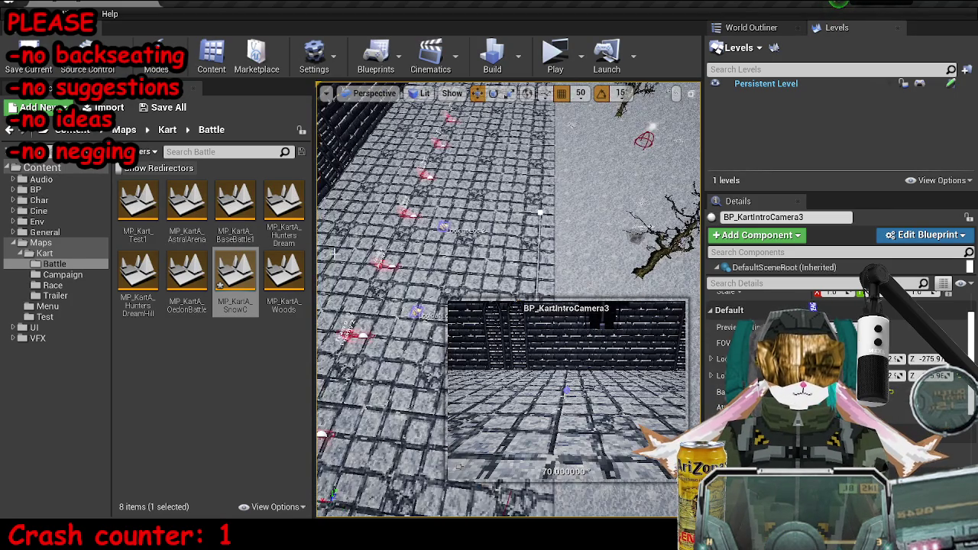
mouse_move(505, 305)
left_mouse_down()
mouse_move(504, 267)
mouse_move(489, 267)
left_mouse_up()
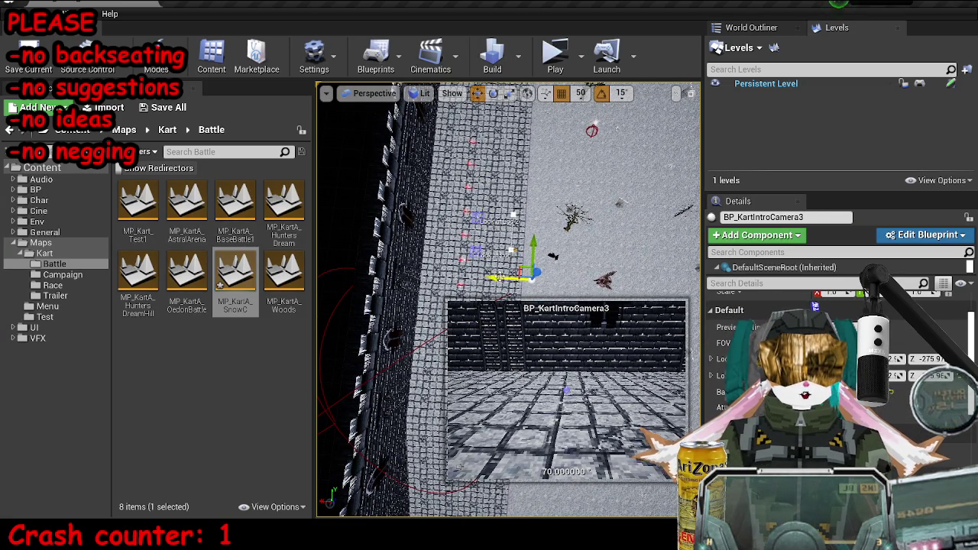
- Duplicate it as BP_KartIntroCamera4 and move it down-left across the floor
key("ctrl+w")
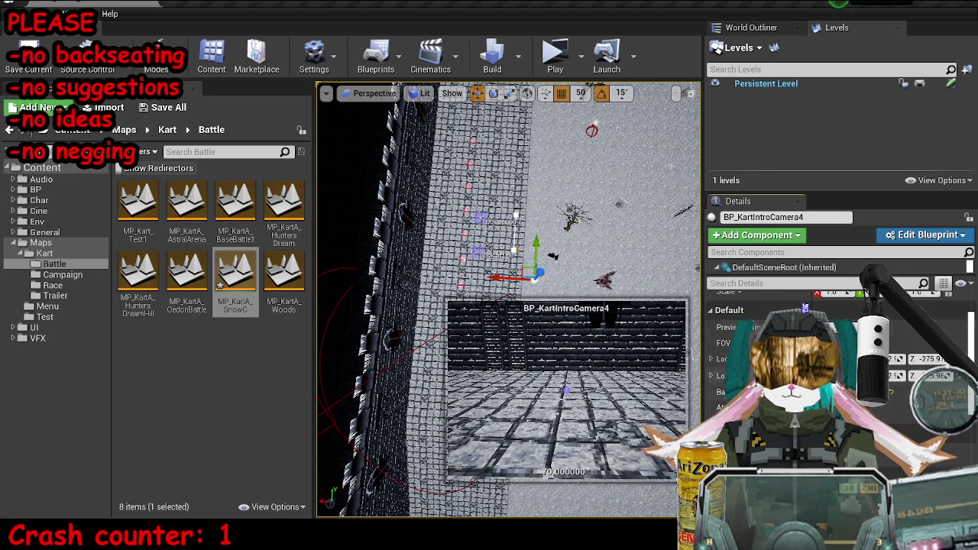
key("e")
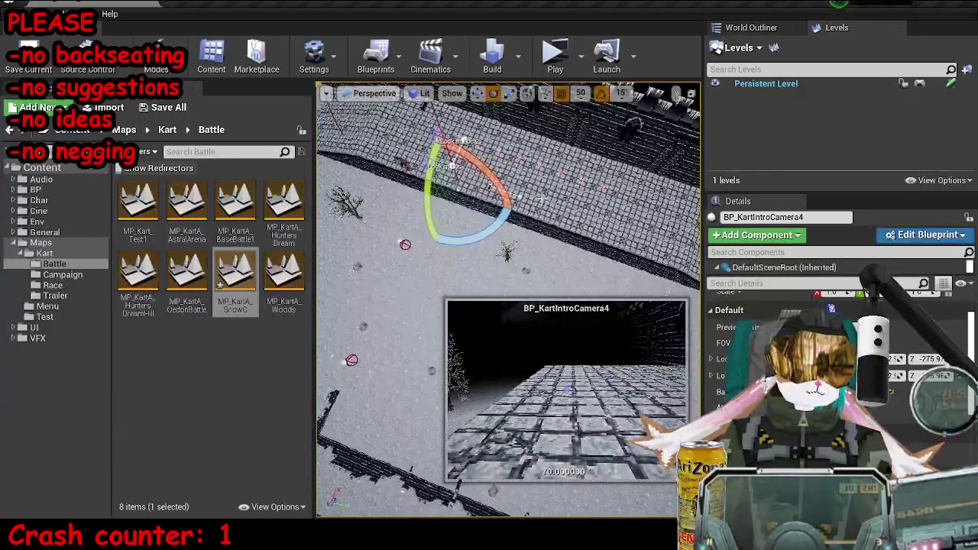
key("w")
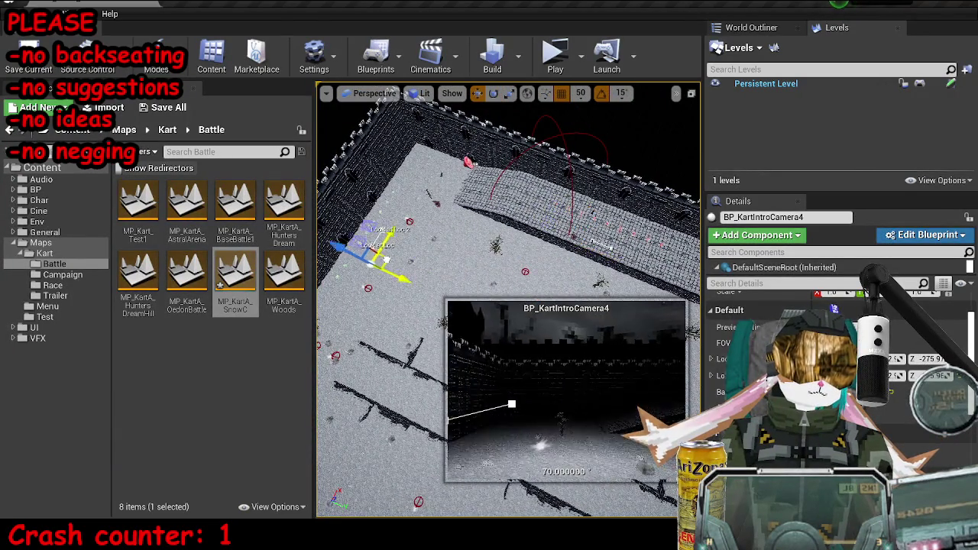
key("ctrl+z")
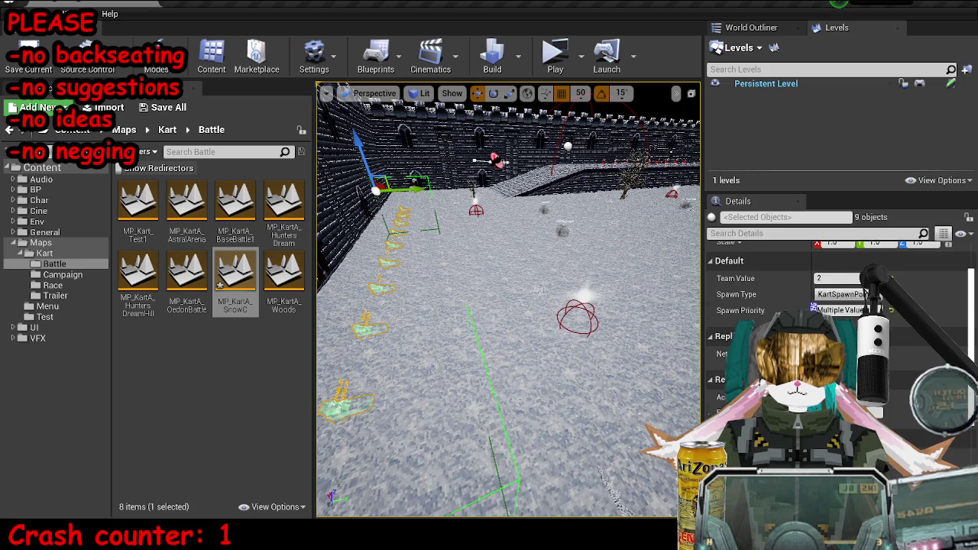
left_click(493, 162)
left_click_drag(579, 133, 537, 227)
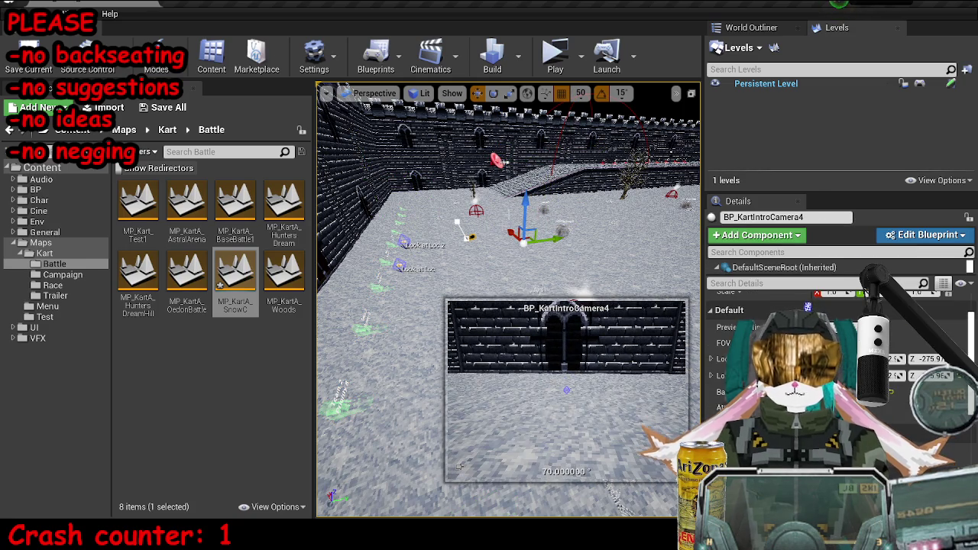
key("f")
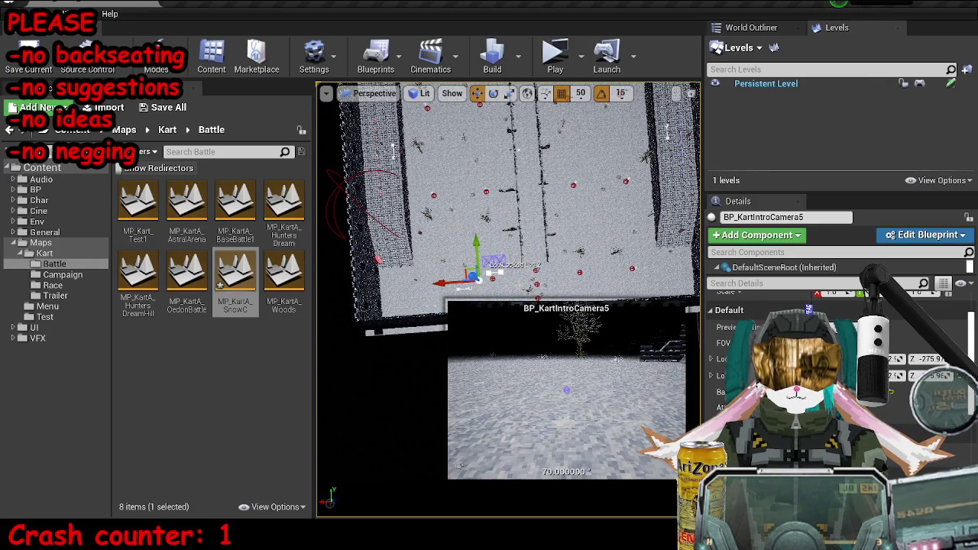
- Save the MP_KartA_SnowC map and locate the intro camera blueprint in the Content Browser
scroll(508, 298, "down", 1)
scroll(509, 298, "up", 5)
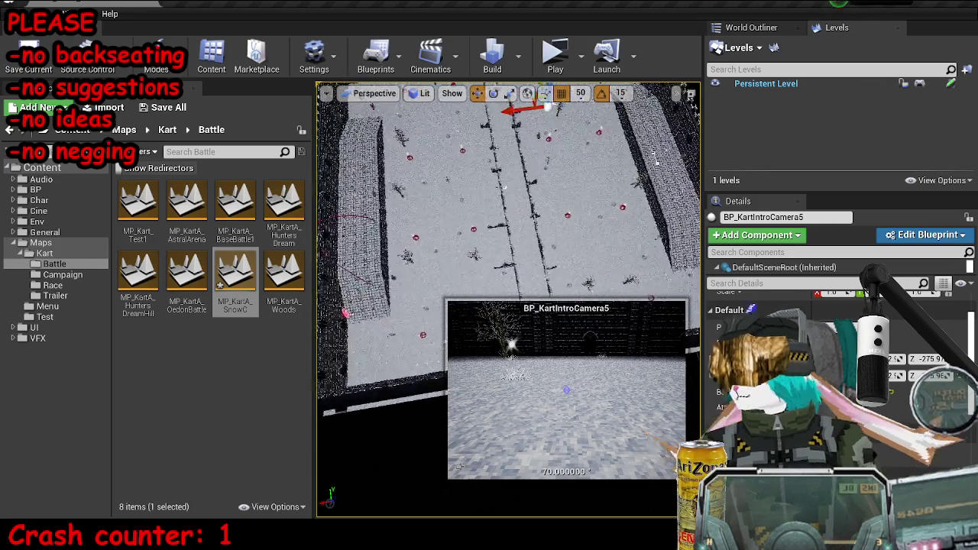
scroll(509, 298, "down", 8)
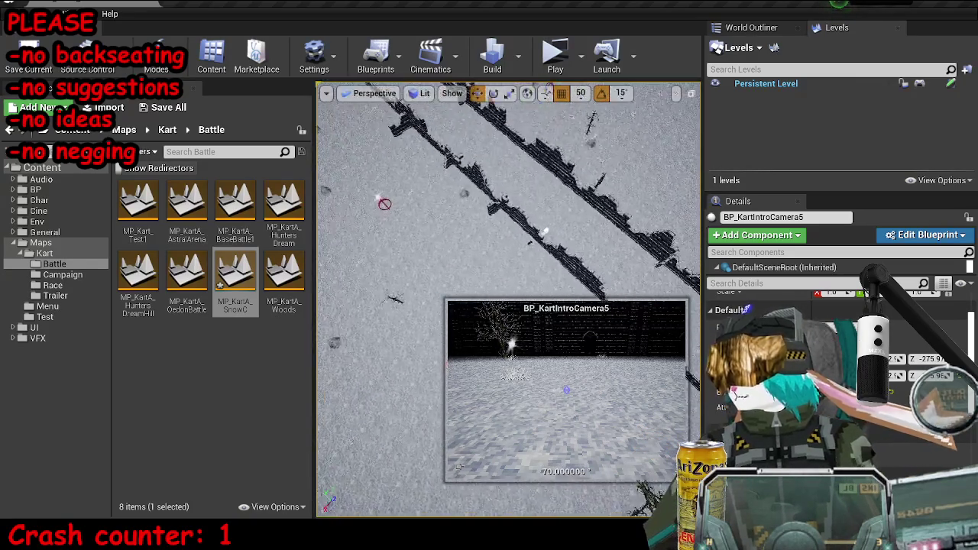
scroll(508, 298, "up", 6)
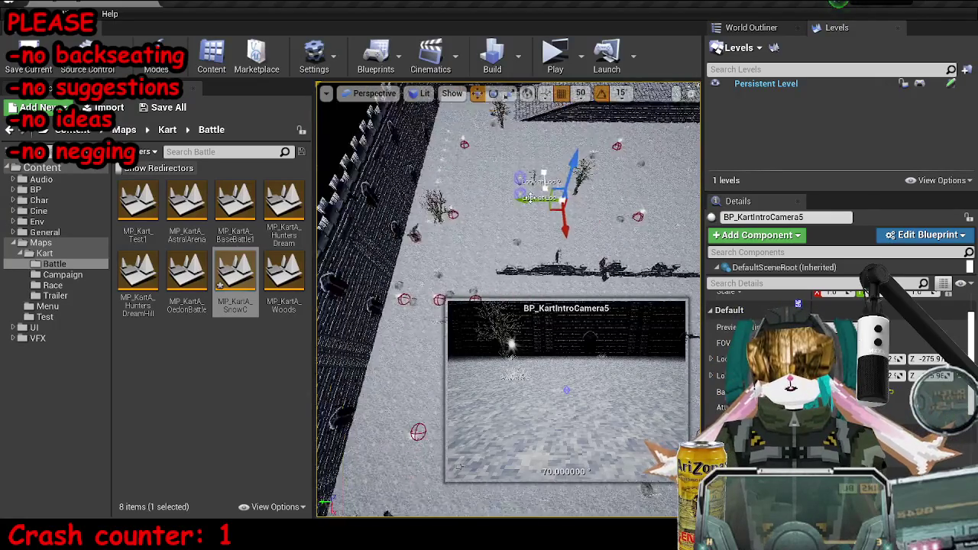
key("ctrl+s")
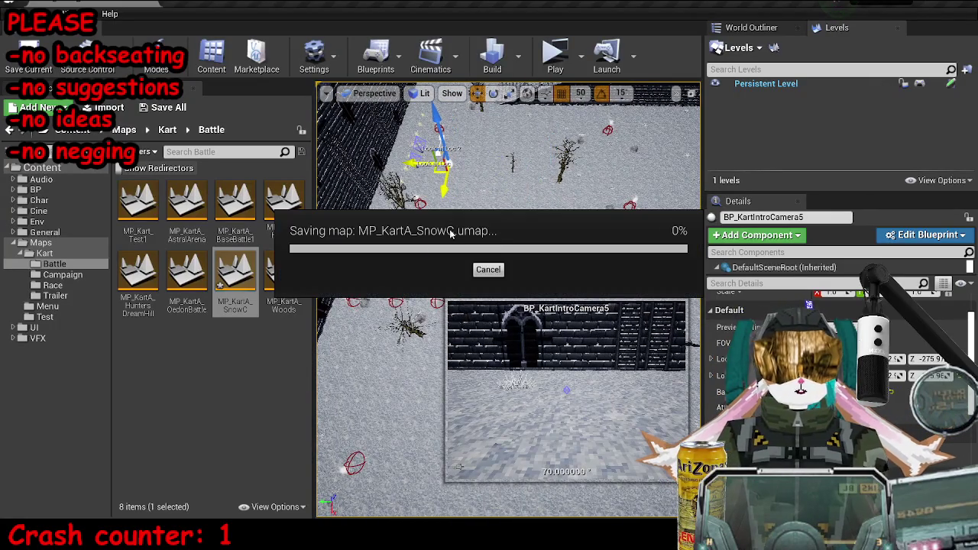
scroll(563, 251, "down", 4)
key("ctrl+b")
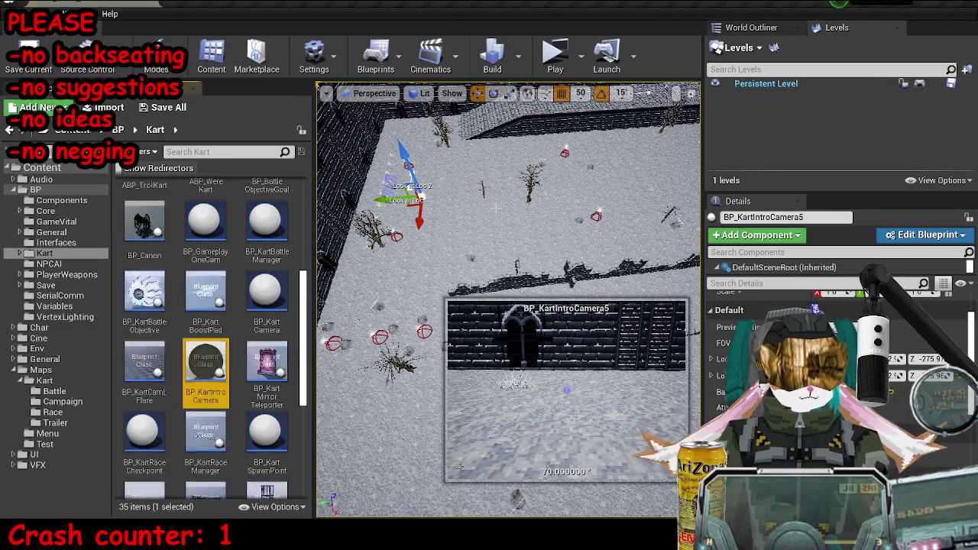
- Select the original BP_KartIntroCamera and try moves across the arena, undoing them
left_click(670, 229)
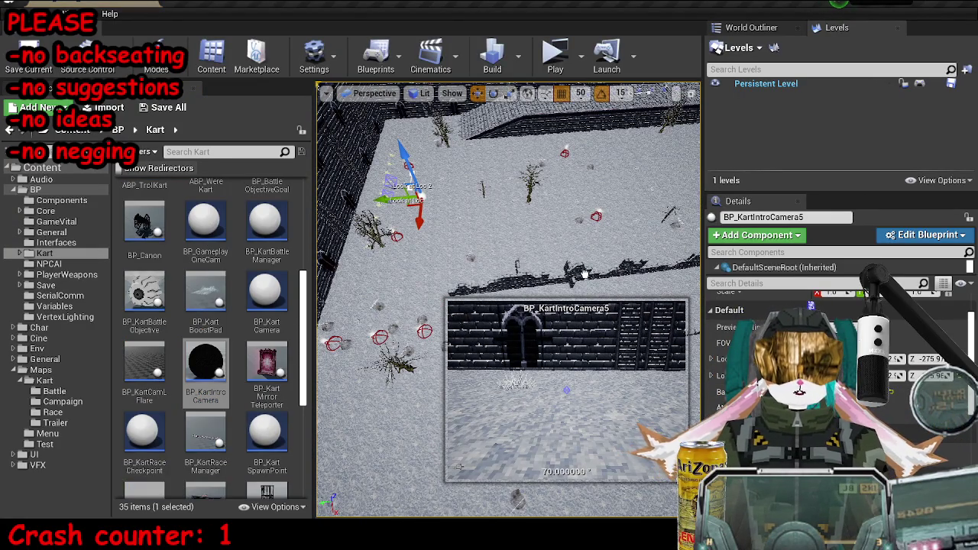
left_click(583, 274)
scroll(508, 305, "down", 5)
key("f")
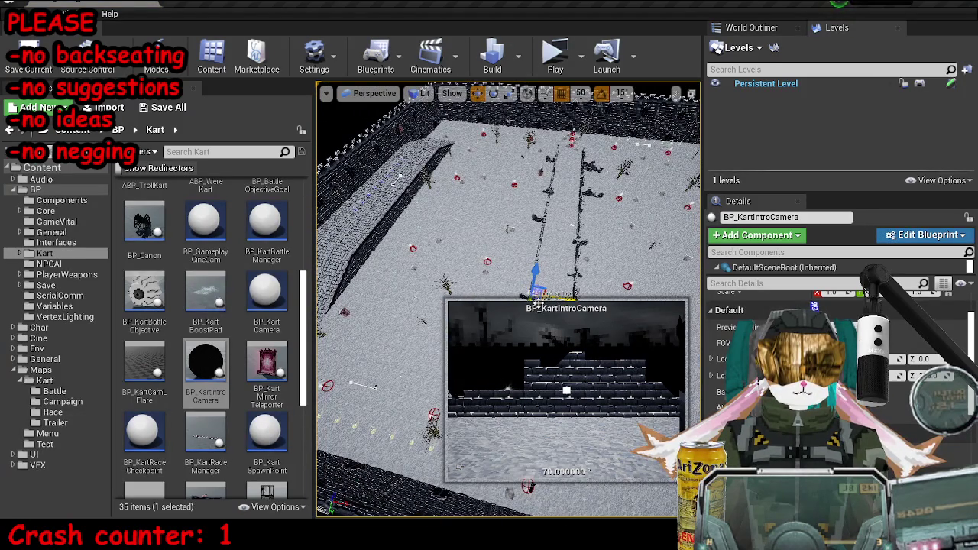
mouse_move(534, 292)
left_mouse_down()
mouse_move(448, 257)
mouse_move(403, 218)
mouse_move(436, 273)
mouse_move(521, 223)
mouse_move(622, 229)
mouse_move(393, 279)
mouse_move(525, 246)
mouse_move(535, 275)
mouse_move(459, 244)
mouse_move(432, 216)
left_mouse_up()
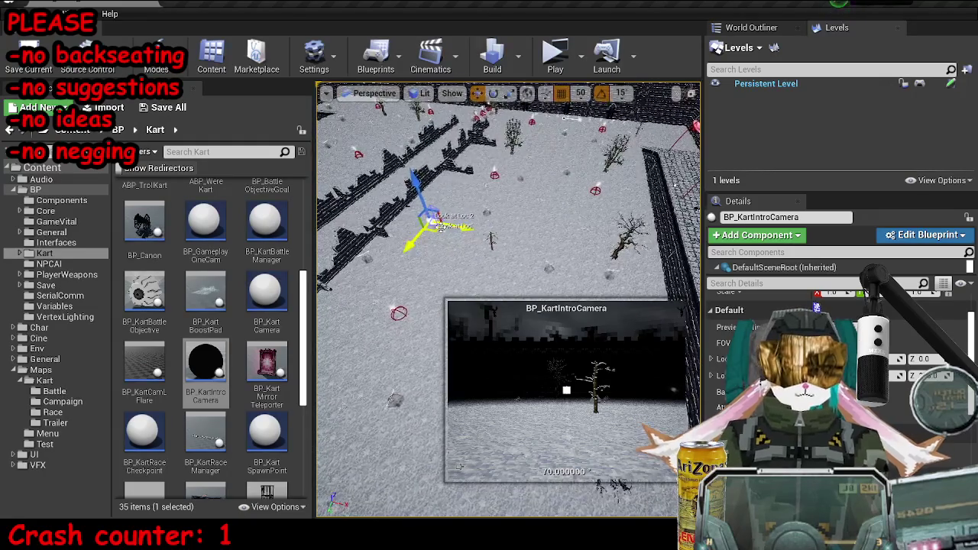
left_click(430, 214)
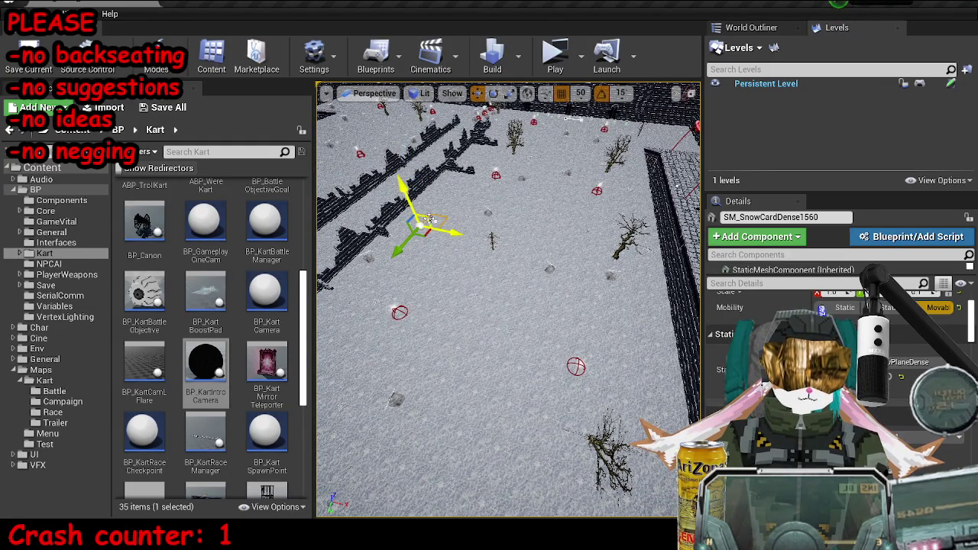
left_click(429, 220)
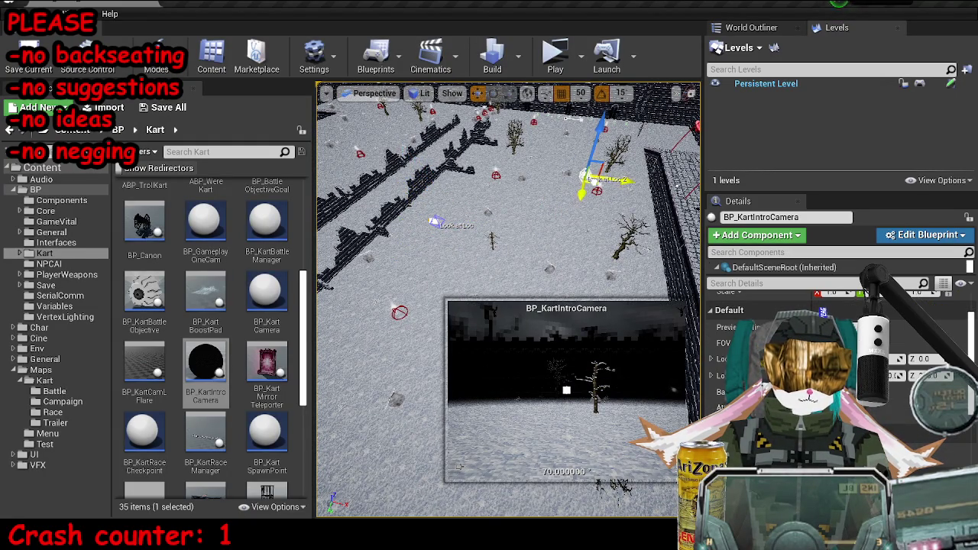
mouse_move(439, 223)
left_mouse_down()
mouse_move(430, 263)
mouse_move(397, 267)
left_mouse_up()
left_click_drag(437, 231, 572, 186)
key("ctrl+z")
key("ctrl+z")
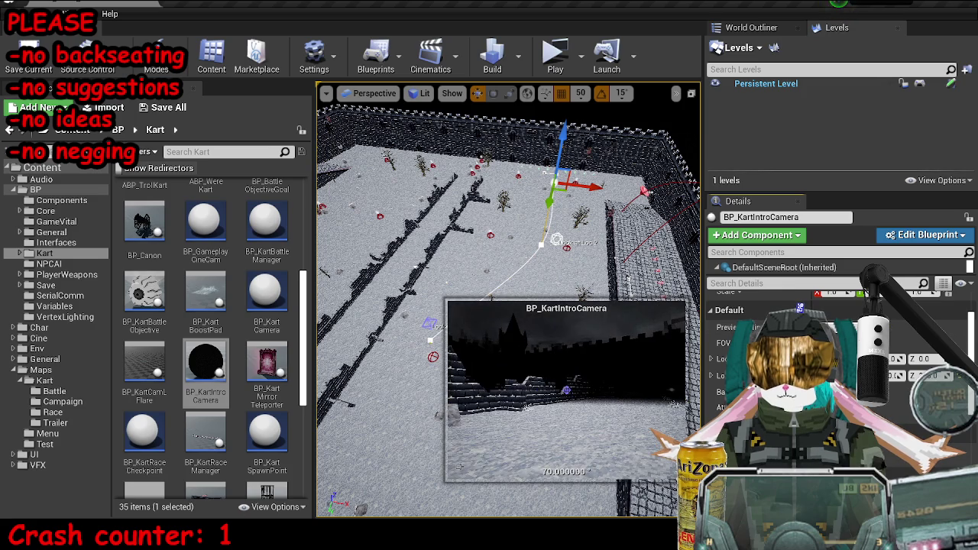
- Shift the camera's look-at points toward the wall and delete the lower path point
key("Down")
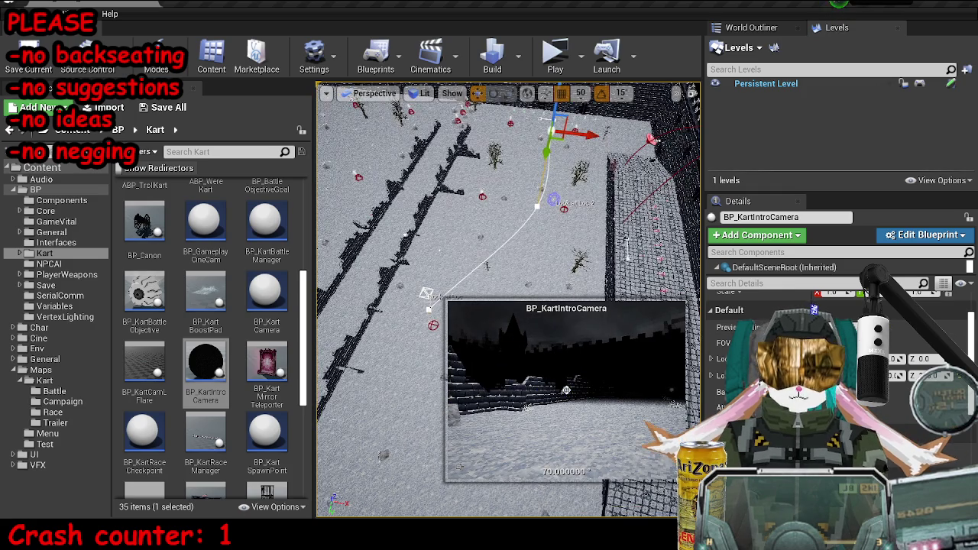
key("Down")
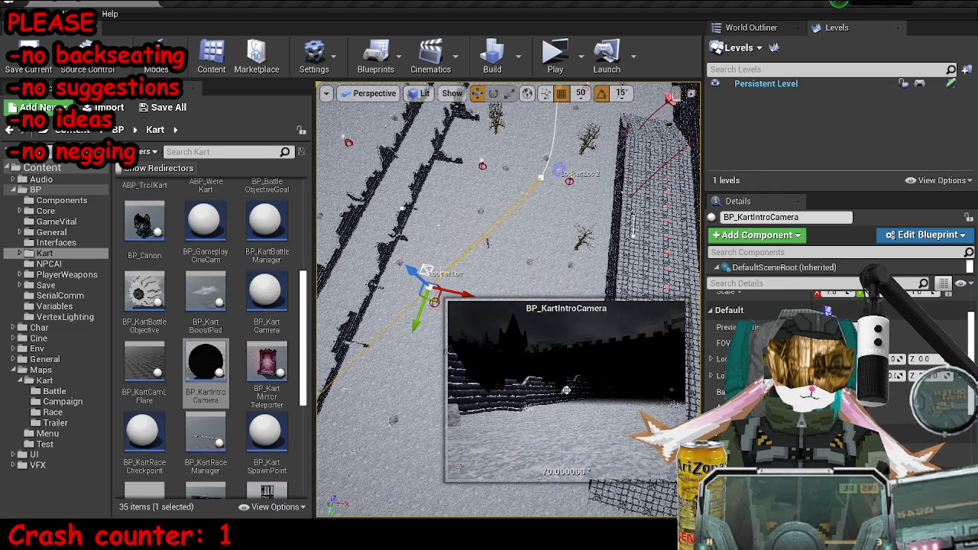
left_click(432, 274)
left_click(428, 273)
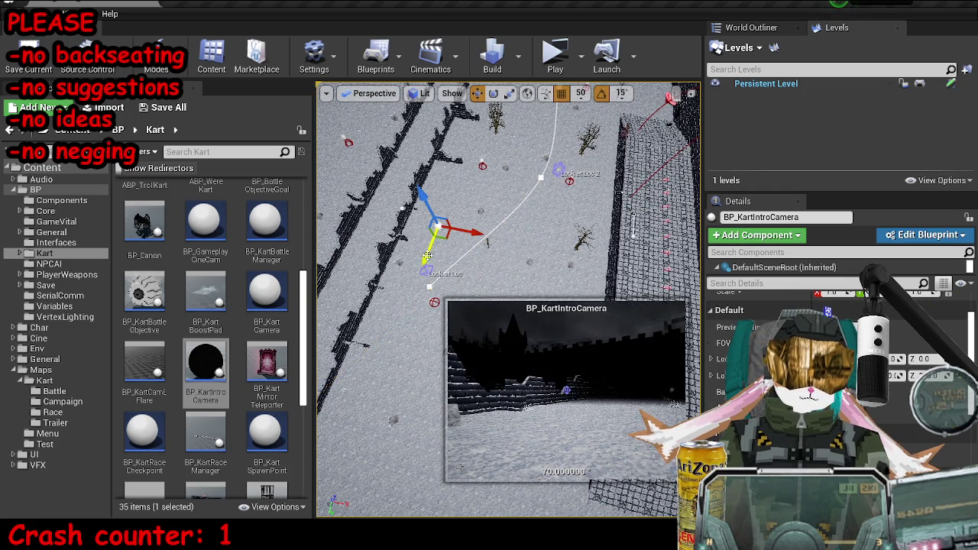
mouse_move(432, 285)
left_mouse_down()
mouse_move(524, 273)
mouse_move(516, 253)
mouse_move(541, 252)
left_mouse_up()
left_click(559, 171)
mouse_move(560, 171)
left_mouse_down()
mouse_move(543, 153)
mouse_move(493, 141)
left_mouse_up()
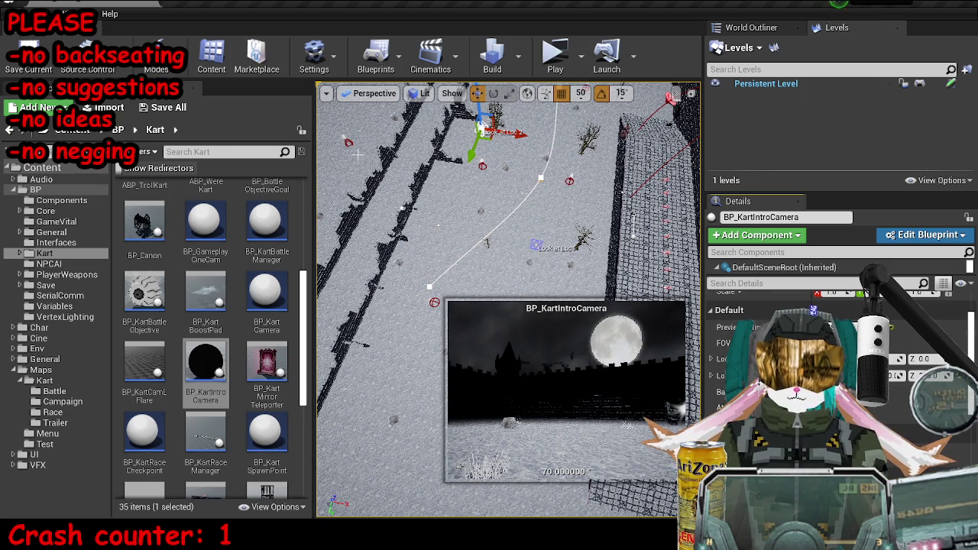
left_click(541, 178)
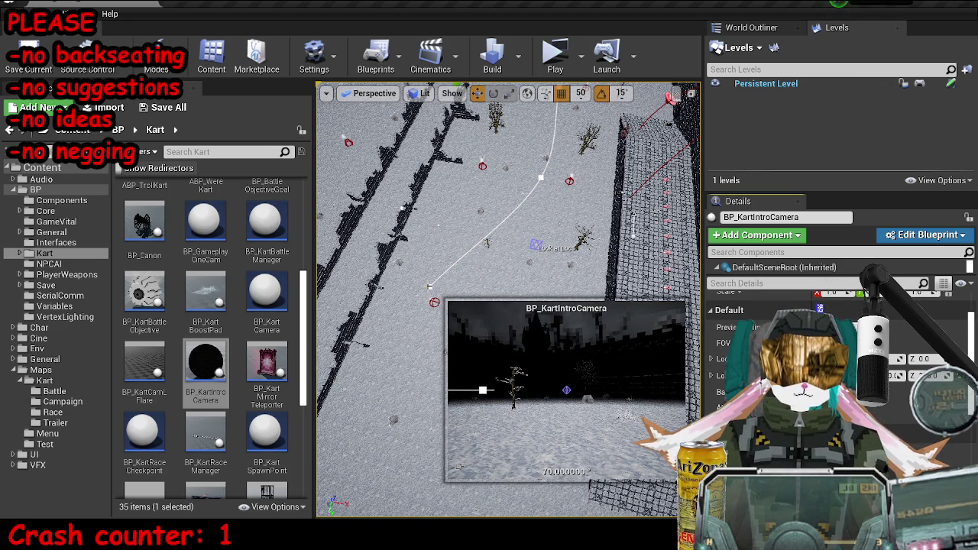
left_click(429, 287)
key("Delete")
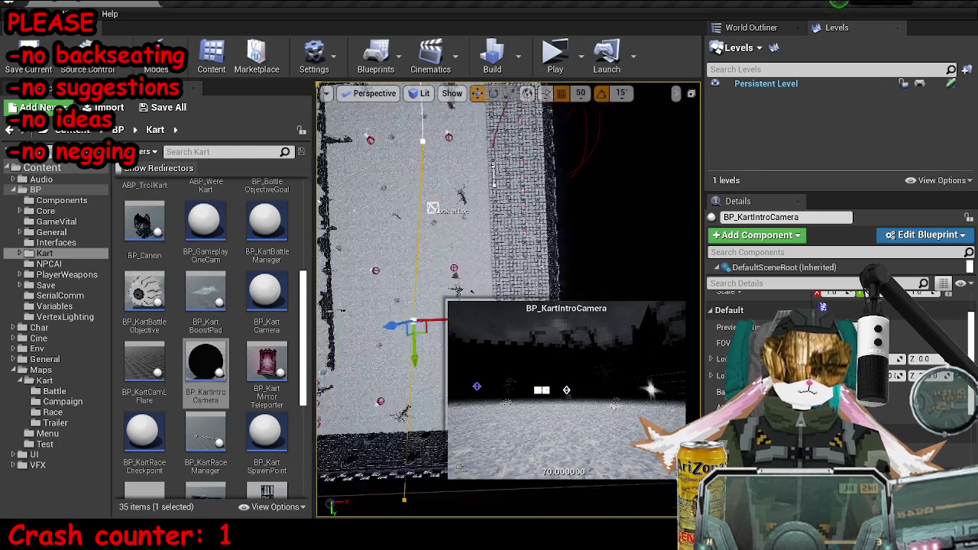
- Move the intro camera right and up to take in more castle wall
left_click(356, 324)
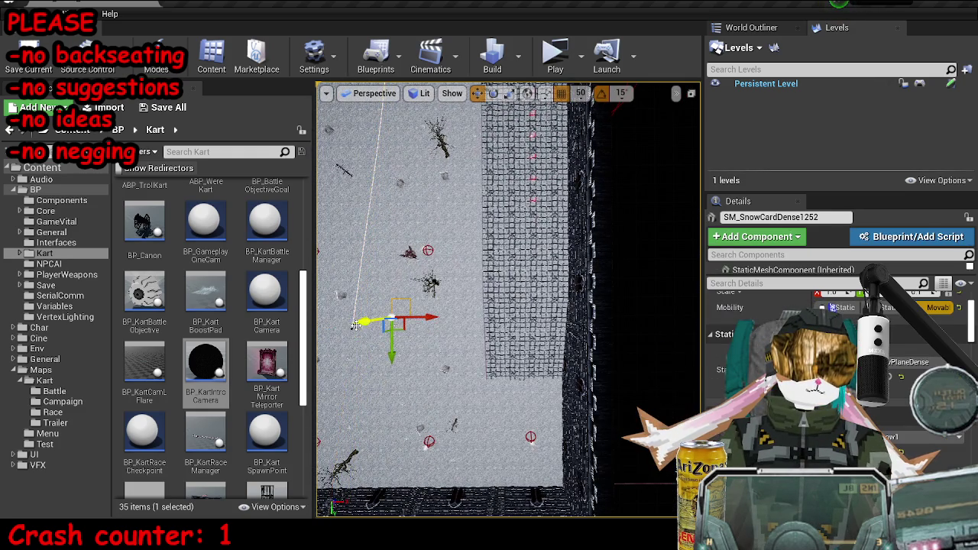
left_click(352, 326)
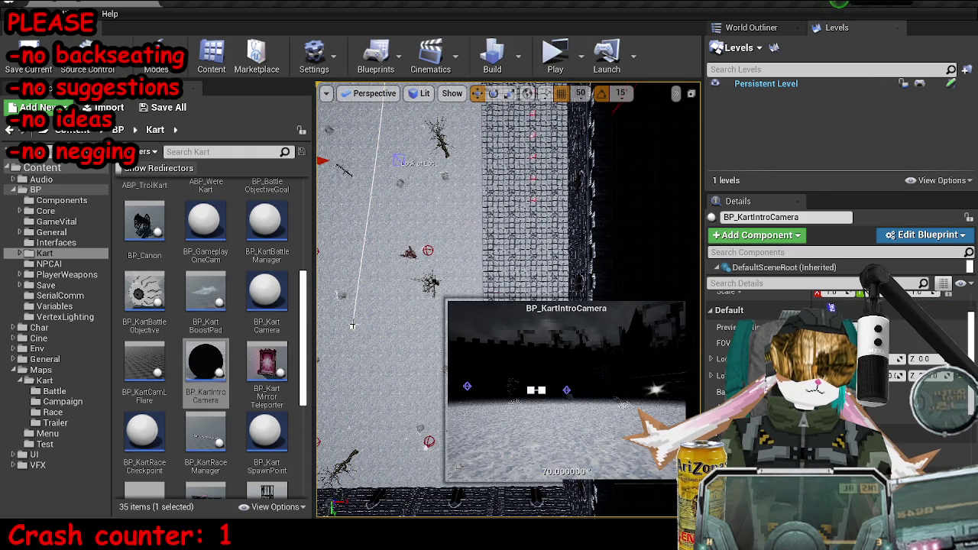
left_click_drag(410, 174, 464, 180)
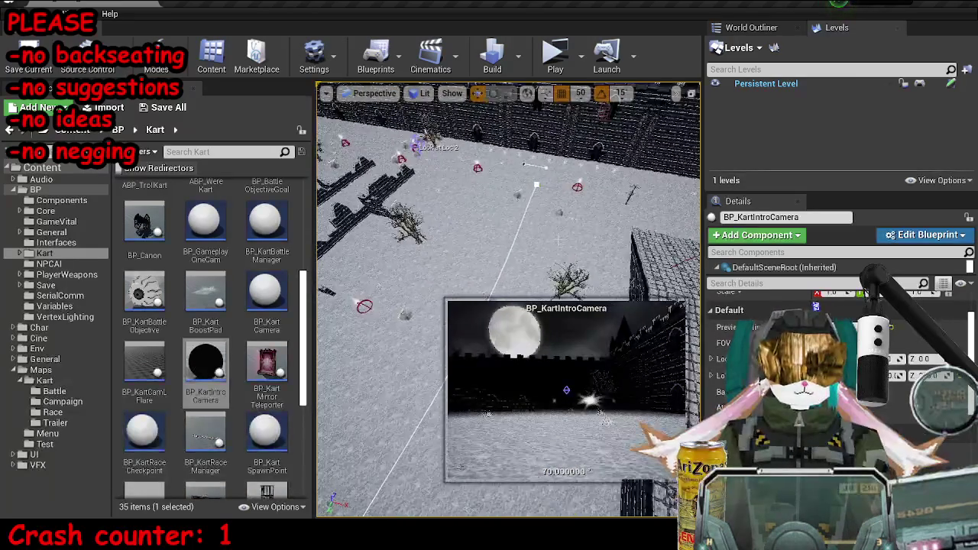
left_click(548, 197)
left_click(413, 144)
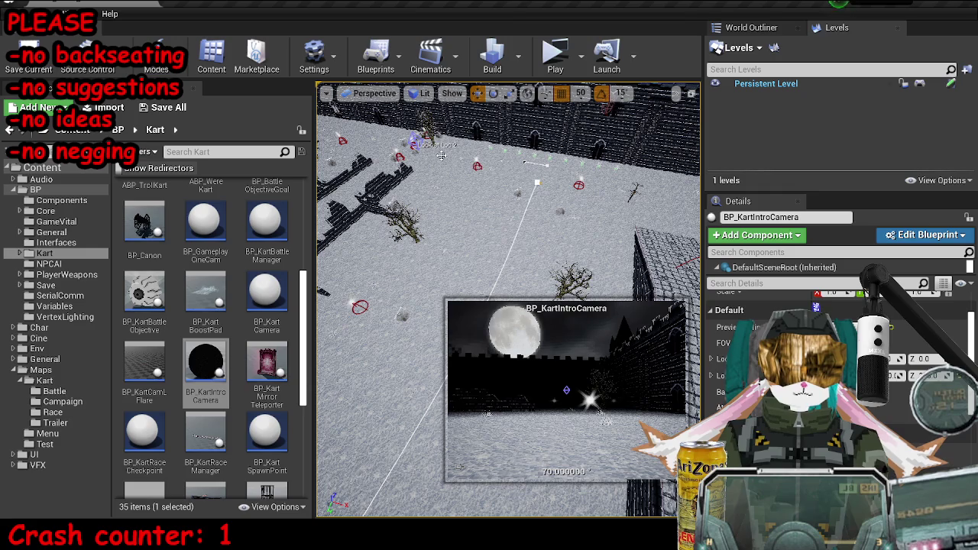
mouse_move(421, 151)
left_mouse_down()
mouse_move(424, 131)
mouse_move(489, 145)
mouse_move(652, 219)
left_mouse_up()
left_click(637, 229)
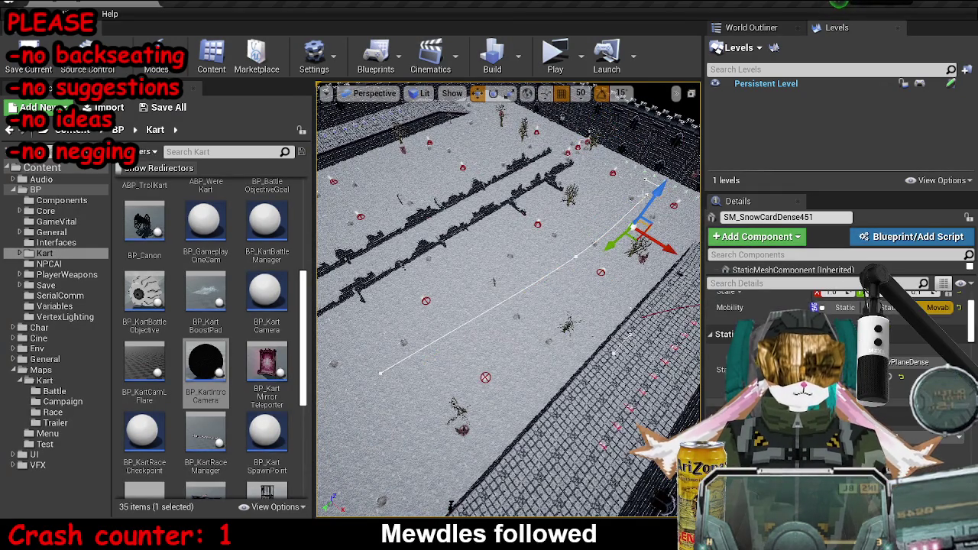
- Pull out a copy of the intro camera, then clear the selection
left_click(646, 196)
key("e")
mouse_move(474, 230)
left_mouse_down()
mouse_move(447, 252)
mouse_move(459, 259)
left_mouse_up()
key("w")
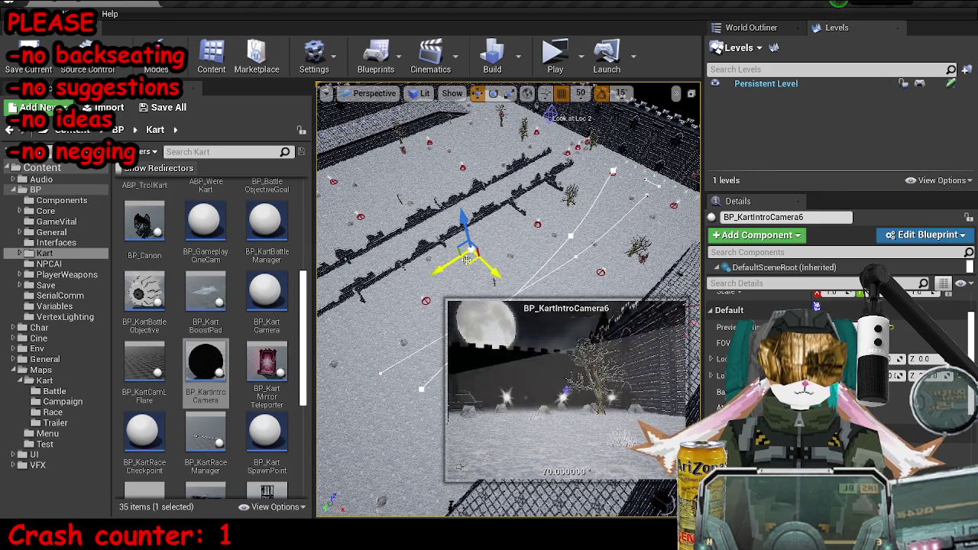
key("Escape")
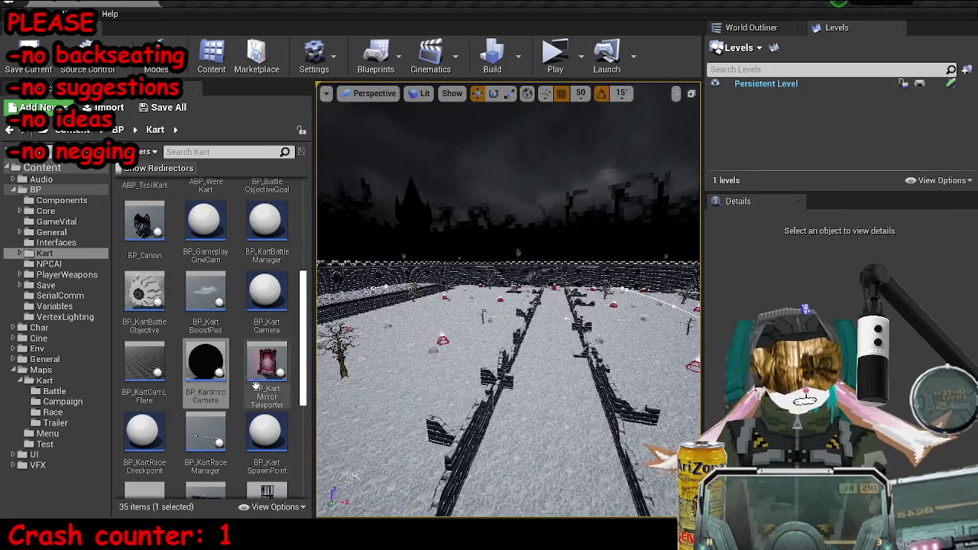
- Place intro camera 6 in the corridor, aiming its look-at point between the brick walls
mouse_move(206, 362)
left_mouse_down()
mouse_move(246, 403)
mouse_move(431, 417)
left_mouse_up()
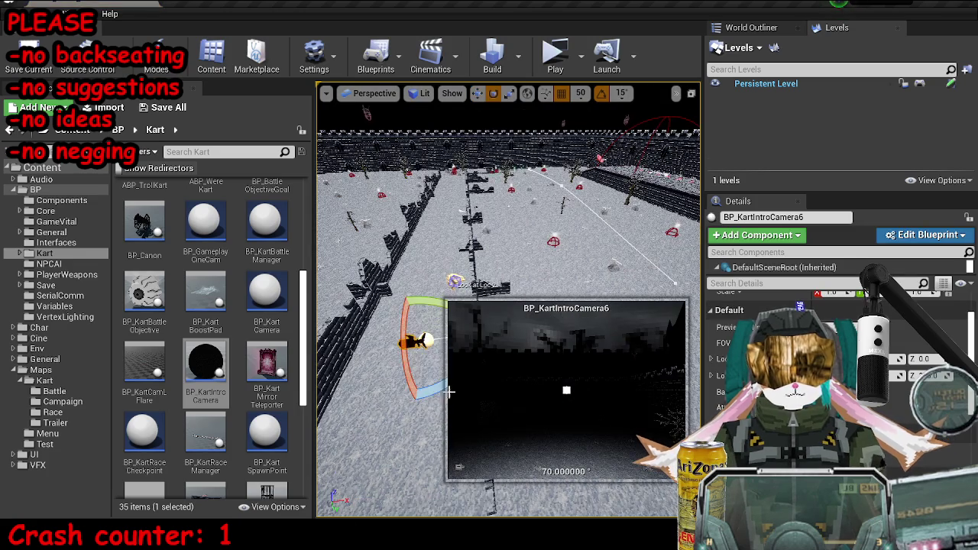
key("e")
left_click_drag(428, 304, 431, 311)
key("w")
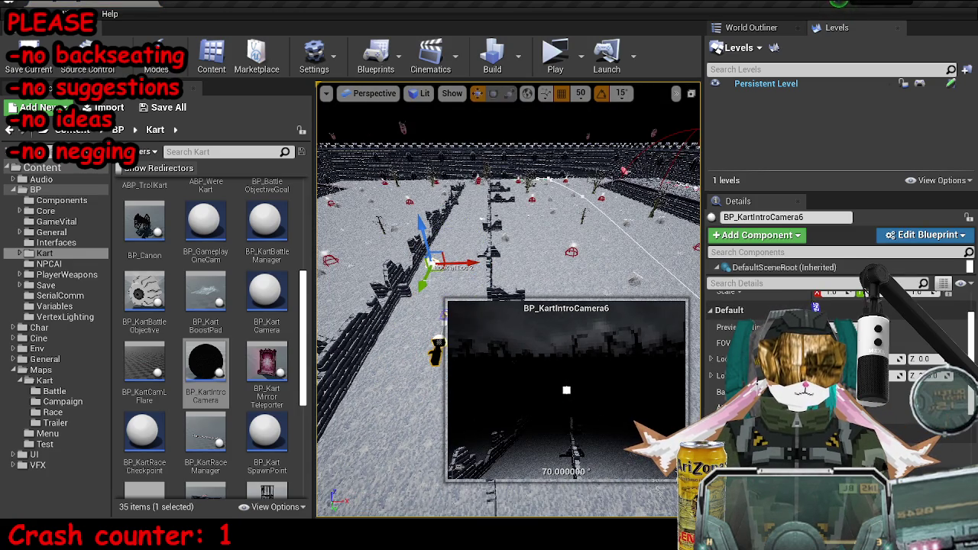
left_click_drag(426, 266, 475, 171)
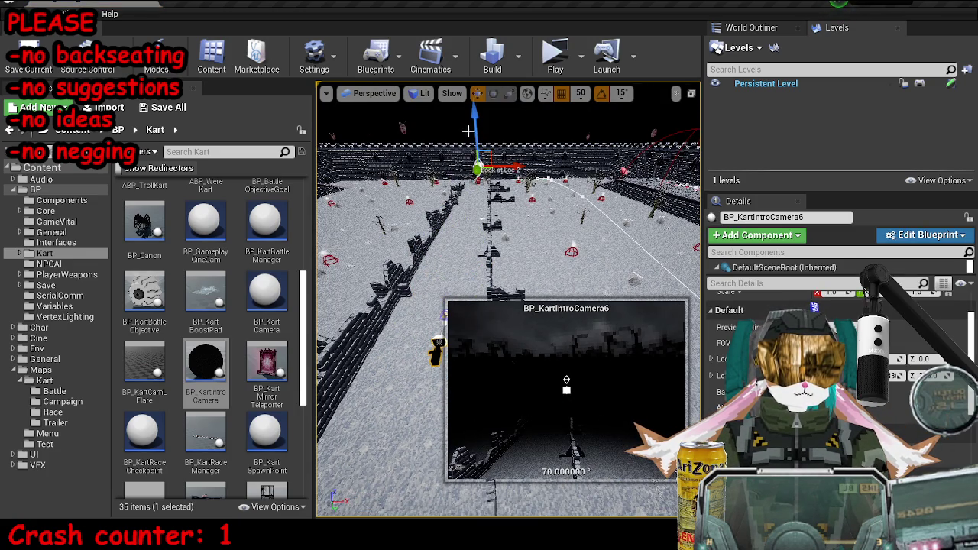
scroll(475, 171, "up", 3)
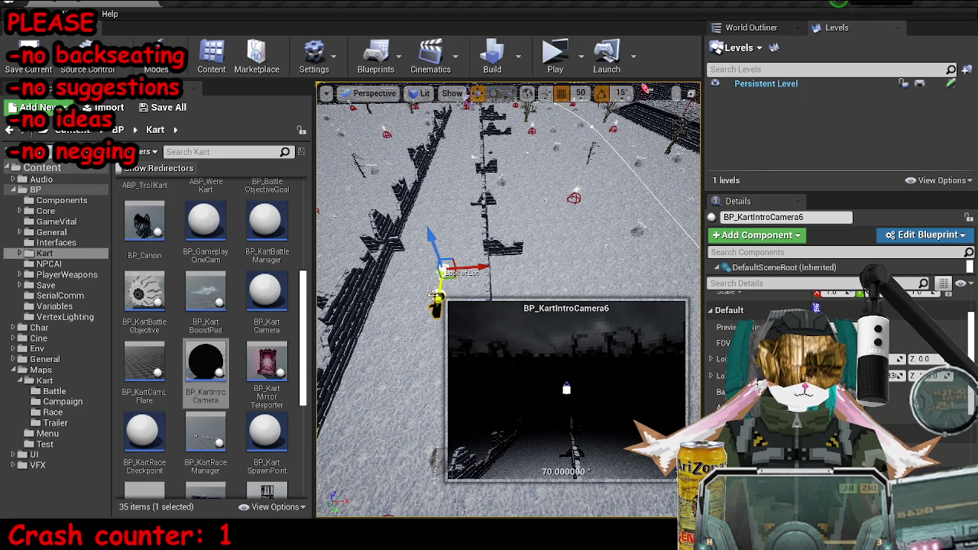
left_click_drag(433, 297, 438, 268)
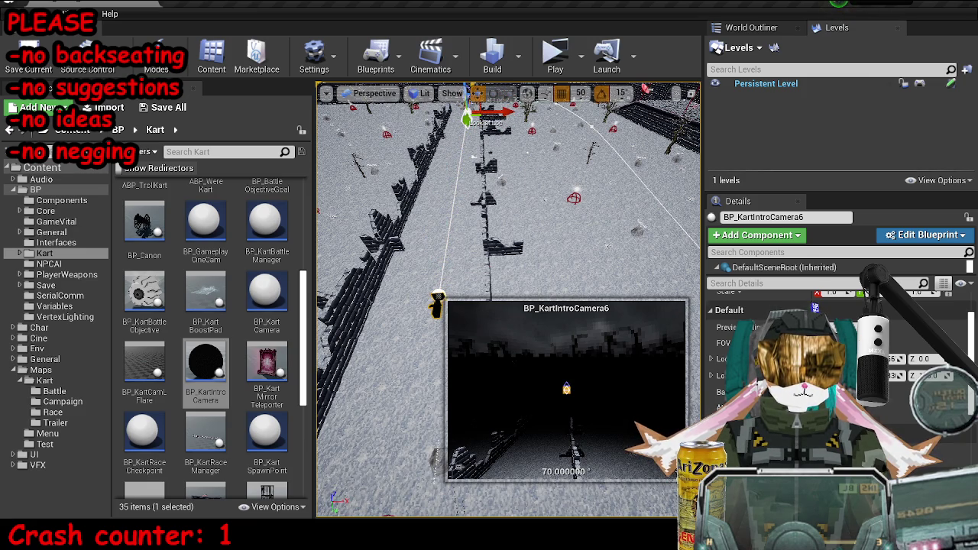
- Move camera 6 beside the wall and copy it to the right as intro camera 7
left_click(437, 304)
left_click(437, 304)
mouse_move(443, 296)
left_mouse_down()
mouse_move(416, 310)
mouse_move(413, 328)
left_mouse_up()
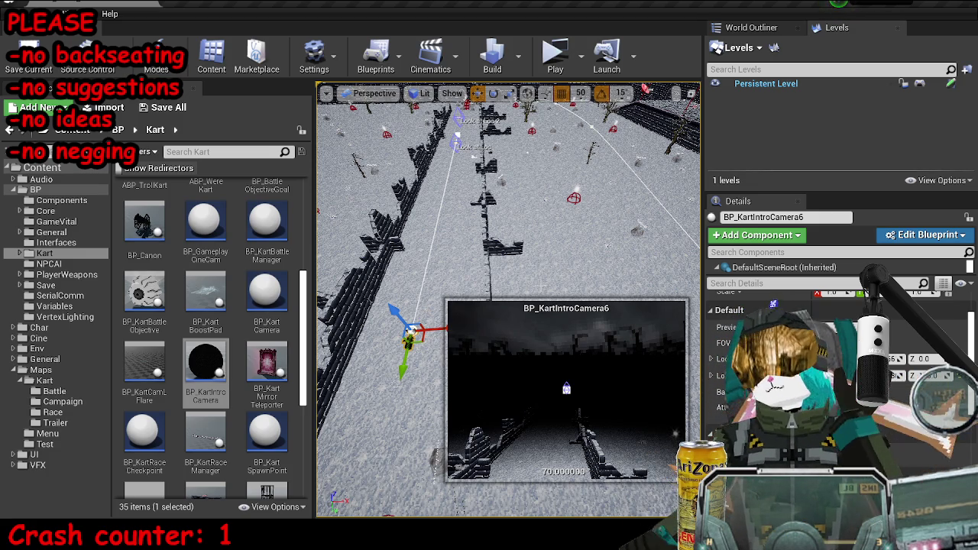
mouse_move(550, 197)
left_mouse_down()
mouse_move(522, 181)
mouse_move(497, 264)
mouse_move(427, 233)
mouse_move(428, 290)
left_mouse_up()
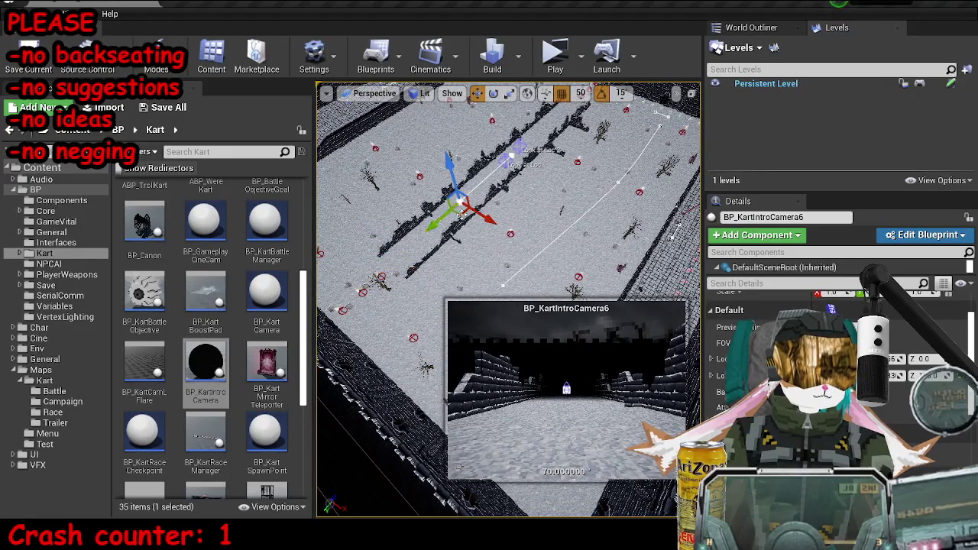
mouse_move(459, 210)
left_mouse_down()
mouse_move(595, 217)
mouse_move(655, 157)
left_mouse_up()
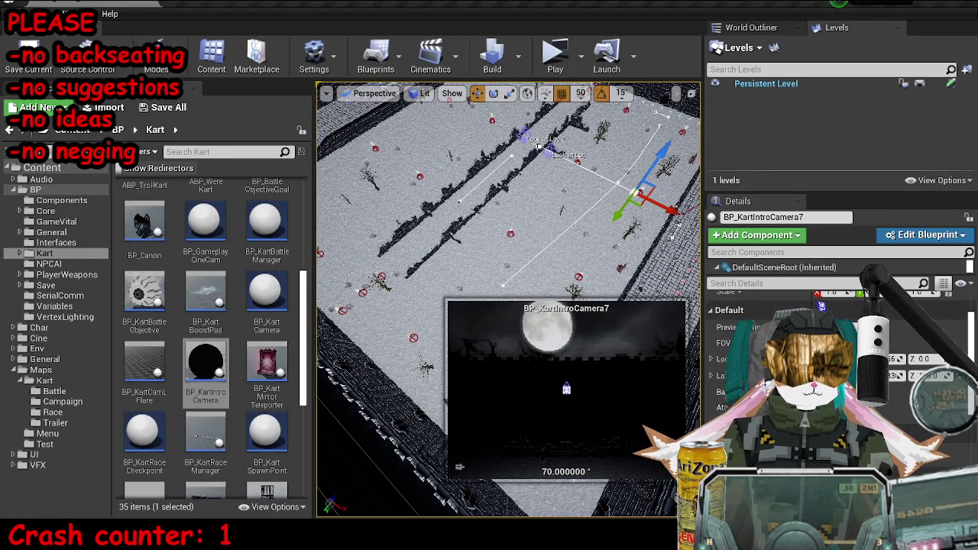
- Move BP_KartIntroCamera7 so it frames the snowy floor and brick wall
left_click(640, 191)
left_click(640, 191)
mouse_move(554, 144)
left_mouse_down()
mouse_move(573, 149)
mouse_move(527, 191)
mouse_move(541, 195)
left_mouse_up()
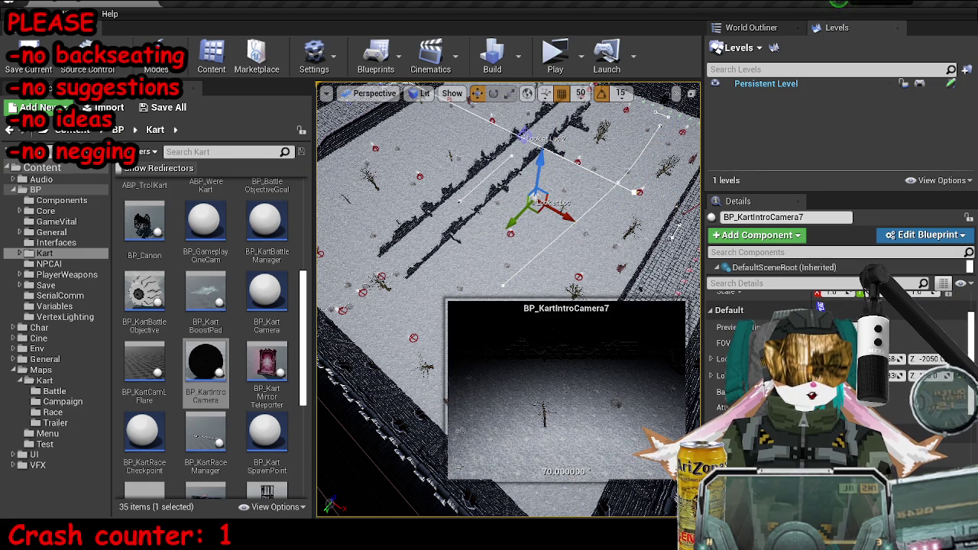
left_click_drag(527, 138, 397, 115)
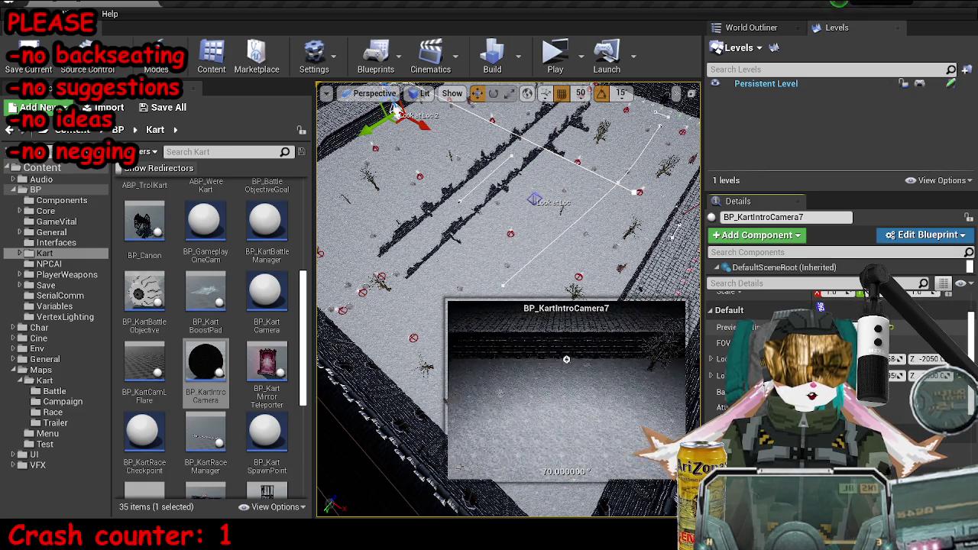
- Save the MP_KartA_SnowC battle map and select the kart battle manager
left_click(170, 108)
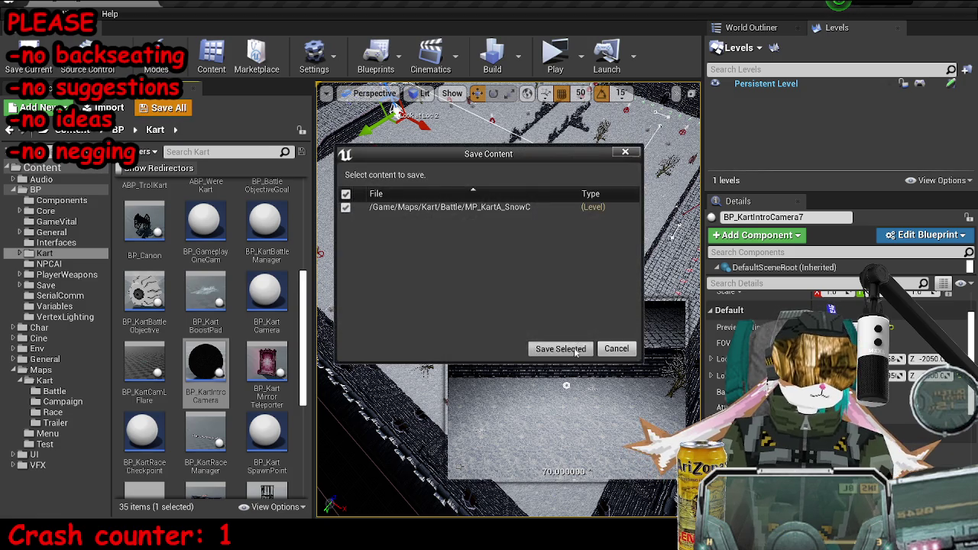
left_click(560, 346)
mouse_move(395, 111)
left_mouse_down()
mouse_move(458, 153)
mouse_move(488, 138)
left_mouse_up()
left_click(458, 227)
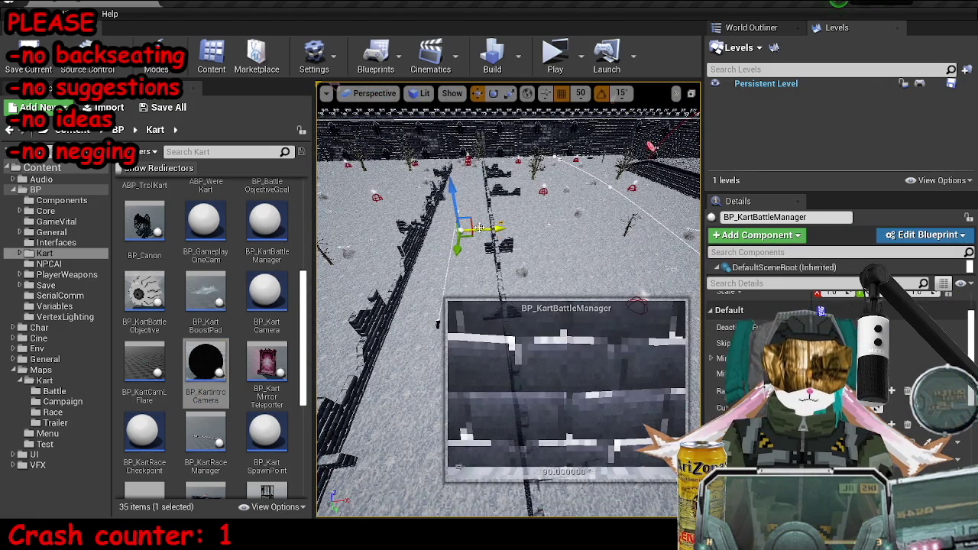
- Save all unsaved changes, including the level
mouse_move(649, 191)
left_mouse_down()
mouse_move(616, 191)
mouse_move(570, 166)
left_mouse_up()
mouse_move(437, 324)
left_mouse_down()
mouse_move(435, 262)
mouse_move(567, 201)
mouse_move(576, 207)
mouse_move(410, 373)
left_mouse_up()
mouse_move(927, 442)
left_mouse_down()
mouse_move(749, 169)
mouse_move(658, 172)
left_mouse_up()
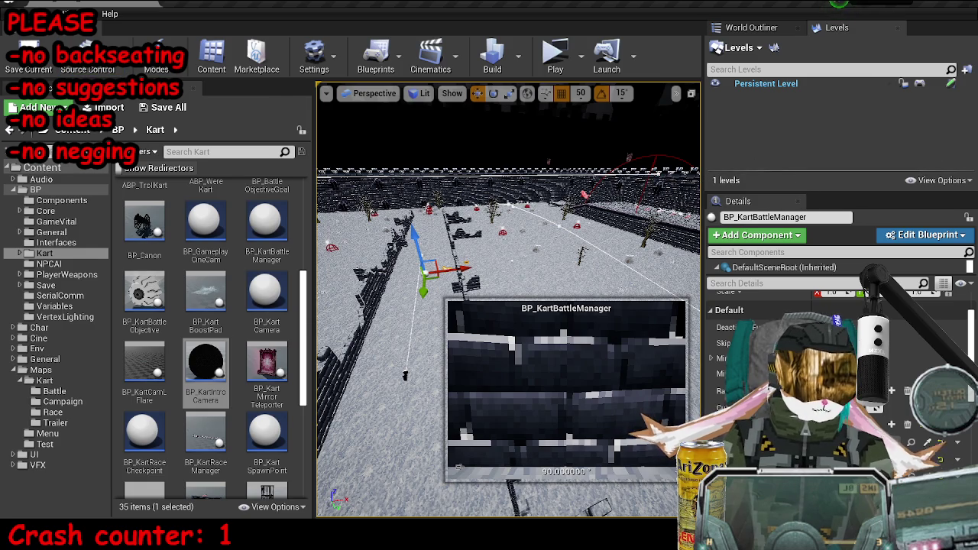
left_click(168, 107)
left_click(560, 350)
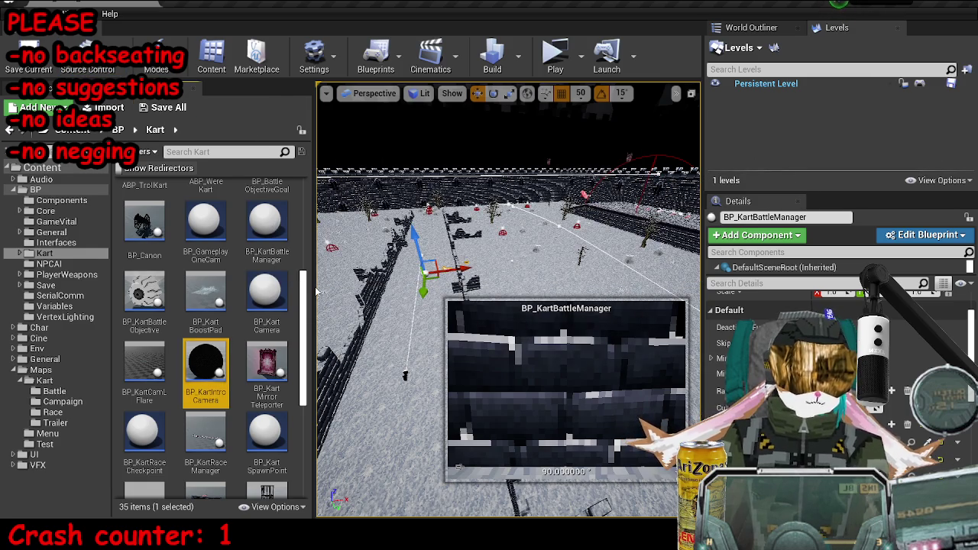
- Add another kart spawn point from the spawn point blueprint onto the arena floor
key("Escape")
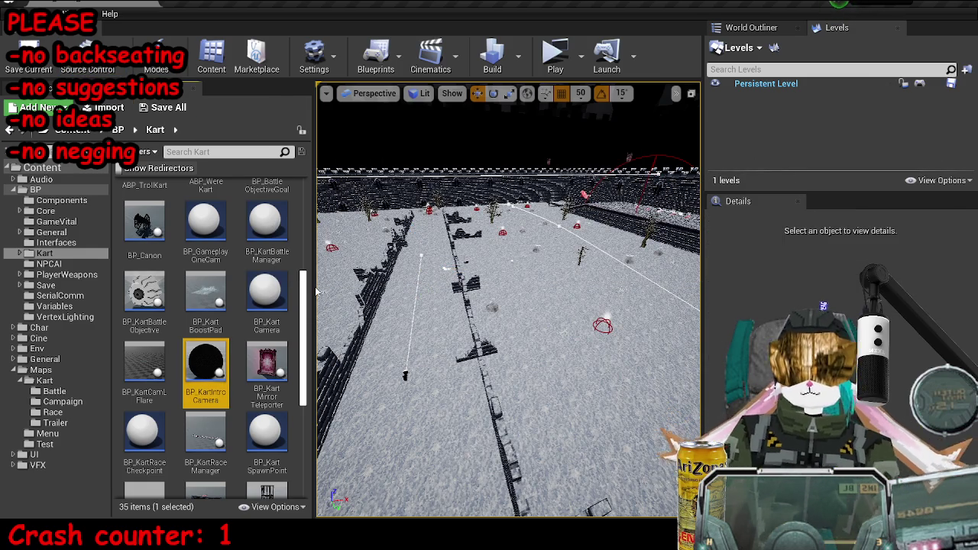
left_click_drag(458, 344, 458, 237)
left_click(495, 267)
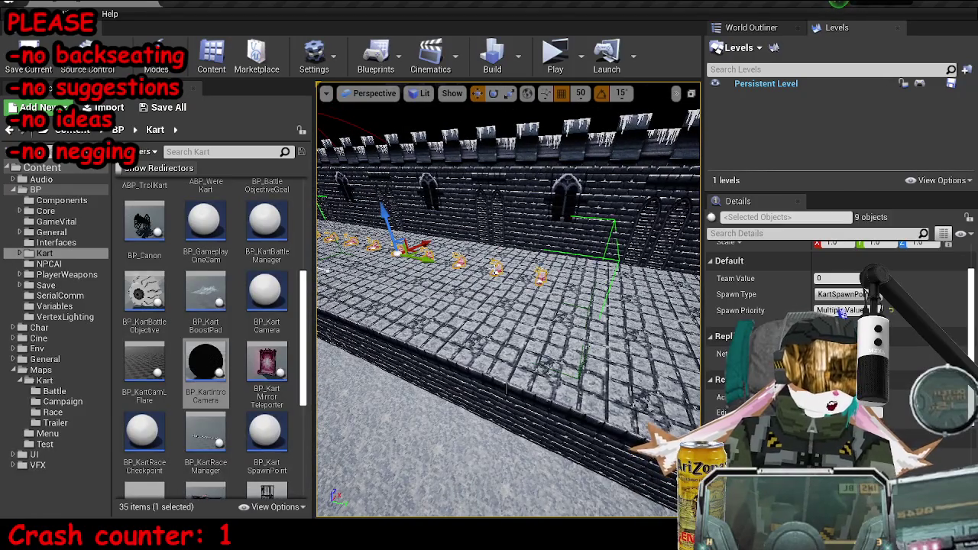
key("ctrl+b")
mouse_move(275, 436)
left_mouse_down()
mouse_move(374, 233)
mouse_move(366, 279)
mouse_move(416, 259)
mouse_move(455, 226)
mouse_move(504, 365)
left_mouse_up()
- Nudge the new spawn point and rotate it by about -75°
scroll(764, 344, "up", 2)
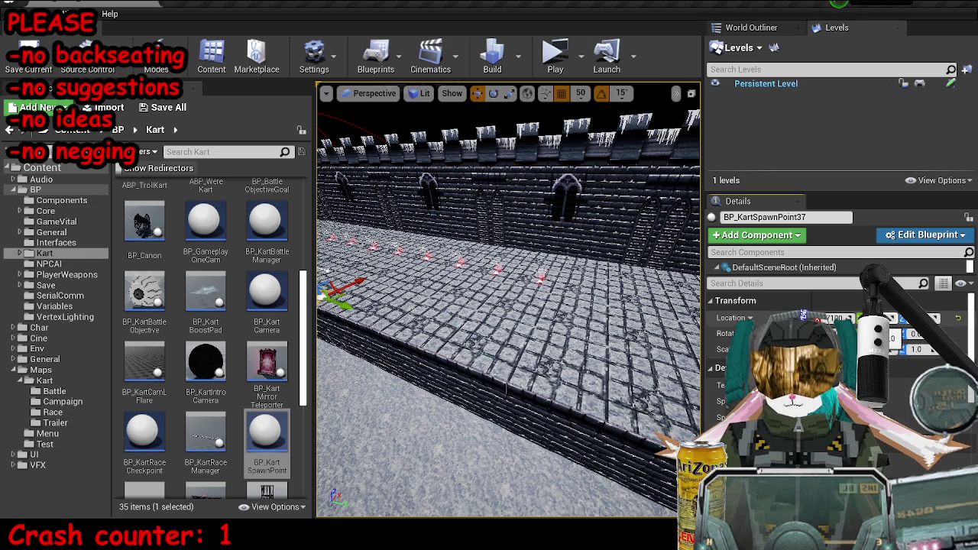
mouse_move(508, 382)
left_mouse_down()
mouse_move(473, 290)
mouse_move(508, 248)
mouse_move(568, 338)
left_mouse_up()
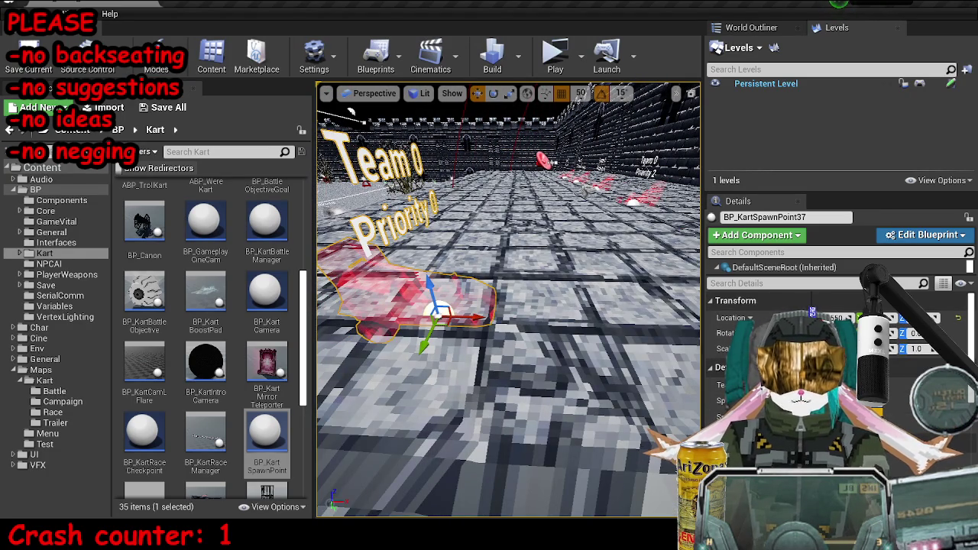
left_click_drag(812, 312, 816, 313)
mouse_move(500, 295)
left_mouse_down()
mouse_move(510, 283)
mouse_move(489, 290)
mouse_move(504, 283)
left_mouse_up()
key("e")
mouse_move(561, 298)
left_mouse_down()
mouse_move(565, 267)
mouse_move(554, 256)
left_mouse_up()
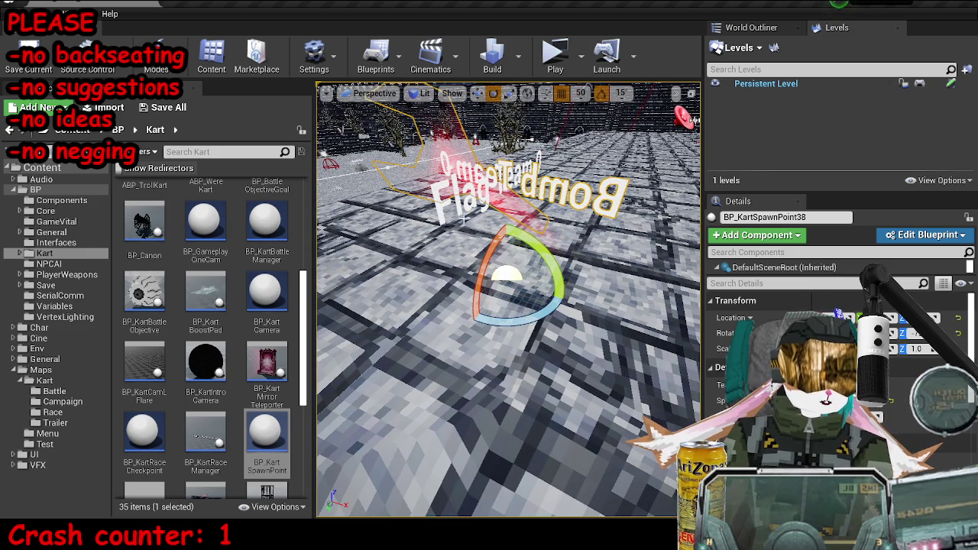
left_click(519, 294)
- Move the new spawn point and its Bomb Team 0 label to X 7700
left_click(506, 275)
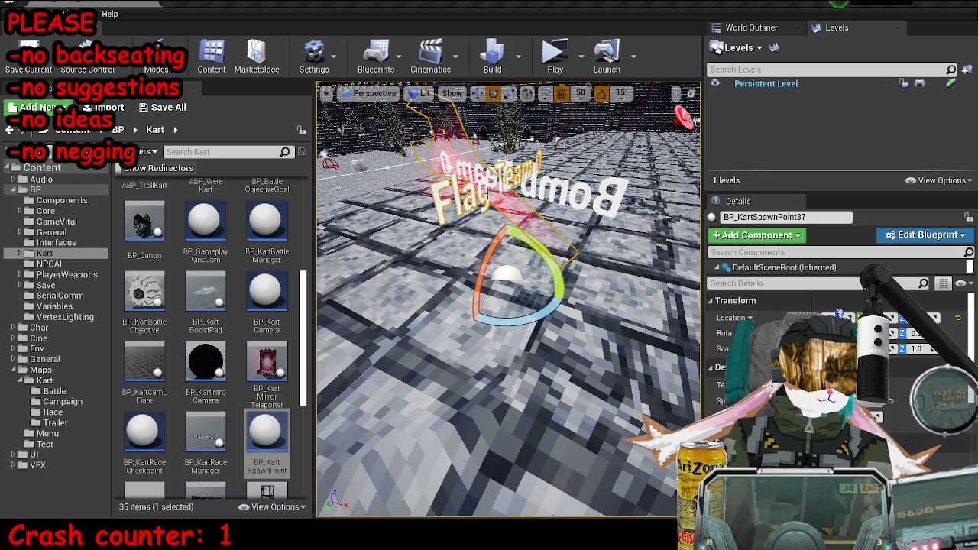
left_click(527, 191, "ctrl")
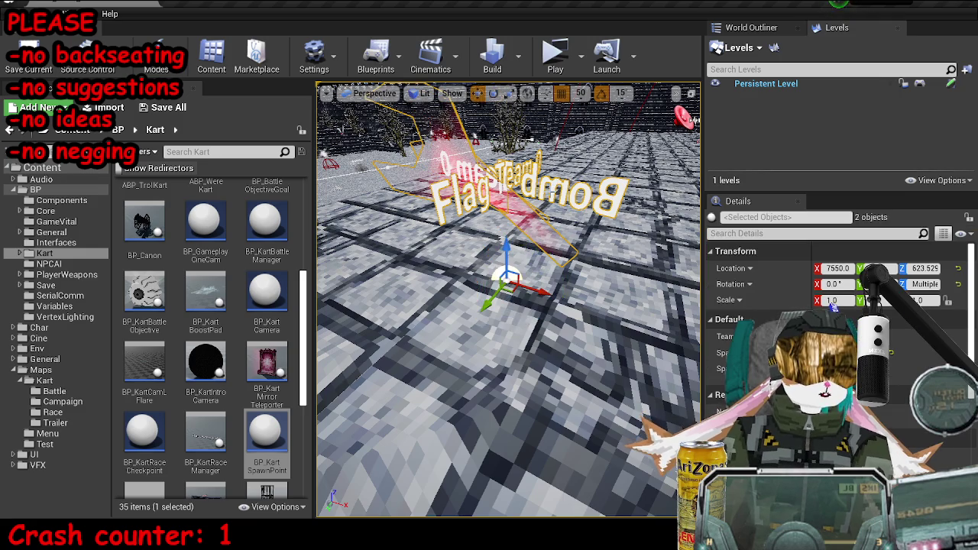
key("w")
key("f")
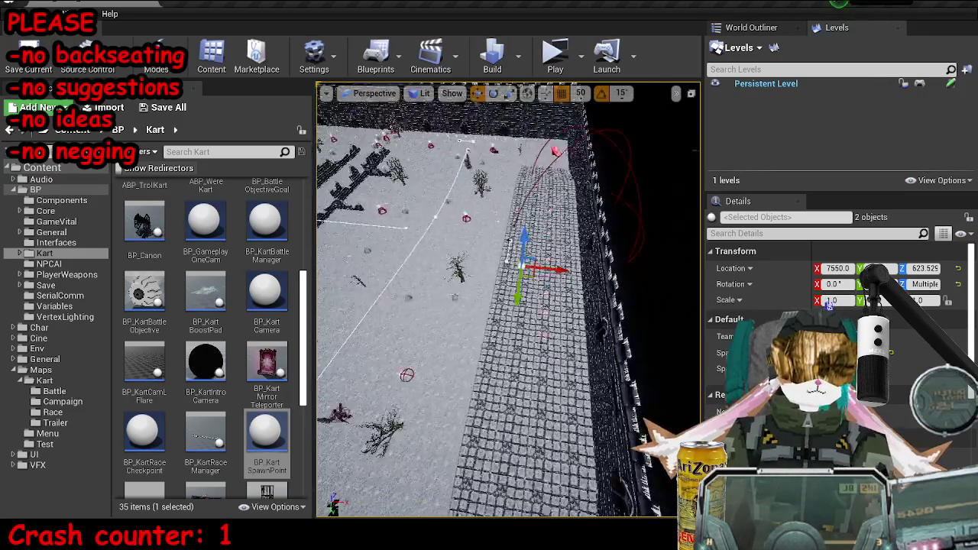
scroll(508, 298, "up", 10)
left_click_drag(825, 306, 839, 314)
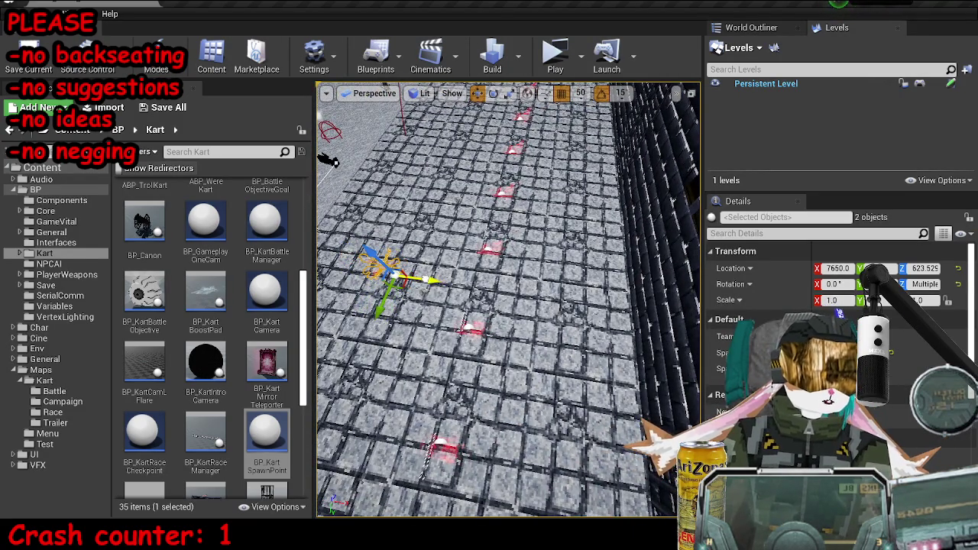
key("f")
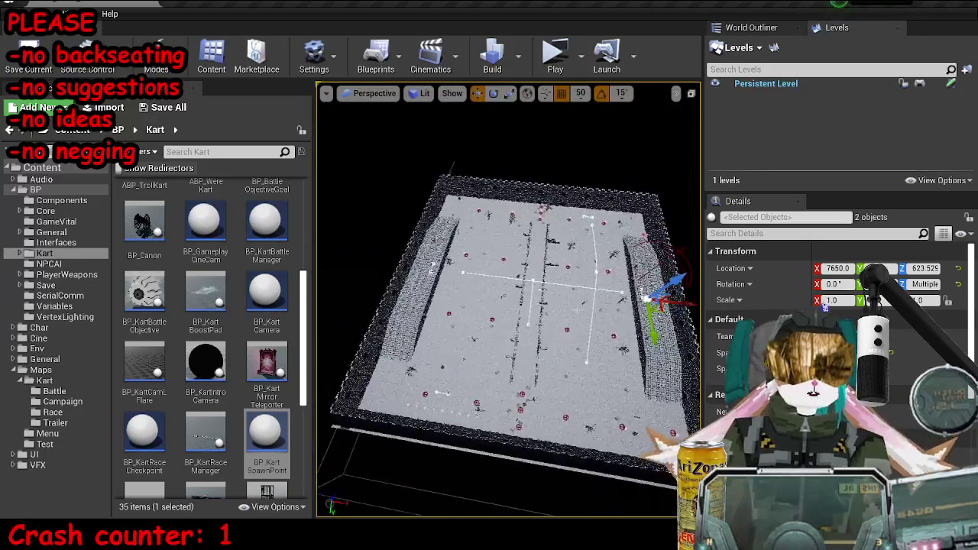
- Shift both spawn points to the left wall and select BP_KartSpawnPoint40
left_click_drag(689, 303, 446, 271)
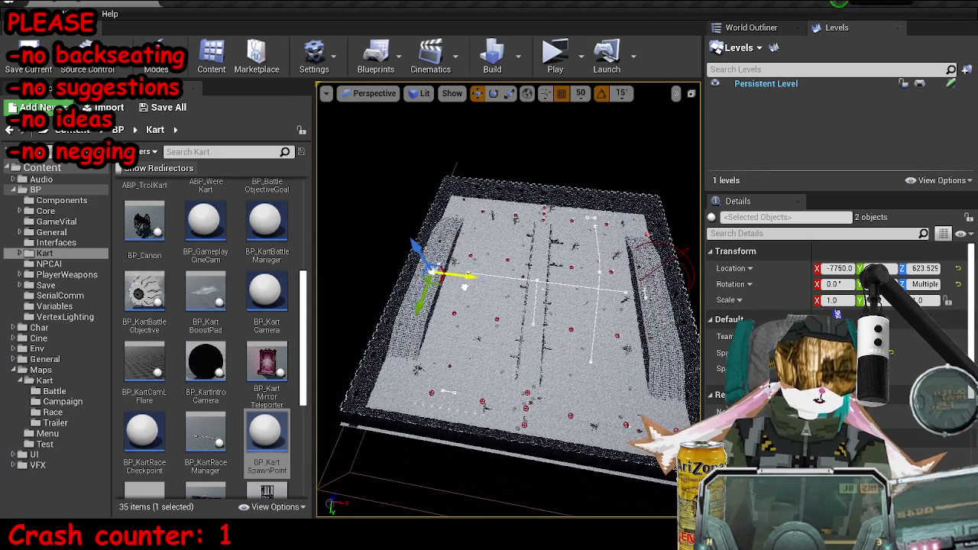
key("f")
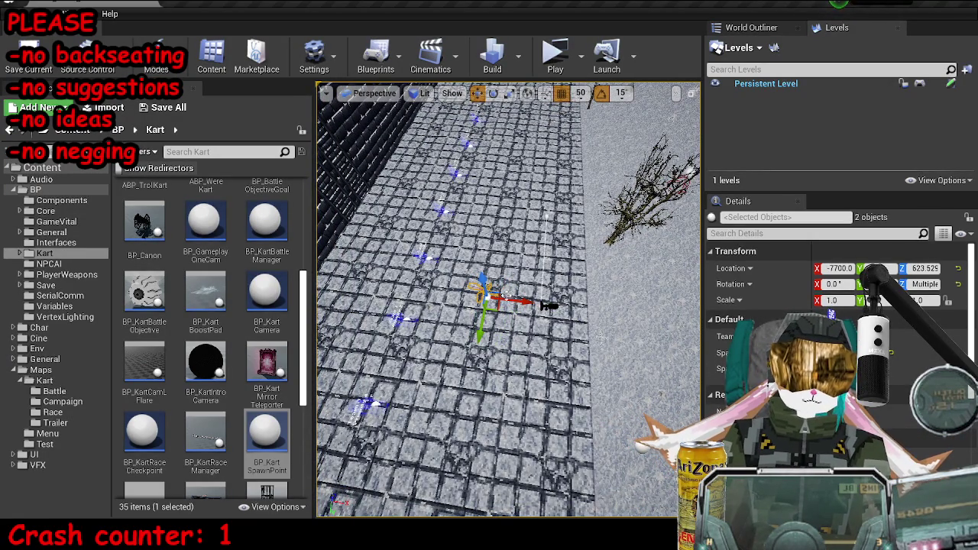
scroll(508, 300, "up", 5)
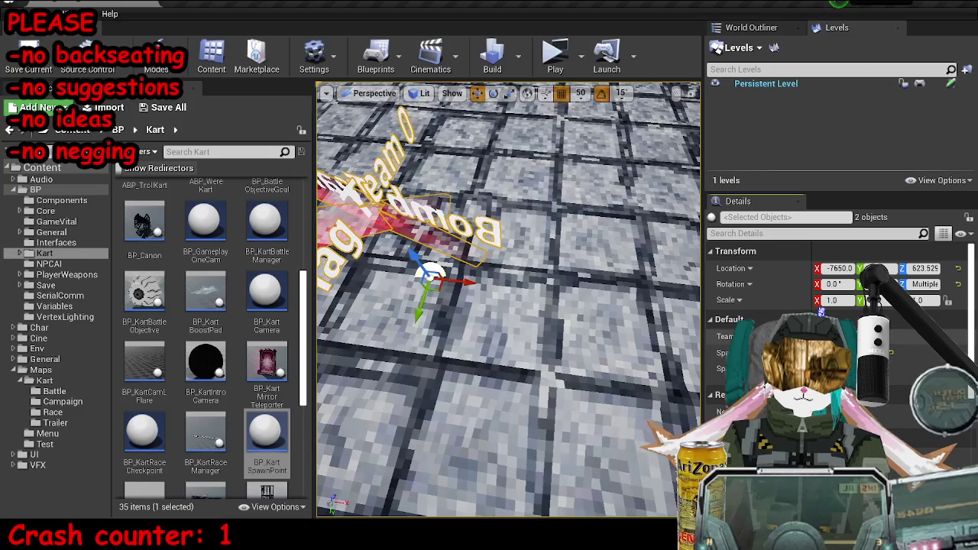
scroll(508, 300, "down", 5)
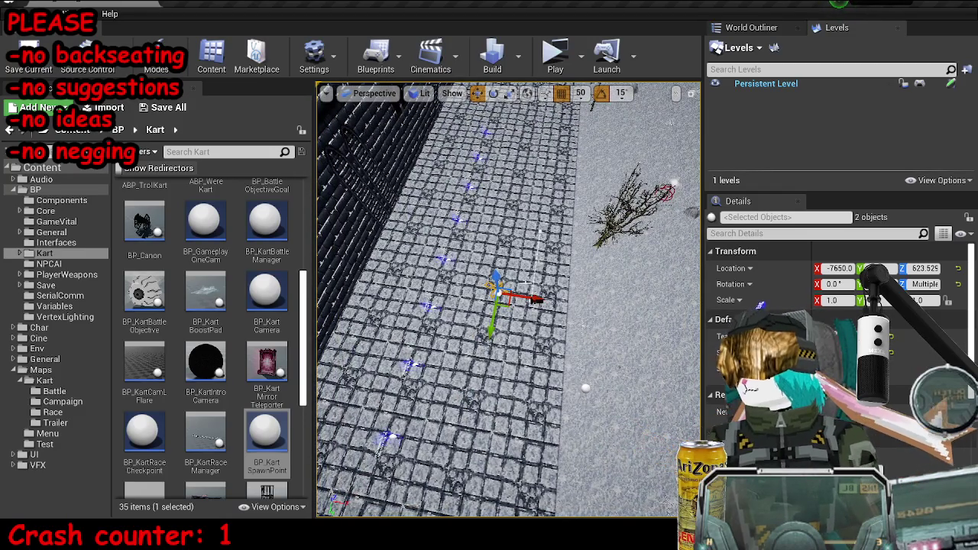
scroll(508, 299, "up", 5)
left_click(457, 252)
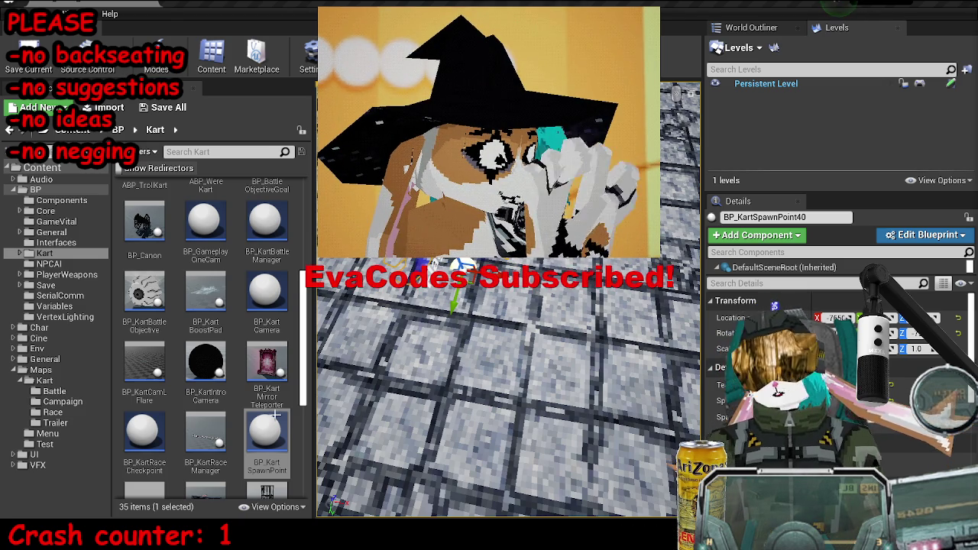
- Duplicate the spawn point further right across the arena
scroll(508, 298, "down", 5)
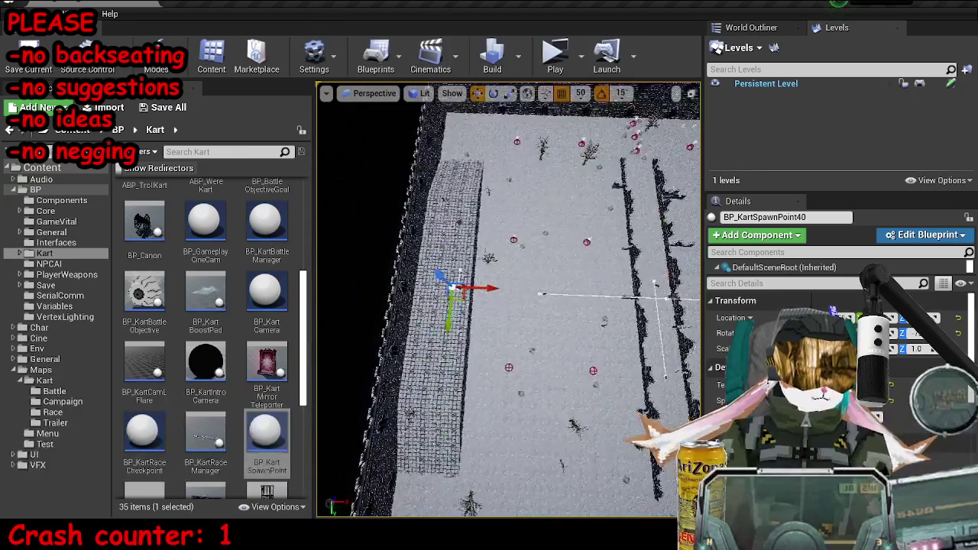
key("d")
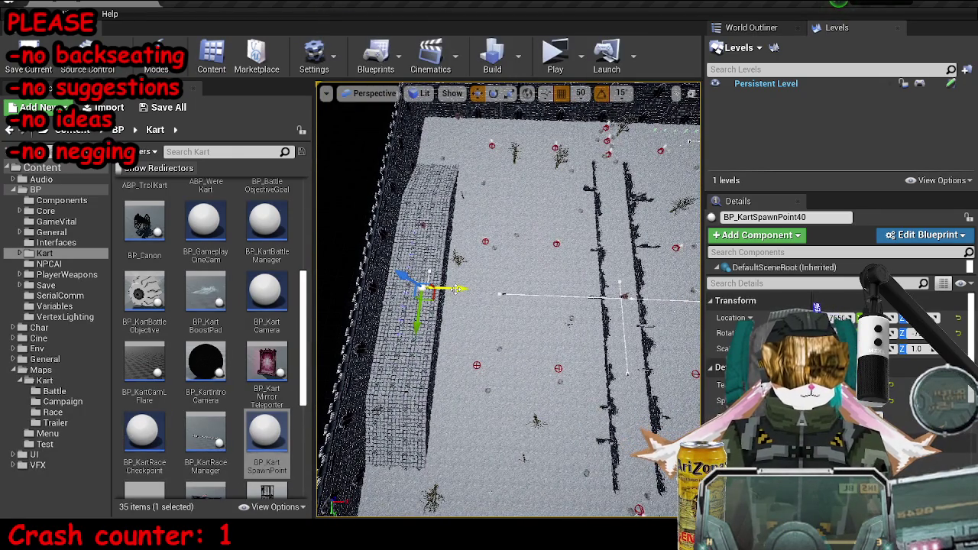
left_click_drag(456, 288, 650, 295)
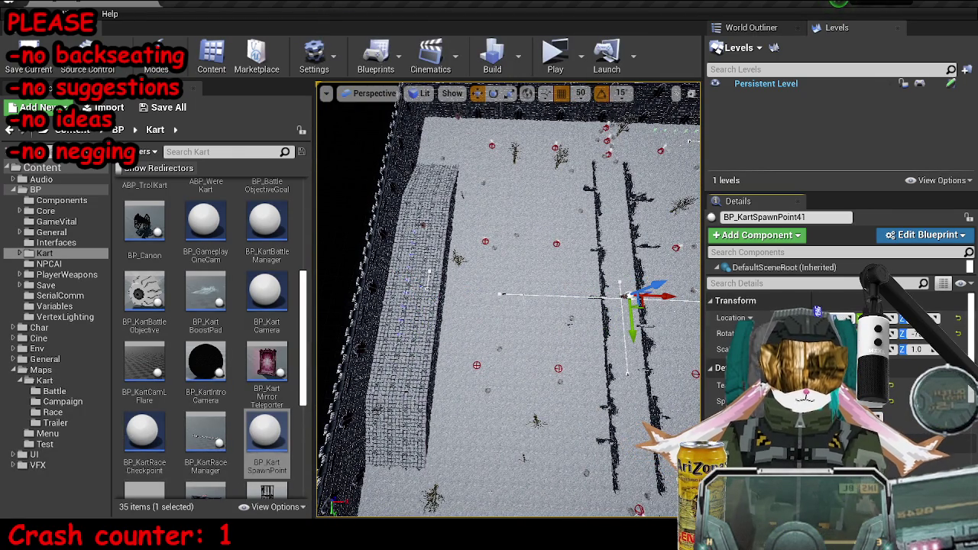
key("f")
mouse_move(508, 382)
left_mouse_down()
mouse_move(588, 379)
mouse_move(596, 357)
left_mouse_up()
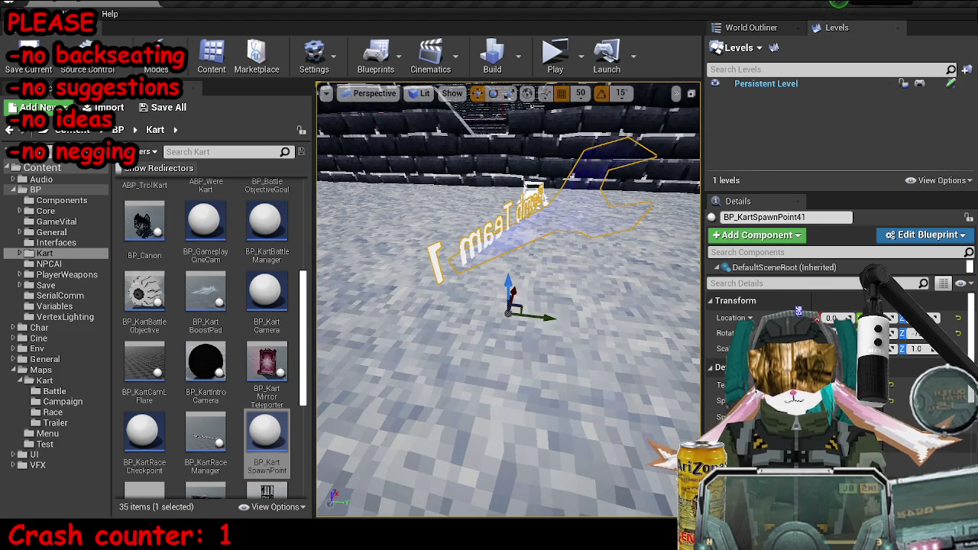
- Make another spawn point copy, rotate it -50°, and save MP_KartA_SnowC
key("ctrl+w")
key("e")
mouse_move(463, 314)
left_mouse_down()
mouse_move(496, 348)
mouse_move(546, 368)
left_mouse_up()
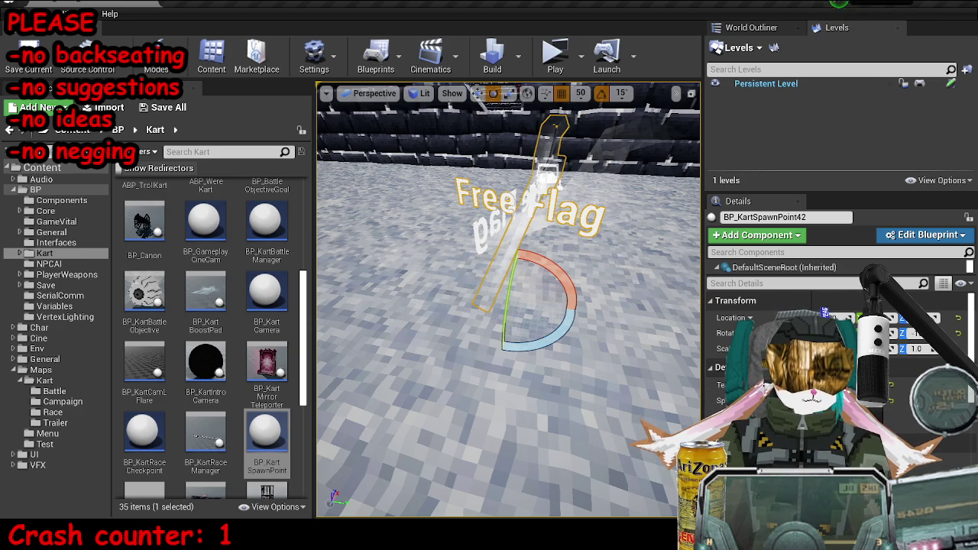
key("ctrl+s")
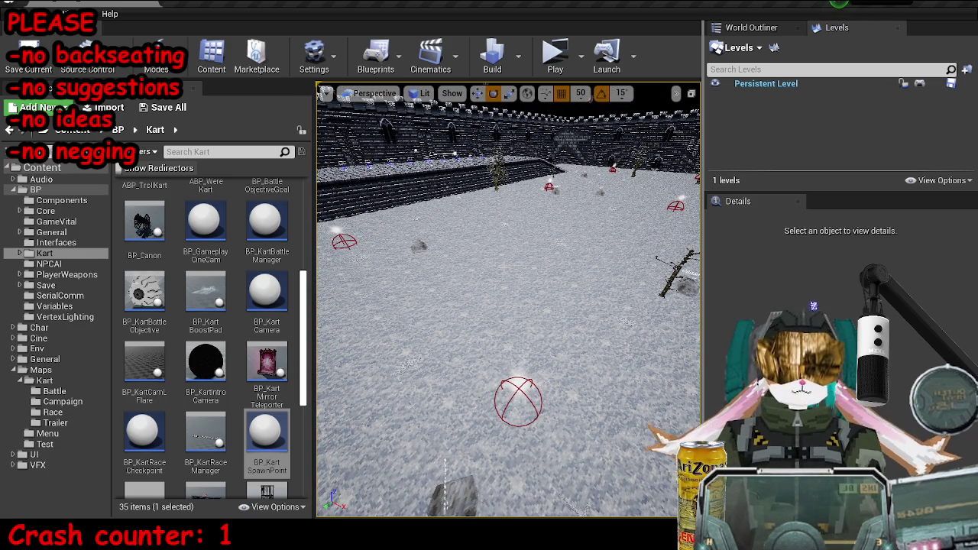
- Open the GI_BBPSX game instance from Content and close all other editor tabs
left_click(84, 180)
left_click(61, 170)
type("gi_")
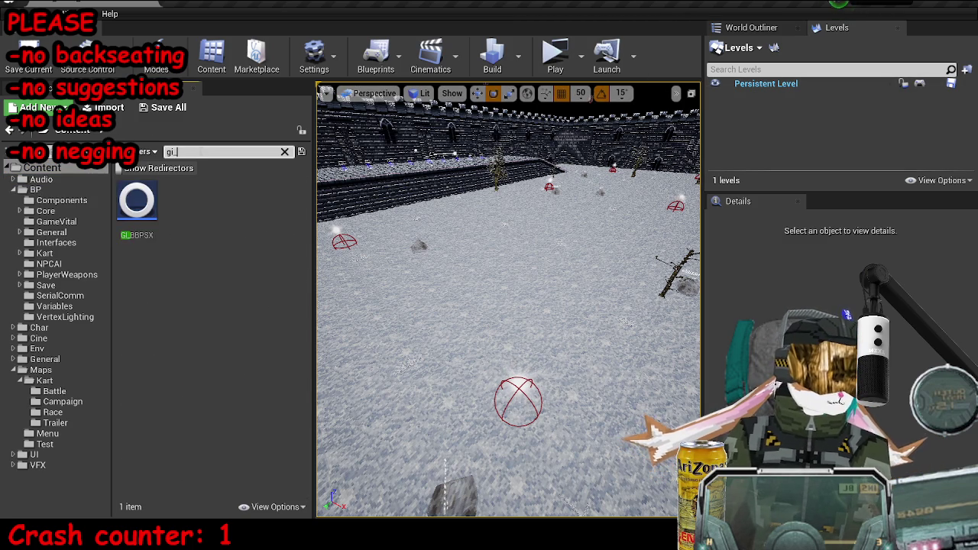
double_click(136, 200)
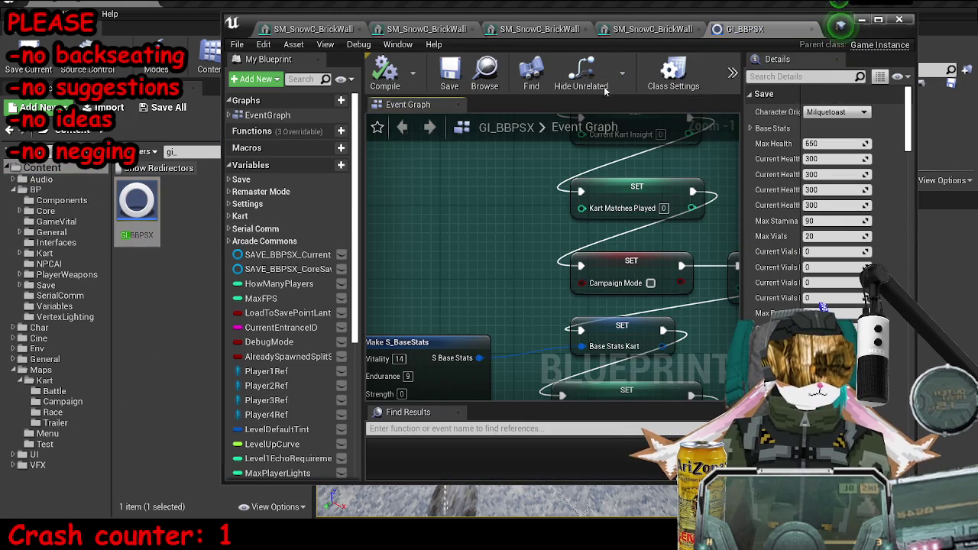
right_click(782, 38)
left_click(866, 21)
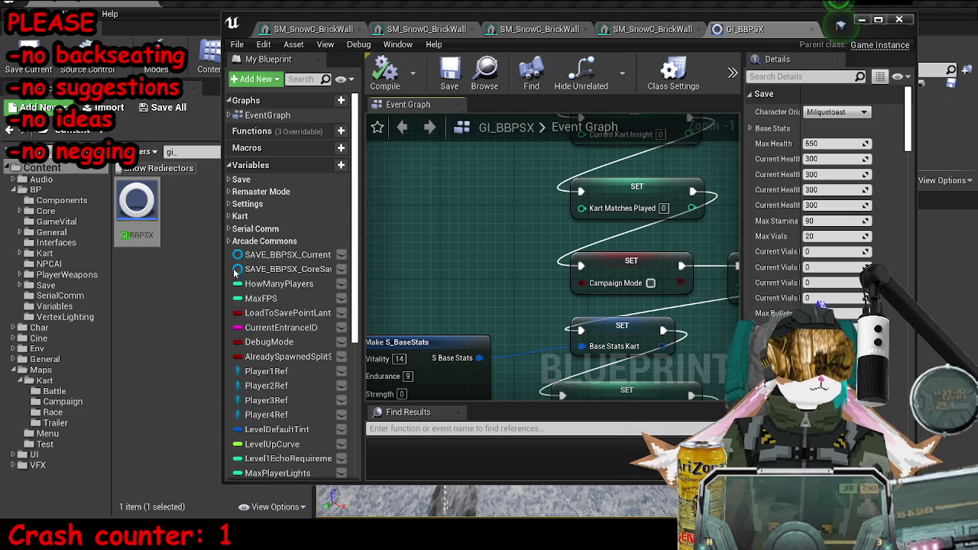
- Review the Kart variables down to KartHowManyAIRacers, then return to the level editor
left_click(235, 218)
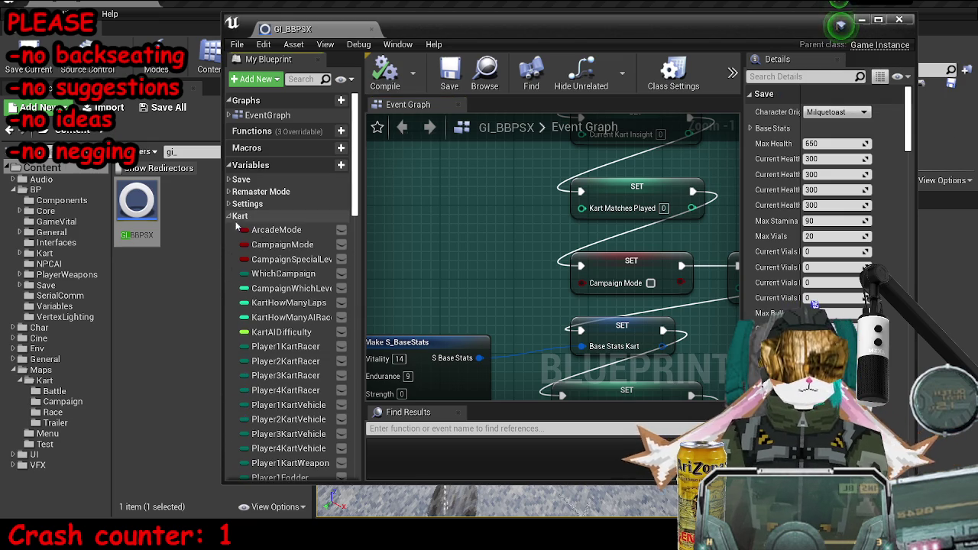
left_click(878, 21)
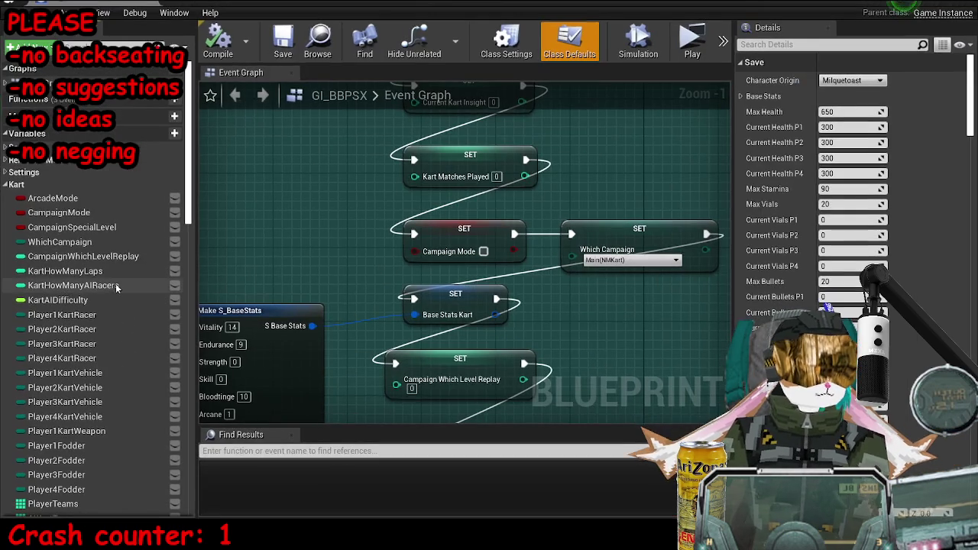
left_click(99, 256)
left_click(103, 270)
left_click(115, 285)
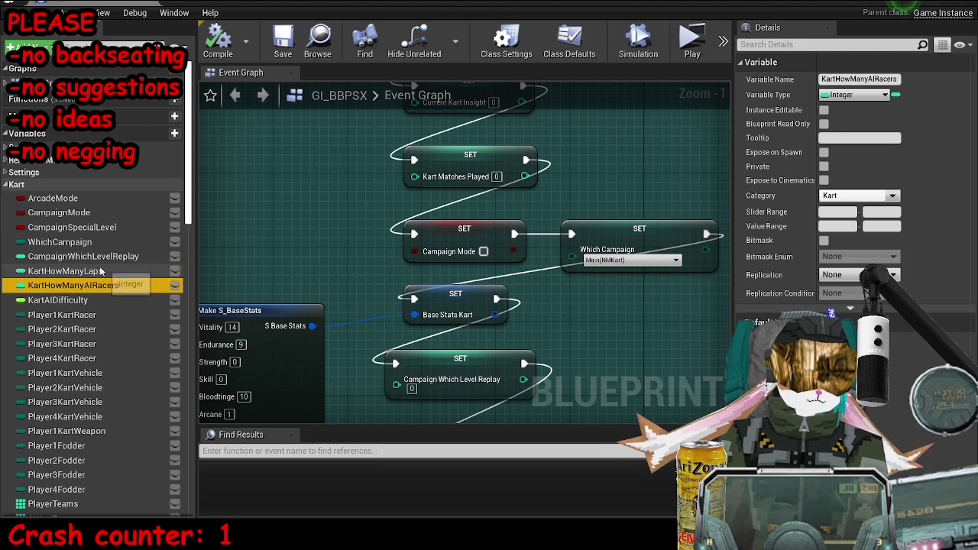
key("alt+Tab")
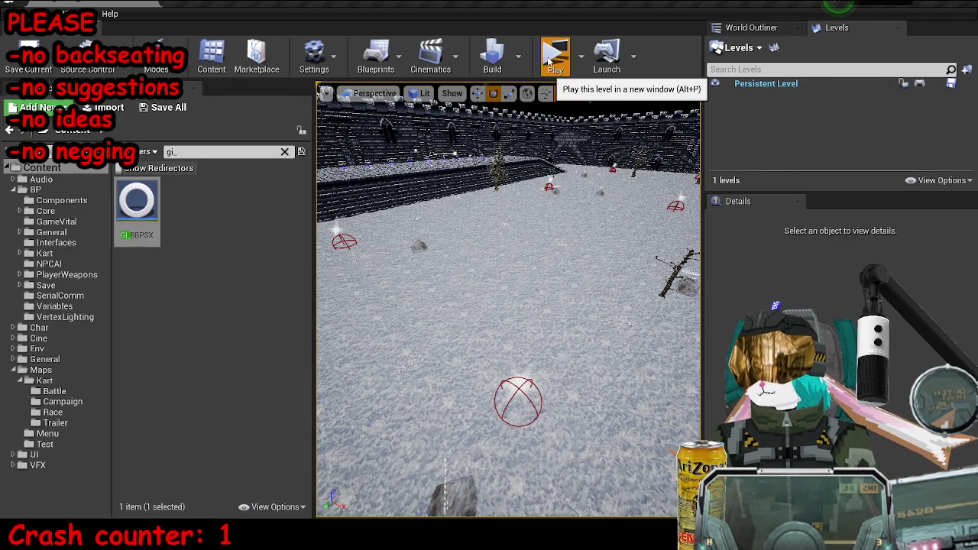
left_click(547, 61)
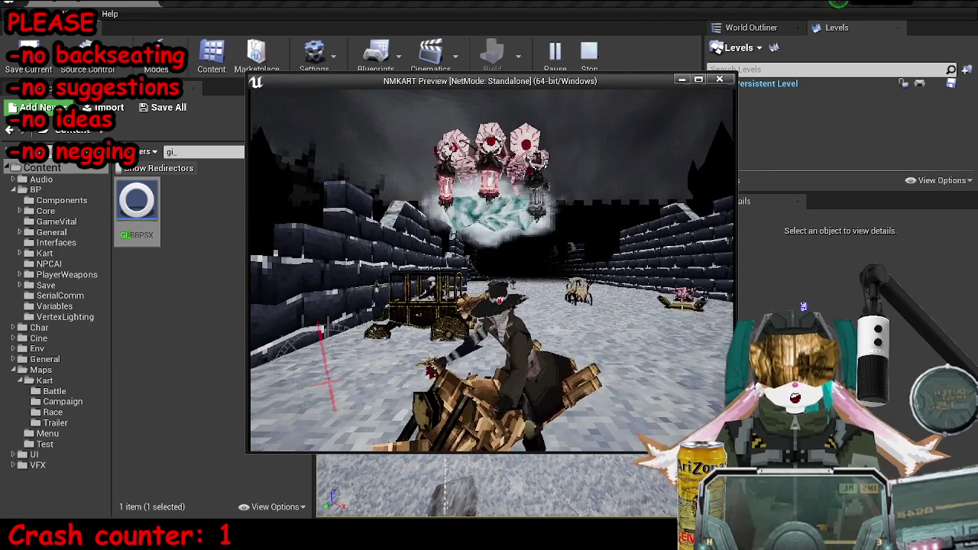
key("Escape")
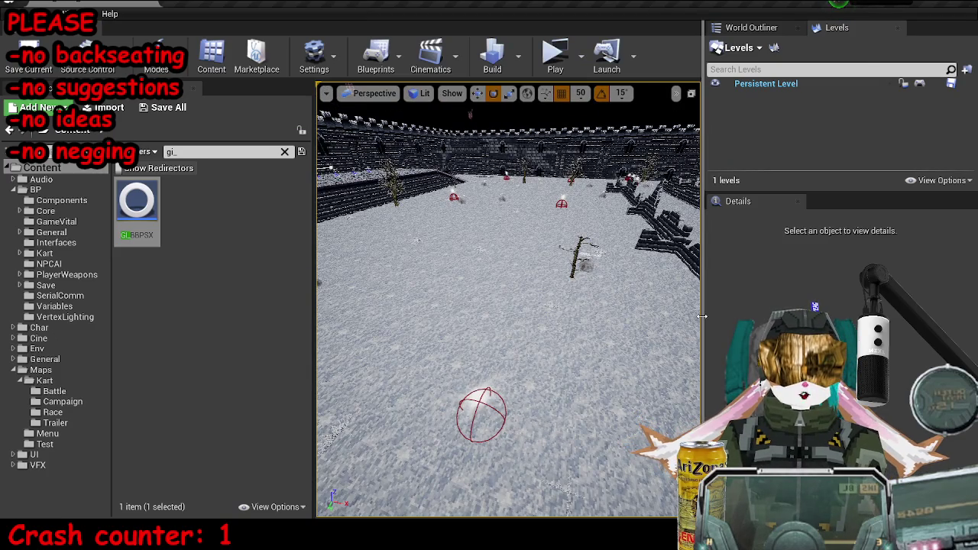
left_click_drag(704, 313, 809, 313)
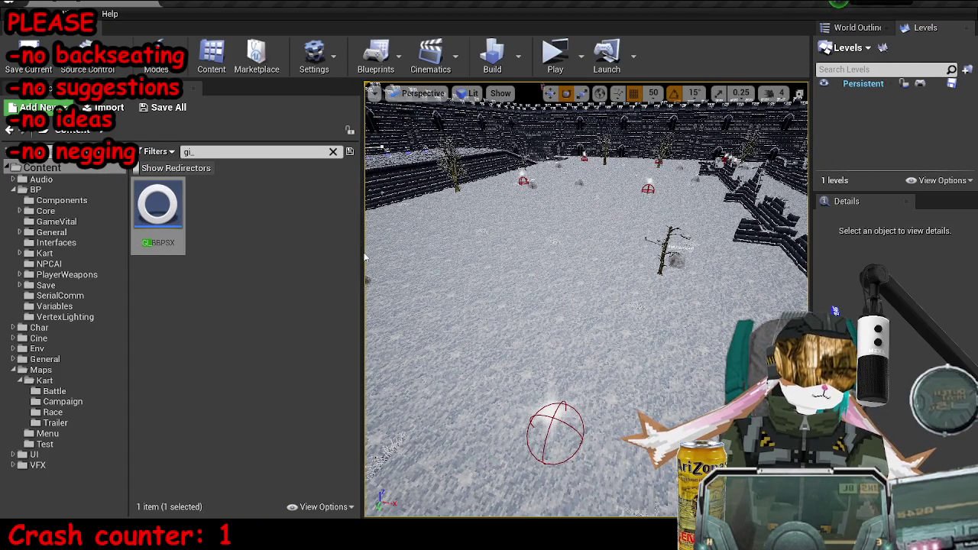
left_click_drag(363, 230, 277, 230)
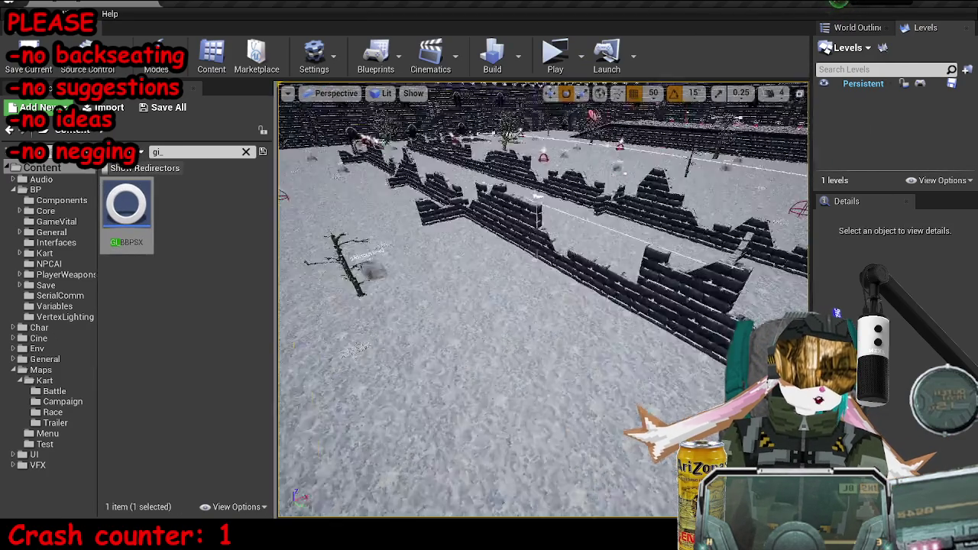
left_click(634, 294)
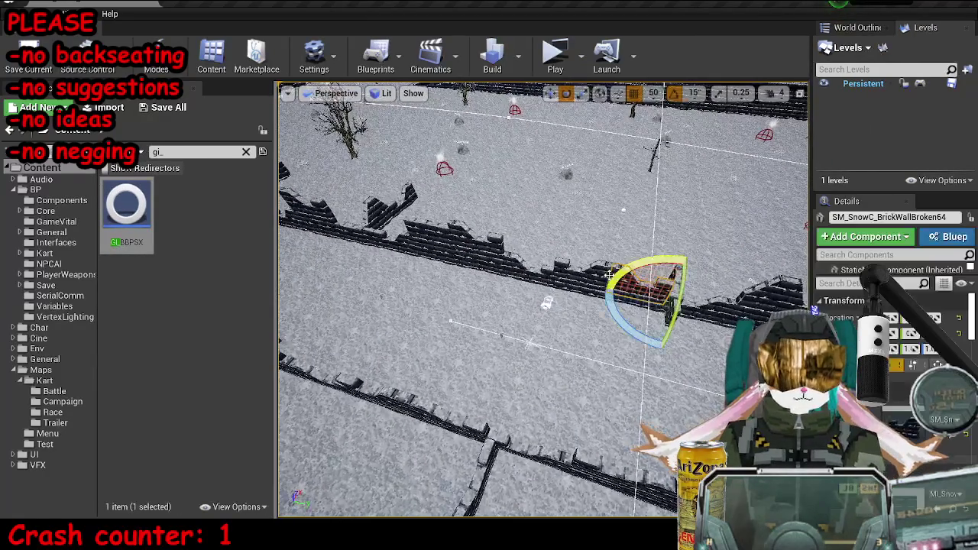
left_click_drag(646, 282, 610, 296)
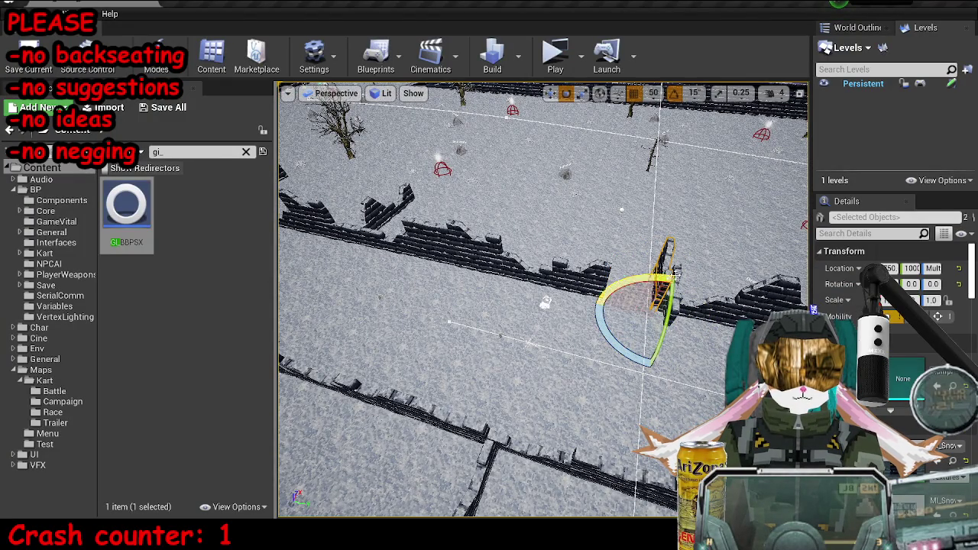
left_click(666, 289)
left_click(491, 262)
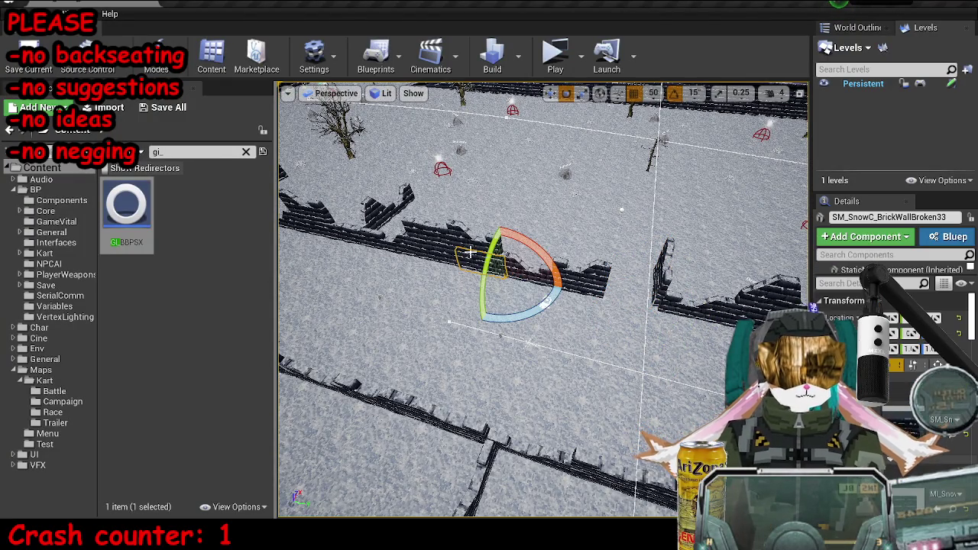
left_click(665, 298, "ctrl")
key("f")
mouse_move(575, 343)
left_mouse_down()
mouse_move(572, 365)
mouse_move(571, 344)
left_mouse_up()
key("w")
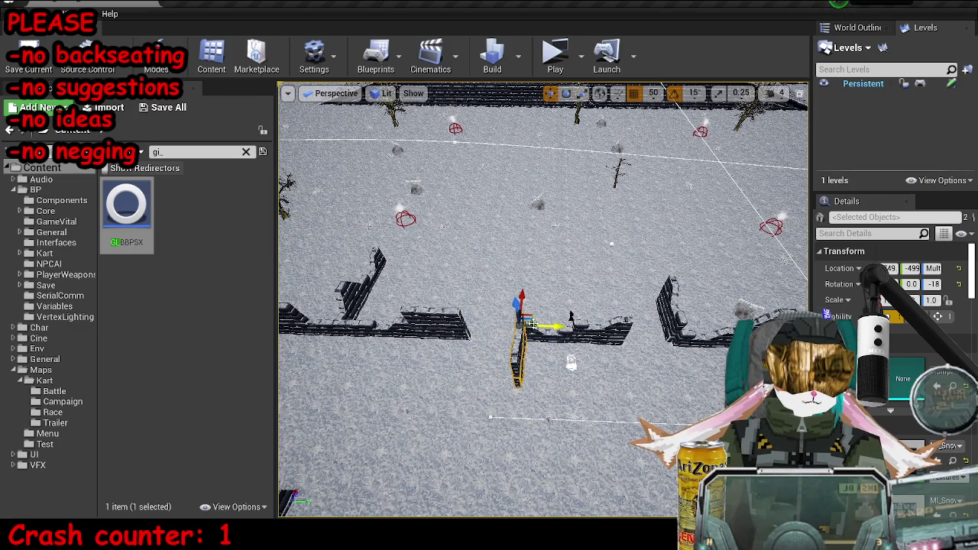
left_click_drag(528, 315, 486, 277)
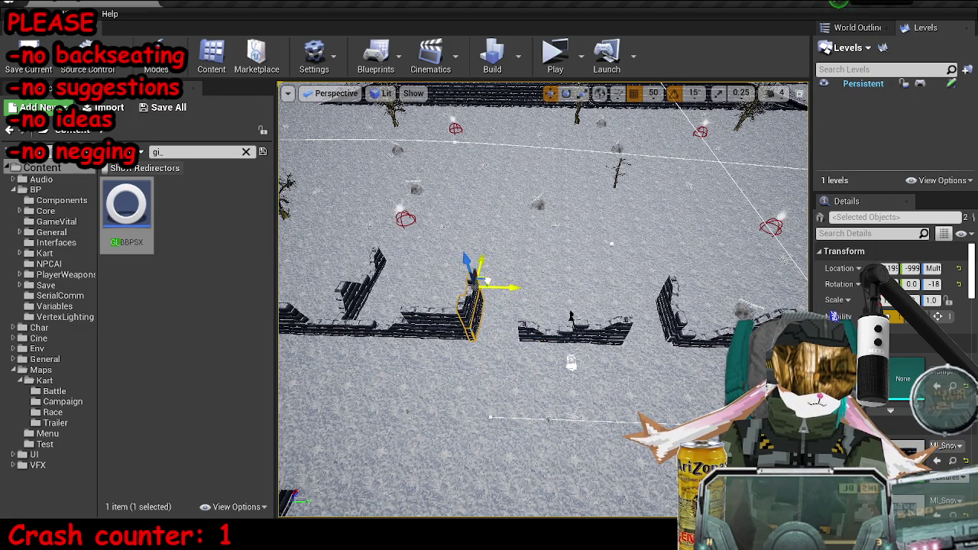
left_click(486, 280)
left_click(619, 308)
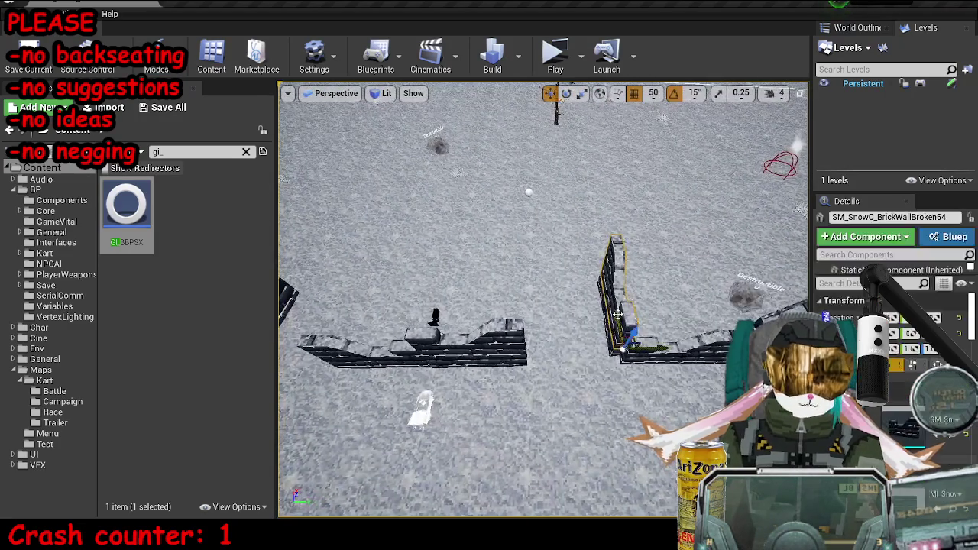
left_click(611, 332)
key("f")
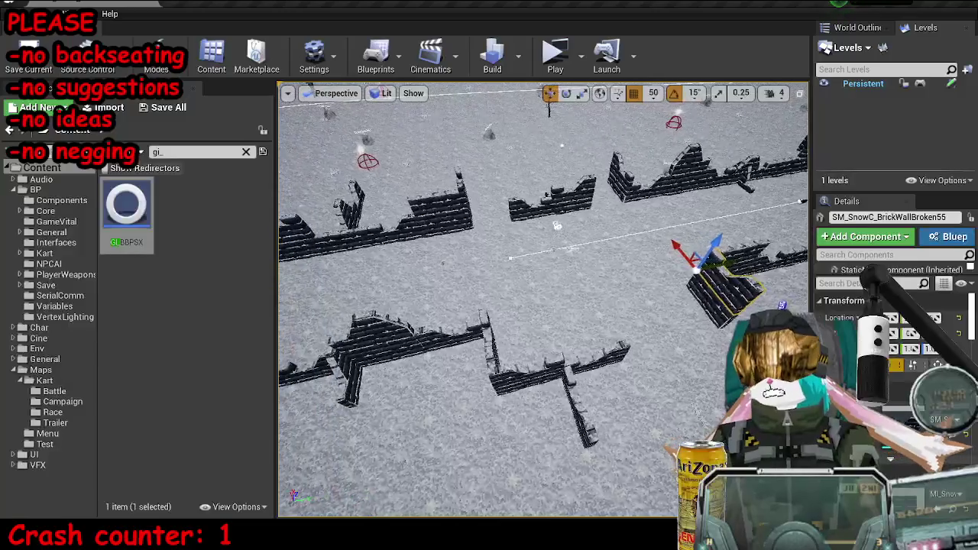
left_click(527, 367)
key("f")
left_click(550, 225)
left_click(550, 226)
key("e")
left_click_drag(522, 255, 615, 258)
- Replace the two broken wall pieces with the wall mesh found in the Content Browser
key("ctrl+b")
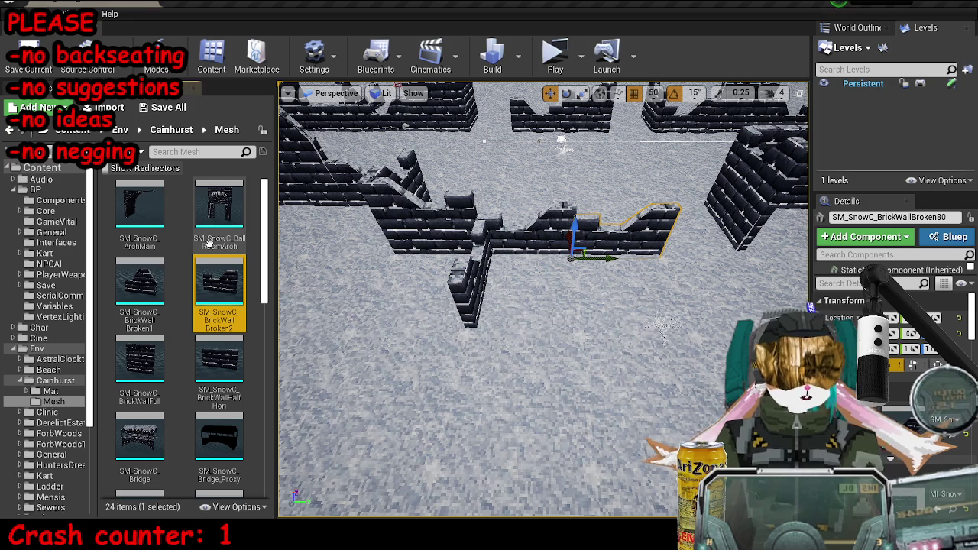
left_click_drag(535, 344, 634, 344)
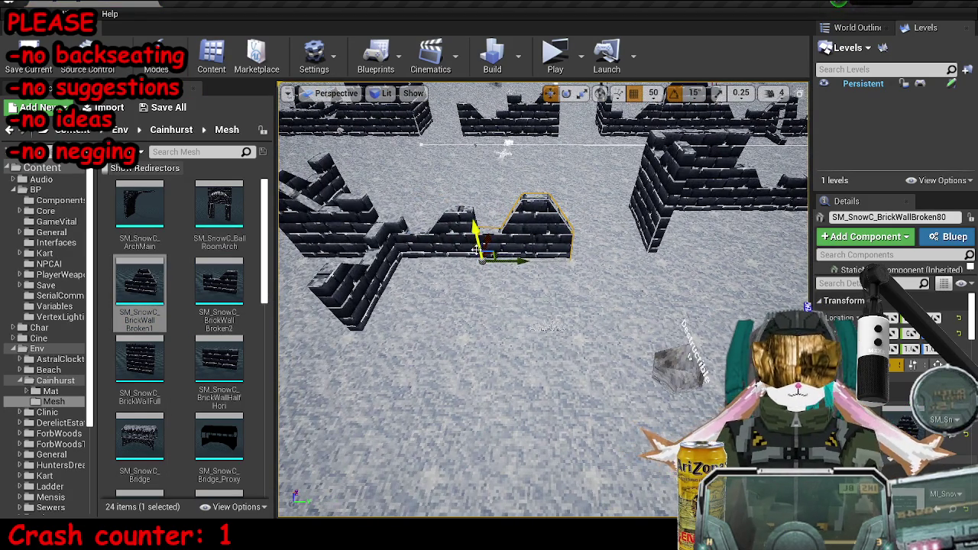
left_click(435, 233, "ctrl")
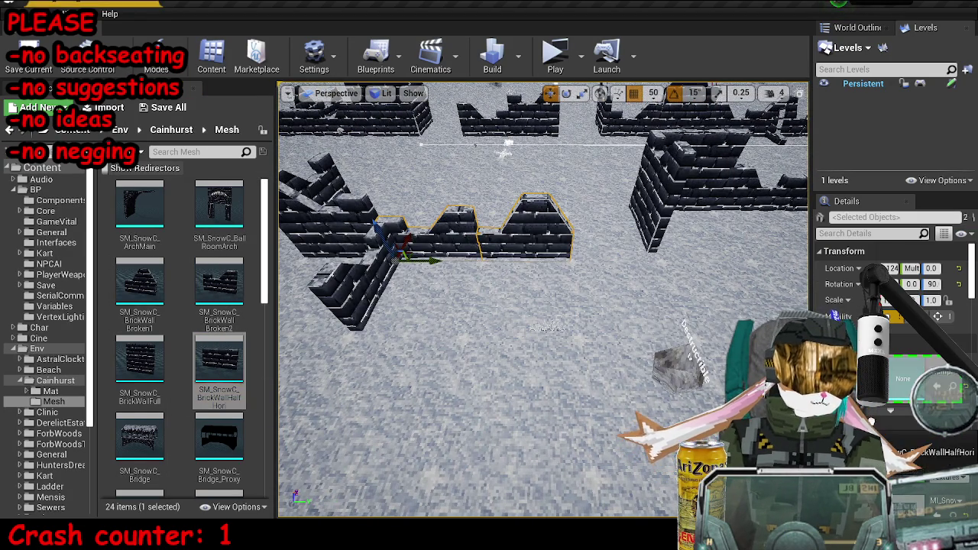
key("Escape")
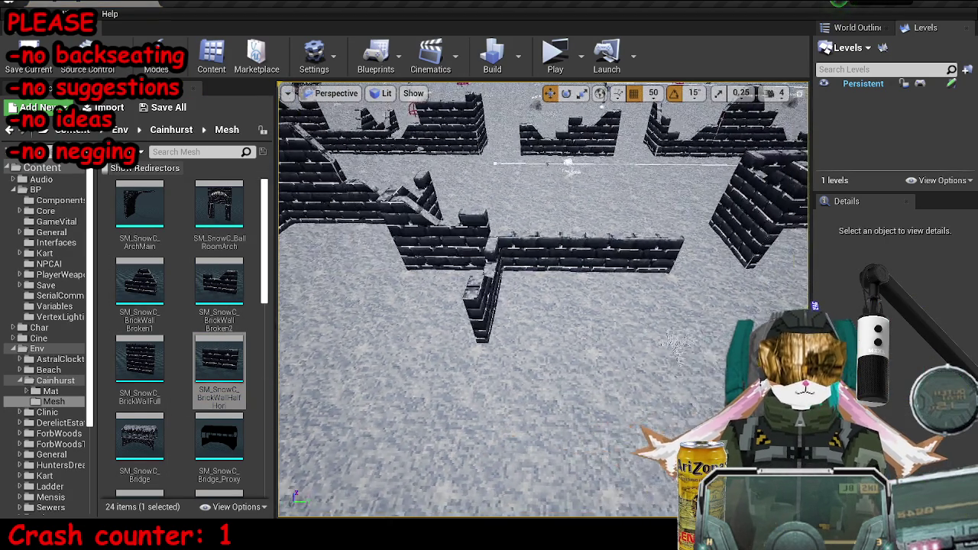
key("ctrl+z")
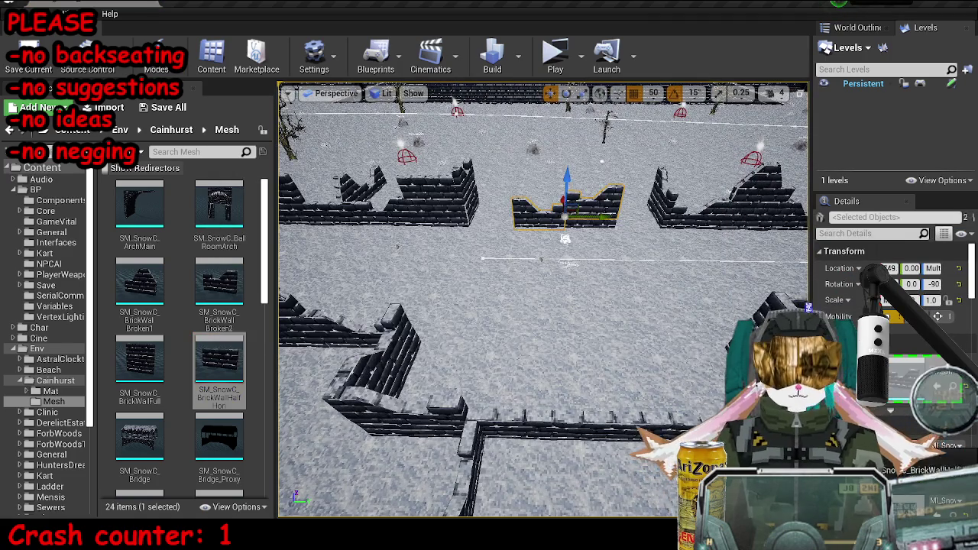
left_click(617, 320)
key("ctrl+z")
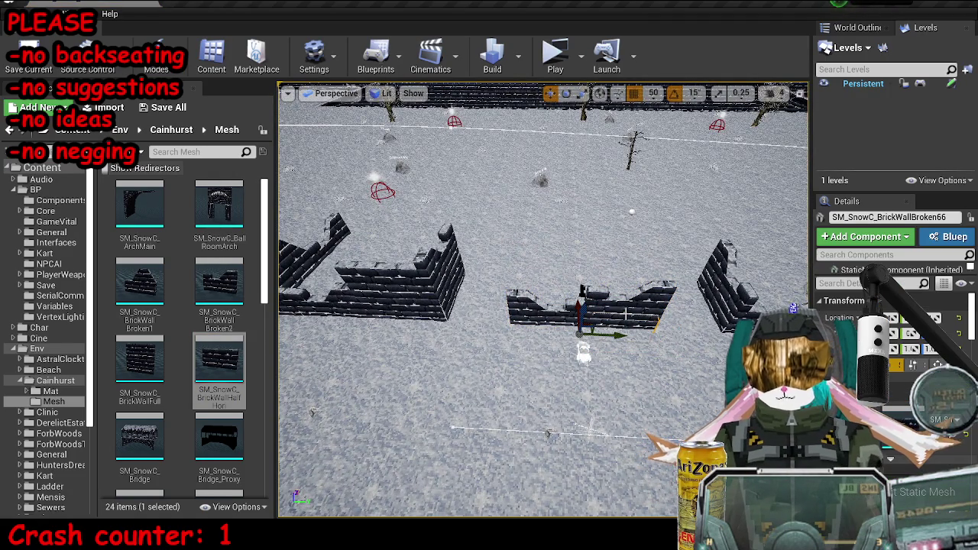
- Move the selected wall pieces into place and duplicate a broken wall into the gap
left_click(626, 317, "ctrl")
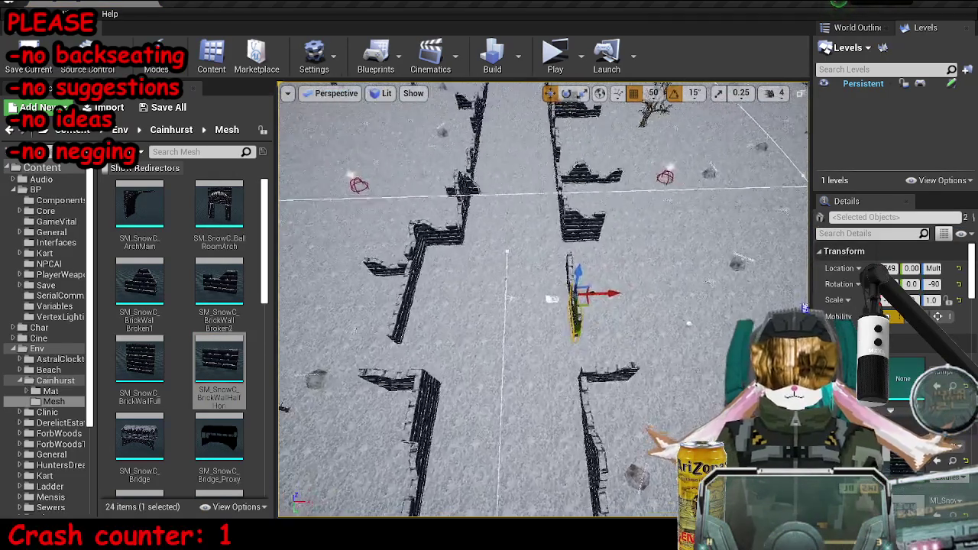
mouse_move(578, 299)
left_mouse_down()
mouse_move(630, 333)
mouse_move(626, 342)
mouse_move(624, 334)
mouse_move(542, 333)
mouse_move(534, 316)
mouse_move(535, 333)
mouse_move(514, 314)
left_mouse_up()
left_click(468, 298)
mouse_move(501, 358)
left_mouse_down()
mouse_move(431, 392)
mouse_move(506, 355)
left_mouse_up()
left_click(492, 359, "ctrl")
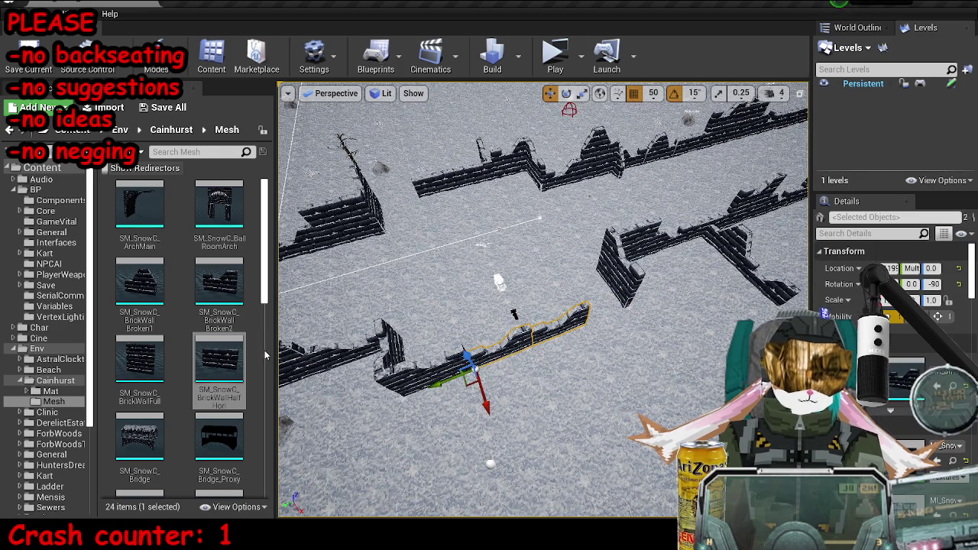
left_click(408, 371)
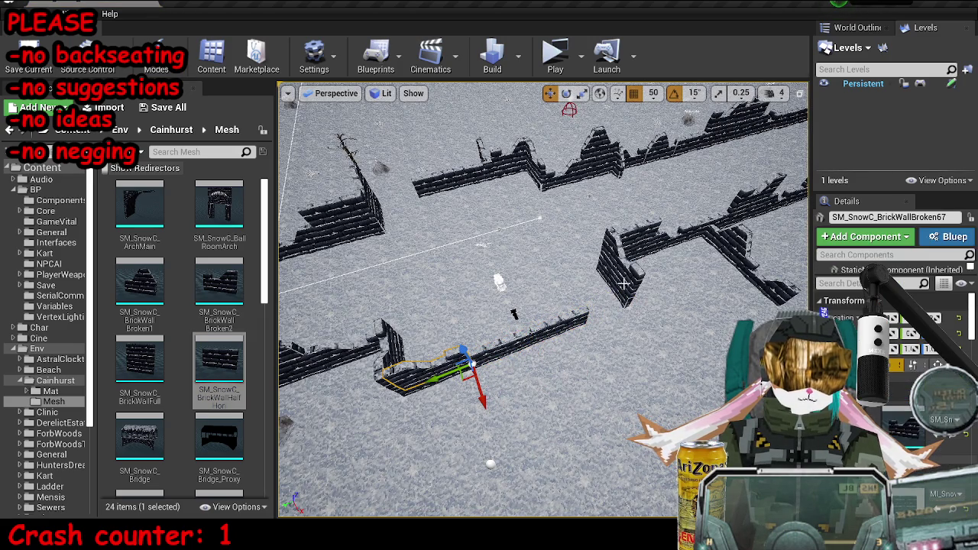
- Line up the lower wall pieces with the rest of the brick cover
left_click(520, 151)
left_click(479, 178)
left_click(618, 331)
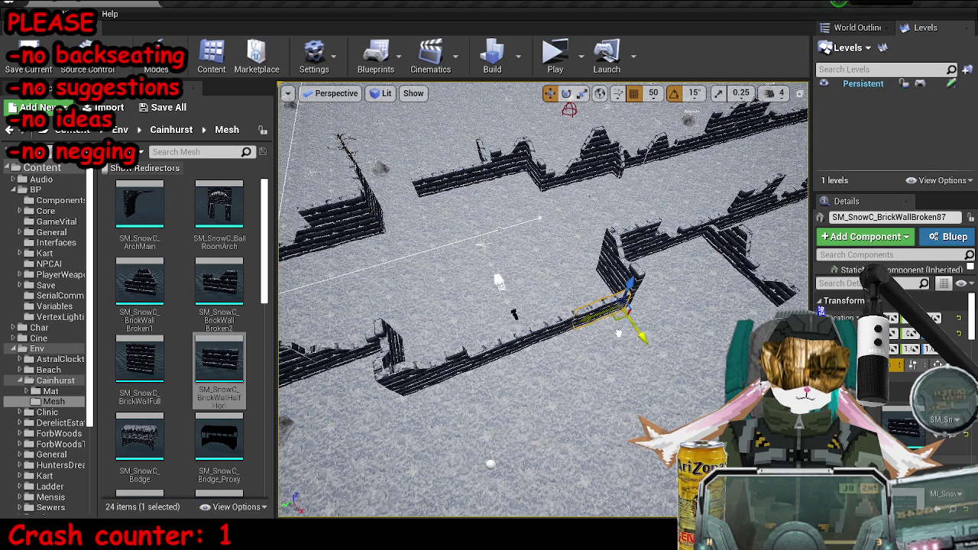
key("f")
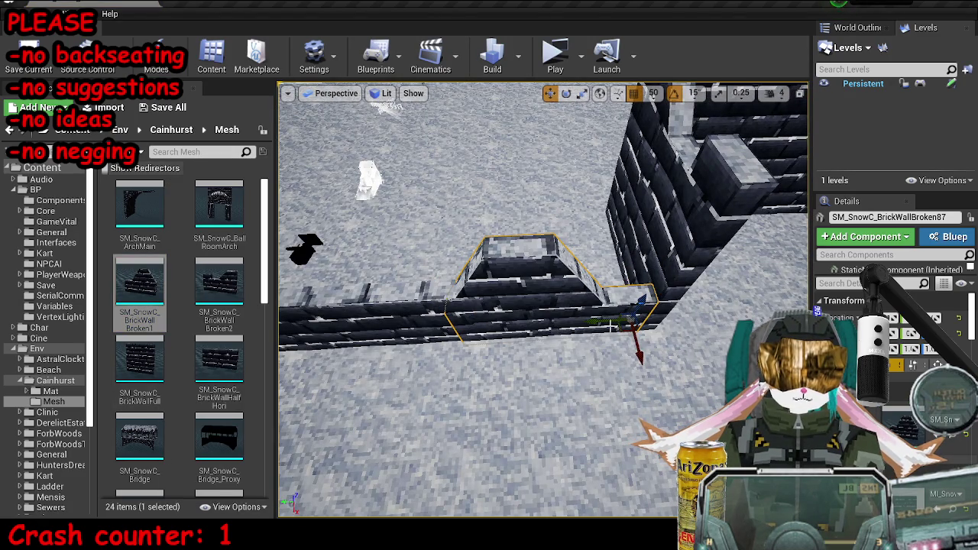
left_click_drag(620, 326, 638, 344)
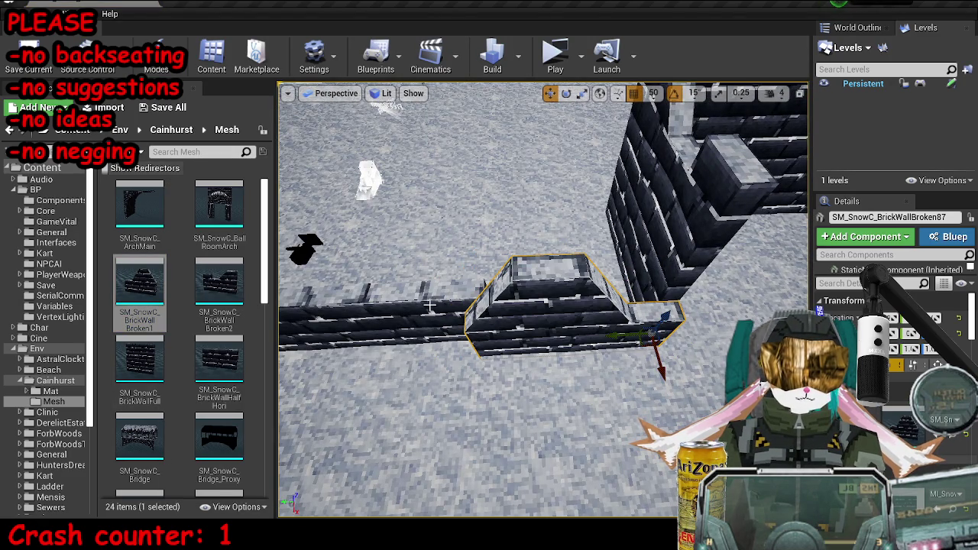
scroll(429, 306, "down", 10)
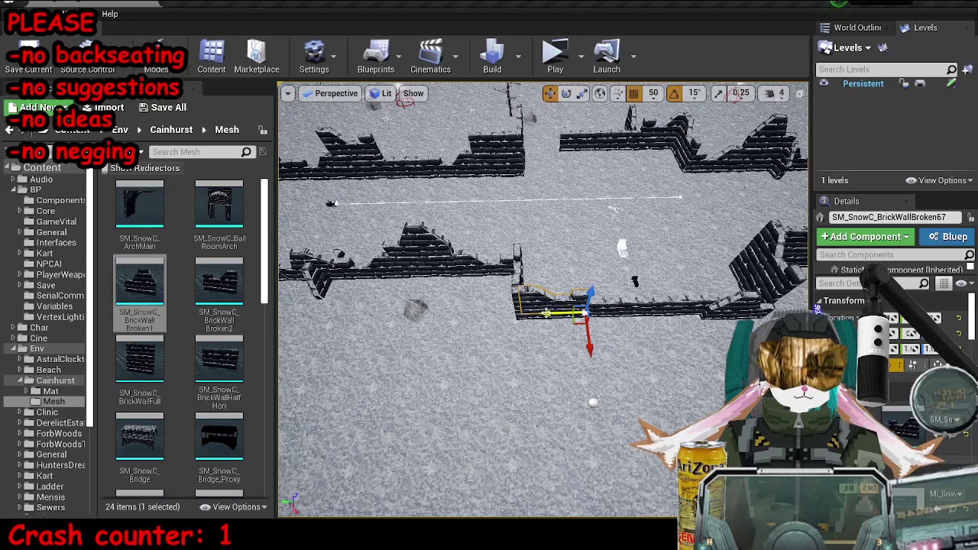
scroll(547, 313, "up", 6)
left_click(594, 334, "ctrl")
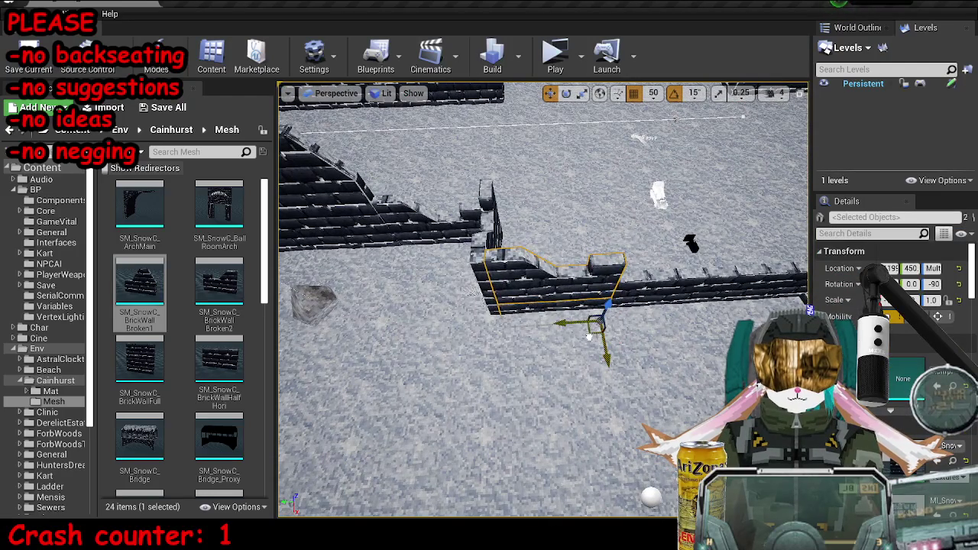
left_click_drag(590, 336, 577, 339)
left_click_drag(637, 287, 718, 289)
- Duplicate a wall piece onto the left wall section and save the map
key("Escape")
left_click_drag(464, 310, 465, 214)
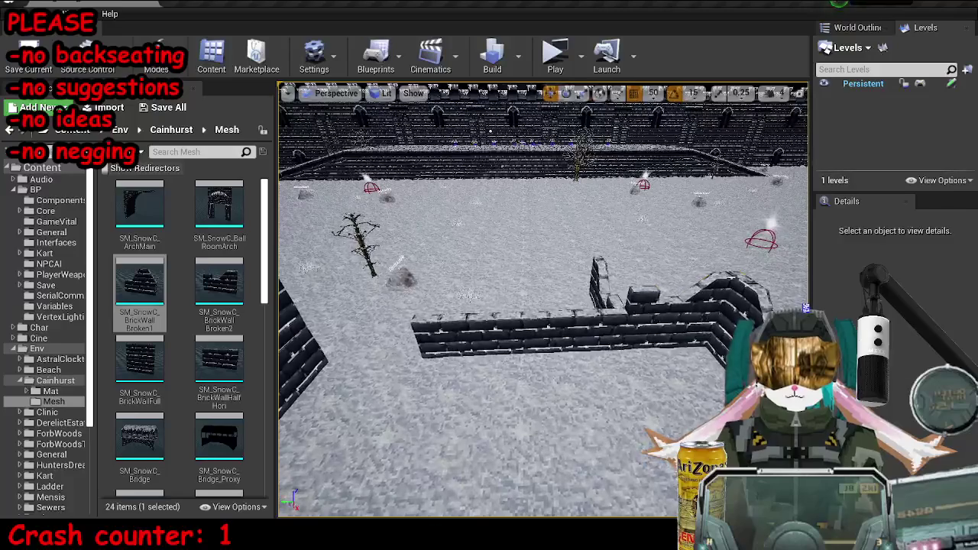
left_click(596, 331)
left_click(656, 344)
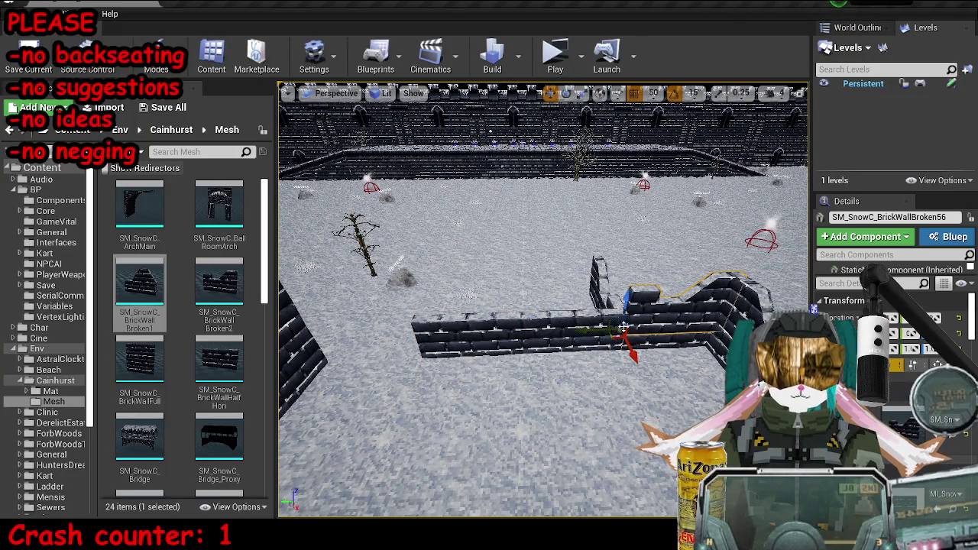
left_click_drag(535, 305, 473, 305)
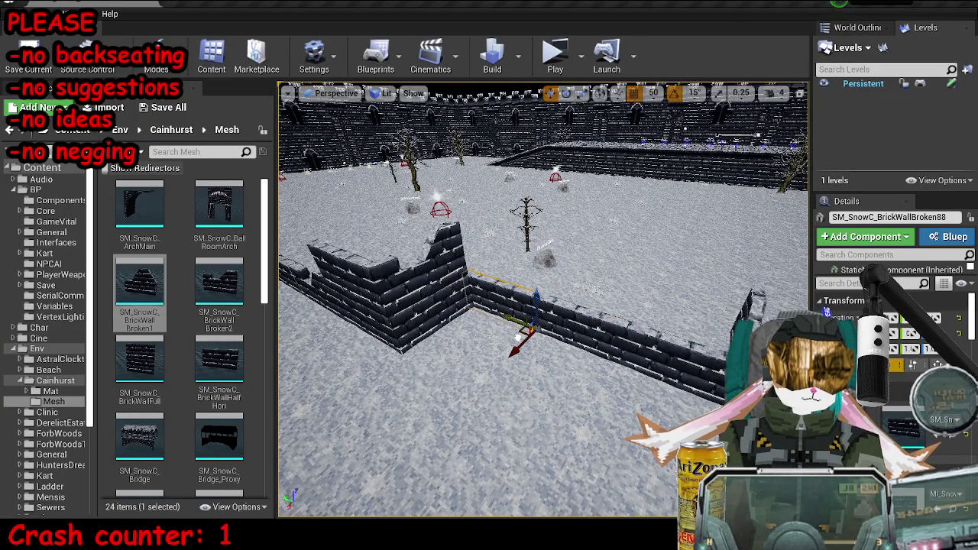
left_click_drag(540, 302, 380, 295)
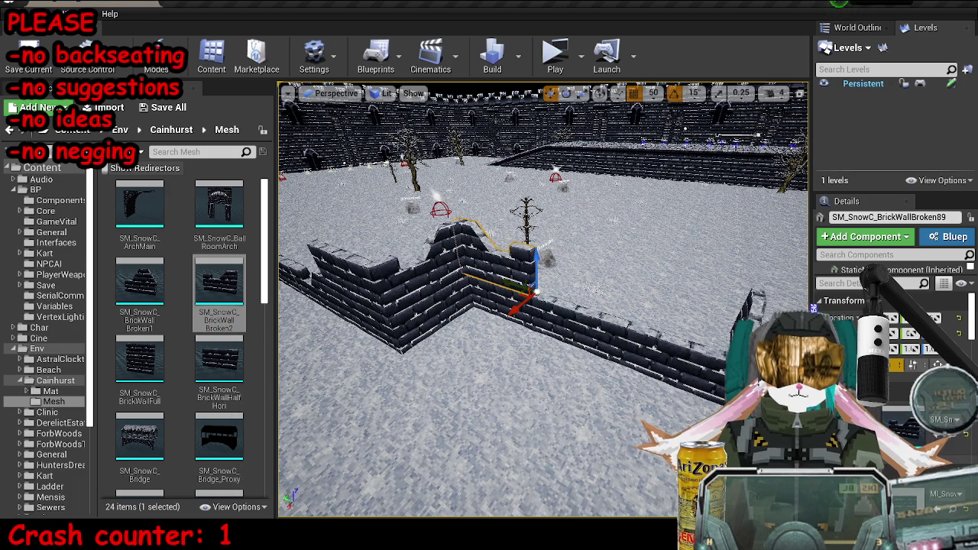
key("ctrl+s")
- Check the upright wall piece from a wider view and save the map again
left_click_drag(520, 319, 643, 403)
scroll(644, 403, "up", 2)
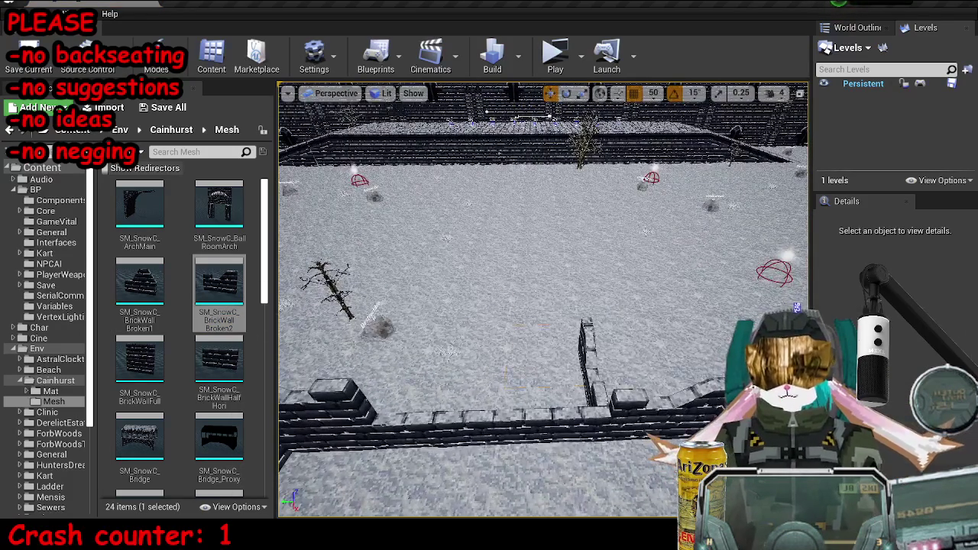
left_click(588, 367)
scroll(561, 428, "up", 1)
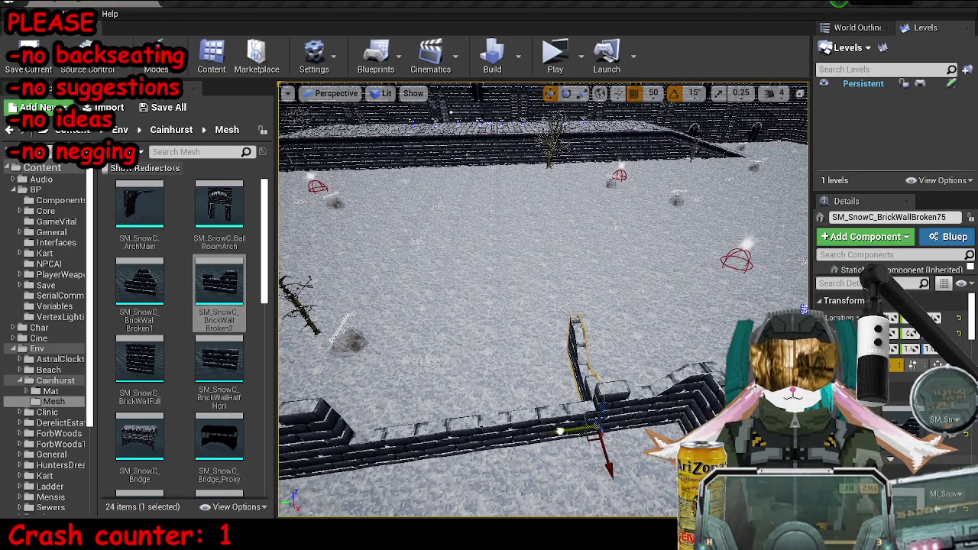
left_click(561, 426)
key("ctrl+s")
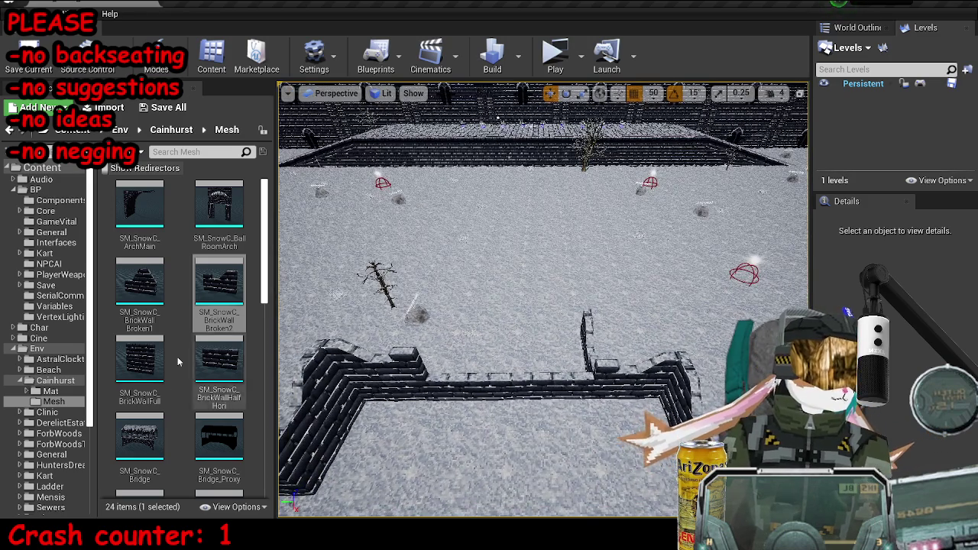
- Place a full brick wall, SM_SnowC_BrickWallFull, into the level
scroll(183, 286, "down", 1)
mouse_move(123, 317)
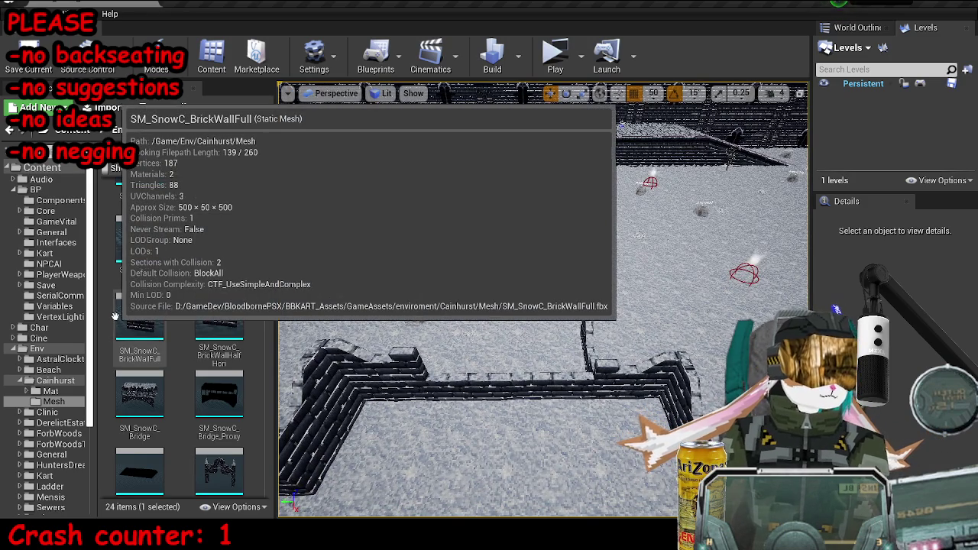
scroll(250, 372, "up", 1)
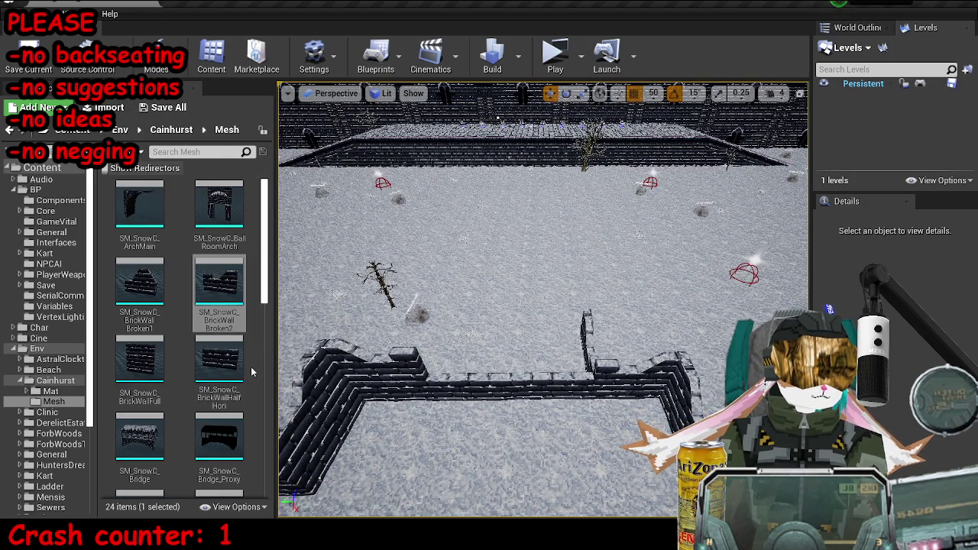
left_click_drag(139, 359, 464, 414)
- Apply the MI_WoodCold material to the new wall piece
left_click(901, 413)
type("wood cold")
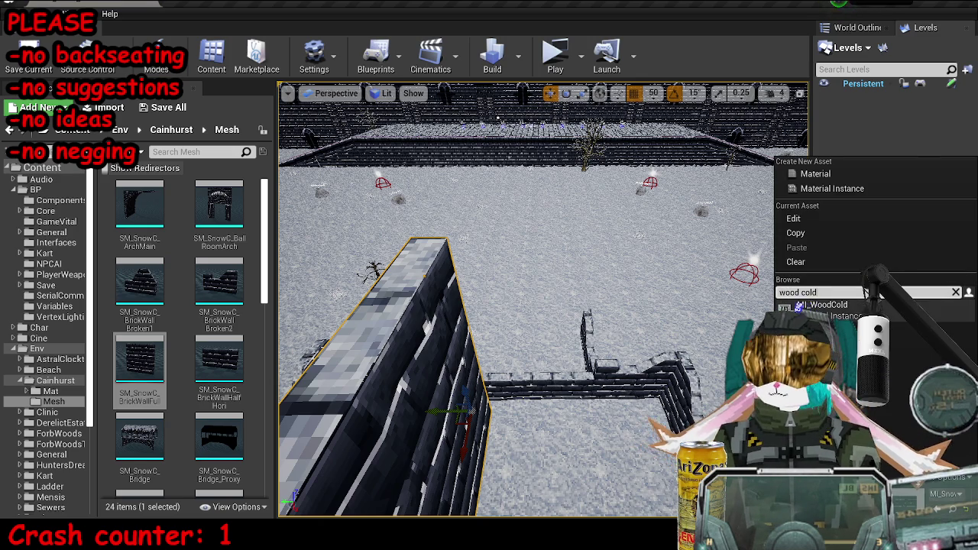
left_click(821, 305)
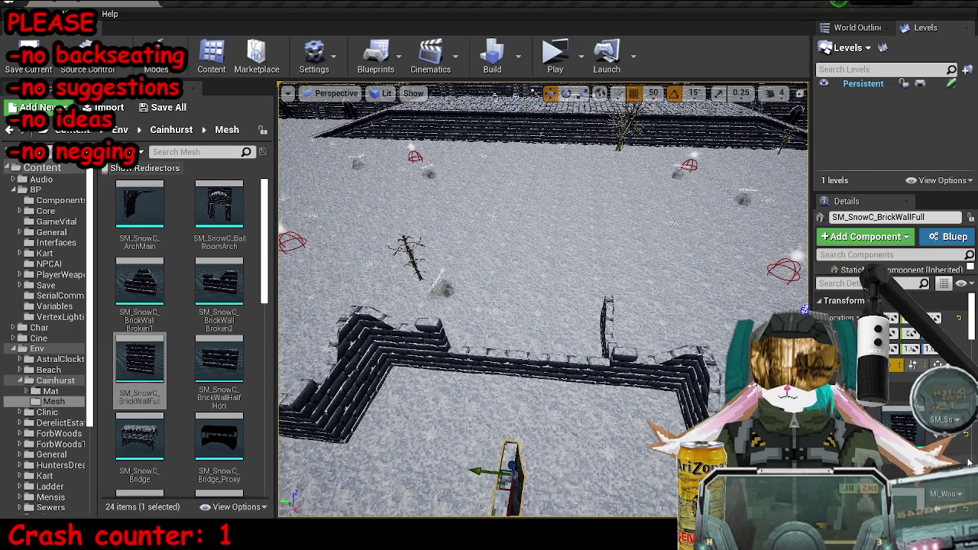
left_click(891, 373)
- Rotate the wooden plank about 75° and slide it to the left
key("e")
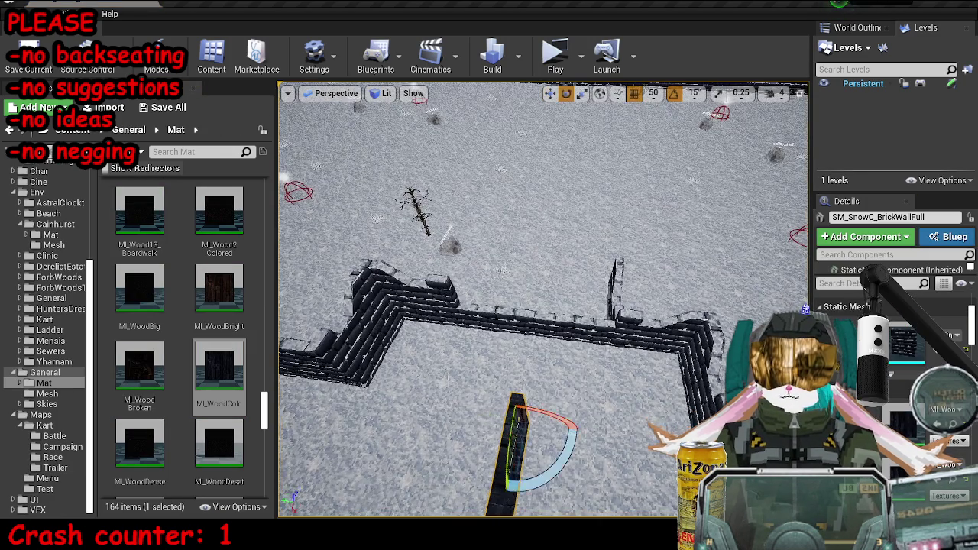
mouse_move(507, 489)
left_mouse_down()
mouse_move(447, 412)
mouse_move(464, 400)
mouse_move(527, 444)
mouse_move(508, 489)
mouse_move(510, 459)
mouse_move(508, 489)
left_mouse_up()
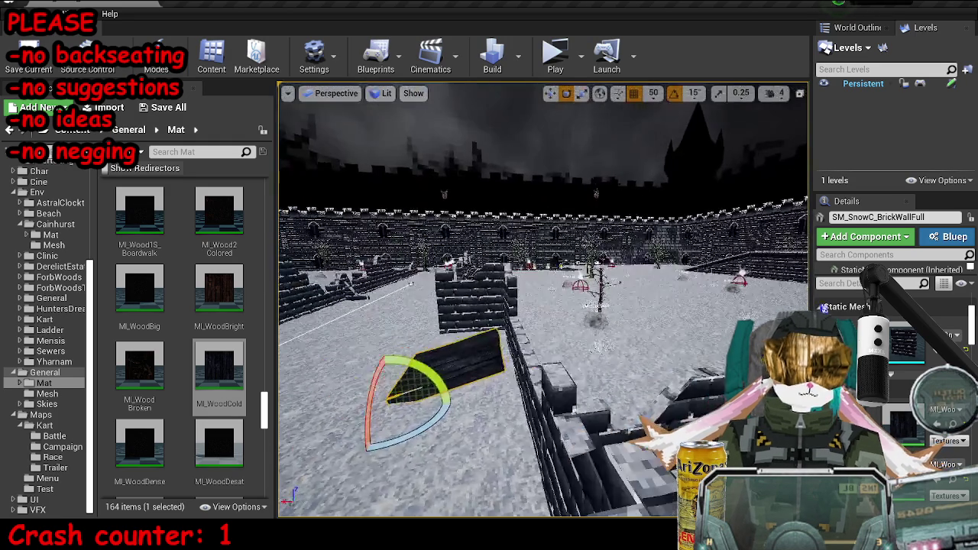
key("w")
left_click_drag(455, 397, 405, 394)
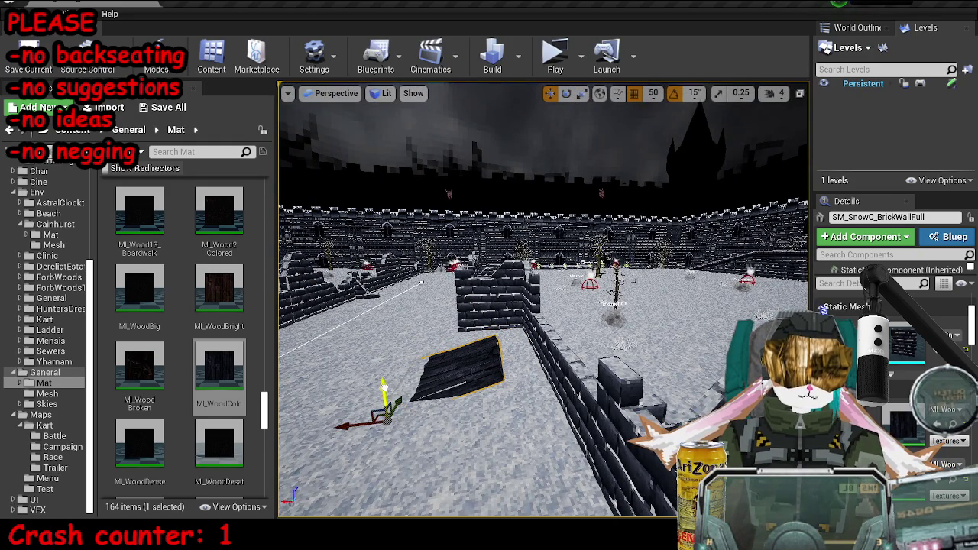
key("r")
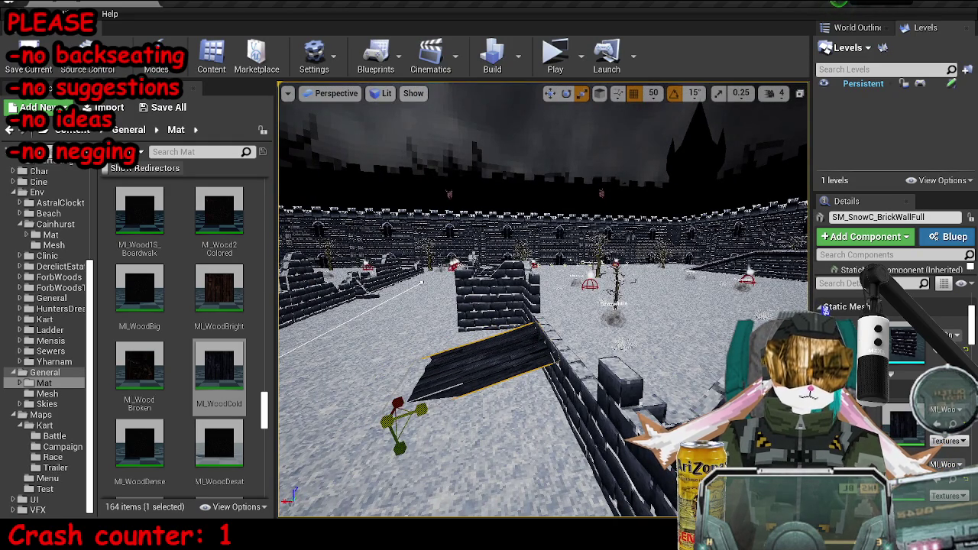
left_click_drag(706, 111, 673, 134)
left_click_drag(602, 279, 638, 282)
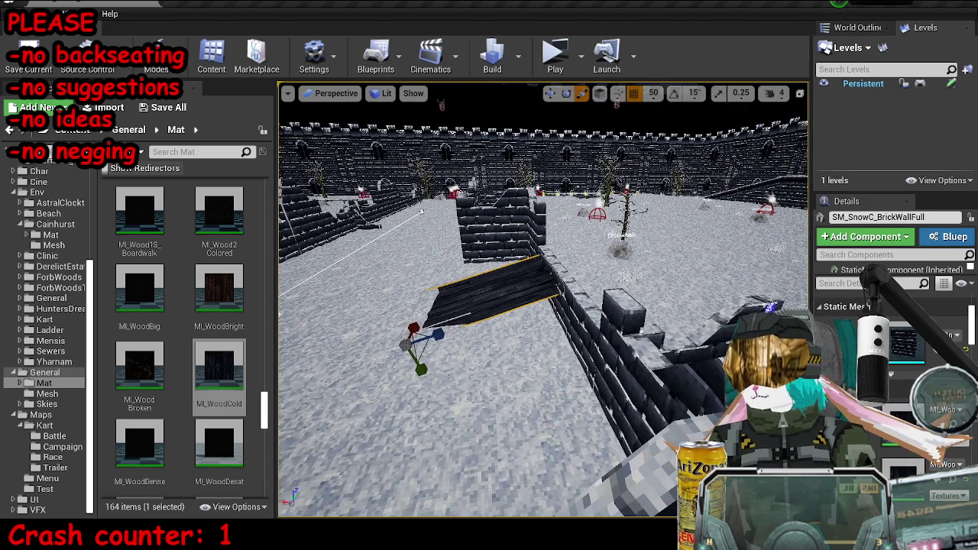
- Select the brick walls and plank together and move them down
left_click(570, 306)
mouse_move(543, 298)
left_mouse_down()
mouse_move(560, 302)
mouse_move(523, 306)
left_mouse_up()
left_click(560, 301, "ctrl")
left_click_drag(460, 220, 459, 226)
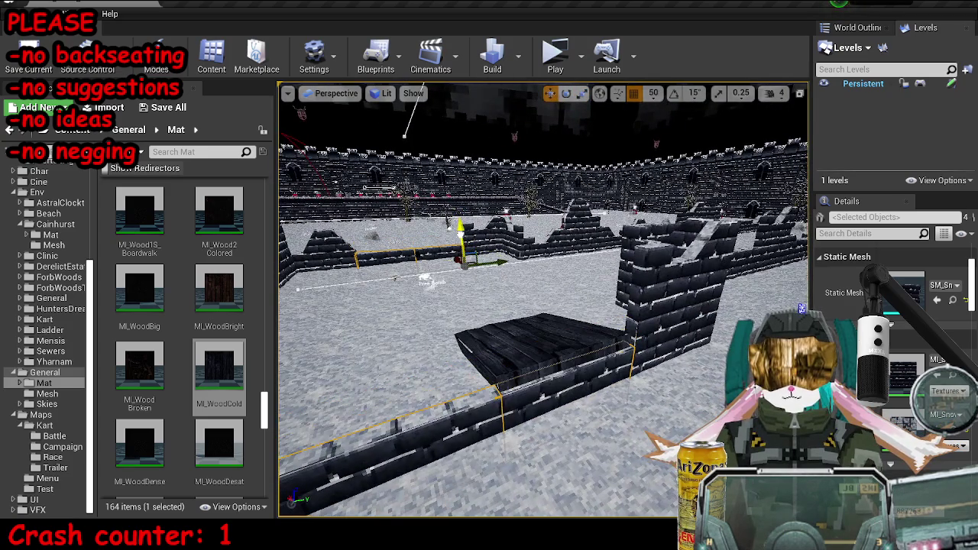
- Frame the full brick wall segment together with the left wall segment
left_click(459, 226)
key("f")
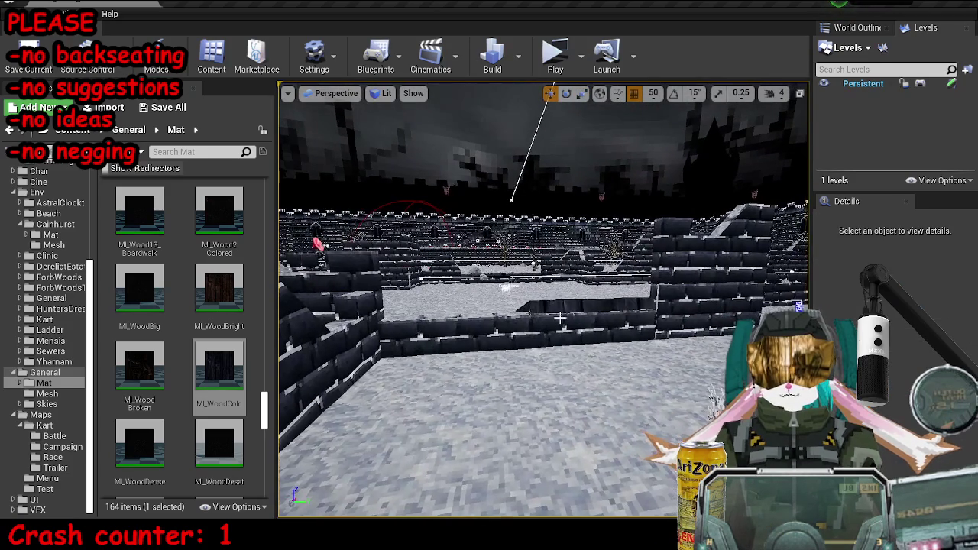
left_click(611, 303)
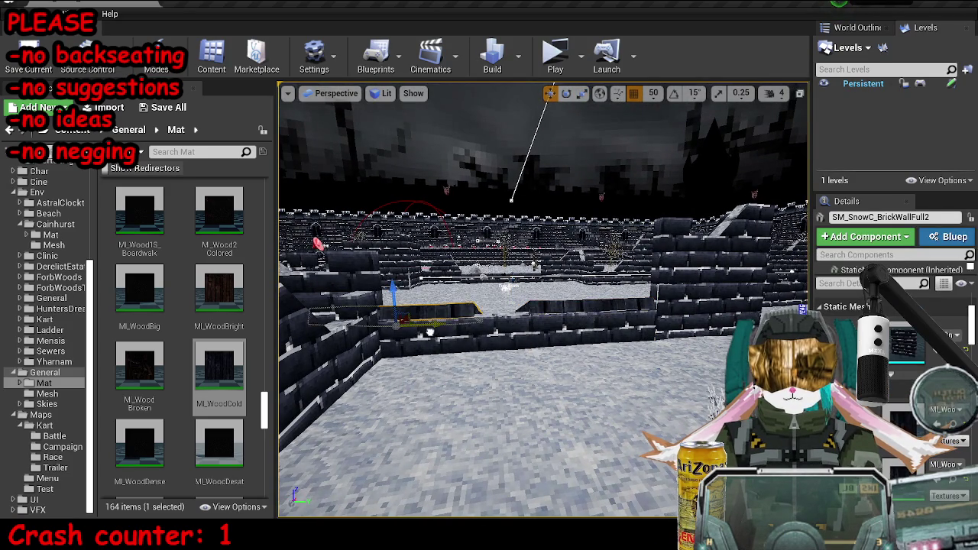
left_click(458, 324, "ctrl")
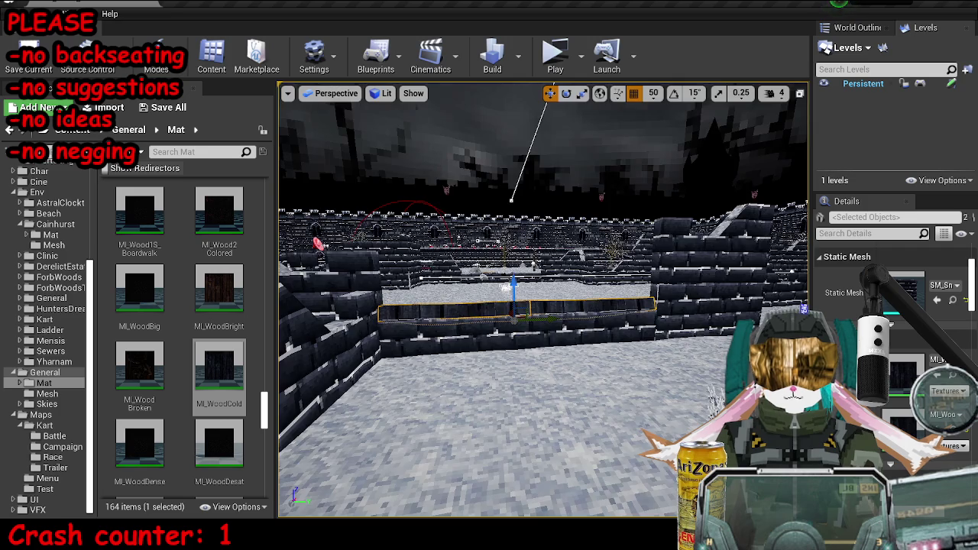
key("f")
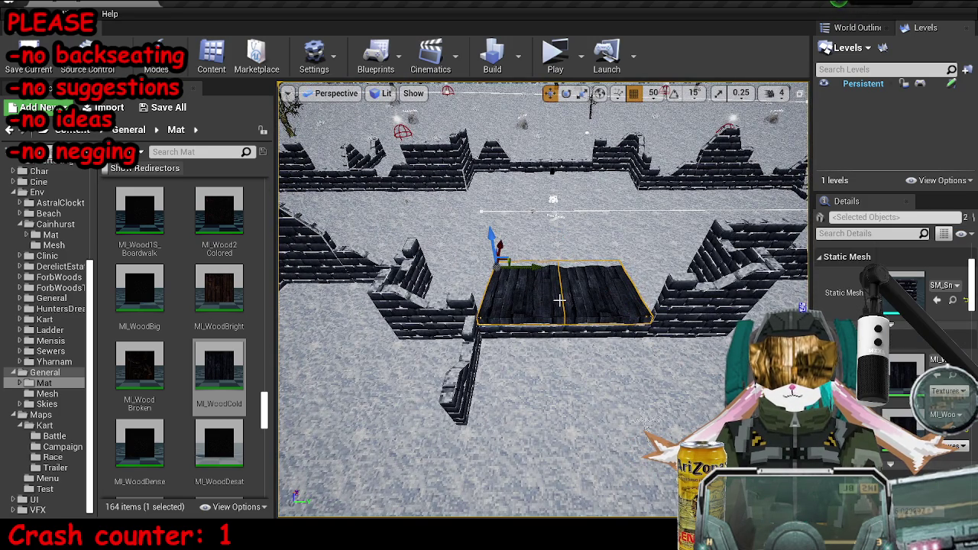
- Undo, then rotate the two wooden floor pieces to 188.46° yaw and frame them
key("ctrl+z")
key("ctrl+z")
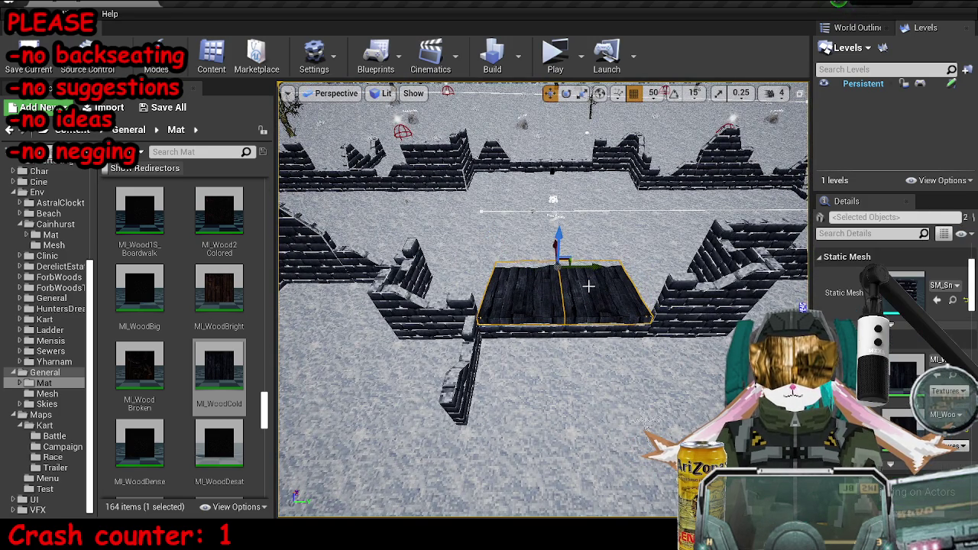
mouse_move(553, 232)
left_mouse_down()
mouse_move(561, 309)
mouse_move(579, 311)
mouse_move(454, 321)
mouse_move(430, 284)
left_mouse_up()
key("w")
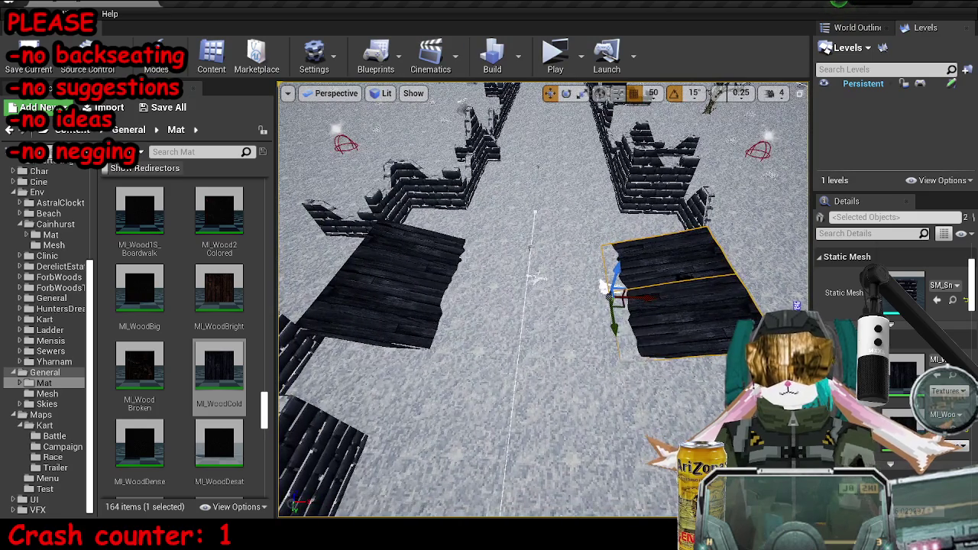
left_click(431, 284)
left_click(366, 306, "ctrl")
key("f")
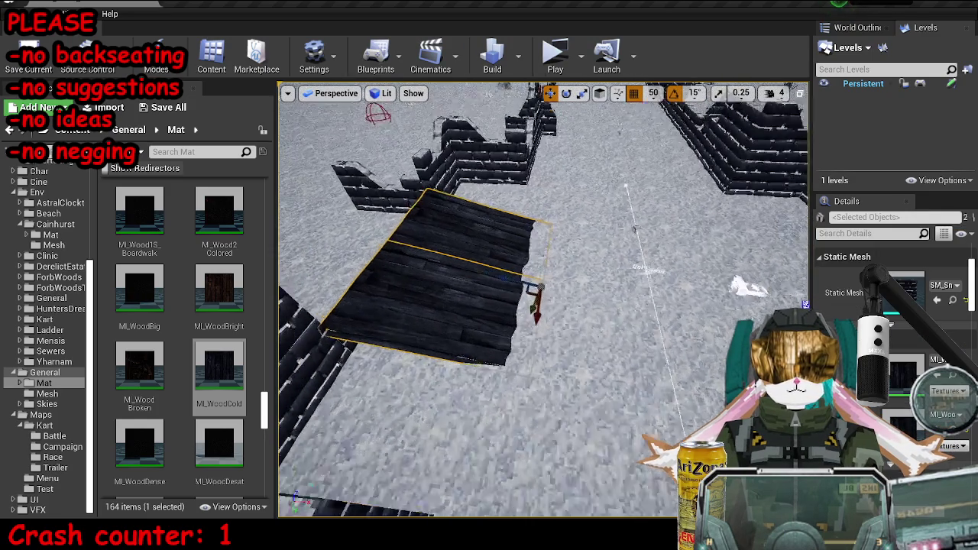
- Orbit around the floor pieces and pick another wooden floor piece to inspect
mouse_move(555, 280)
left_mouse_down()
mouse_move(576, 285)
mouse_move(565, 272)
left_mouse_up()
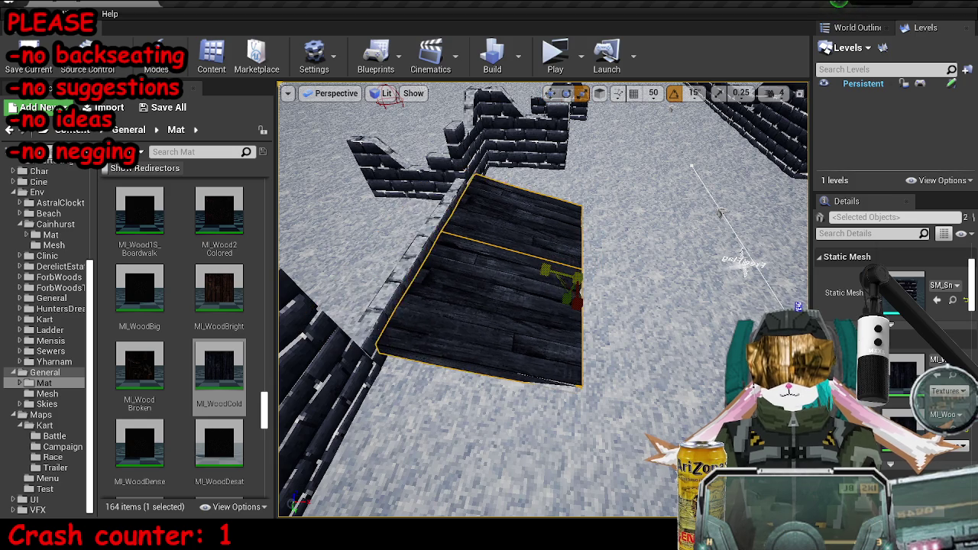
key("Escape")
left_click_drag(566, 272, 562, 320)
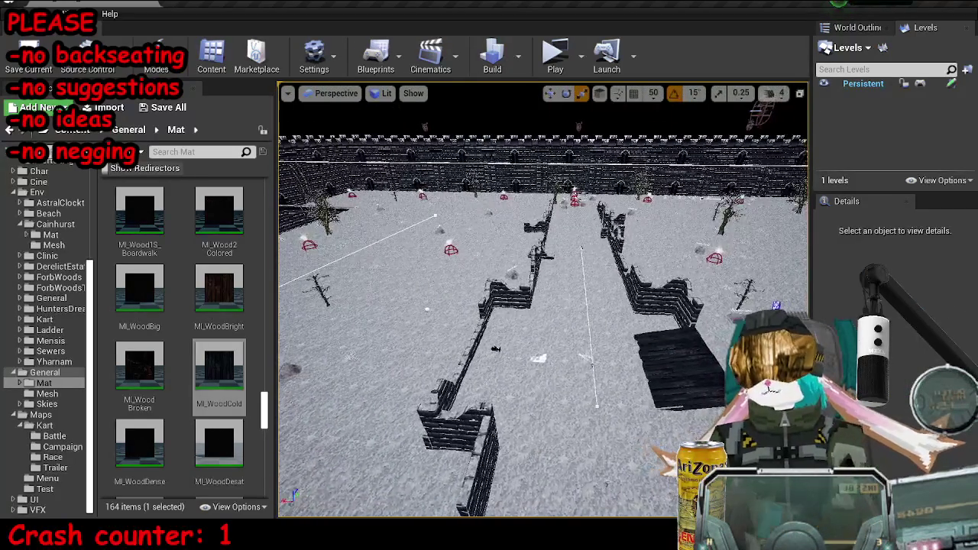
left_click(660, 343)
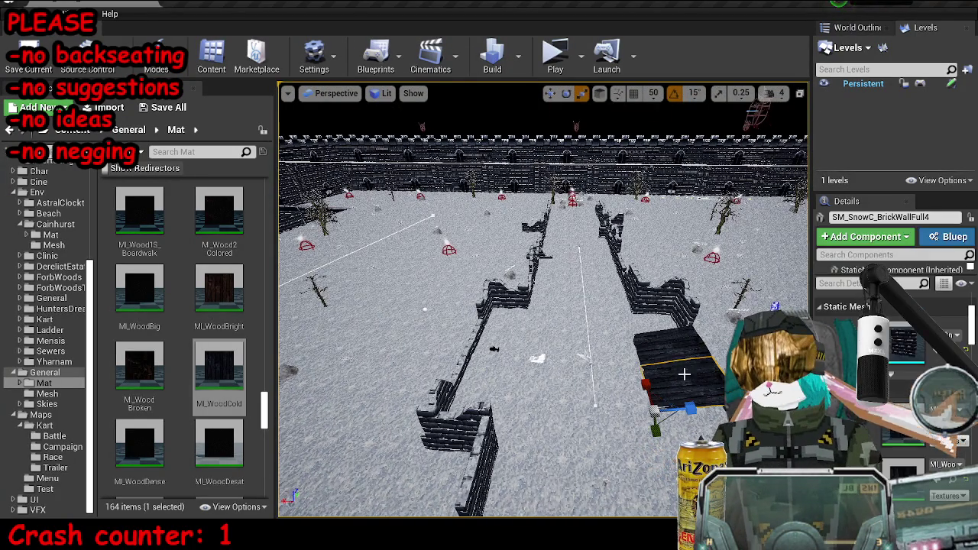
left_click_drag(674, 349, 666, 332)
left_click_drag(535, 321, 534, 324)
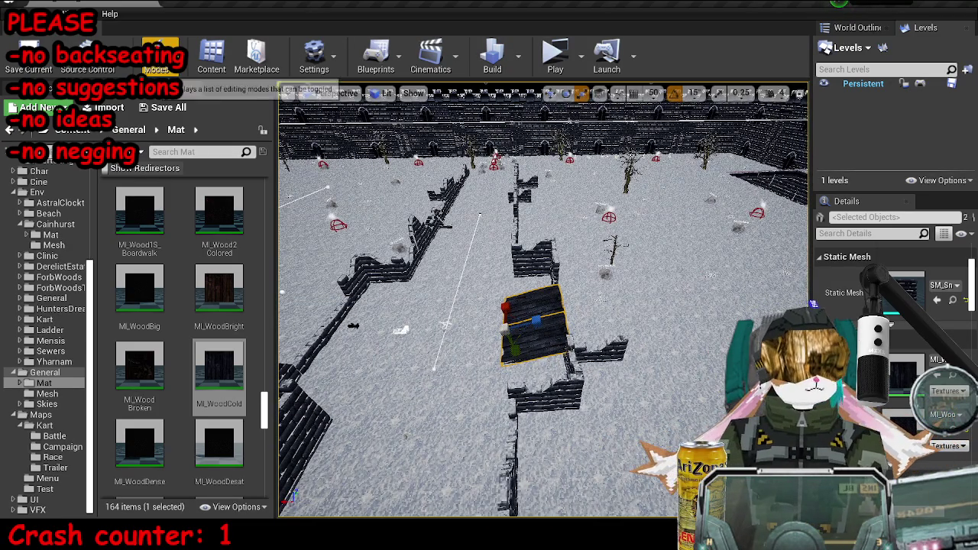
- Select BlockingVolume4 in Brush Wireframe view, then return to Lit view and scroll its Details
key("alt+1")
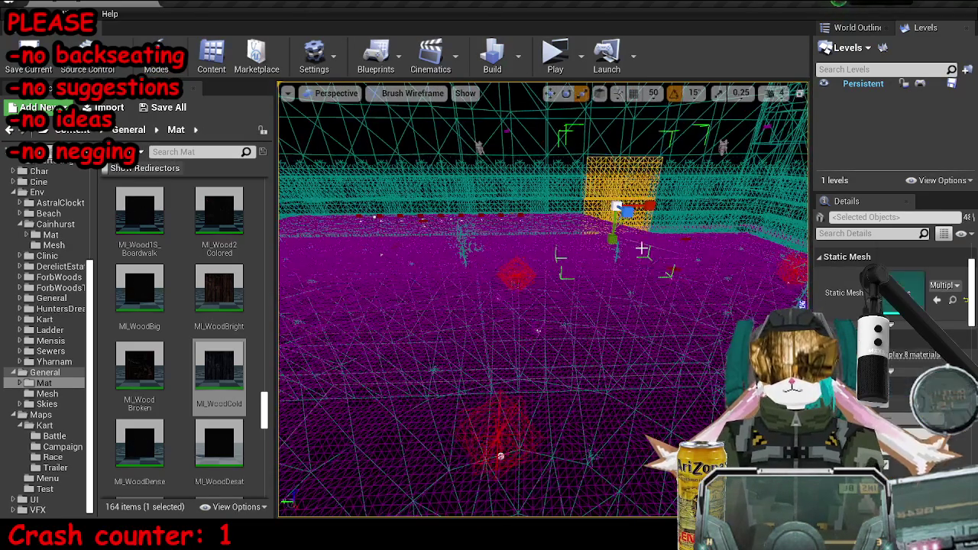
left_click(611, 248)
left_click(653, 262)
mouse_move(653, 262)
left_mouse_down()
mouse_move(603, 309)
mouse_move(524, 278)
left_mouse_up()
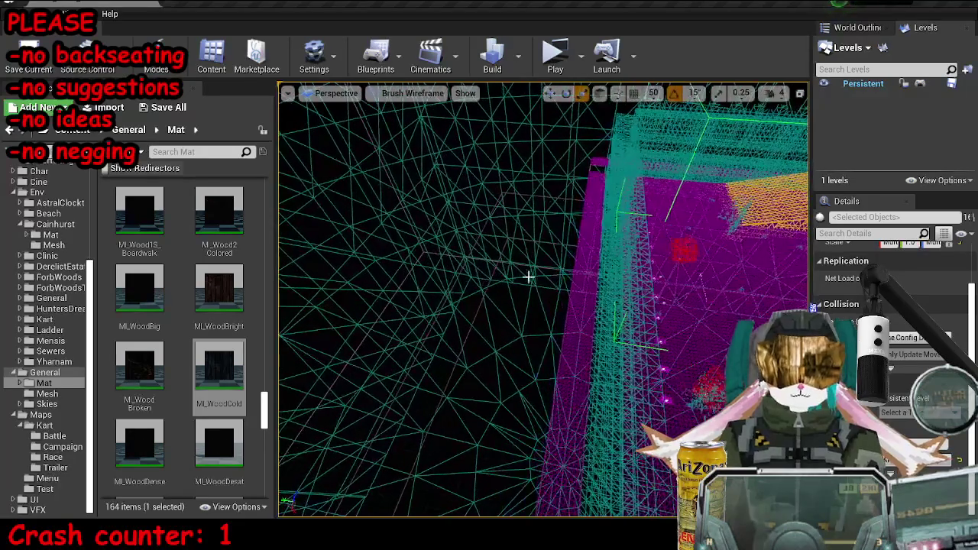
left_click(589, 165)
key("f")
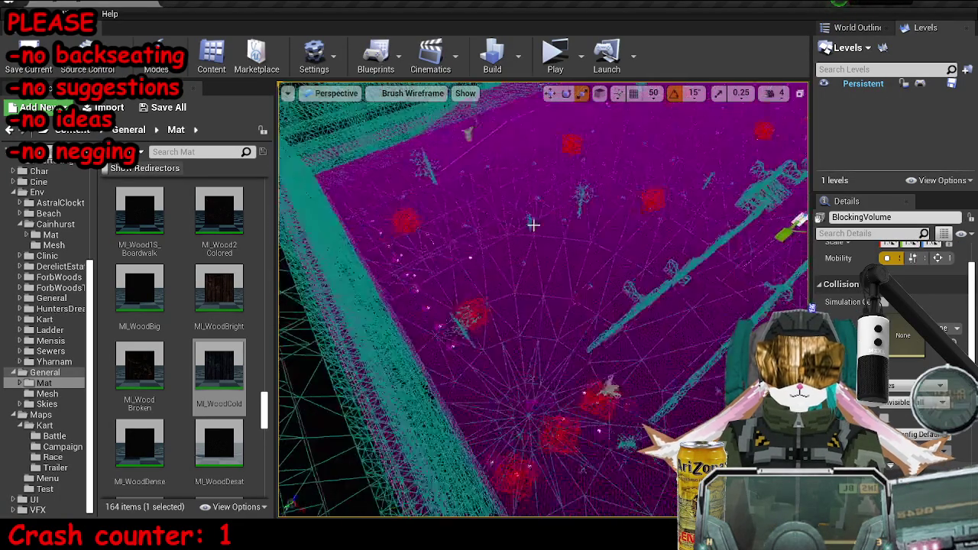
key("alt+4")
scroll(890, 305, "up", 3)
scroll(890, 306, "down", 6)
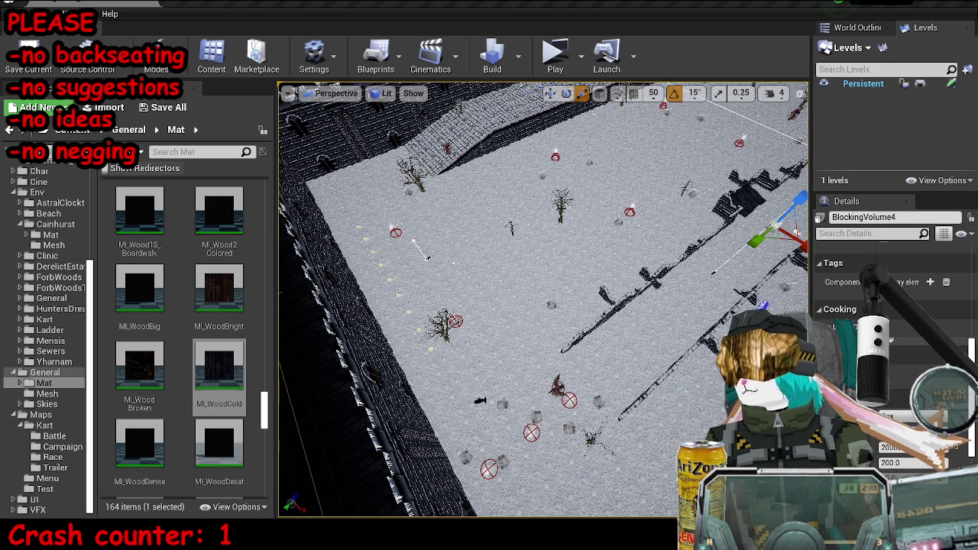
- Frame BlockingVolume4 and set its Brush Settings box size to 1000
key("f")
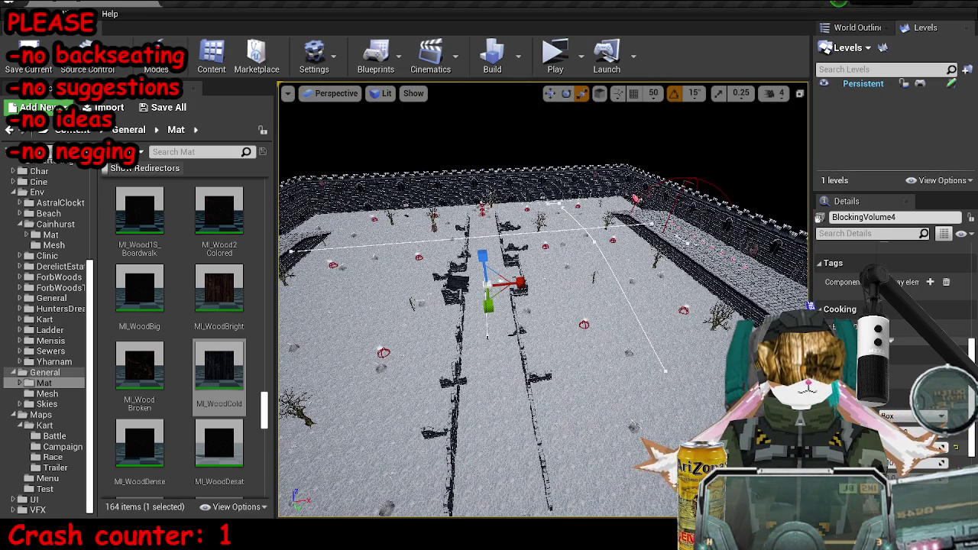
mouse_move(535, 305)
left_mouse_down()
mouse_move(534, 275)
mouse_move(542, 336)
mouse_move(409, 300)
mouse_move(407, 313)
left_mouse_up()
key("e")
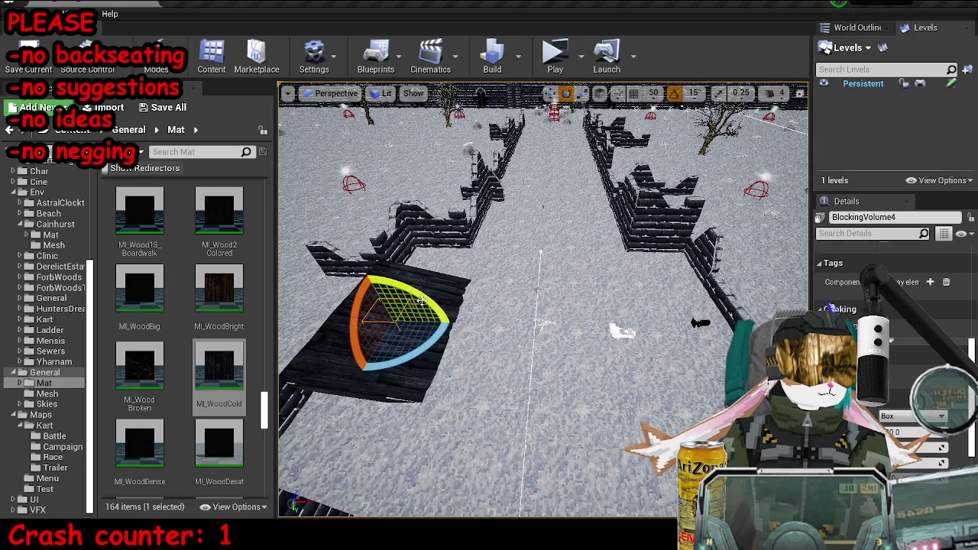
key("f")
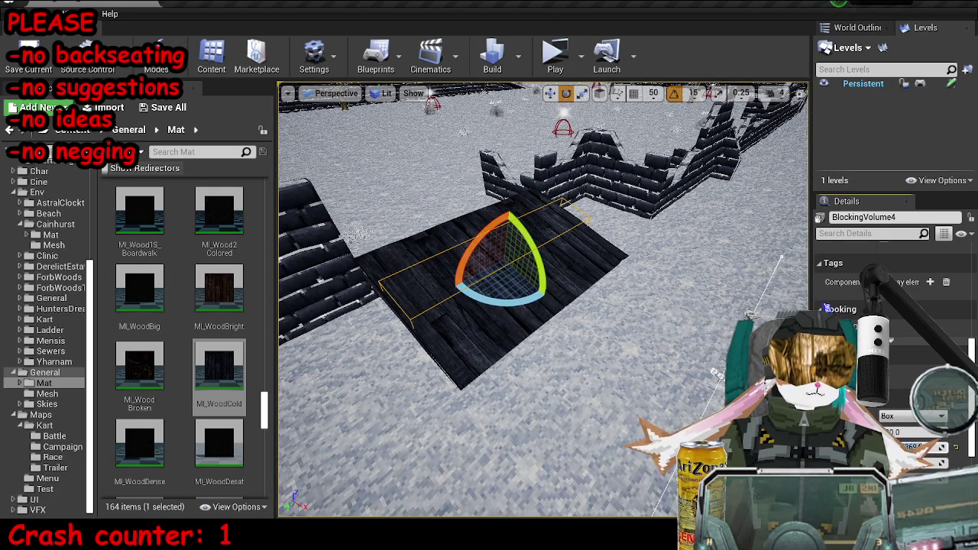
type("0")
key("Return")
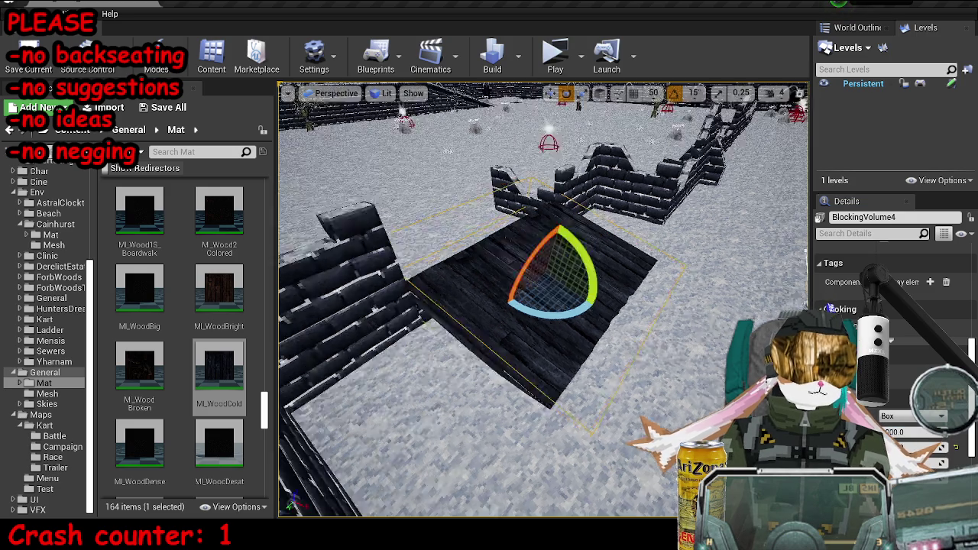
- Move the volume over the wooden platform and lower it onto it
key("w")
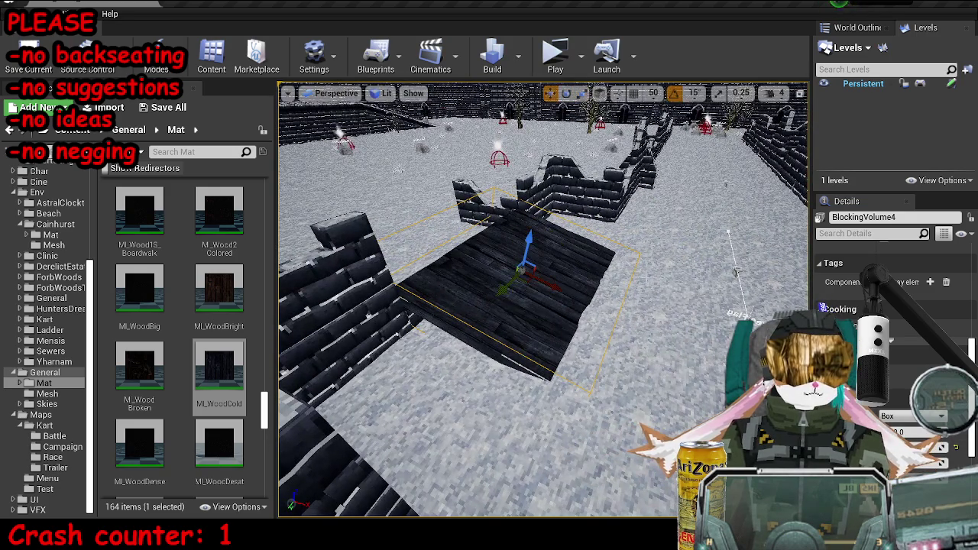
left_click_drag(550, 285, 587, 317)
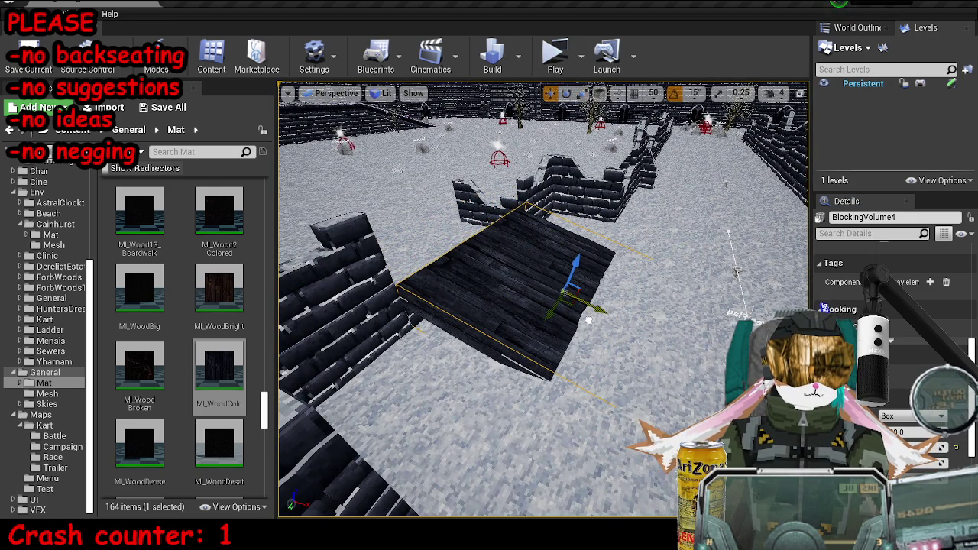
mouse_move(572, 269)
left_mouse_down()
mouse_move(567, 296)
mouse_move(533, 307)
left_mouse_up()
- Close the Epic Games Launcher and put the editor into Brush Editing mode
left_click(386, 93)
left_click(337, 94)
left_click(251, 65)
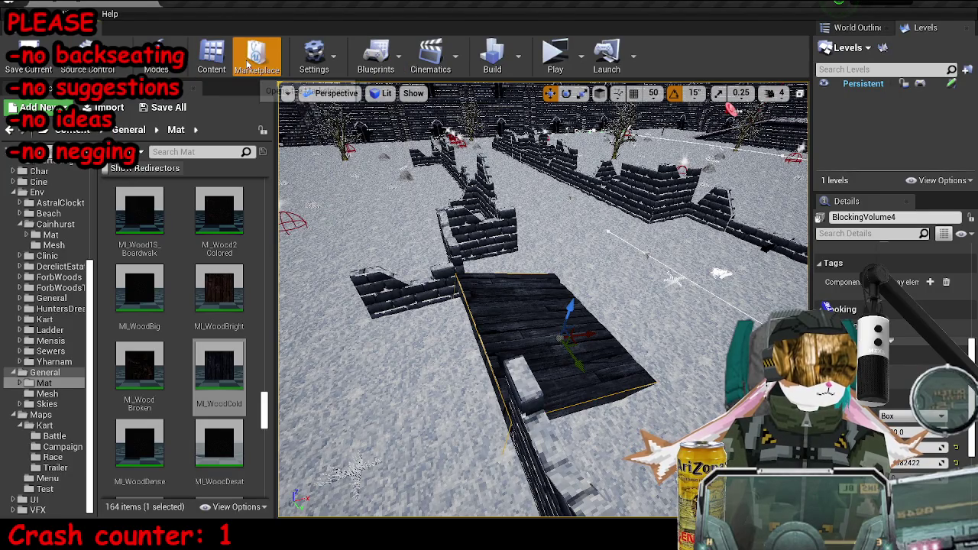
left_click(892, 51)
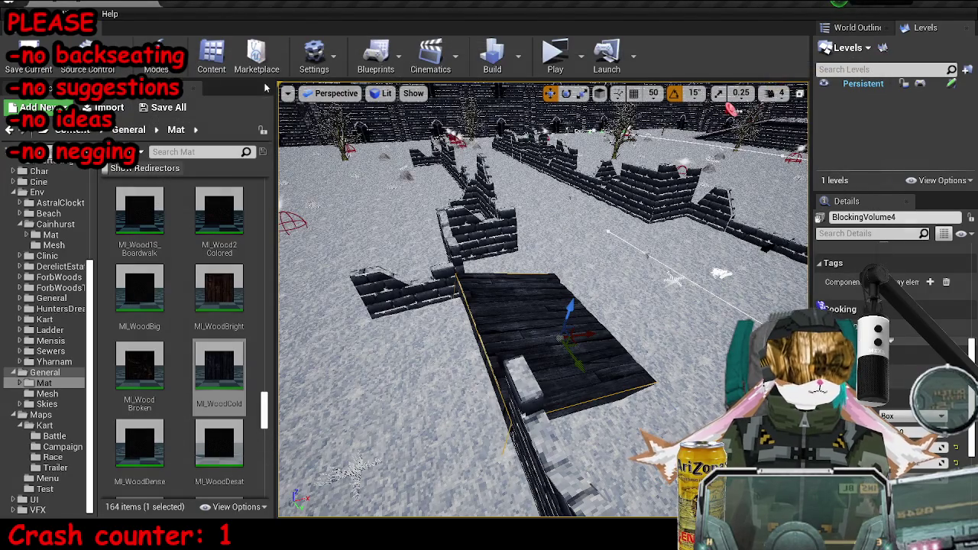
left_click(156, 69)
left_click(184, 142)
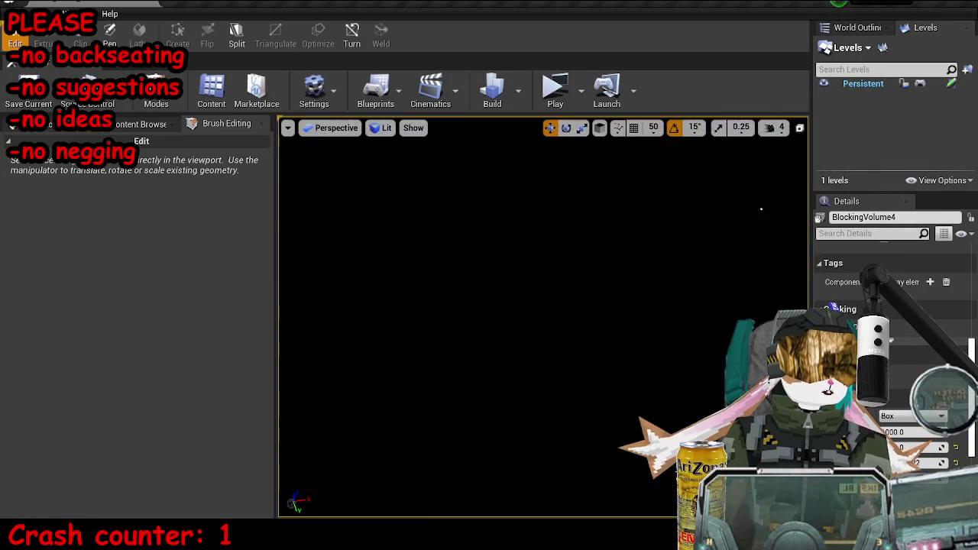
- Pick the brush geometry, switch transforms to World coordinates, and go back to Select mode
left_click(548, 262)
left_click(600, 128)
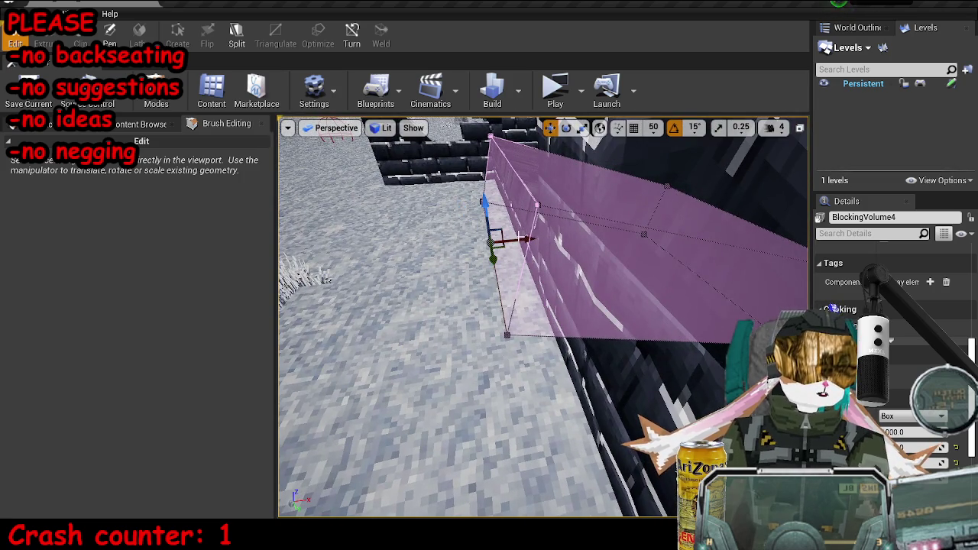
left_click_drag(491, 240, 489, 242)
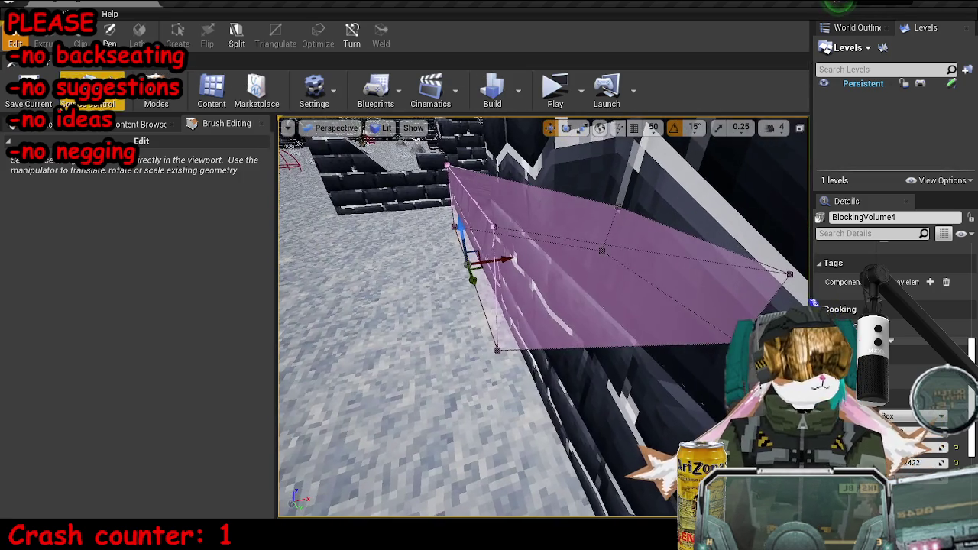
left_click(157, 92)
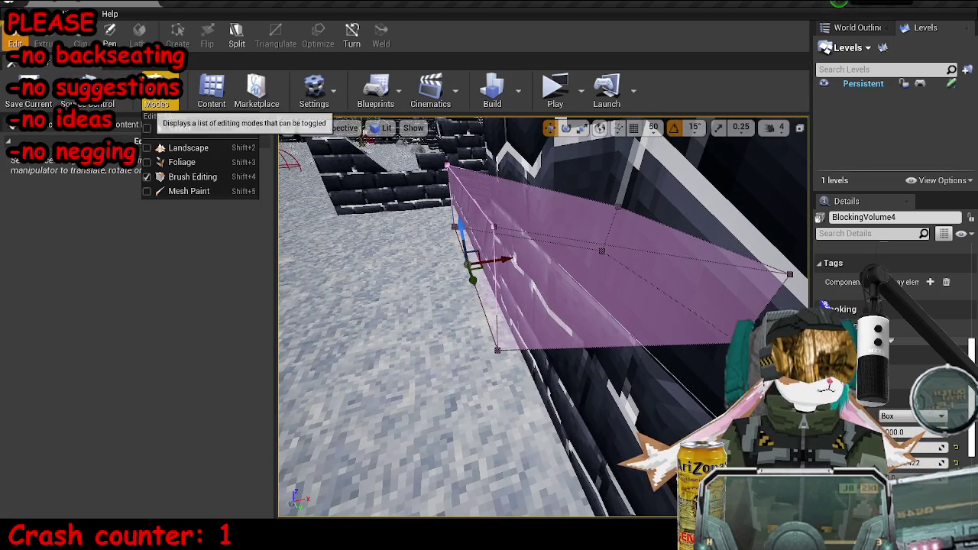
left_click(179, 128)
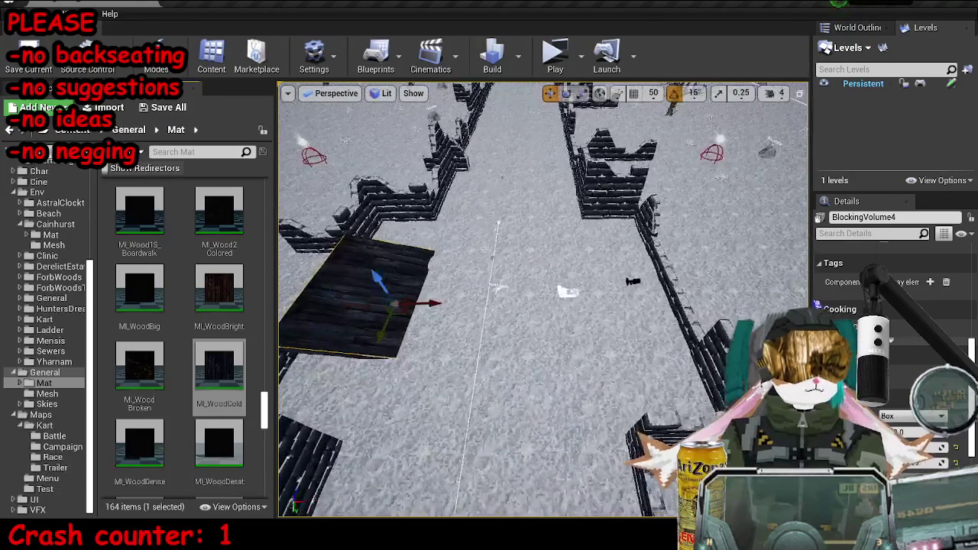
- Rotate the wooden ramp plank by -180 degrees
left_click(386, 290, "ctrl")
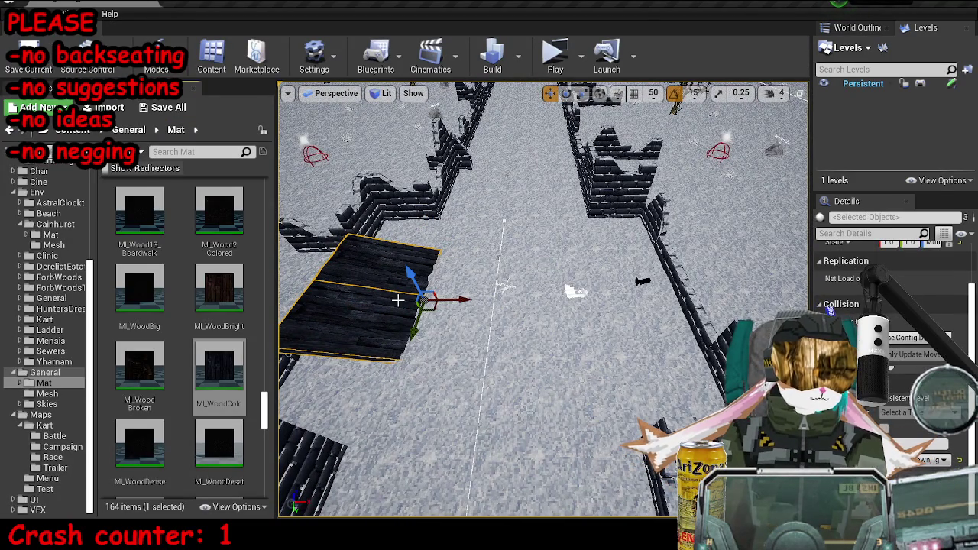
left_click(428, 295)
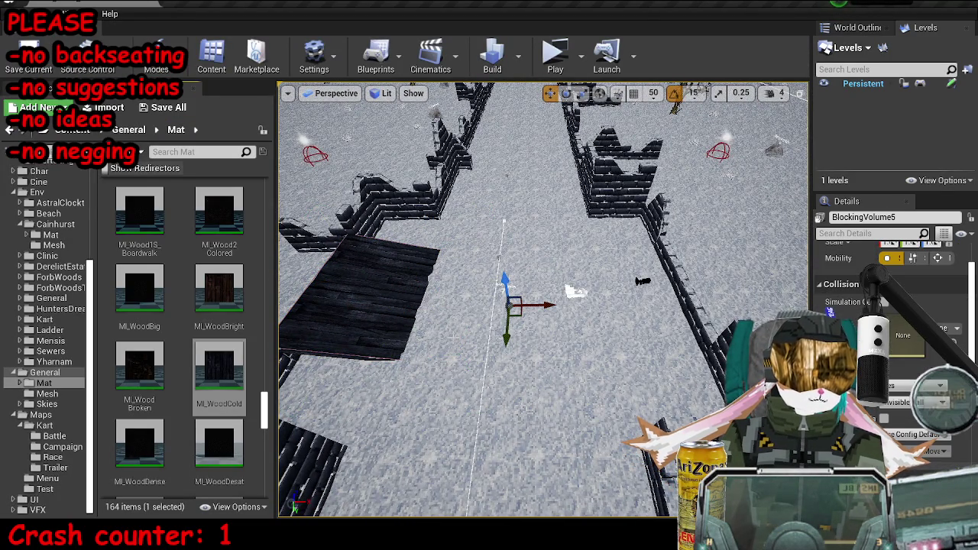
key("ctrl+z")
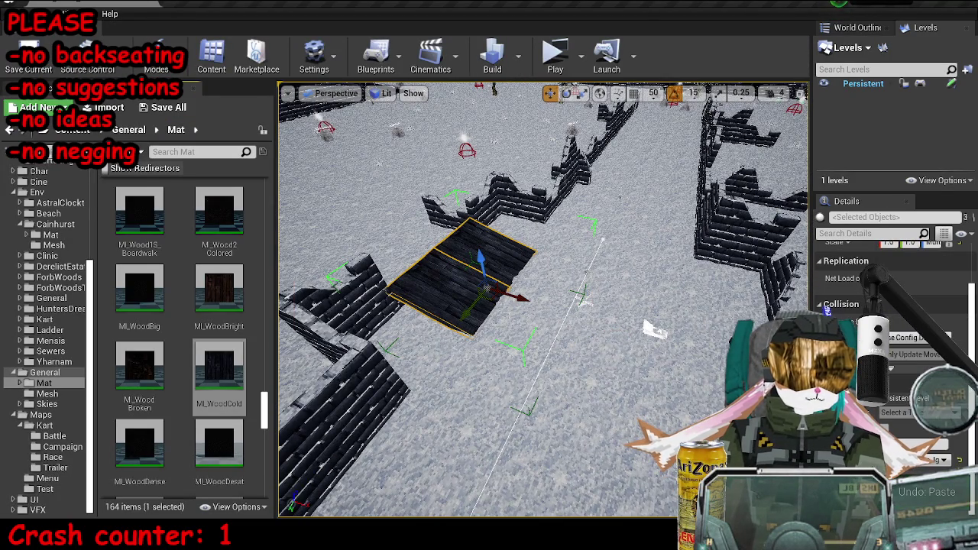
key("e")
mouse_move(535, 275)
left_mouse_down()
mouse_move(527, 320)
mouse_move(539, 305)
left_mouse_up()
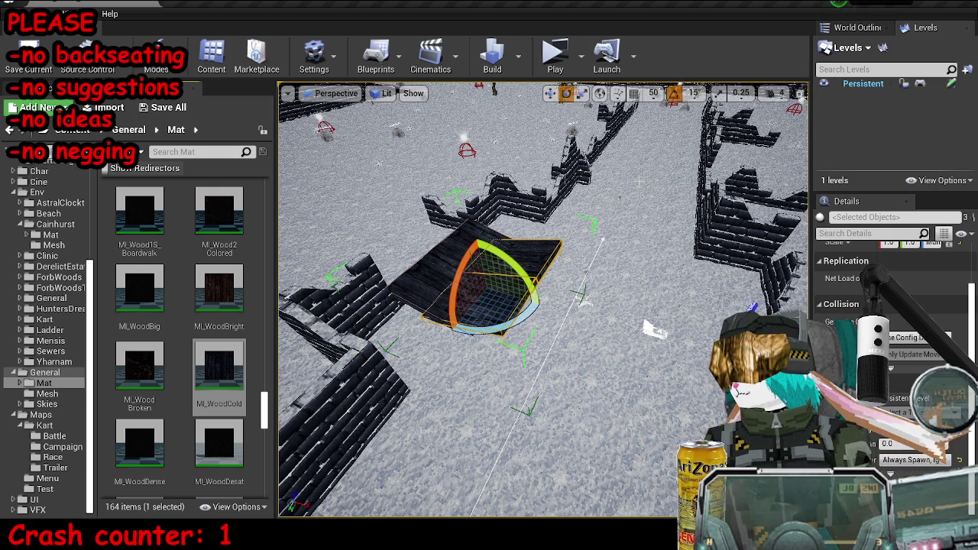
key("w")
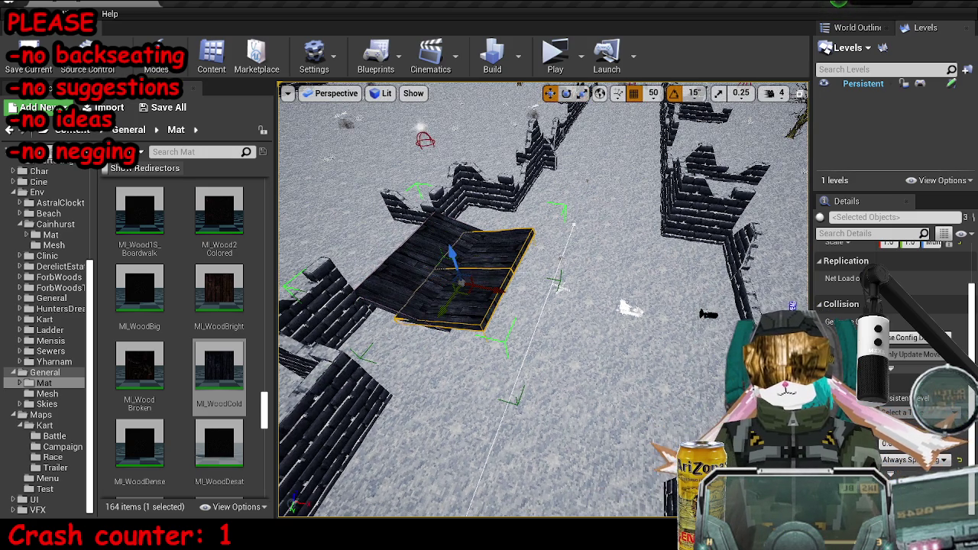
- Clear the selection and save the MP_KartA_SnowC map
mouse_move(495, 290)
left_mouse_down()
mouse_move(710, 336)
mouse_move(467, 206)
left_mouse_up()
left_click(666, 338)
key("ctrl+s")
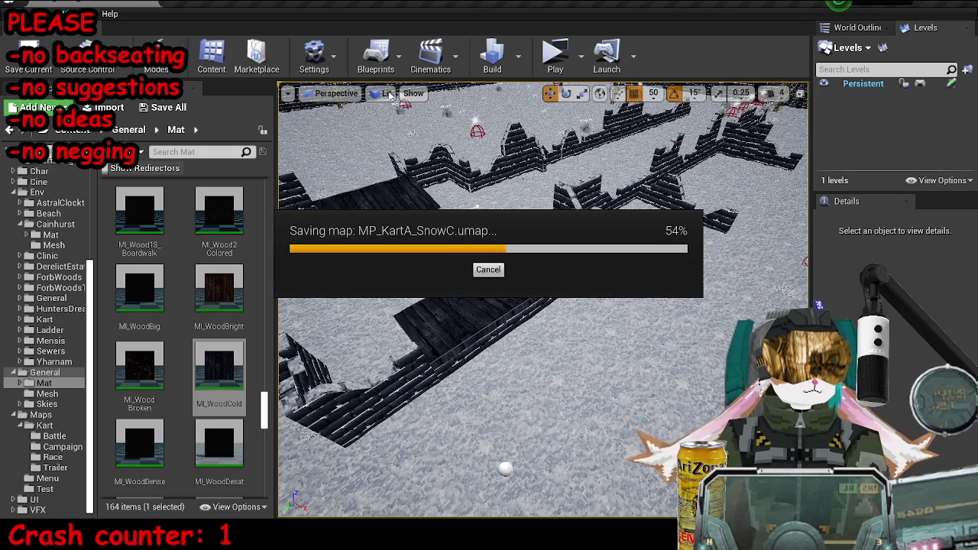
- Inspect the level in Player Collision view mode, then return to Lit
left_click(388, 94)
left_click(415, 208)
left_click_drag(487, 302, 405, 237)
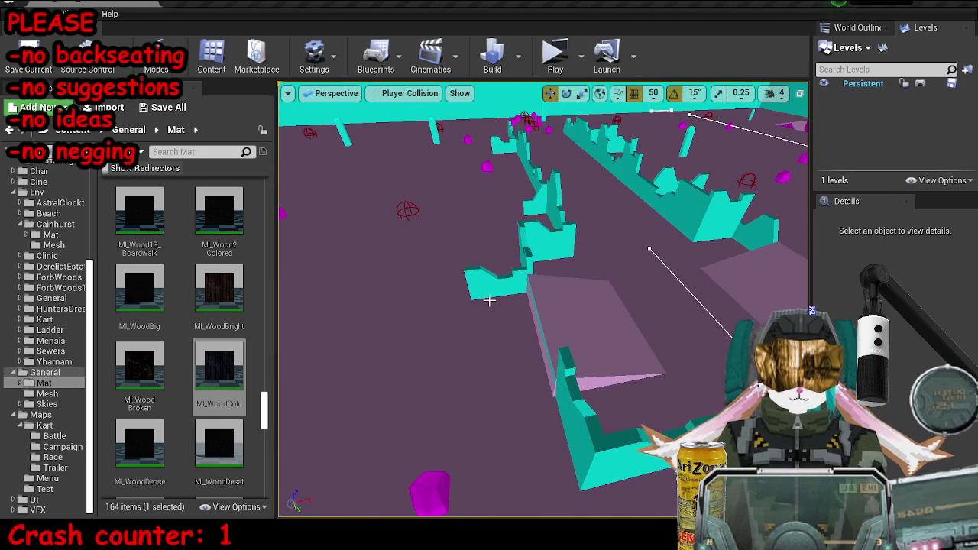
key("alt+4")
left_click(527, 313)
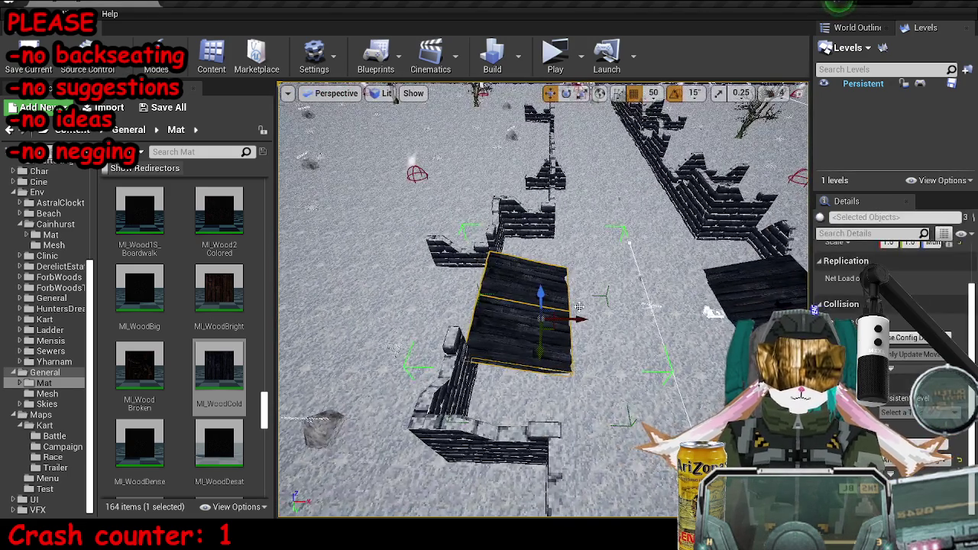
- Set grid snap to 500 and drop the selected floor-and-wall pieces onto the snow
left_click(457, 374)
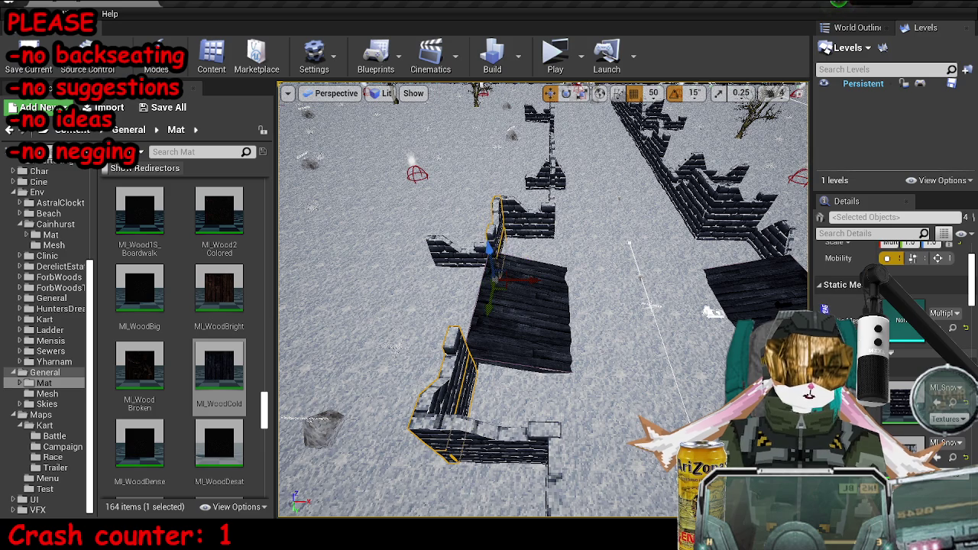
left_click(447, 249, "ctrl")
left_click(475, 255, "ctrl")
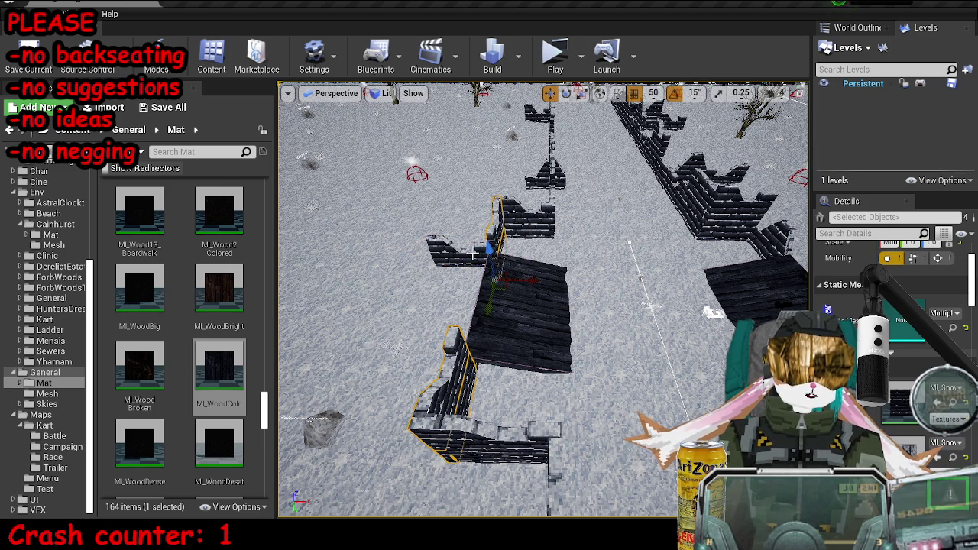
left_click(384, 309, "ctrl")
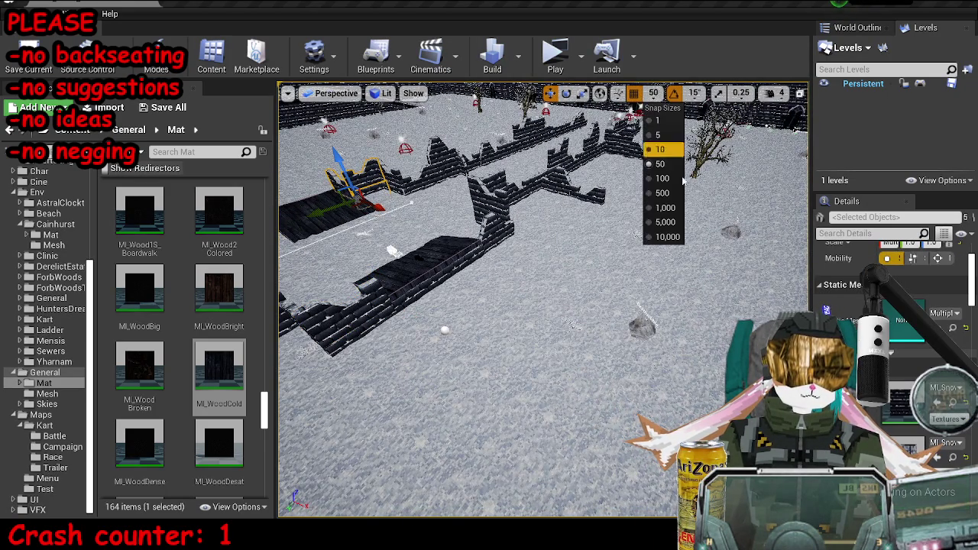
left_click(662, 194)
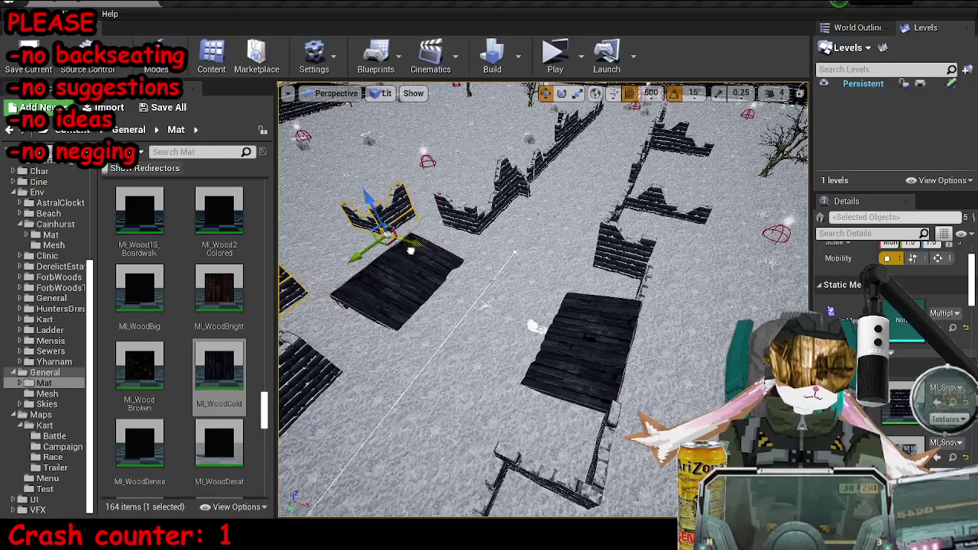
left_click(592, 229)
left_click(522, 294, "ctrl")
left_click(481, 321, "ctrl")
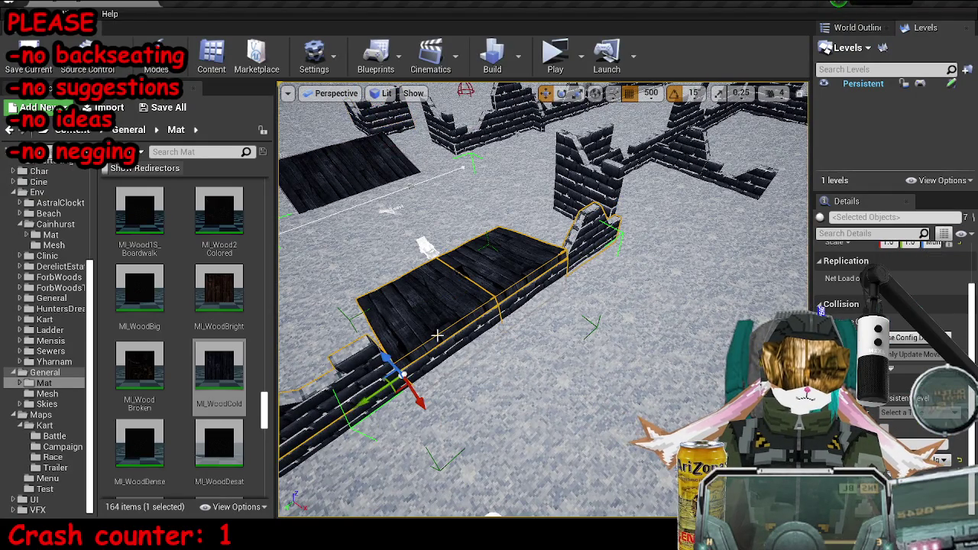
left_click(480, 348, "ctrl")
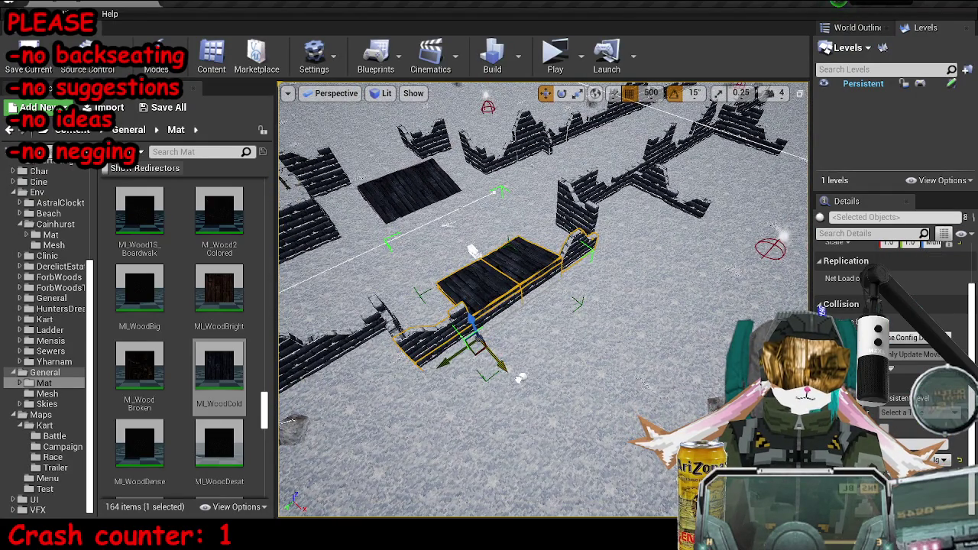
key("End")
- Select the floor piece and nearby broken brick walls to check their placement
left_click(437, 187)
left_click_drag(440, 223, 474, 244)
left_click(489, 459)
mouse_move(489, 459)
left_mouse_down()
mouse_move(479, 376)
mouse_move(500, 372)
mouse_move(481, 387)
left_mouse_up()
left_click(480, 376, "ctrl")
left_click(518, 357)
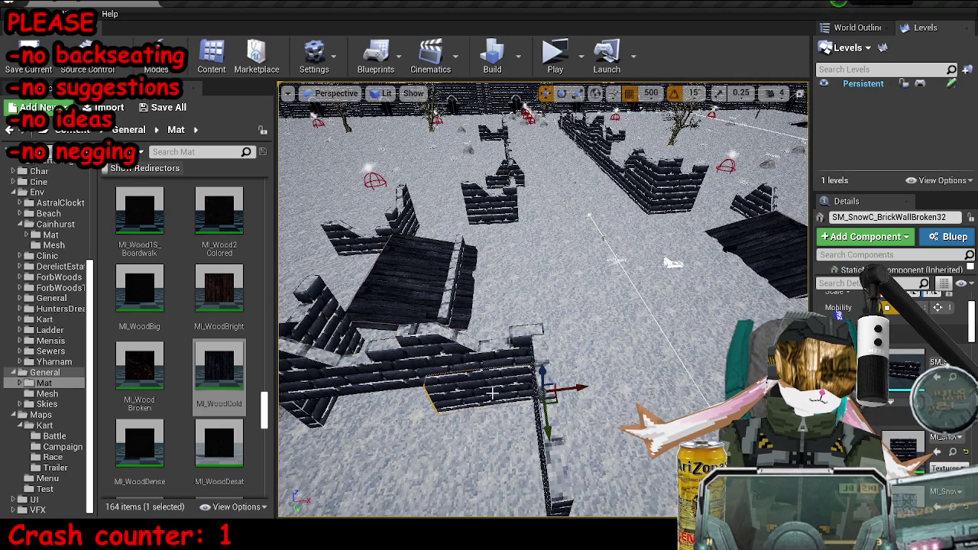
left_click(457, 397)
left_click(484, 215)
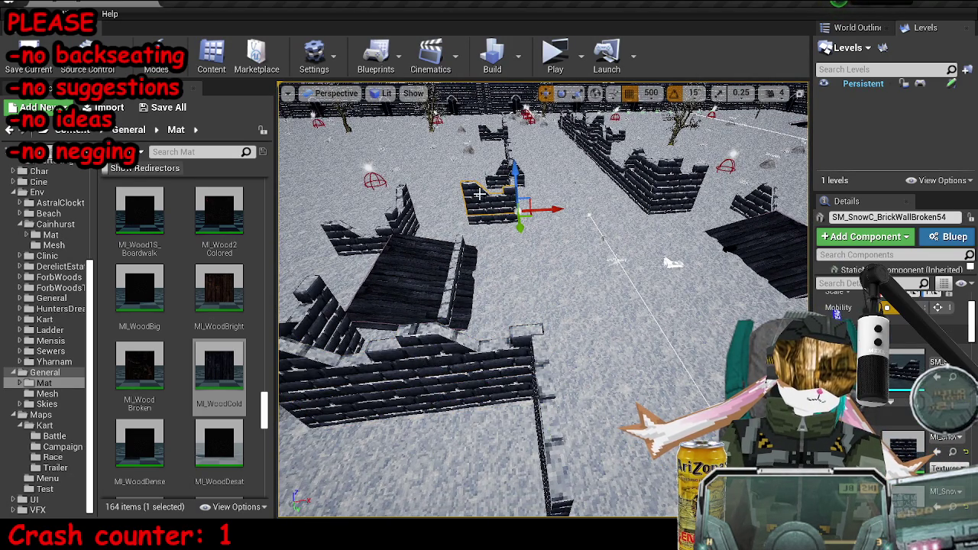
left_click(482, 216)
left_click(489, 216, "ctrl")
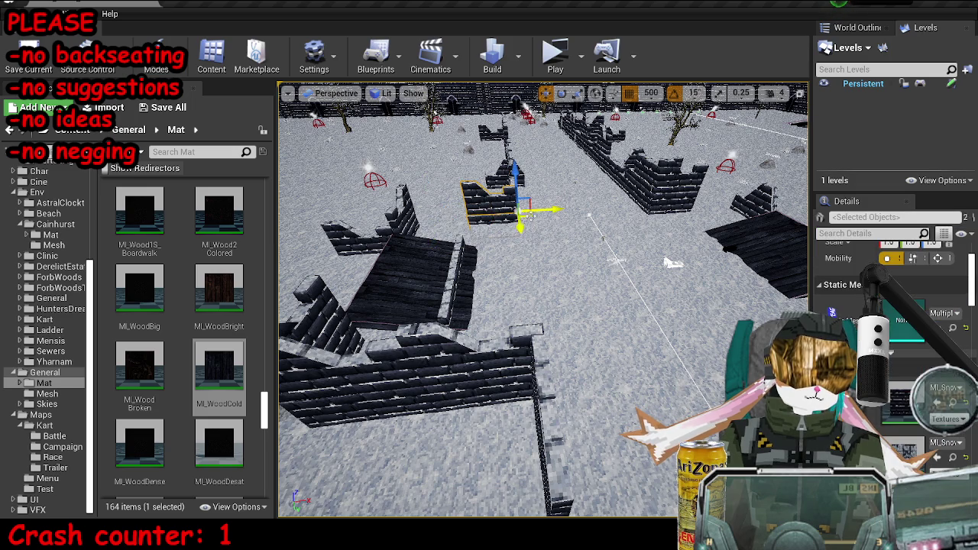
- Move the two front broken brick walls right to close the enclosure gap
left_click(699, 176)
left_click(722, 195, "ctrl")
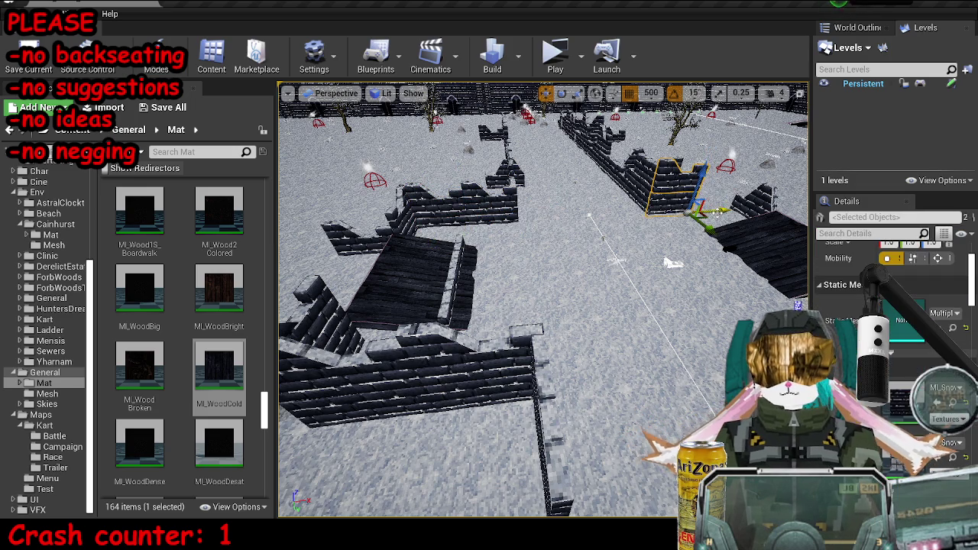
left_click(500, 317)
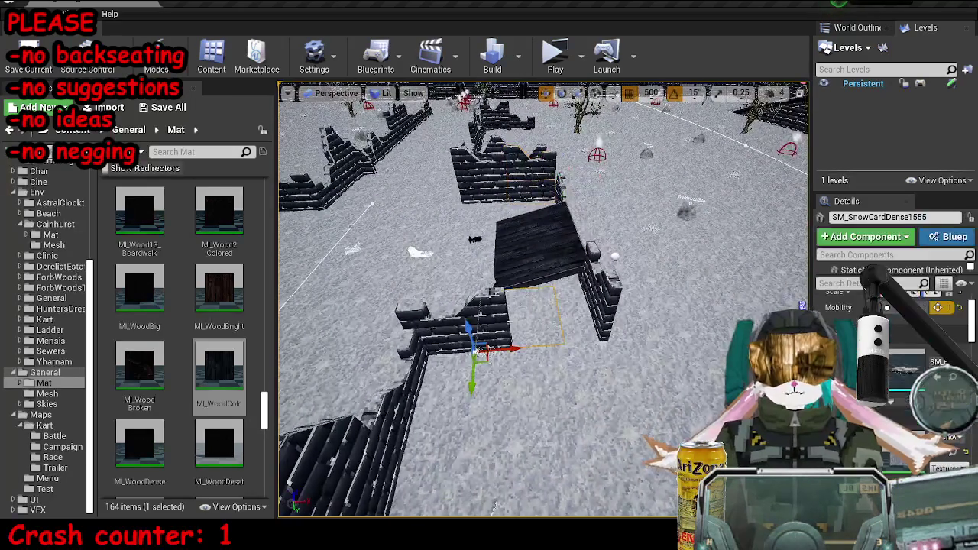
left_click(501, 348, "ctrl")
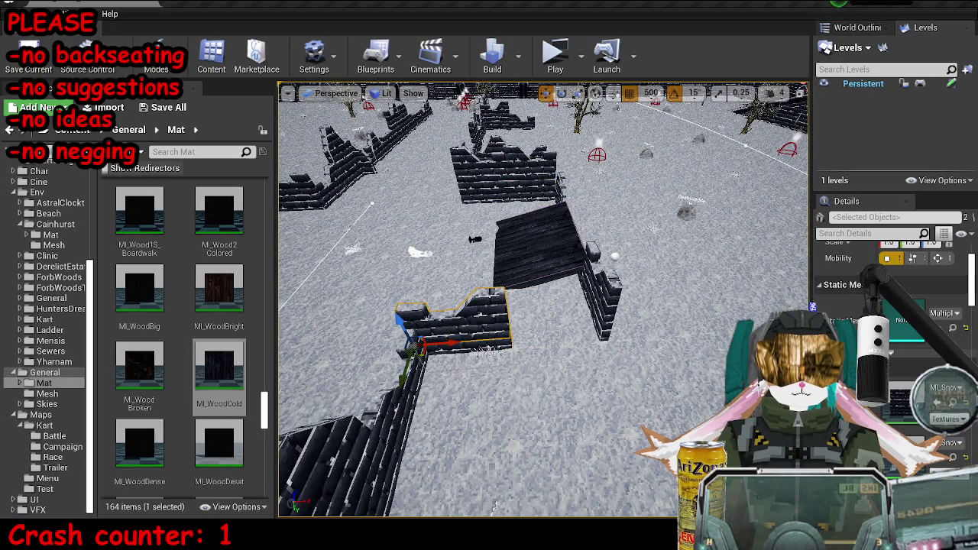
left_click_drag(466, 337, 559, 337)
key("Escape")
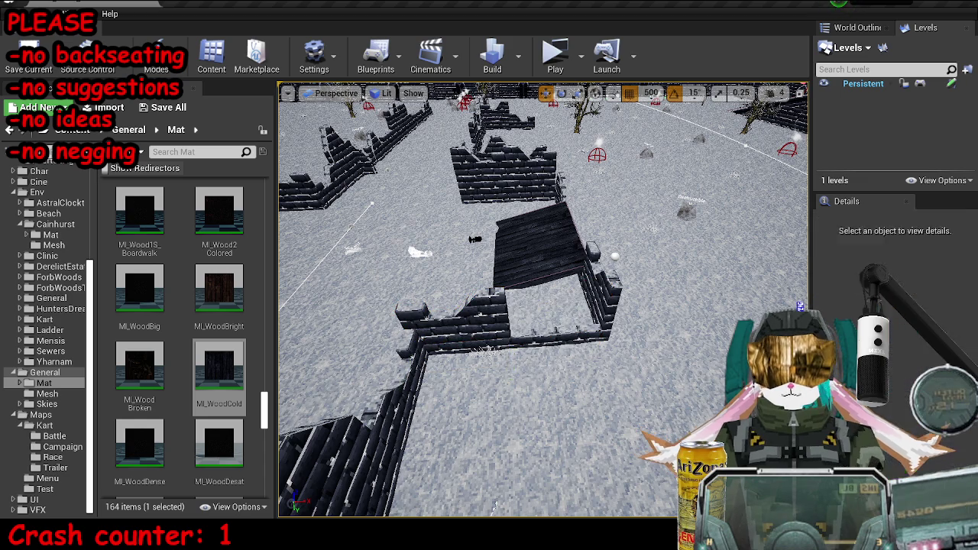
left_click(569, 325)
left_click(53, 245)
left_click(140, 359)
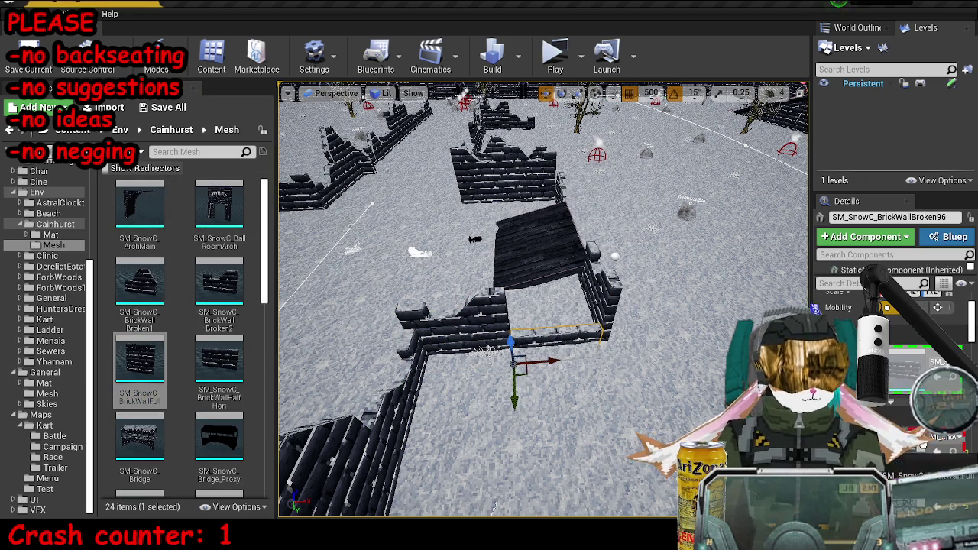
- Swap in the full brick wall, set grid snap to 50, and raise the front wall one step
left_click(802, 307)
scroll(611, 227, "down", 5)
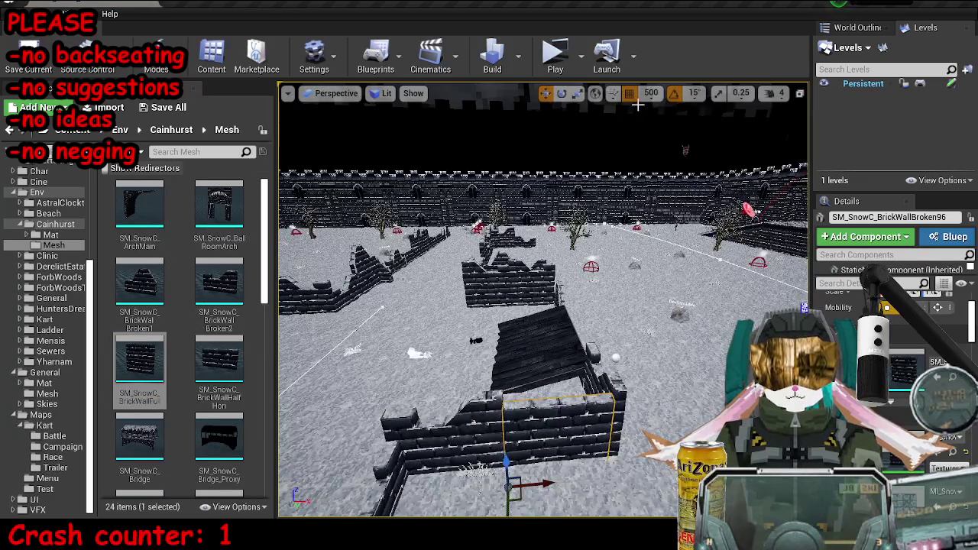
left_click(650, 92)
left_click(656, 164)
scroll(581, 305, "up", 4)
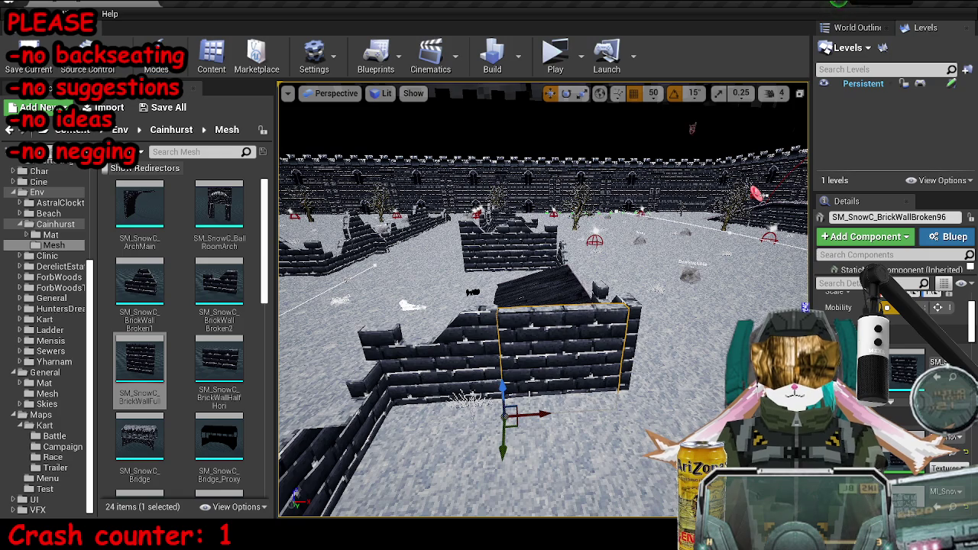
left_click_drag(481, 349, 382, 271)
left_click(374, 265)
left_click(502, 330)
mouse_move(401, 344)
left_mouse_down()
mouse_move(401, 330)
mouse_move(409, 359)
left_mouse_up()
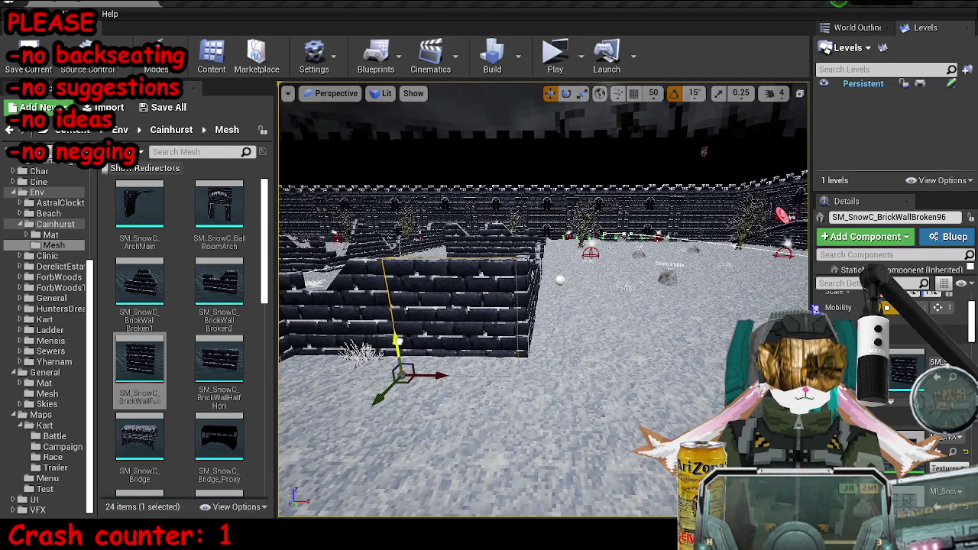
- Move the two front broken walls toward the camera
left_click(489, 428)
left_click_drag(489, 427, 535, 458)
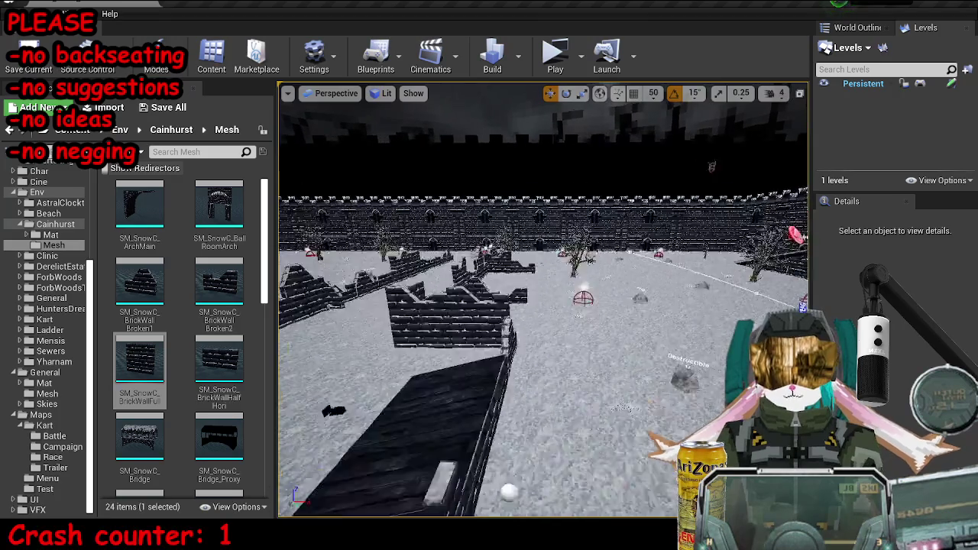
left_click(468, 372)
left_click(489, 443)
left_click_drag(489, 443, 526, 384)
left_click(600, 348)
left_click(596, 379, "ctrl")
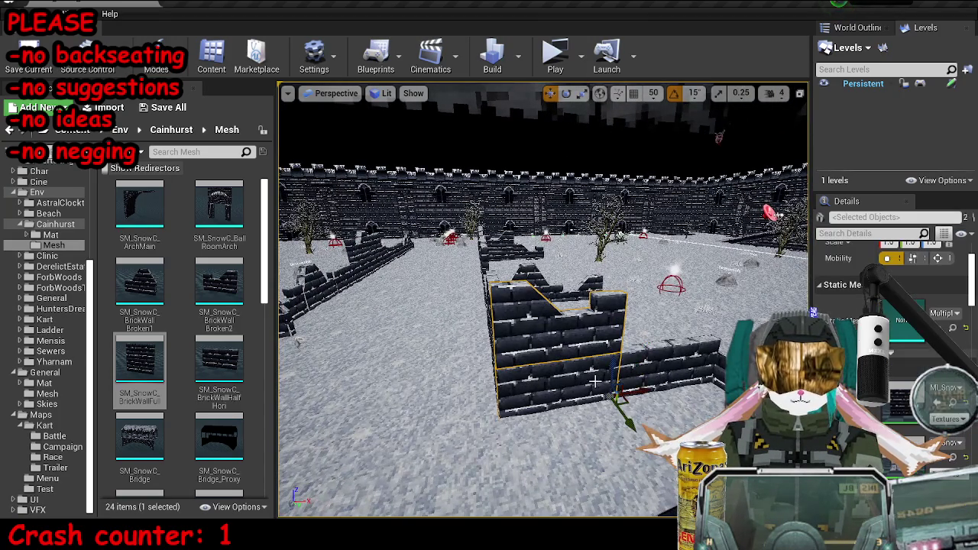
mouse_move(621, 376)
left_mouse_down()
mouse_move(616, 391)
mouse_move(535, 348)
mouse_move(537, 291)
left_mouse_up()
key("Escape")
left_click(447, 283)
key("Escape")
- Delete the low brick wall and change the taller wall behind to BrickWallBroken1
left_click(536, 291)
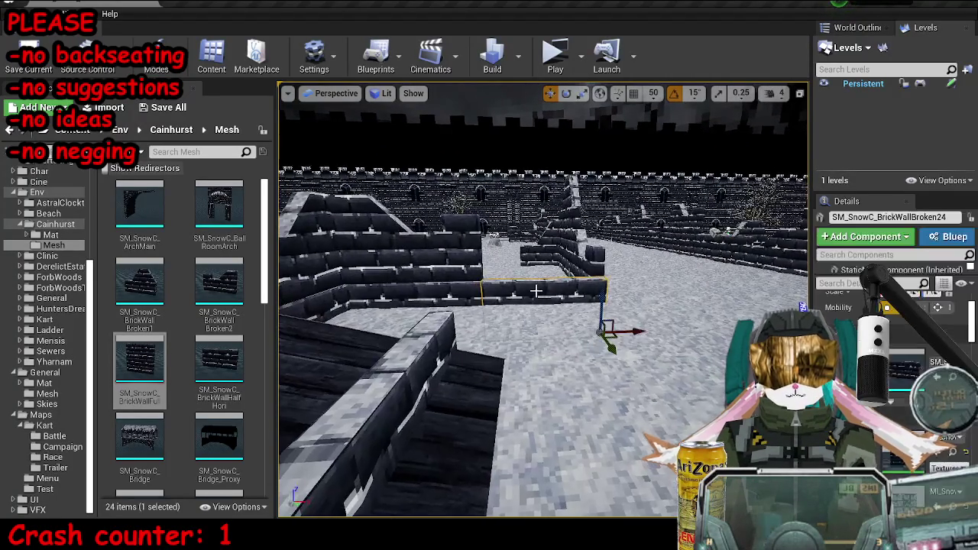
key("Delete")
left_click(565, 283)
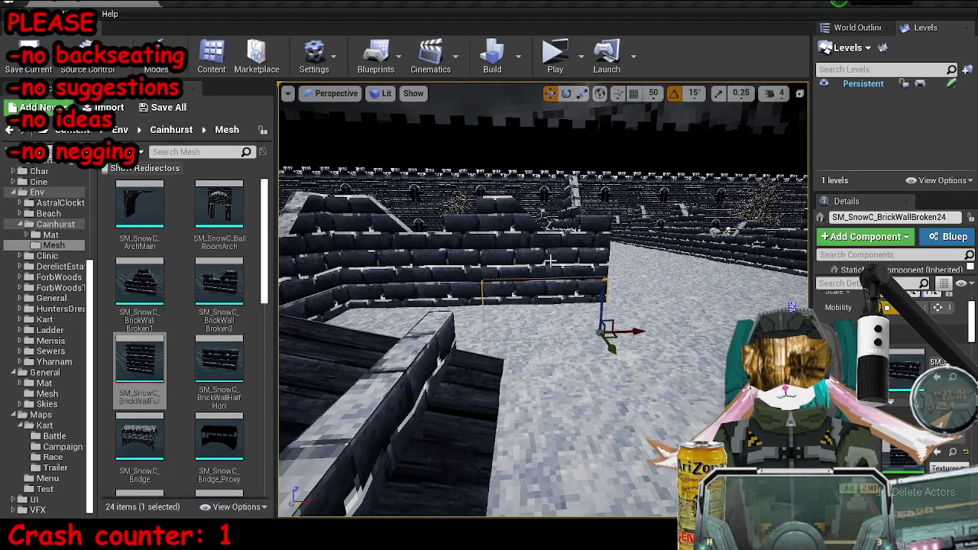
left_click_drag(139, 283, 905, 367)
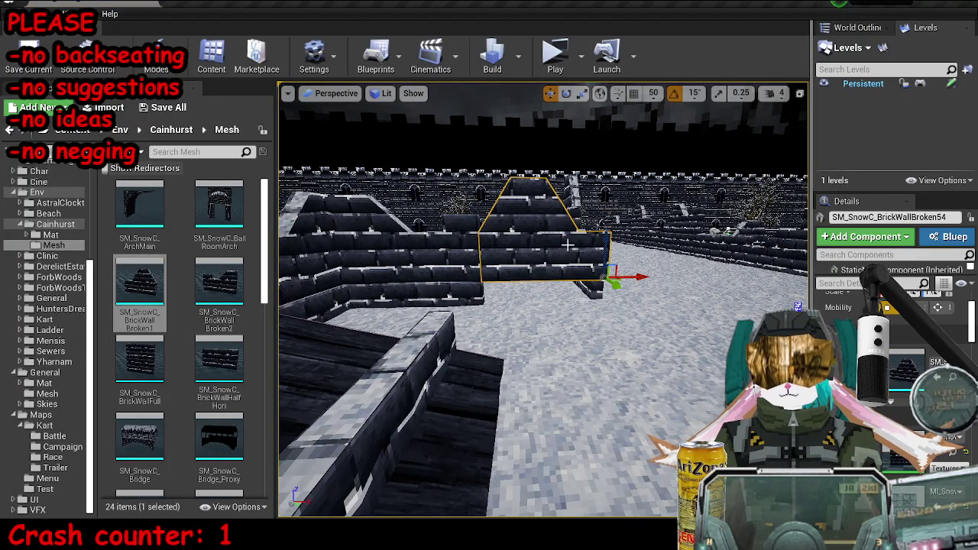
- Remove the raised broken corner piece, place a full brick wall mesh, and save the map
left_click_drag(601, 243, 606, 242)
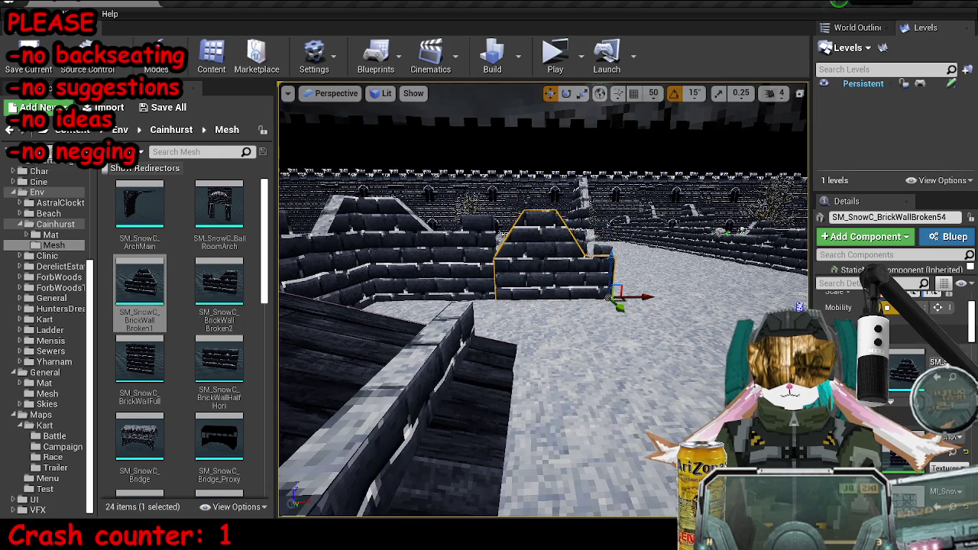
scroll(890, 344, "up", 3)
mouse_move(615, 302)
left_mouse_down()
mouse_move(620, 268)
mouse_move(676, 260)
left_mouse_up()
left_click(623, 275)
key("Escape")
left_click(675, 257)
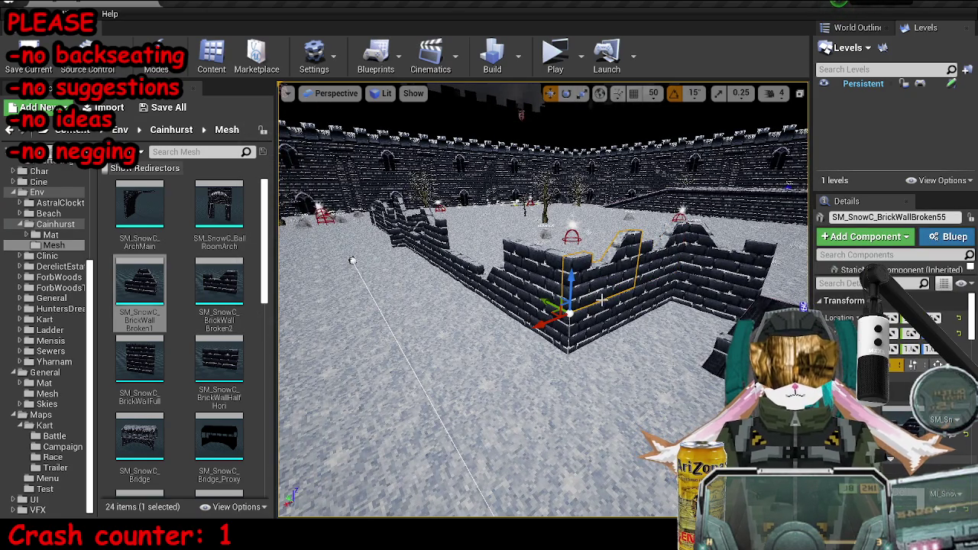
key("ctrl+z")
left_click_drag(139, 362, 878, 404)
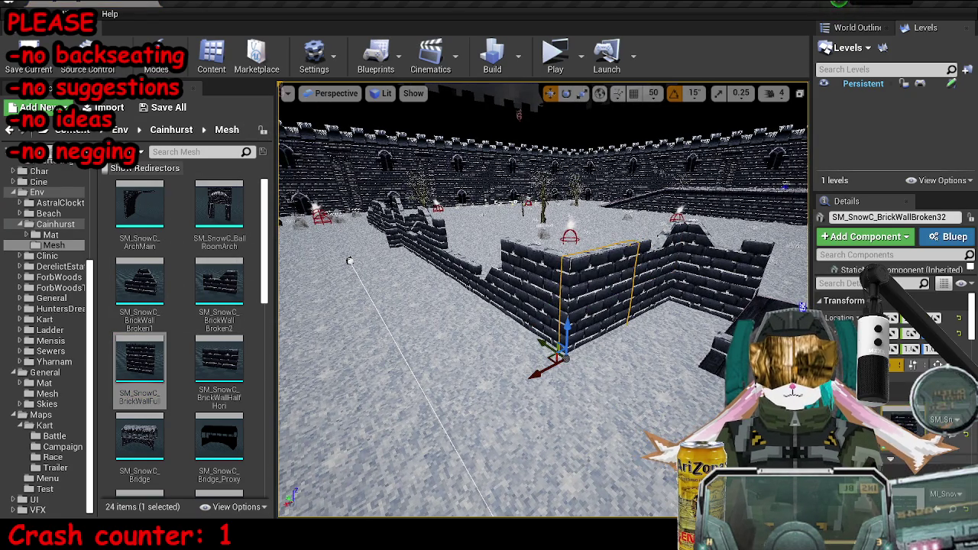
left_click_drag(349, 262, 474, 252)
key("ctrl+s")
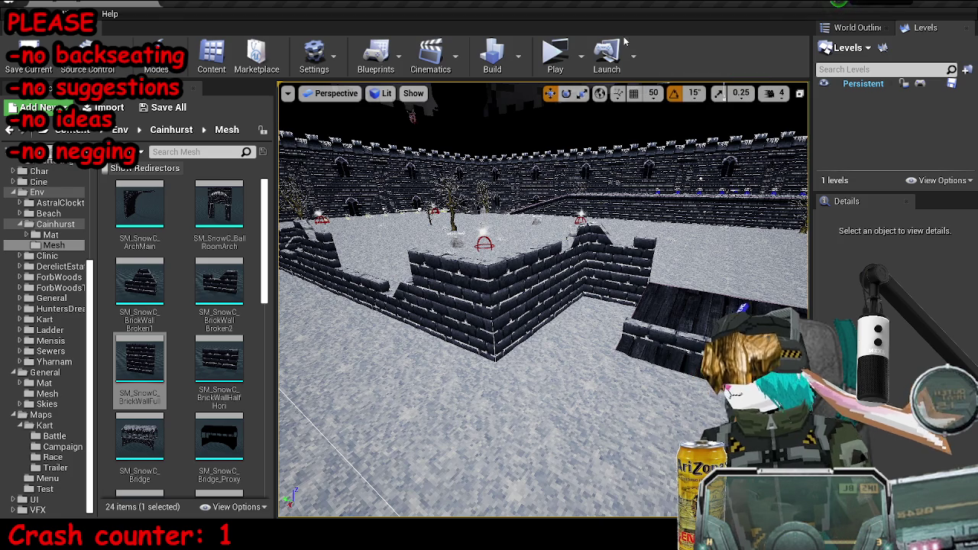
left_click(556, 55)
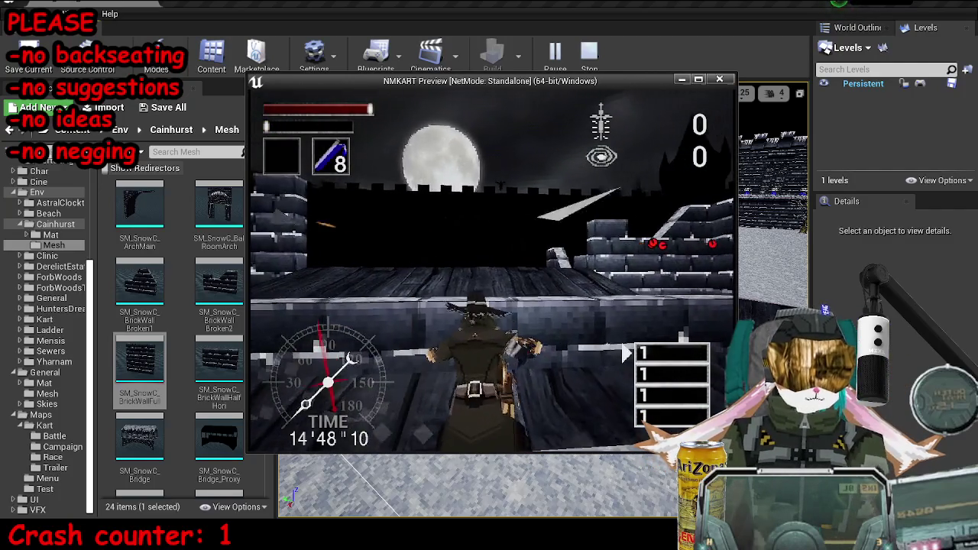
key("Escape")
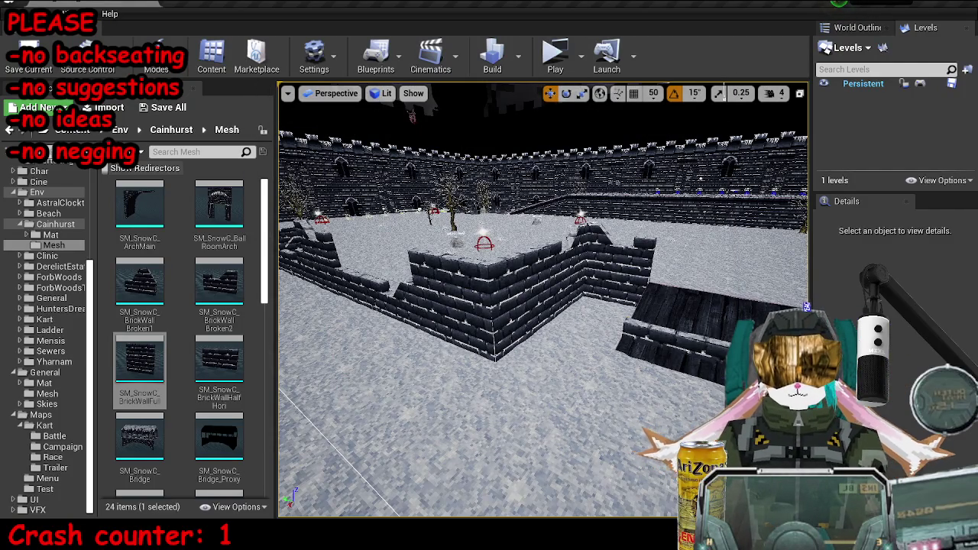
- Select the two broken wall segments and turn on grid snapping at 500
left_click(807, 306)
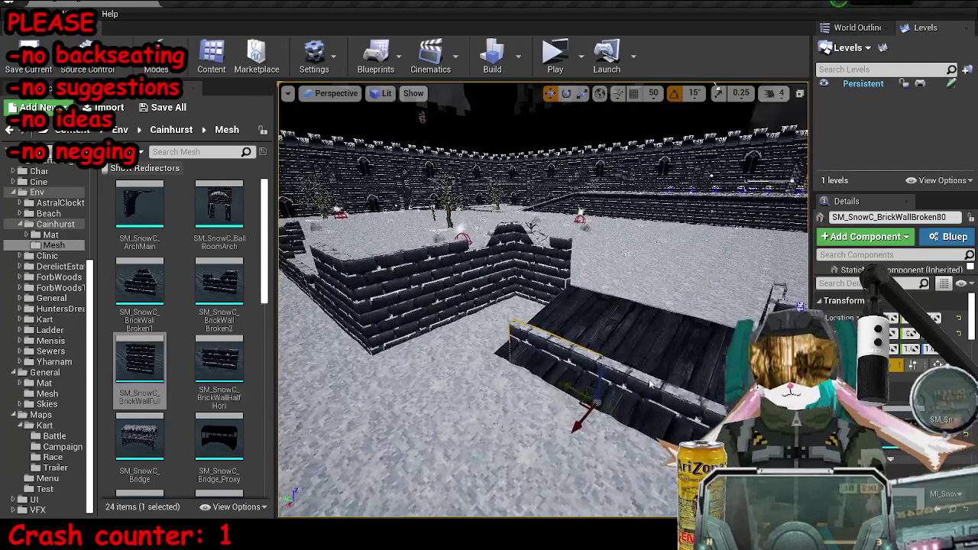
left_click(684, 402, "ctrl")
left_click(633, 93)
left_click(653, 92)
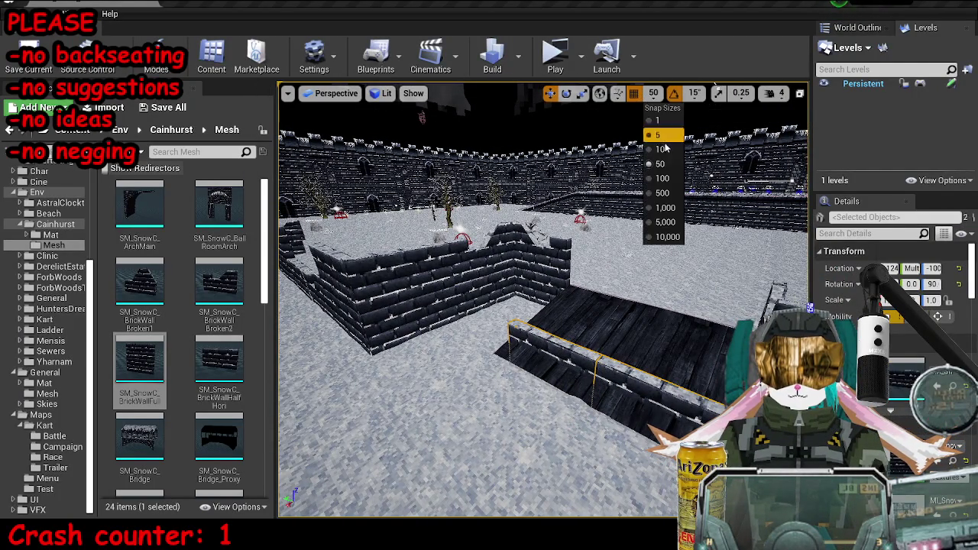
left_click(661, 197)
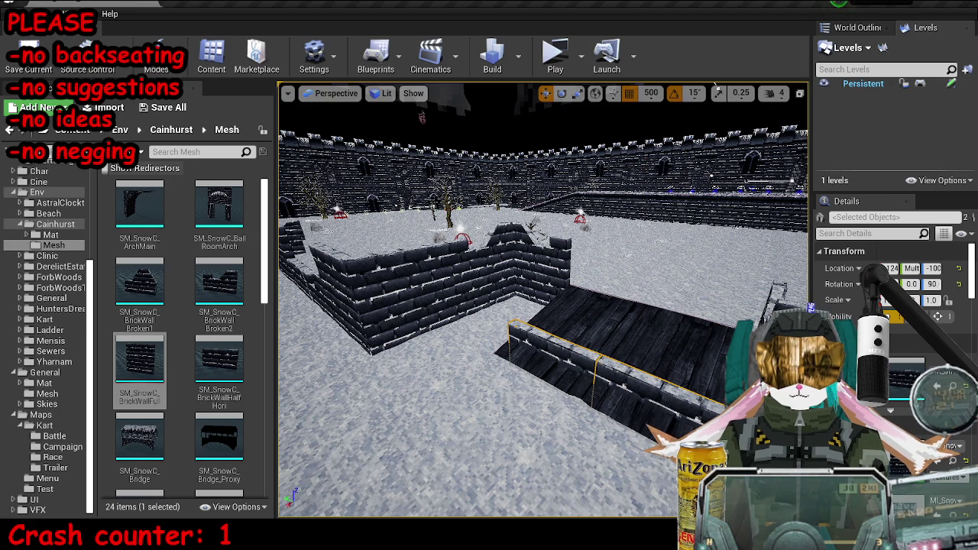
left_click_drag(714, 85, 525, 386)
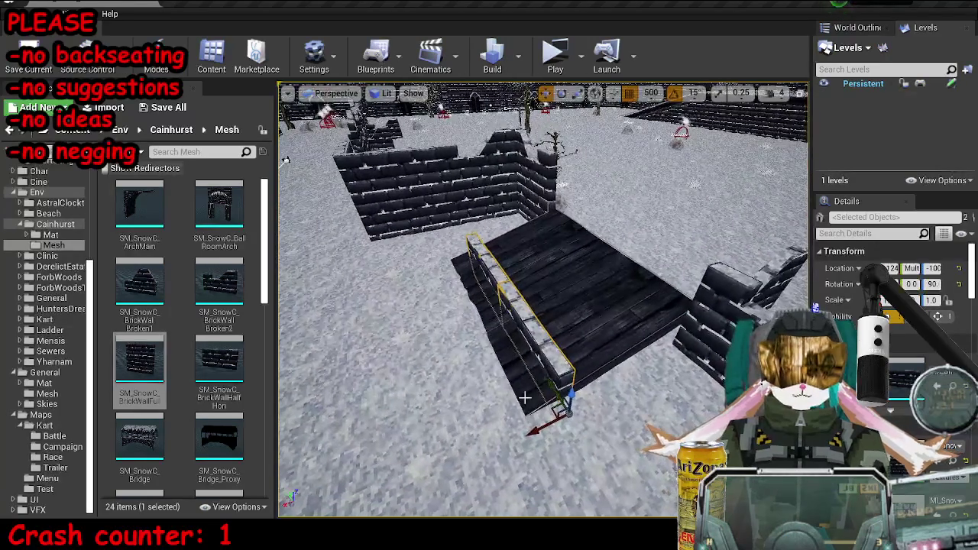
left_click_drag(284, 160, 396, 365)
- Filter the World Outliner for 'nav', frame the NavMeshBoundsVolume, and preview the navmesh
left_click(856, 27)
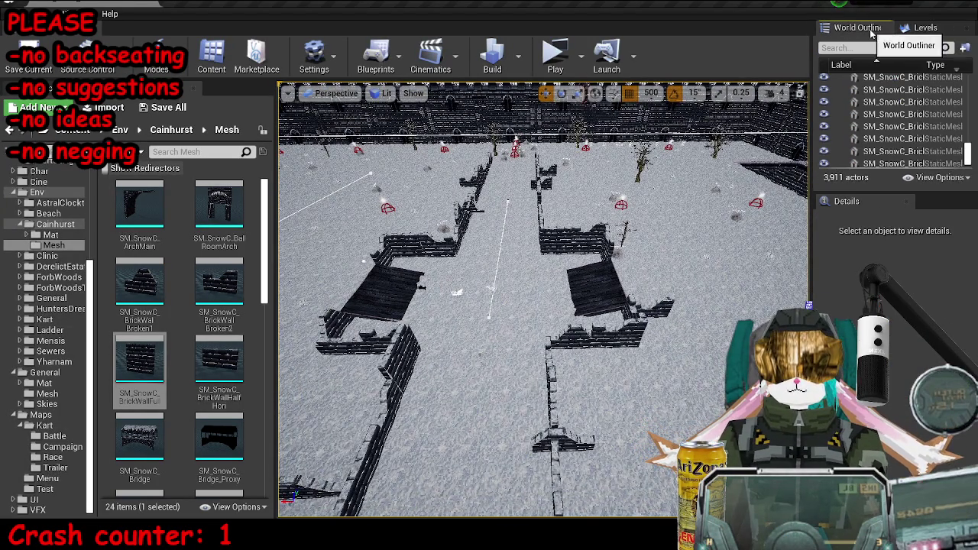
left_click(879, 47)
type("nav")
double_click(886, 91)
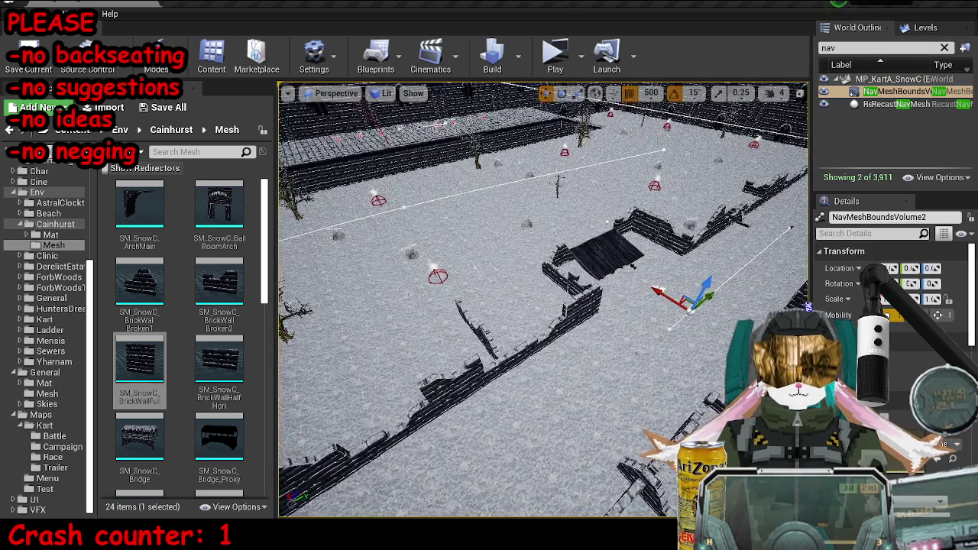
key("p")
key("w")
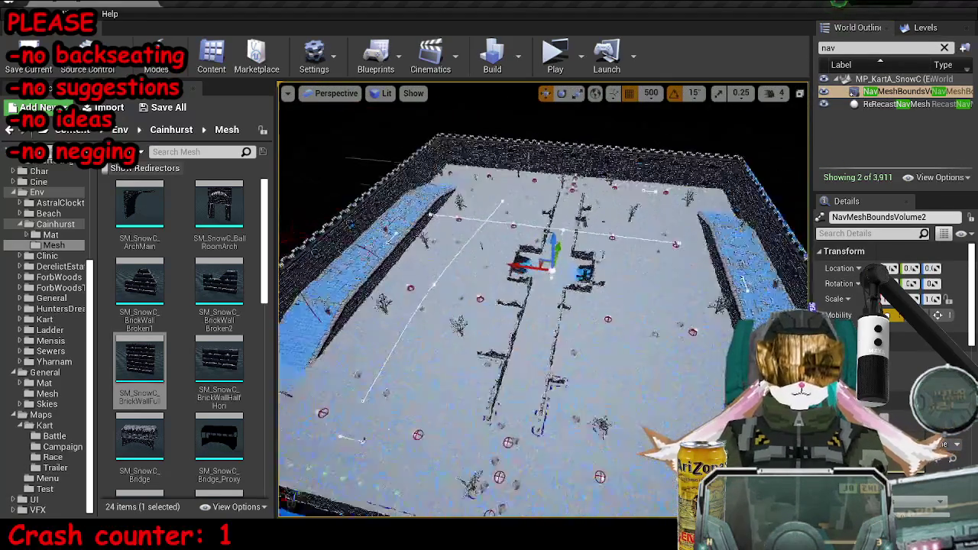
key("p")
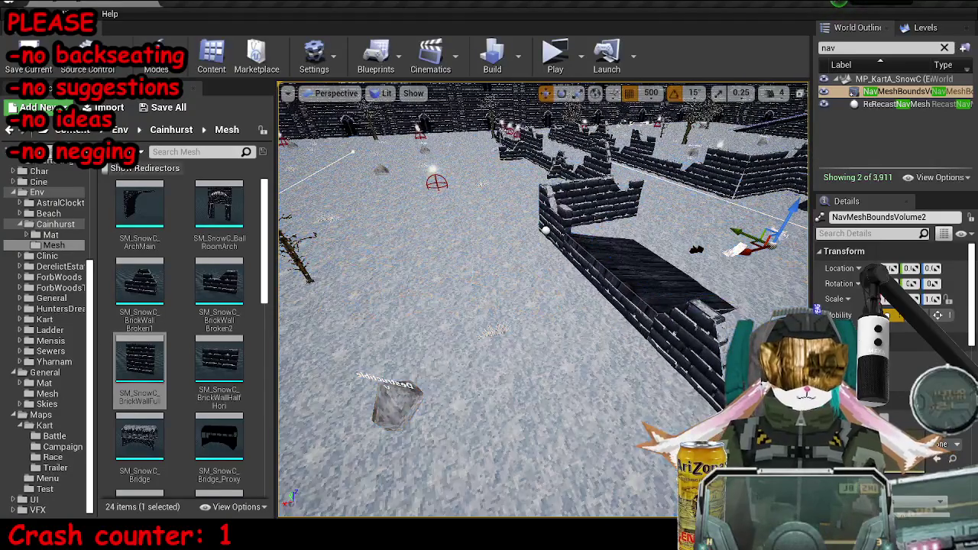
key("shift+1")
- Search 'nav link' and drop a Nav Link Proxy beside the wall ramp
type("nav link")
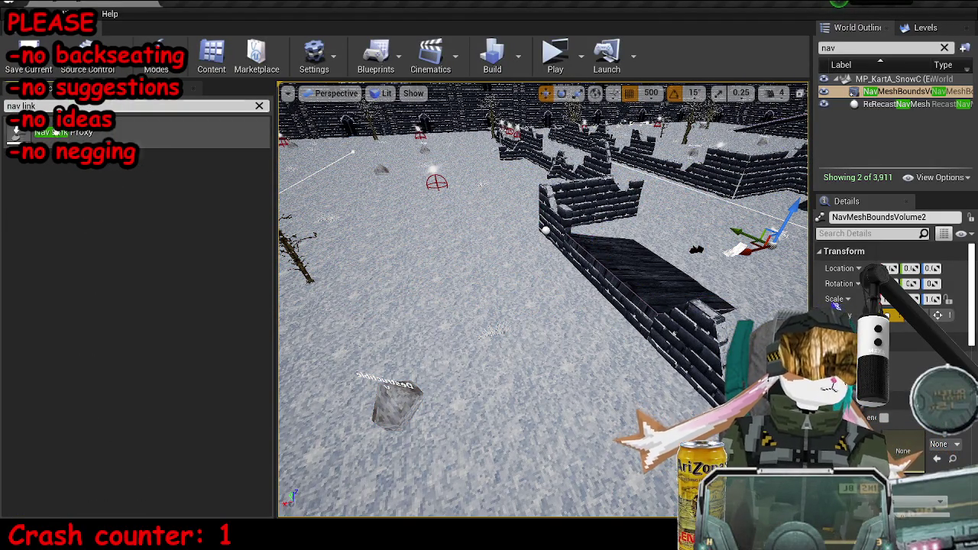
left_click_drag(46, 132, 671, 300)
left_click_drag(607, 265, 644, 300)
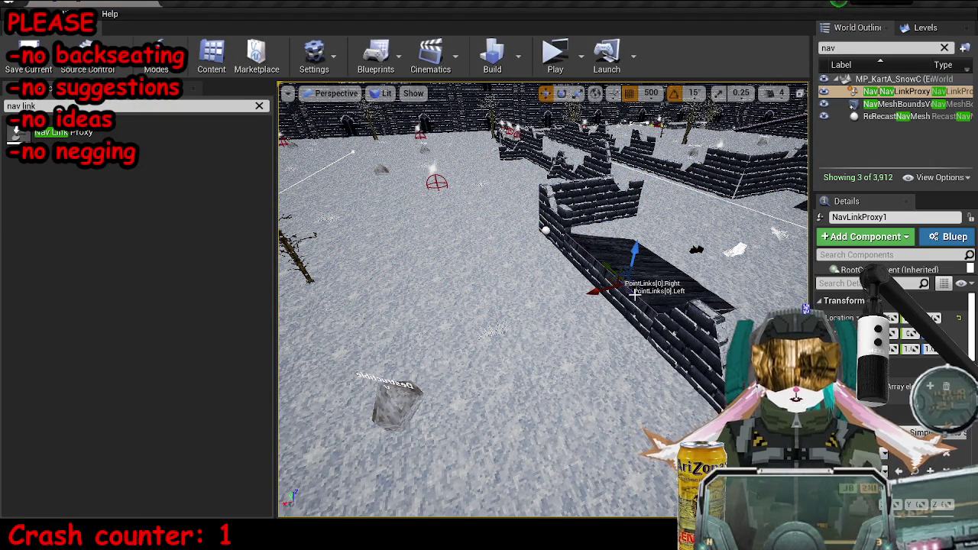
key("p")
scroll(638, 298, "up", 5)
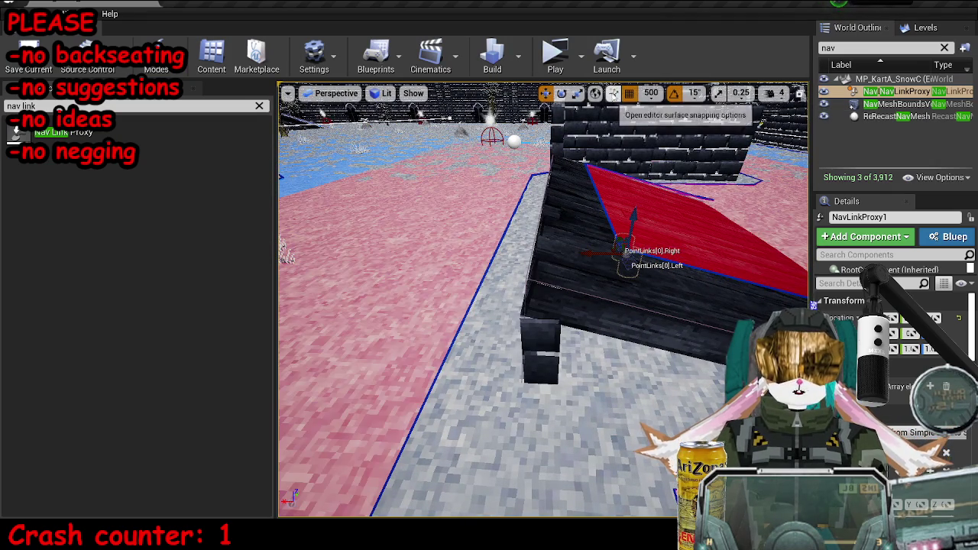
mouse_move(616, 243)
left_mouse_down()
mouse_move(517, 145)
mouse_move(527, 179)
left_mouse_up()
key("f")
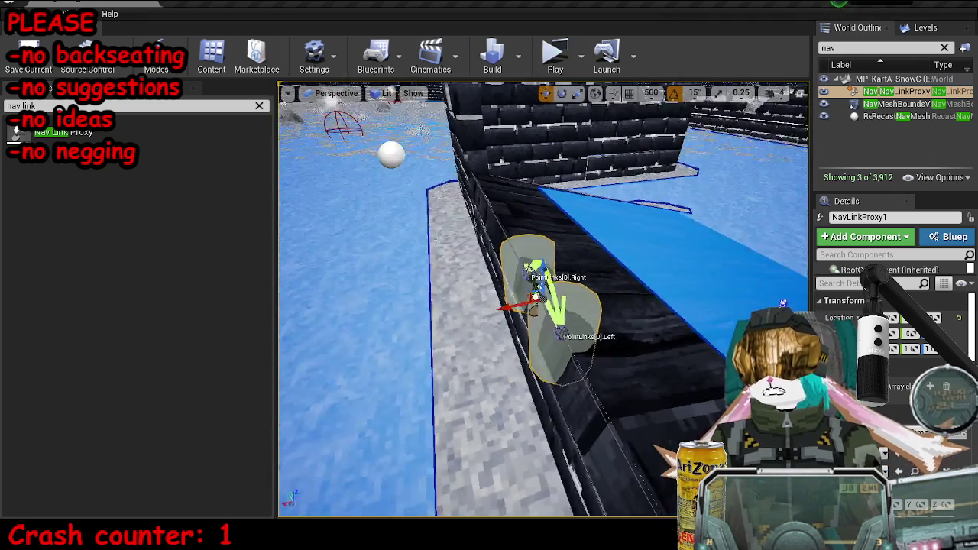
- Rotate the nav link proxy by -45 degrees
key("e")
mouse_move(565, 336)
left_mouse_down()
mouse_move(539, 289)
mouse_move(520, 279)
left_mouse_up()
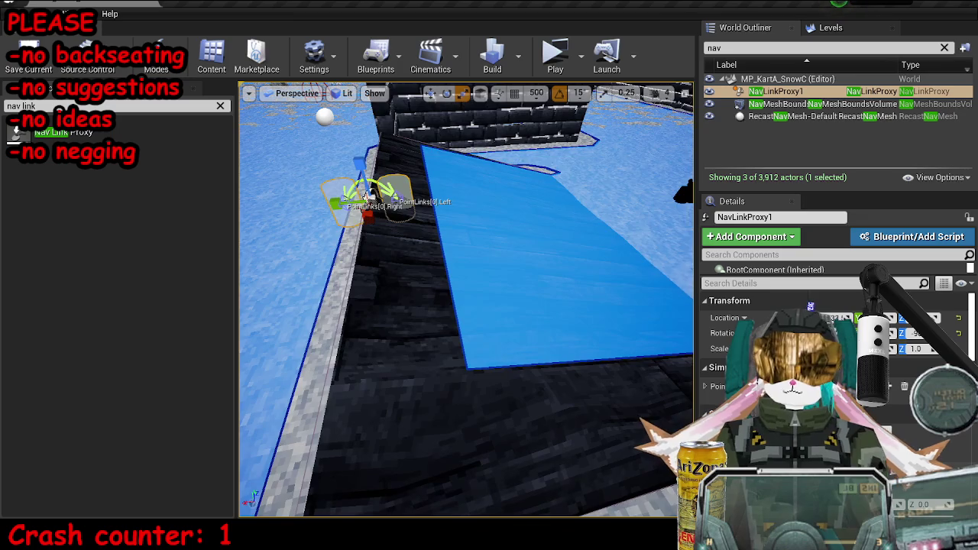
key("f")
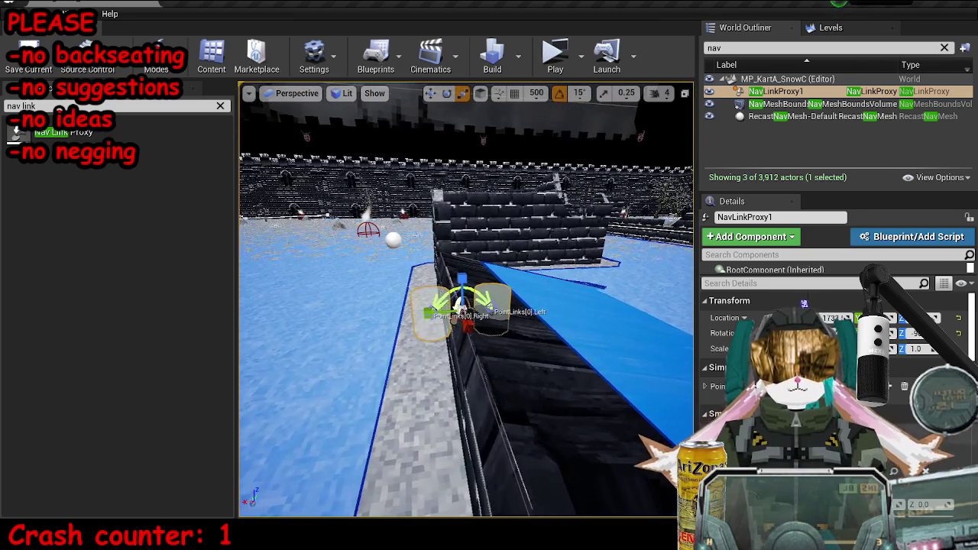
scroll(790, 304, "down", 3)
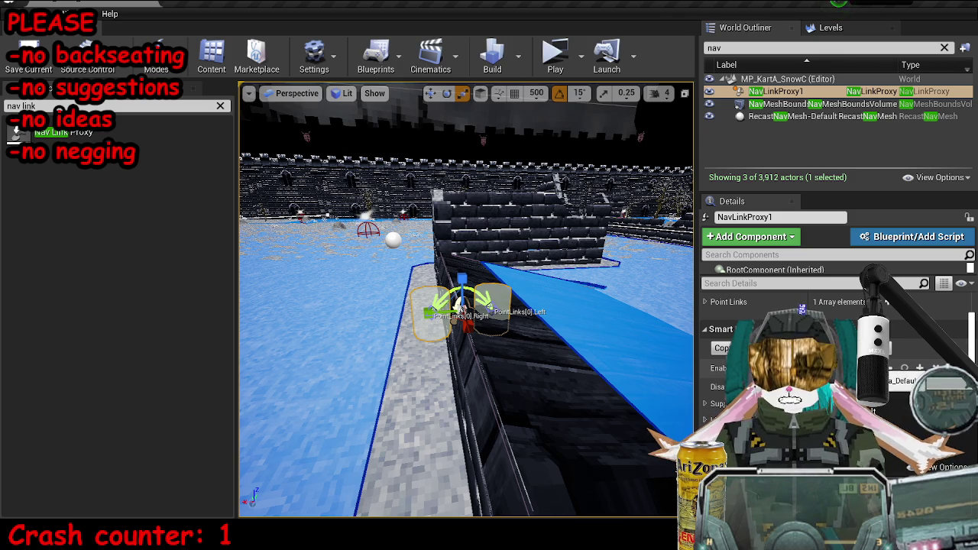
scroll(809, 312, "down", 2)
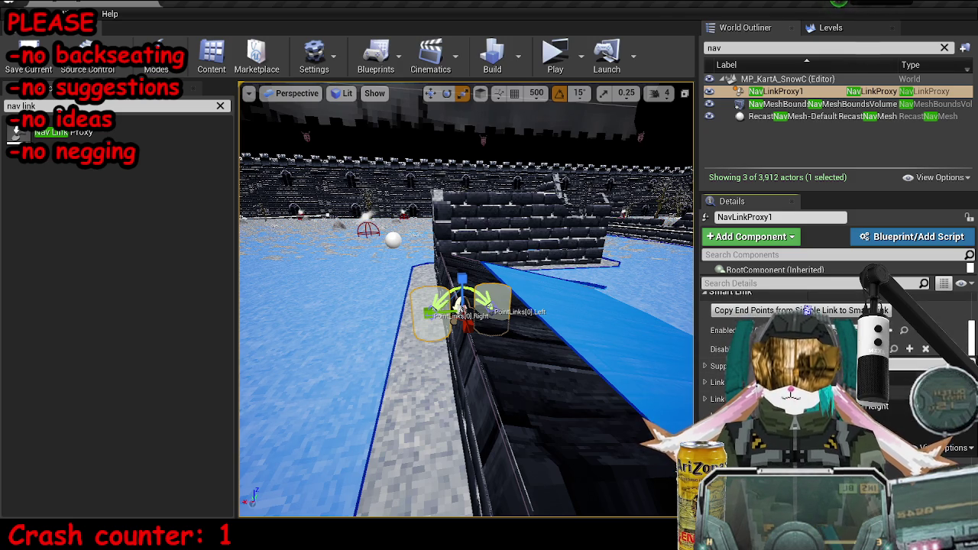
scroll(807, 310, "down", 1)
scroll(807, 310, "down", 1)
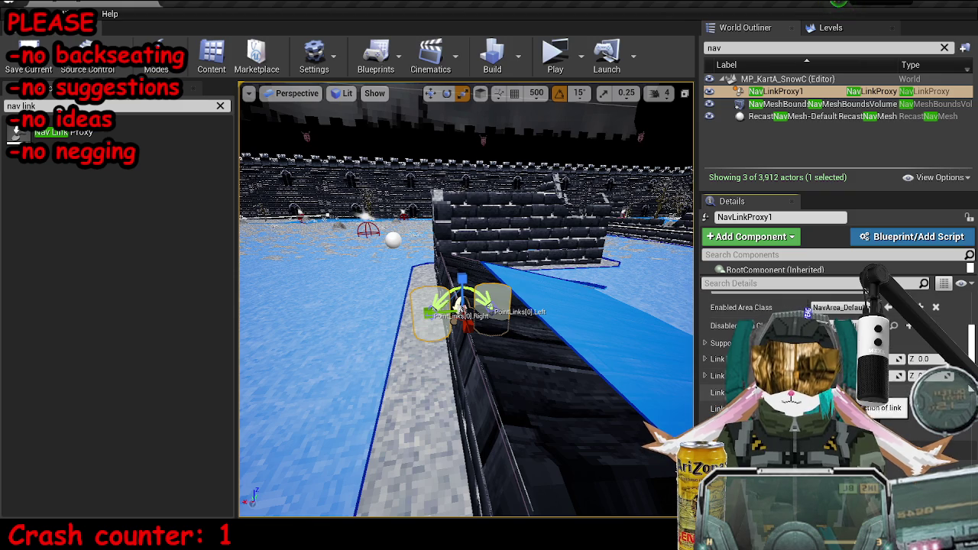
- Place the link's left point on the ramp top and its right point on the floor
left_click(473, 294)
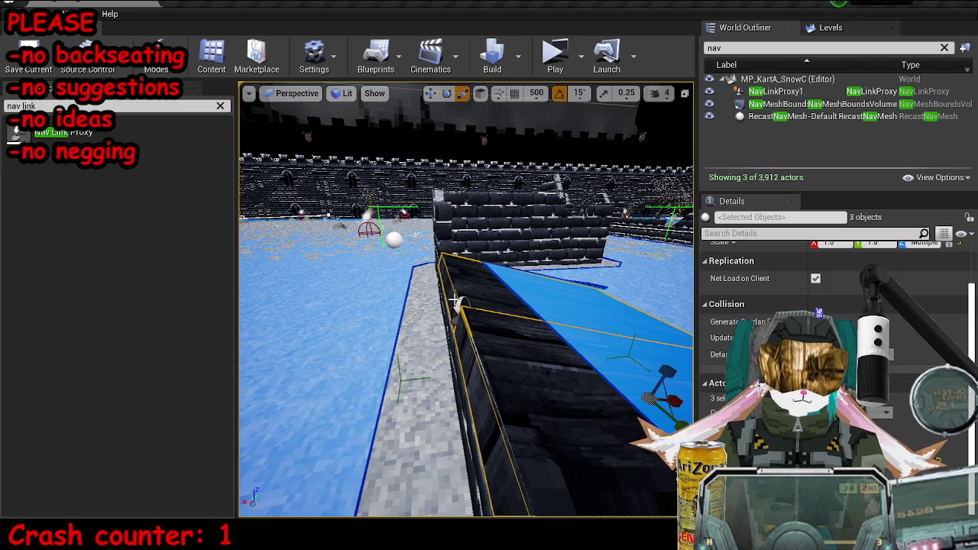
left_click(459, 305)
key("alt+1")
key("alt+4")
mouse_move(461, 290)
left_mouse_down()
mouse_move(459, 264)
mouse_move(538, 313)
left_mouse_up()
left_click(497, 273)
left_click(430, 274)
left_click_drag(430, 273, 388, 358)
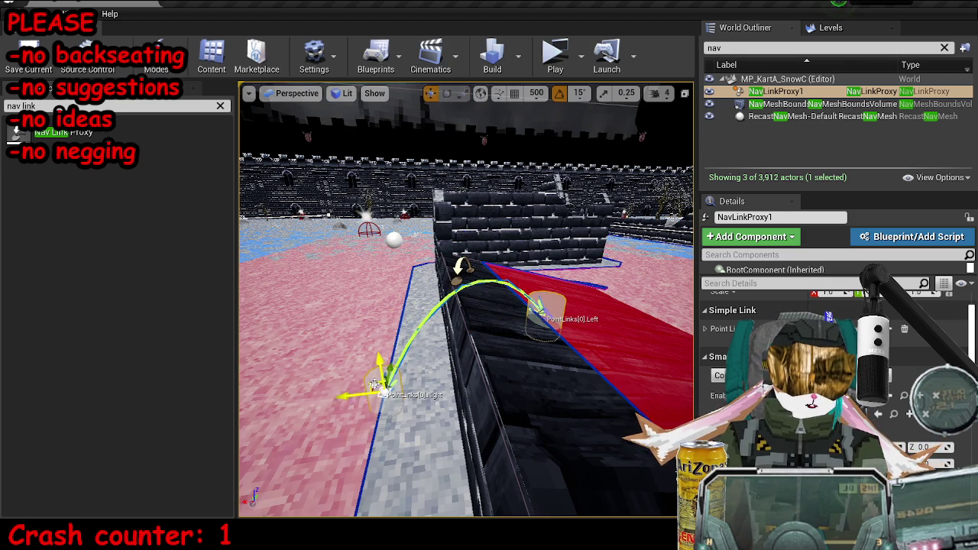
left_click(490, 280)
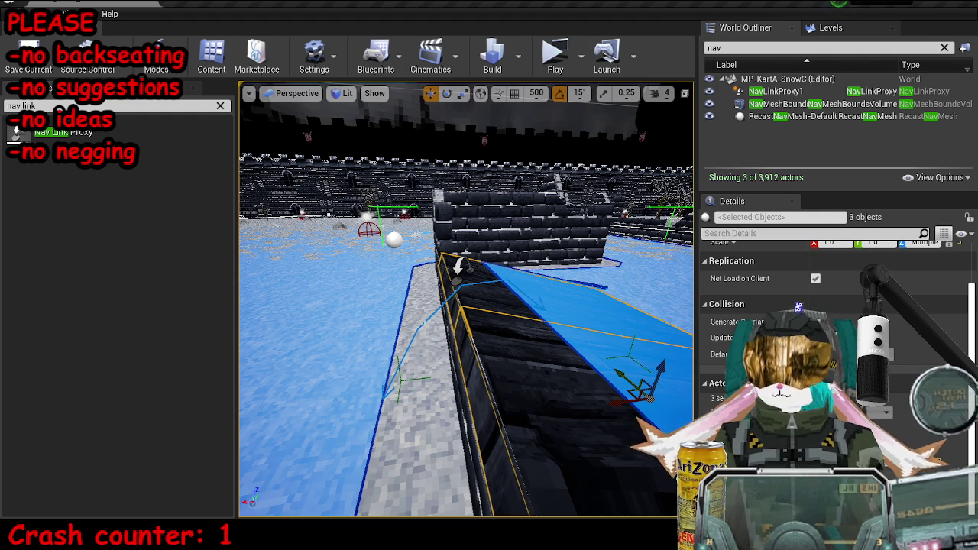
left_click(488, 282)
- Set the grid snap to 100 and duplicate the nav link, shifting the copy right
key("f")
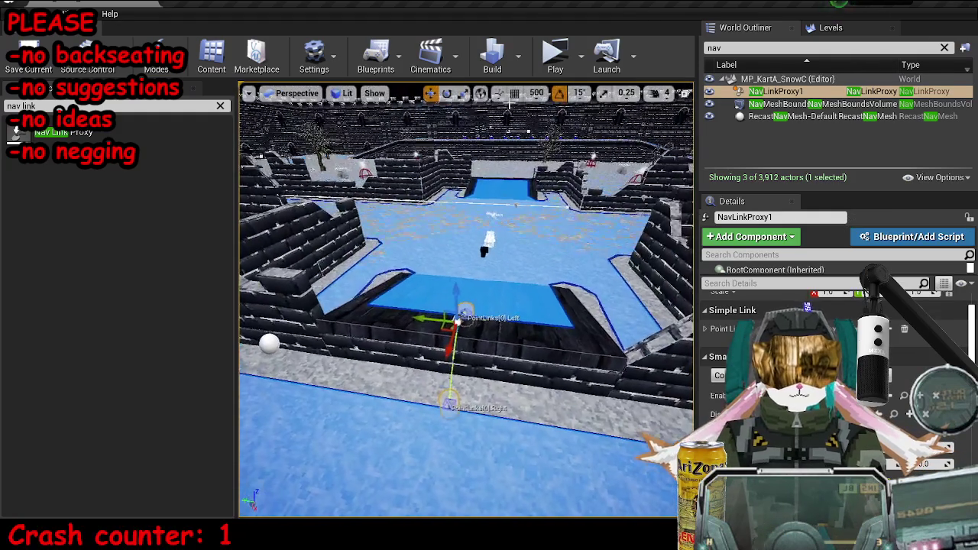
left_click(537, 92)
left_click(544, 172)
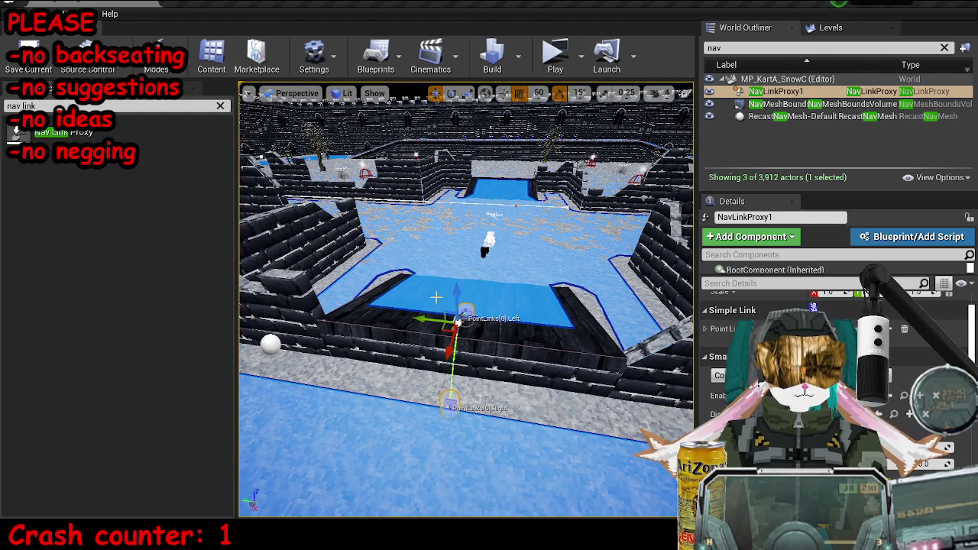
left_click(539, 93)
left_click(550, 181)
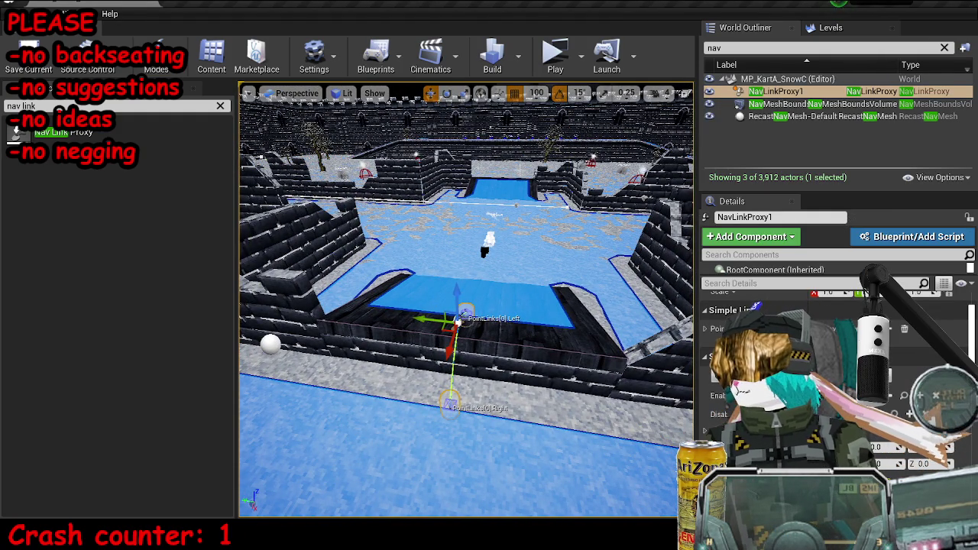
left_click_drag(550, 182, 525, 164)
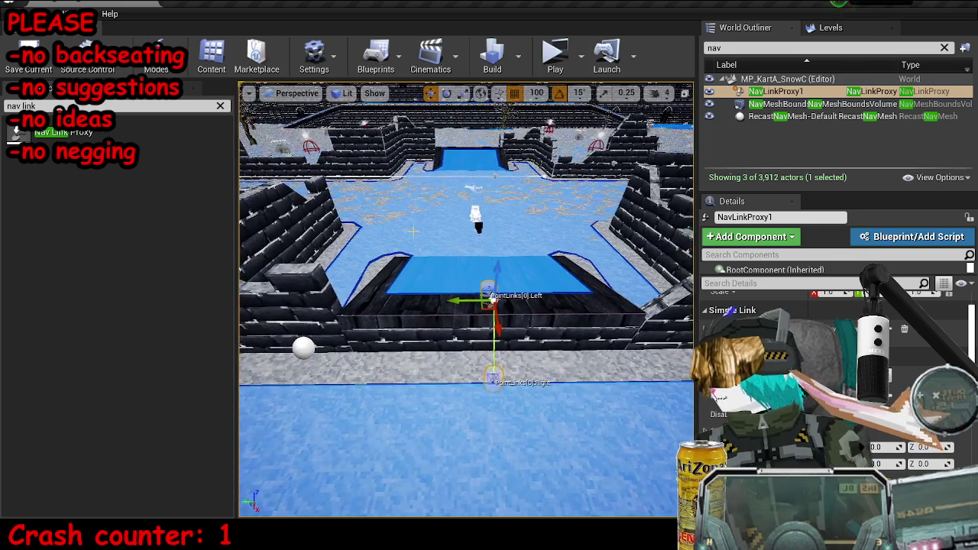
mouse_move(459, 301)
left_mouse_down()
mouse_move(425, 300)
mouse_move(527, 301)
left_mouse_up()
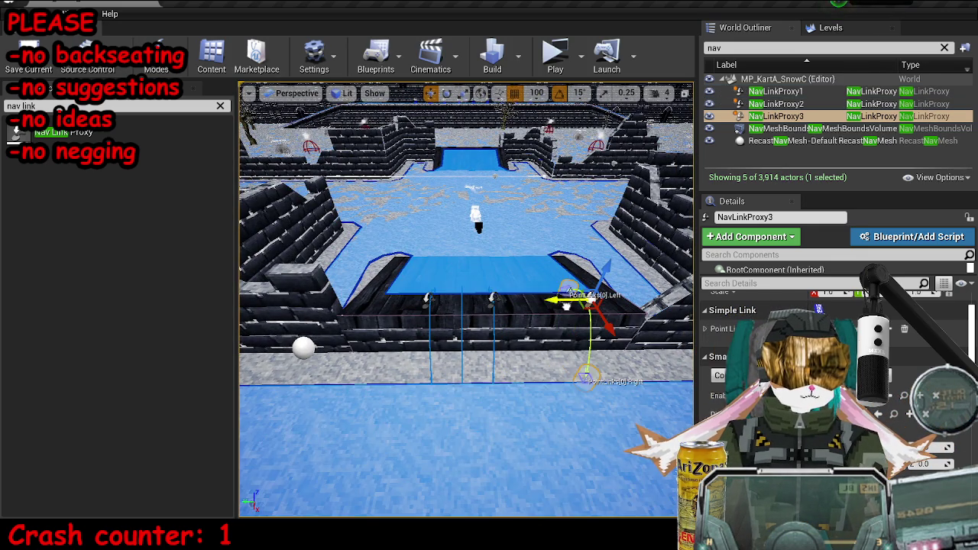
- Duplicate NavLinkProxy1–3 with Ctrl+W, turn the copies 180°, deselect, and save the map
left_click(424, 302)
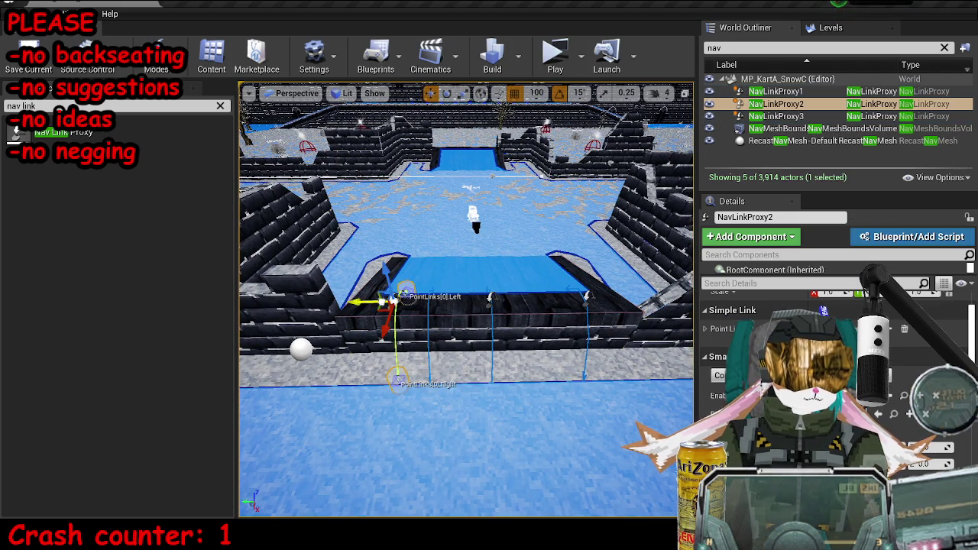
left_click(490, 299, "ctrl")
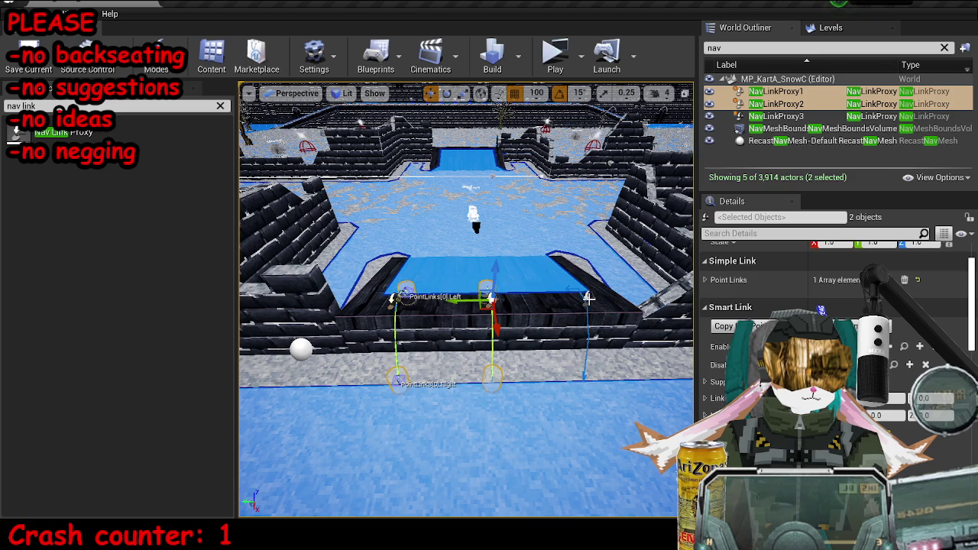
left_click(586, 298, "ctrl")
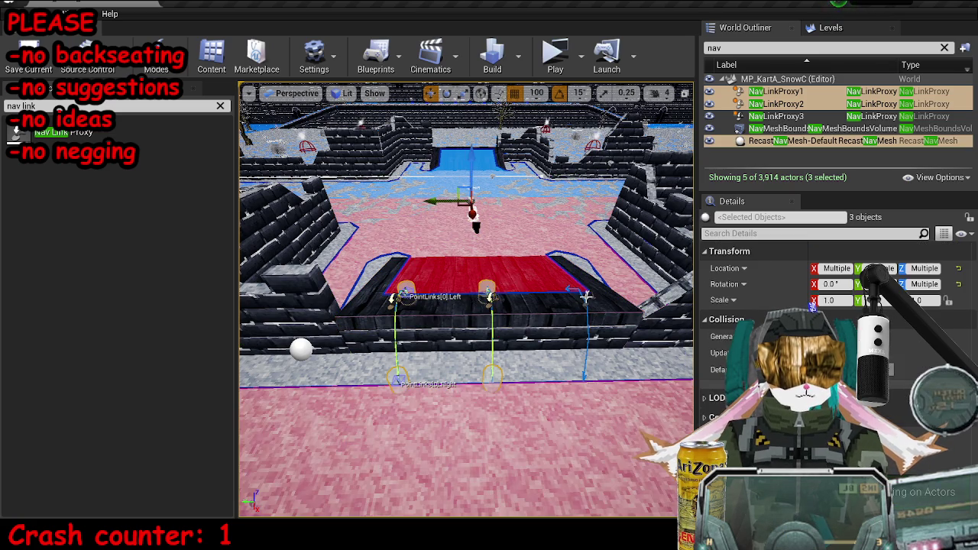
left_click(586, 297, "ctrl")
key("ctrl+w")
key("e")
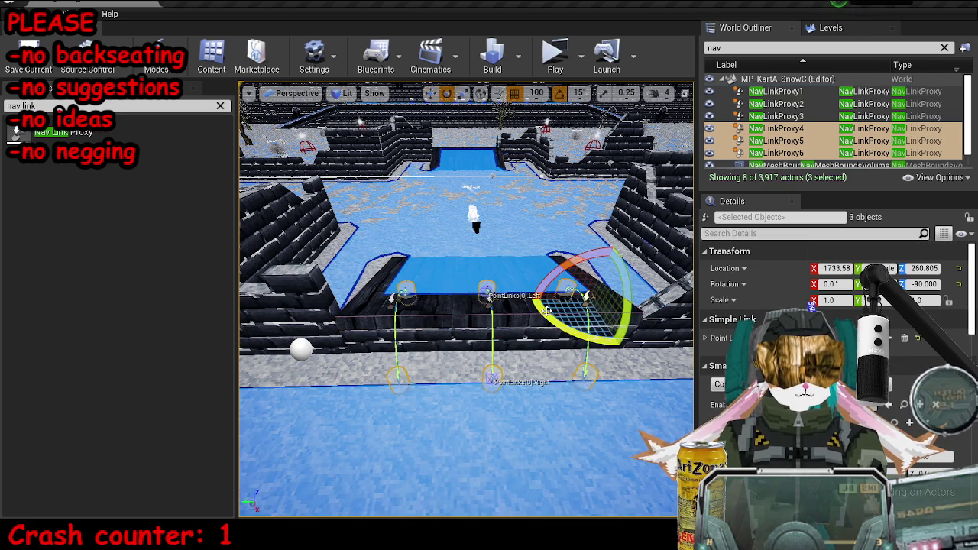
mouse_move(553, 324)
left_mouse_down()
mouse_move(565, 314)
mouse_move(560, 304)
mouse_move(472, 321)
left_mouse_up()
key("w")
key("Escape")
key("ctrl+s")
left_click_drag(557, 345, 557, 346)
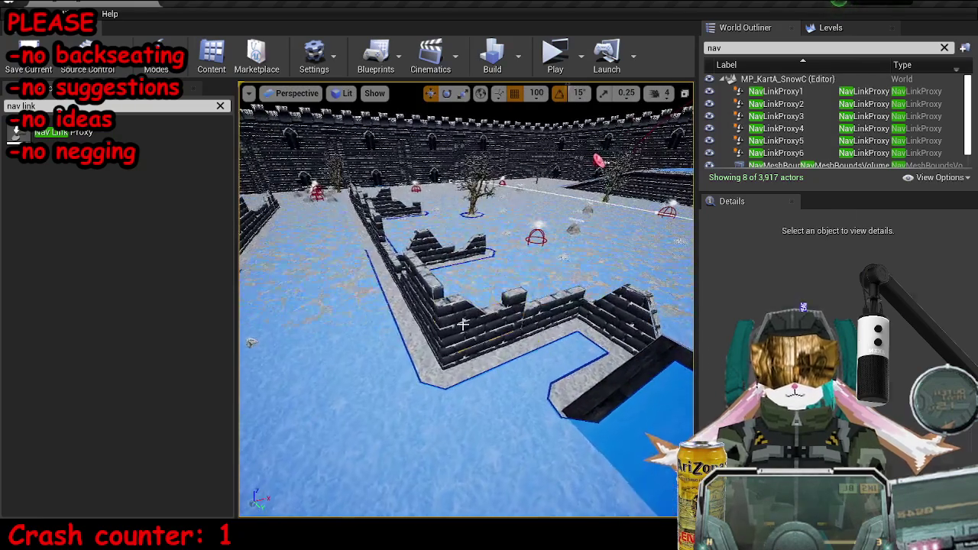
- Select two broken brick-wall pieces and turn them 75 degrees
left_click(437, 345)
left_click_drag(459, 349, 474, 351)
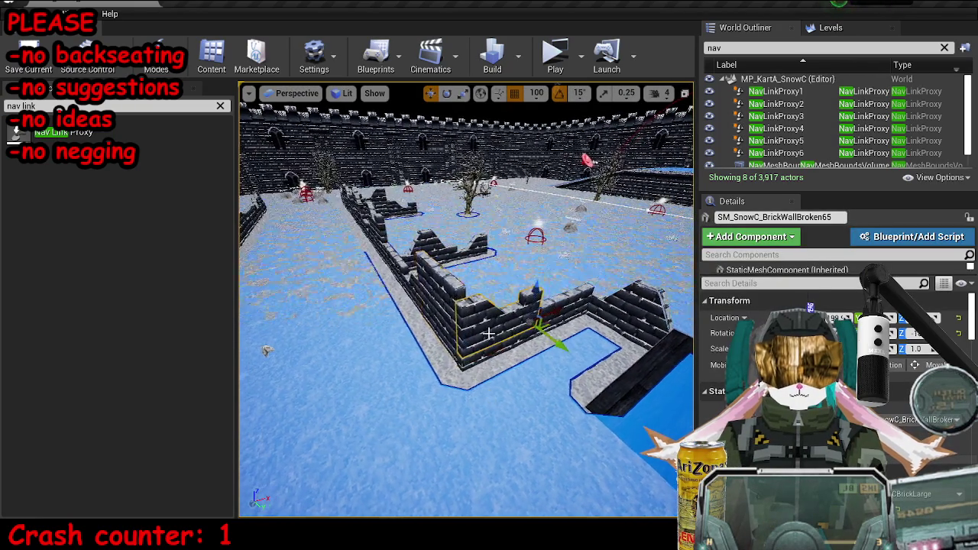
left_click(501, 348, "ctrl")
key("e")
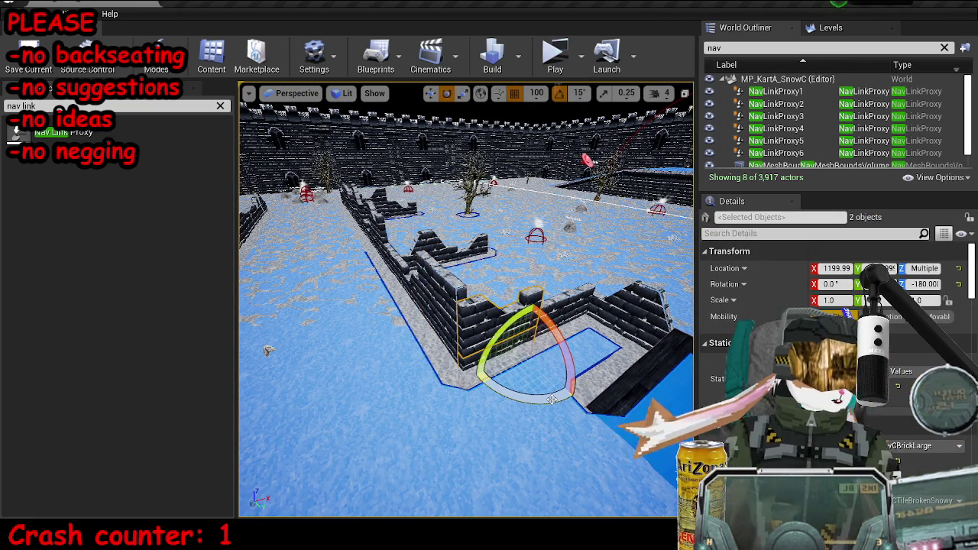
left_click_drag(556, 400, 585, 388)
- Turn SM_SnowC_BrickWallBroken35 about 90°, set grid snap to 50, and move it into place
left_click(468, 305)
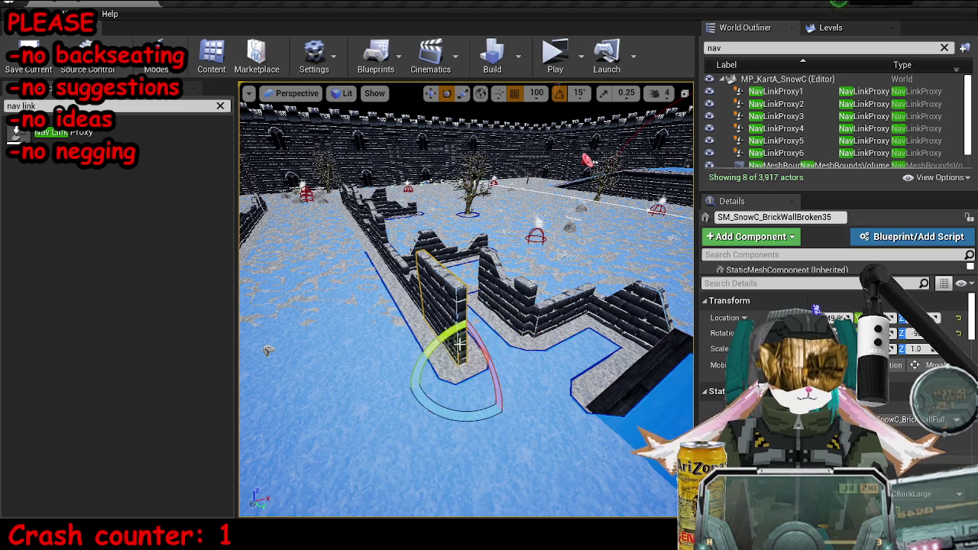
key("f")
left_click_drag(818, 310, 799, 312)
key("w")
key("f")
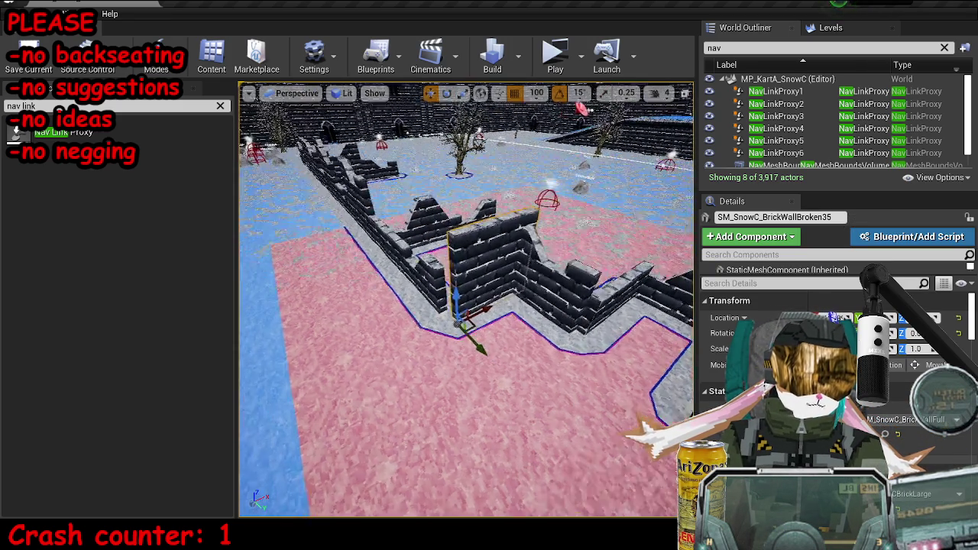
left_click(536, 93)
left_click(543, 161)
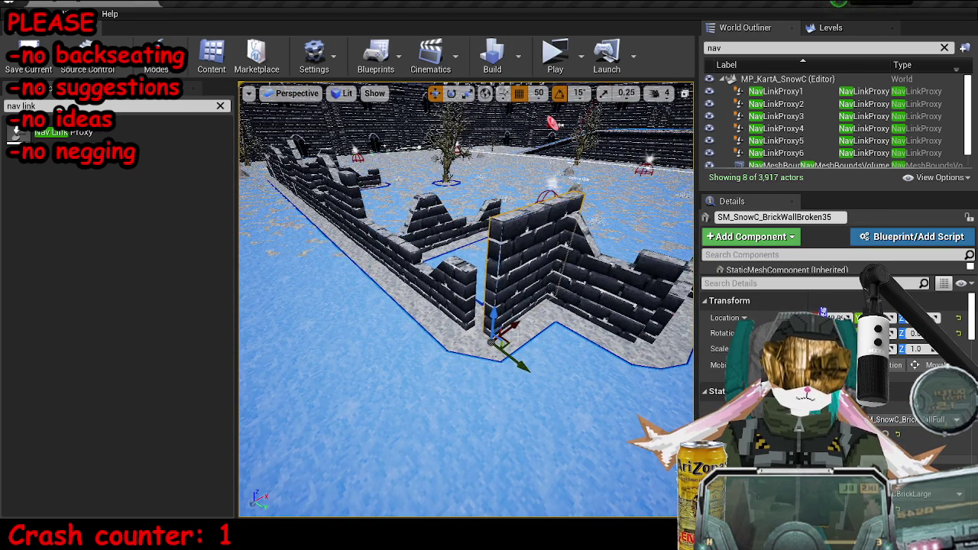
left_click_drag(504, 345, 502, 360)
- Clear the selection and undo the last wall change via the undo history
left_click(589, 357, "ctrl")
key("Escape")
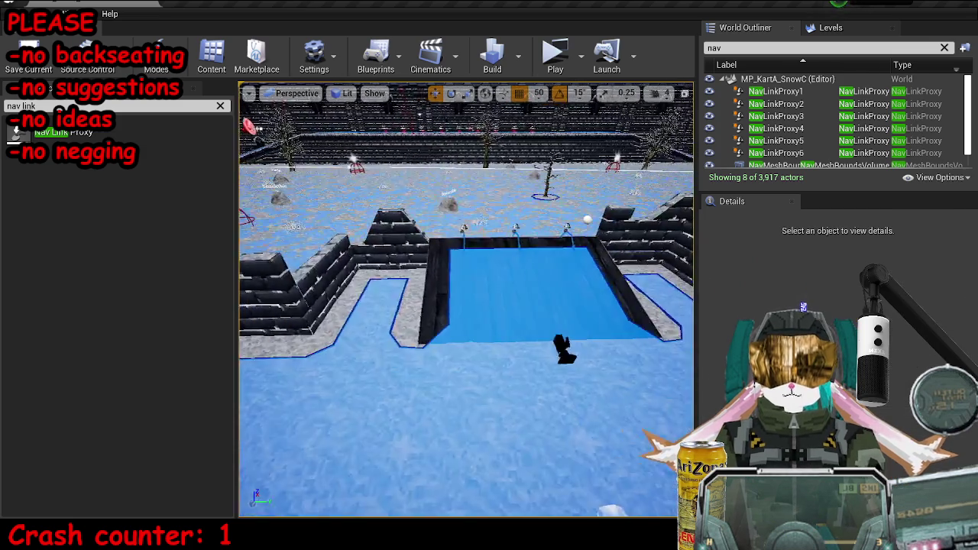
key("ctrl+z")
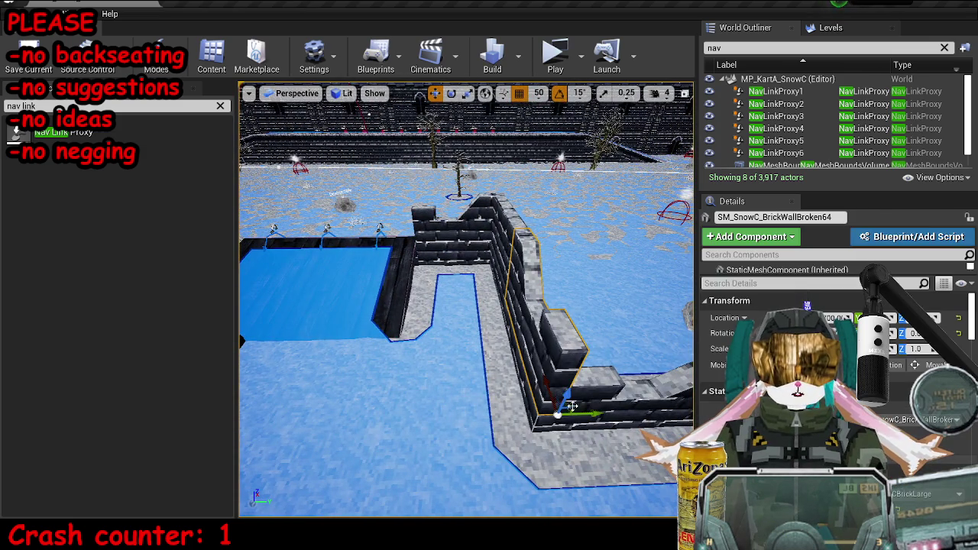
key("ctrl+z")
key("ctrl+y")
key("ctrl+z")
- Turn the selected wall 90 degrees and place a copy up-left of it
key("e")
left_click_drag(489, 483, 527, 474)
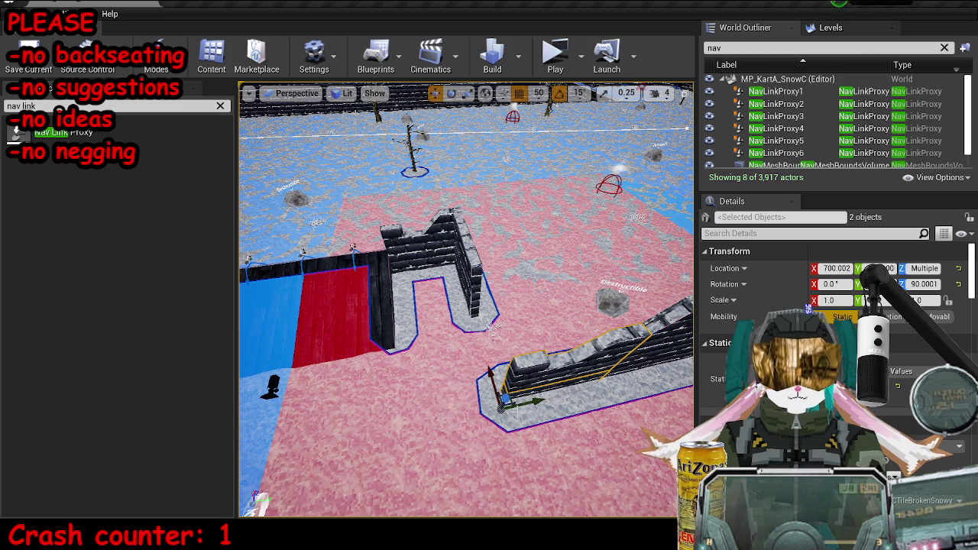
key("w")
left_click_drag(508, 393, 478, 335)
- Turn SM_SnowC_BrickWallBroken29 to run along the path
left_click(555, 378)
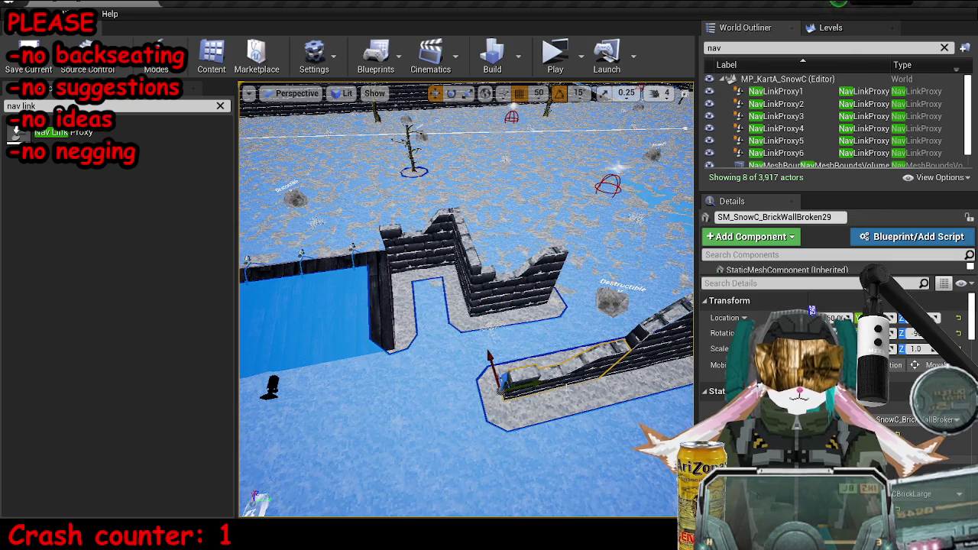
scroll(554, 377, "up", 3)
key("e")
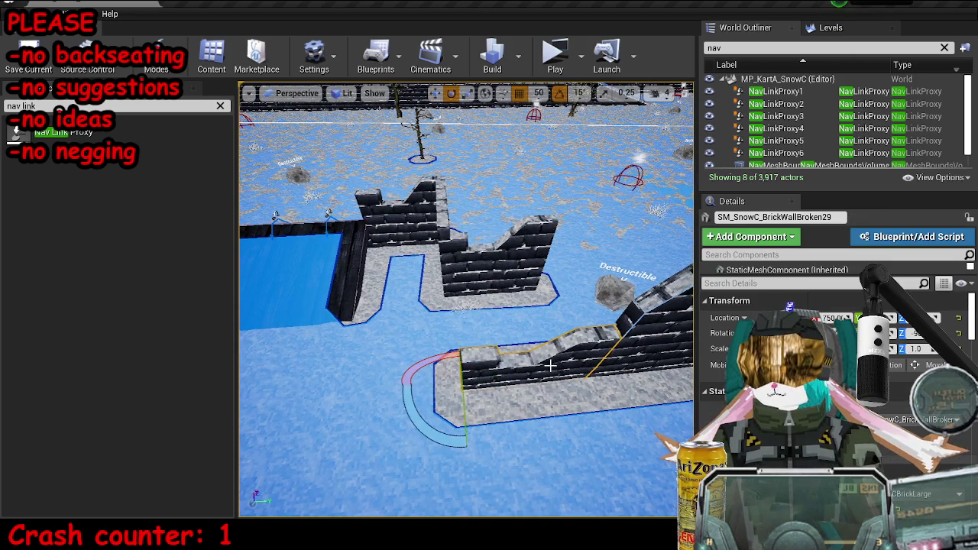
mouse_move(412, 371)
left_mouse_down()
mouse_move(435, 412)
mouse_move(428, 428)
left_mouse_up()
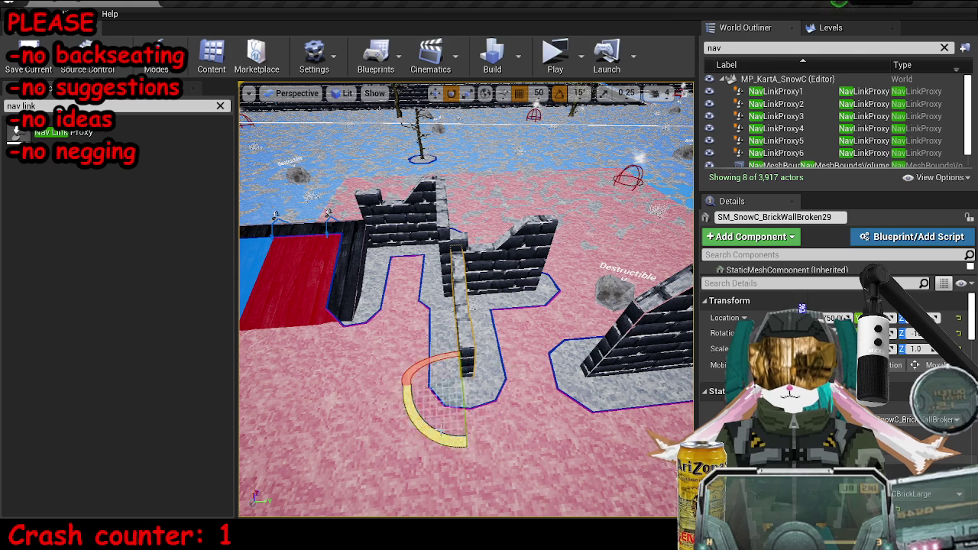
key("w")
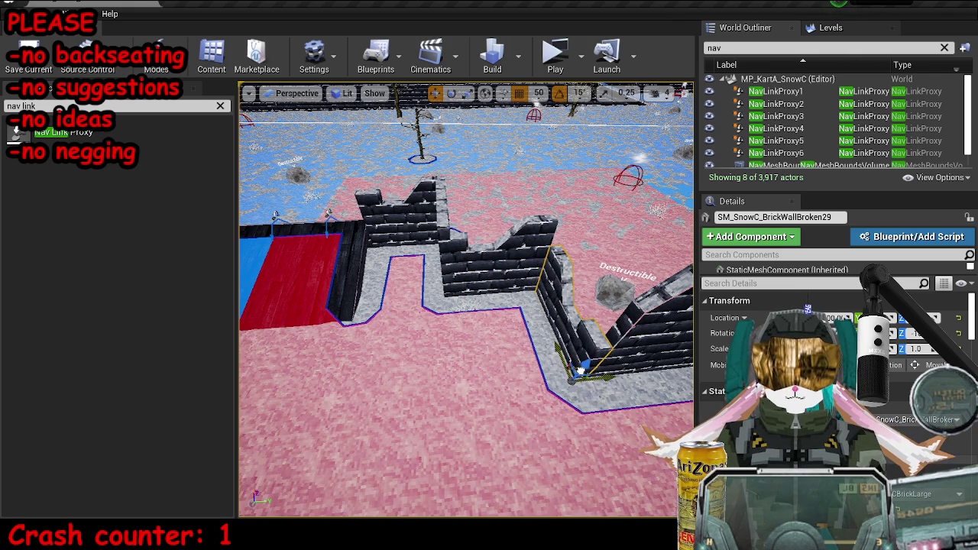
key("Escape")
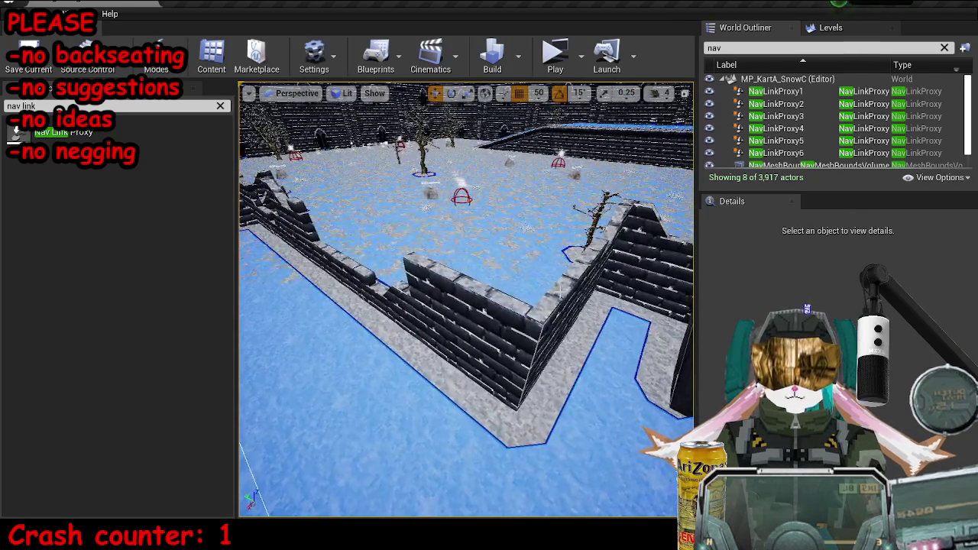
- Turn SM_SnowC_BrickWallBroken32 about 90° and the left brick wall 60°
left_click(524, 328)
key("f")
key("e")
mouse_move(405, 468)
left_mouse_down()
mouse_move(352, 480)
mouse_move(329, 451)
left_mouse_up()
key("w")
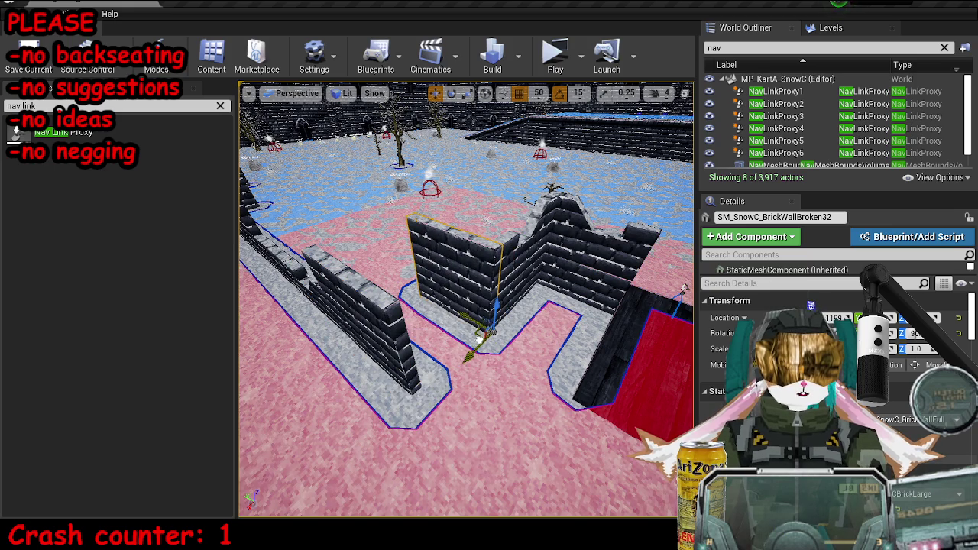
left_click(368, 323)
key("e")
mouse_move(370, 442)
left_mouse_down()
mouse_move(365, 382)
mouse_move(436, 386)
mouse_move(481, 343)
mouse_move(497, 309)
mouse_move(481, 400)
mouse_move(459, 428)
mouse_move(444, 412)
left_mouse_up()
key("w")
- Turn SM_SnowC_BrickWallBroken26 by -75 degrees
left_click(351, 408)
left_click(496, 309)
left_click(443, 413)
key("e")
left_click_drag(500, 428, 472, 483)
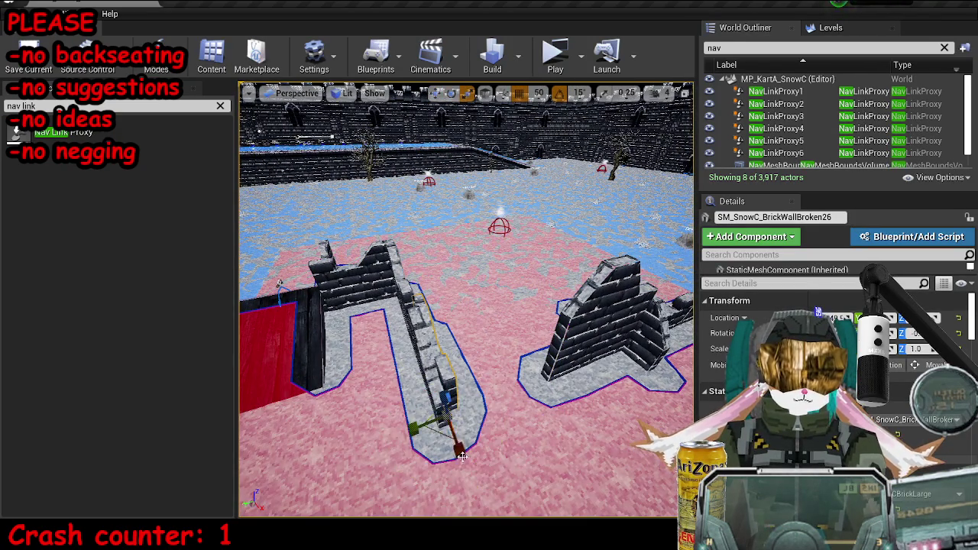
key("w")
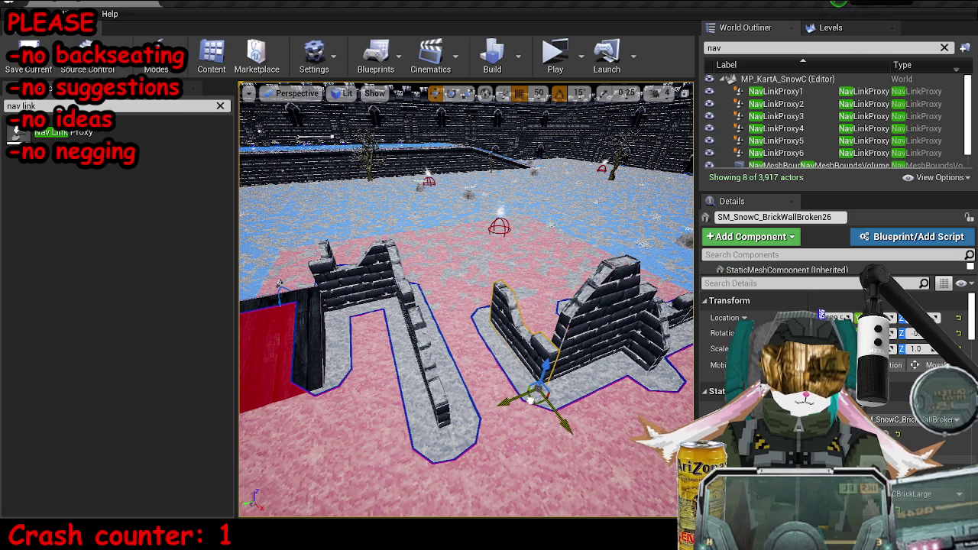
- Move SM_SnowC_BrickWallBroken54 up-left to close the gap, then save the map
left_click_drag(430, 396, 500, 364)
left_click(500, 363)
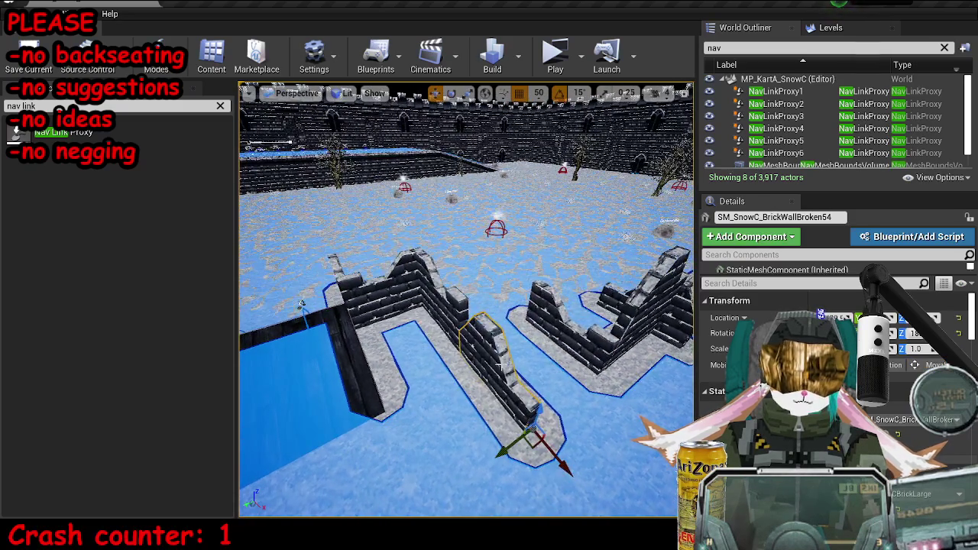
left_click_drag(559, 458, 490, 405)
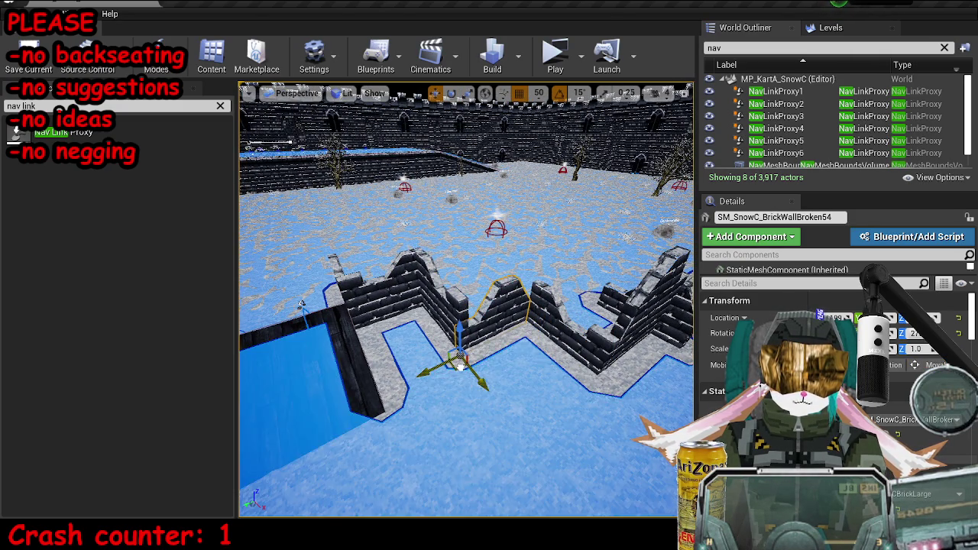
key("Escape")
key("ctrl+s")
left_click_drag(558, 360, 512, 305)
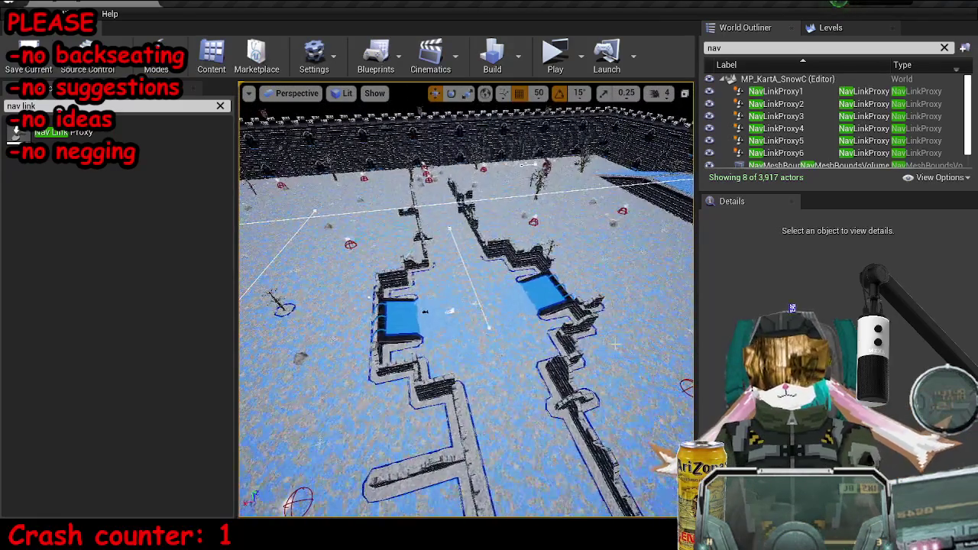
- Hide the navmesh overlay, save the map, and start a play-test of the level
key("p")
key("ctrl+s")
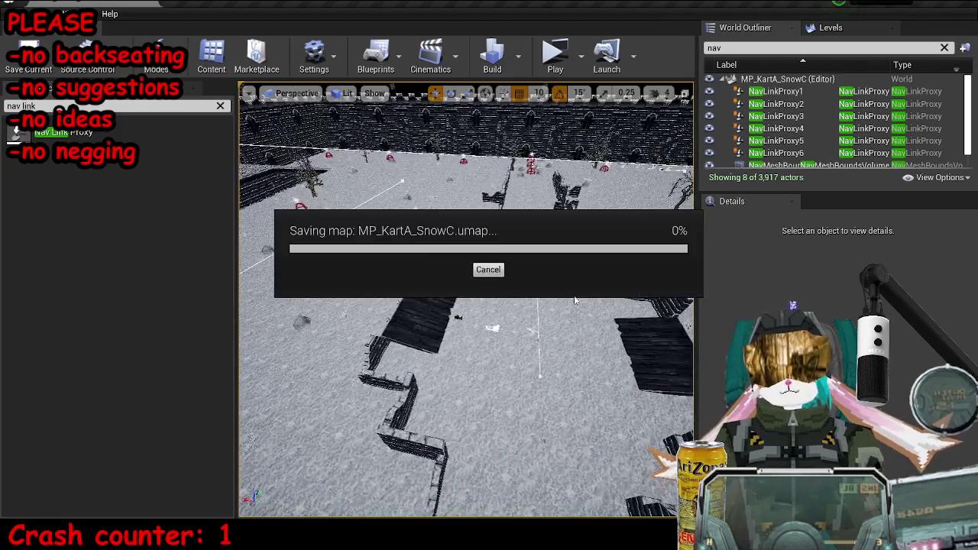
left_click(554, 61)
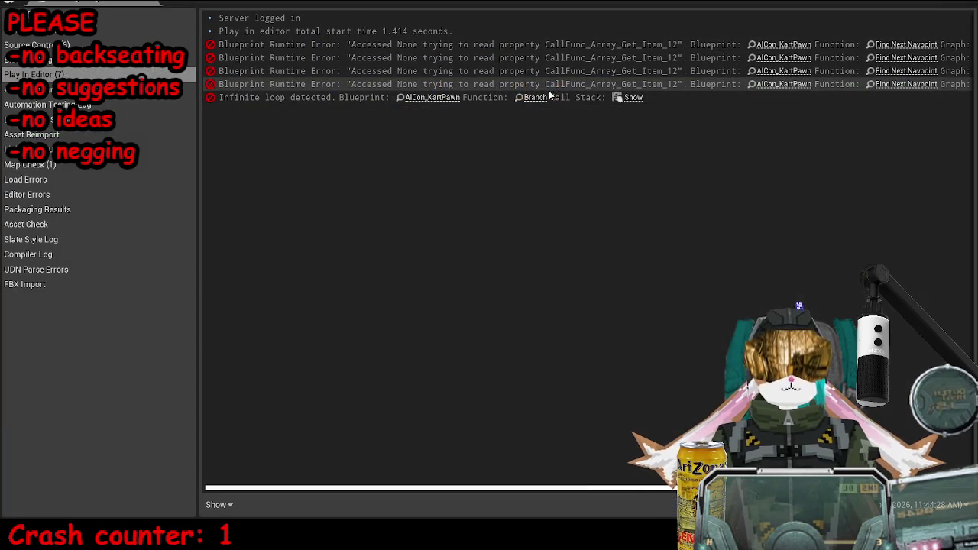
- Check the node named in the error, then go from GI_BBPSX back to the snow arena level
left_click_drag(417, 485, 571, 484)
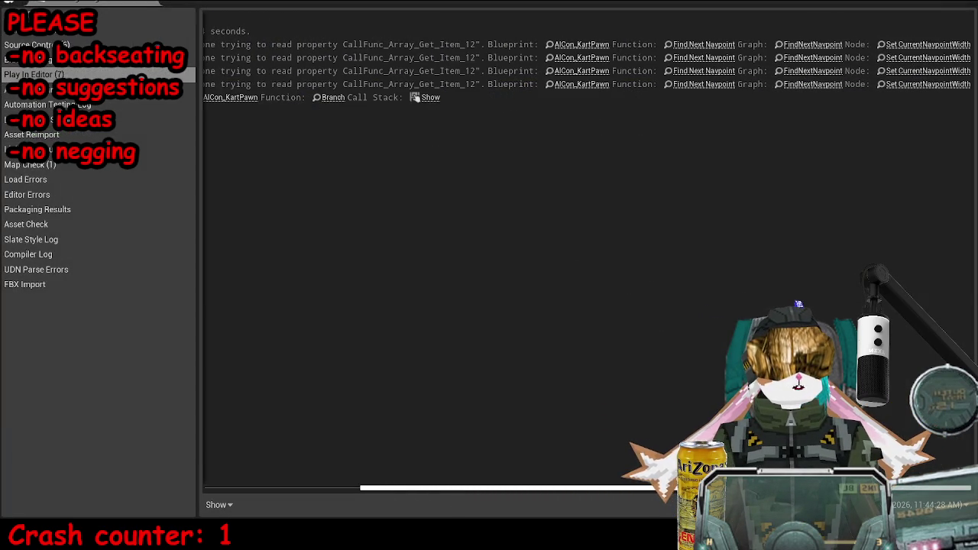
left_click(942, 84)
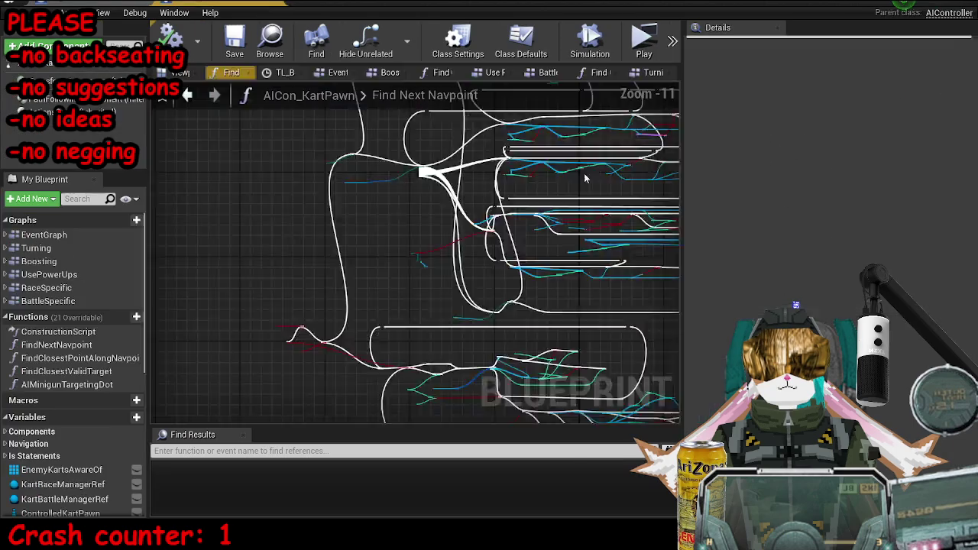
scroll(309, 167, "down", 7)
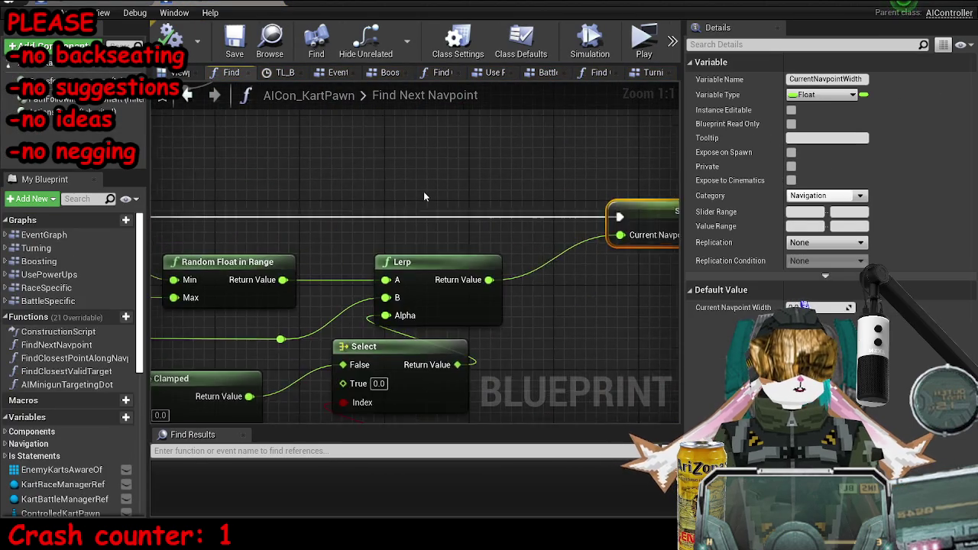
left_click(210, 4)
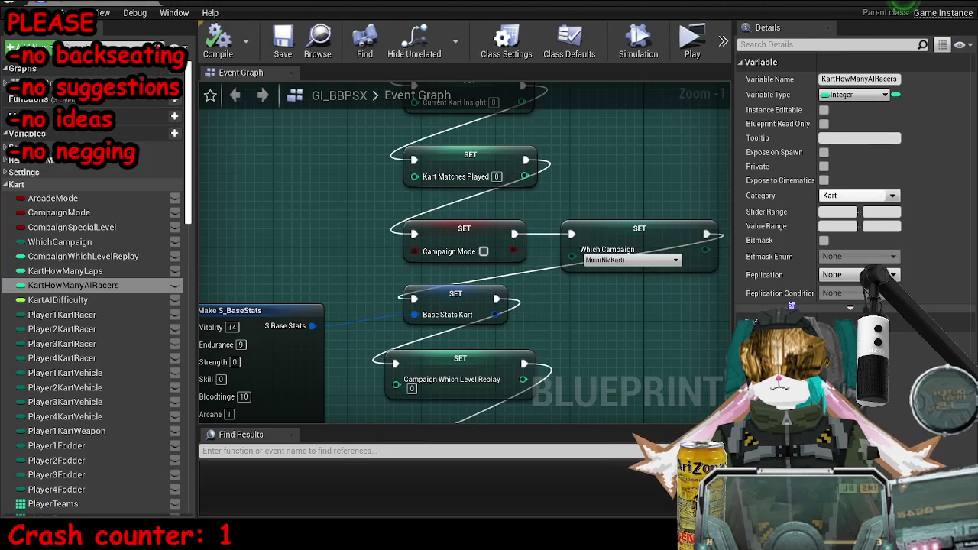
key("alt+Tab")
key("alt+Tab")
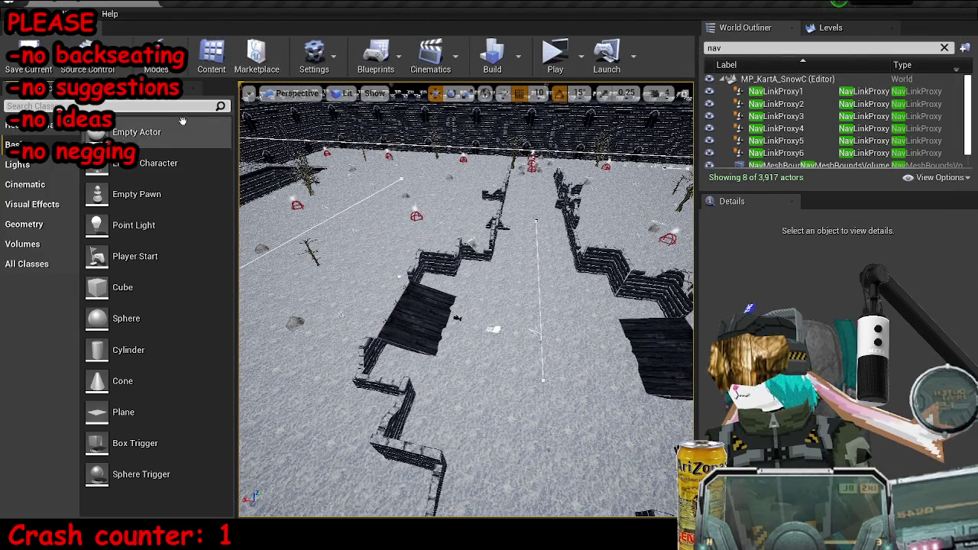
- Search the Content root for 'navpoint' and drop a BP_AIKartNavpoint into the arena
left_click(208, 61)
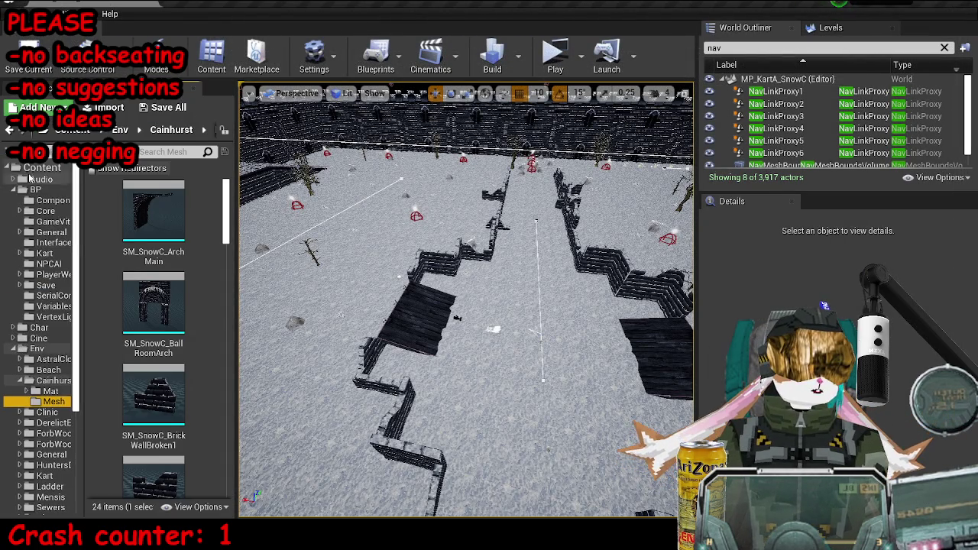
left_click(42, 167)
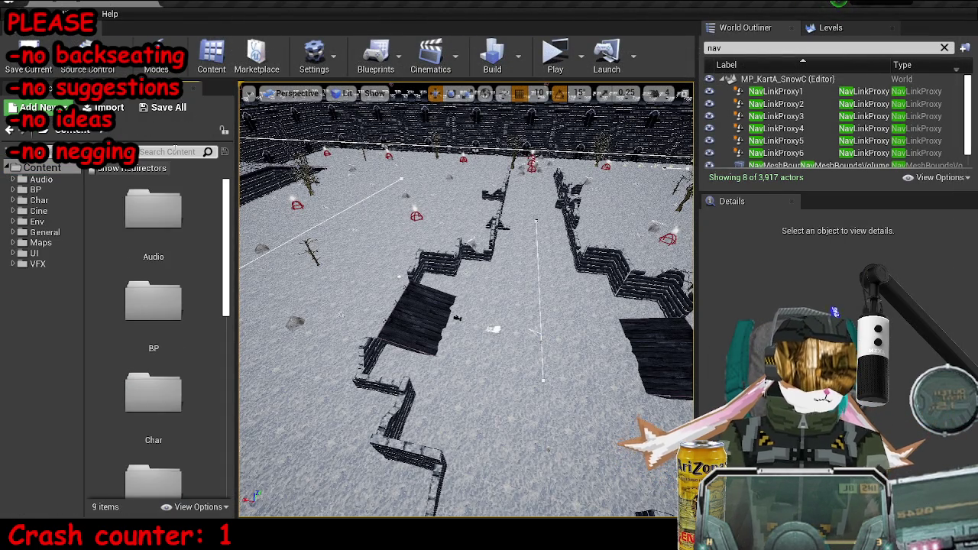
left_click(175, 151)
type("navpoint")
mouse_move(187, 246)
left_mouse_down()
mouse_move(323, 131)
mouse_move(425, 420)
left_mouse_up()
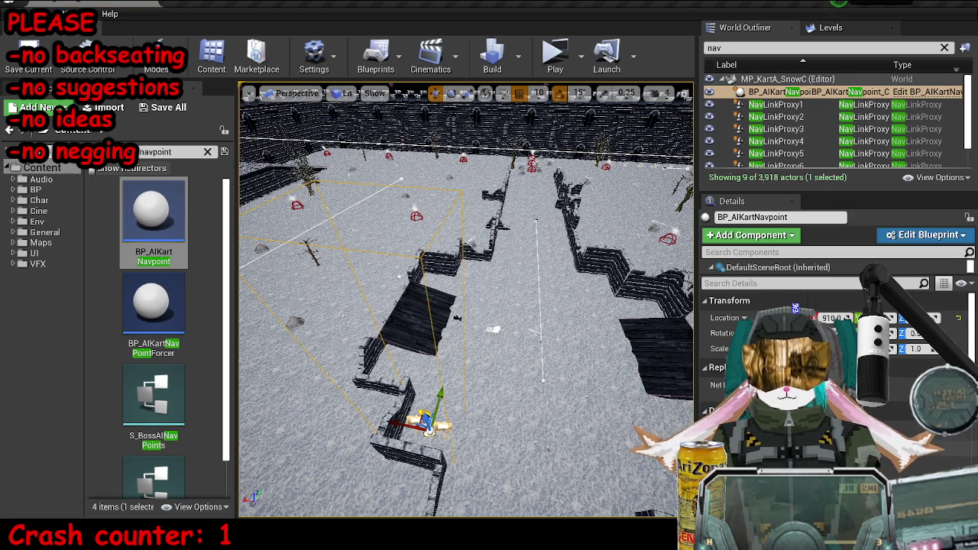
- Move the navpoint up toward the far ramp and check it from an overhead view
scroll(795, 309, "down", 5)
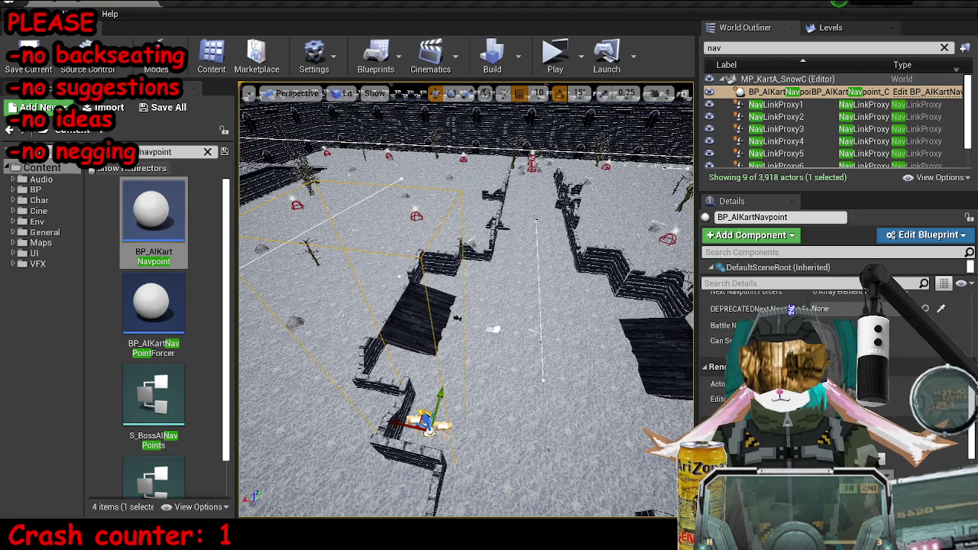
key("f")
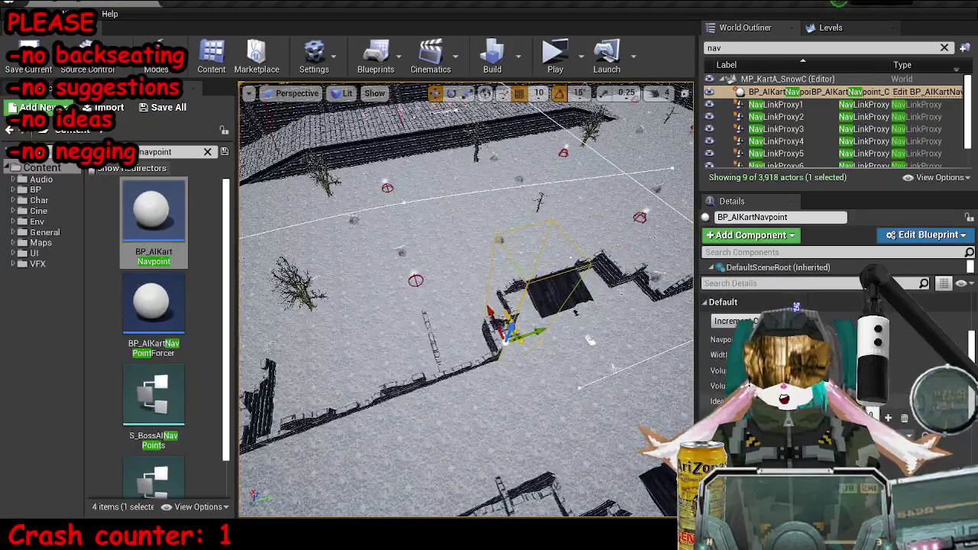
scroll(798, 308, "up", 5)
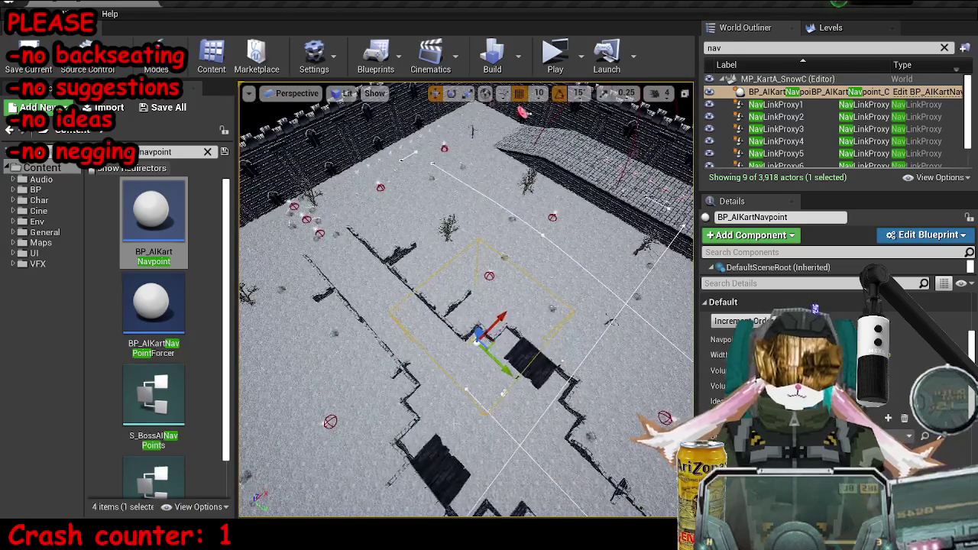
left_click_drag(495, 352, 463, 196)
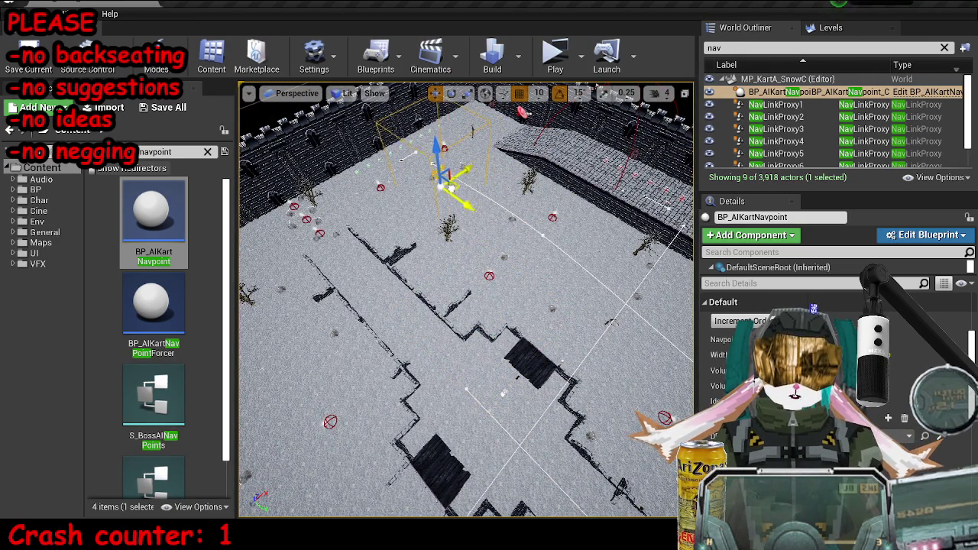
scroll(467, 229, "down", 3)
key("f")
left_click_drag(466, 305, 374, 306)
scroll(466, 298, "down", 5)
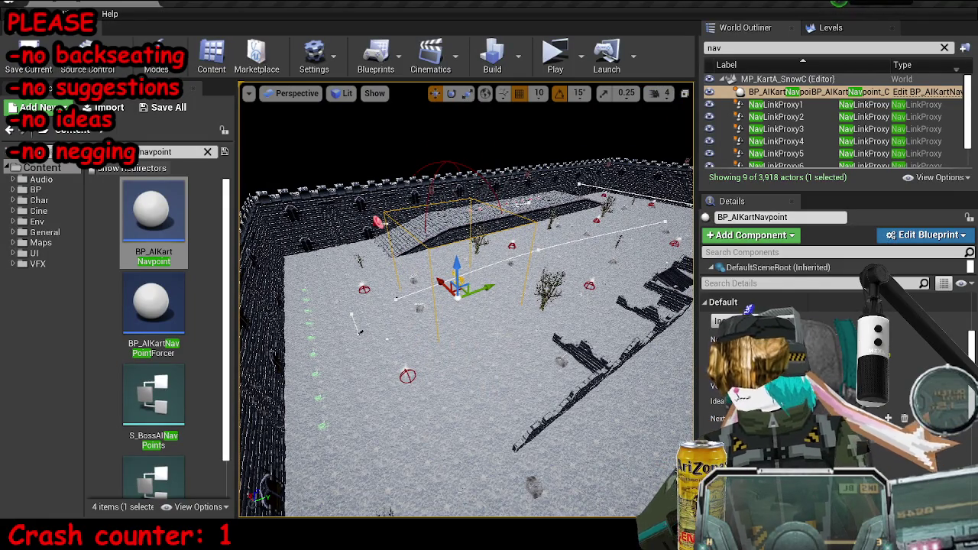
scroll(466, 336, "up", 4)
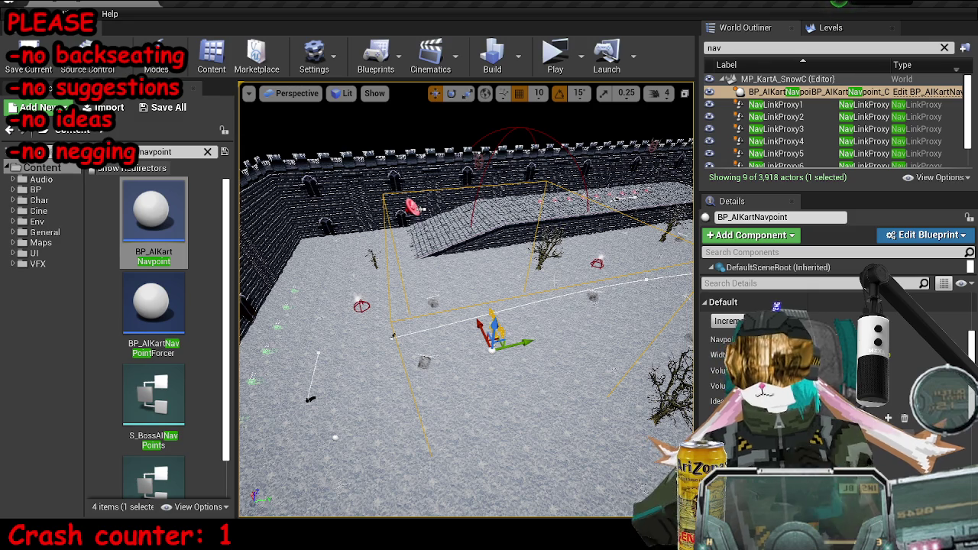
mouse_move(466, 305)
left_mouse_down()
mouse_move(458, 321)
mouse_move(450, 313)
mouse_move(466, 302)
mouse_move(454, 313)
mouse_move(473, 317)
mouse_move(458, 305)
mouse_move(450, 329)
mouse_move(462, 313)
left_mouse_up()
- With position snap at 5,000, move the navpoint out to the arena's upper-left
left_click(537, 93)
left_click(546, 204)
mouse_move(344, 281)
left_mouse_down()
mouse_move(344, 334)
mouse_move(420, 334)
mouse_move(334, 277)
left_mouse_up()
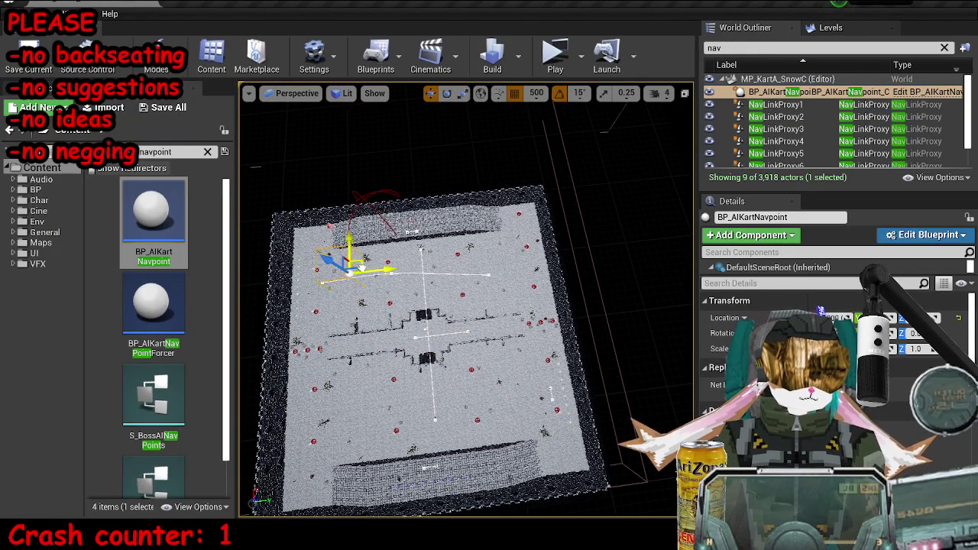
key("ctrl+z")
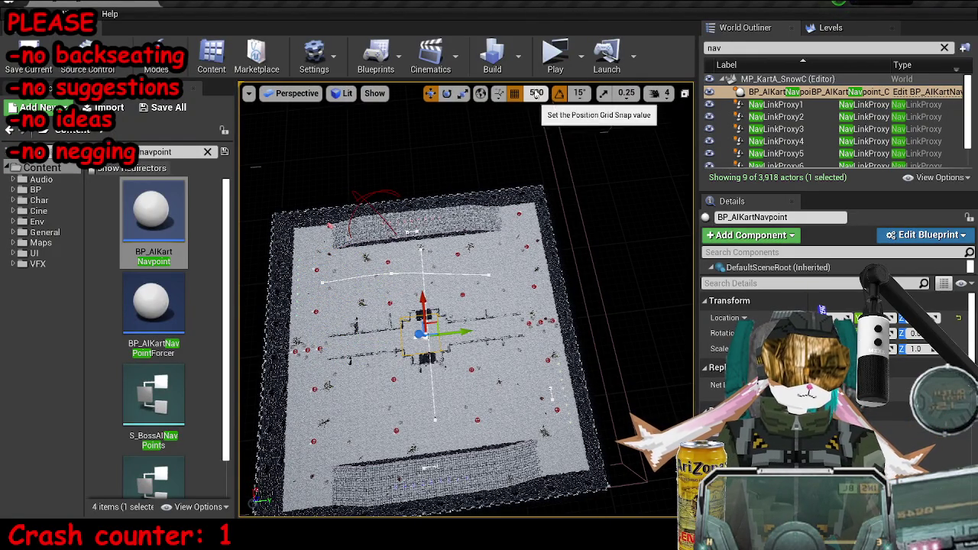
left_click(537, 92)
left_click(546, 217)
left_click_drag(437, 324, 375, 274)
key("ctrl+z")
left_click(533, 93)
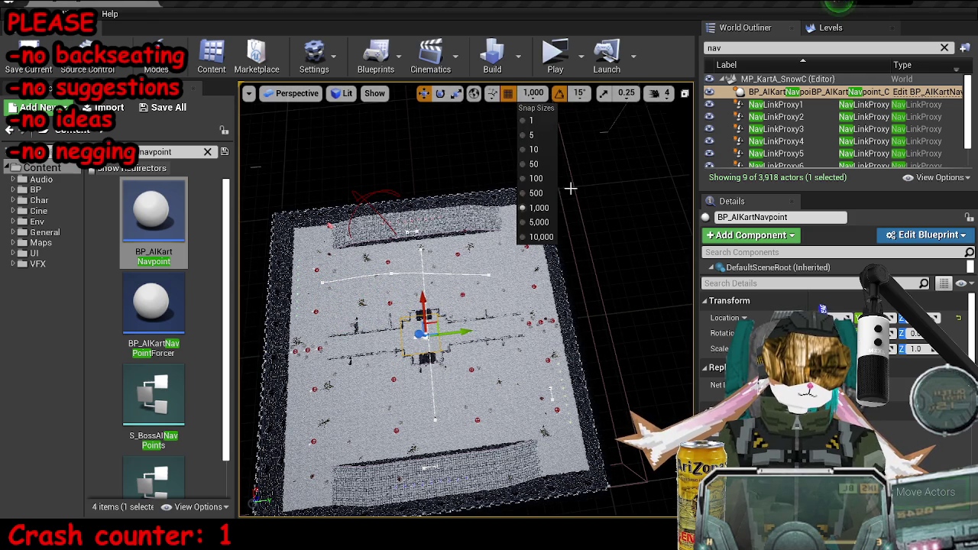
left_click(538, 221)
mouse_move(440, 332)
left_mouse_down()
mouse_move(432, 260)
mouse_move(375, 280)
mouse_move(516, 258)
mouse_move(527, 405)
mouse_move(295, 432)
mouse_move(363, 422)
mouse_move(424, 330)
mouse_move(424, 180)
left_mouse_up()
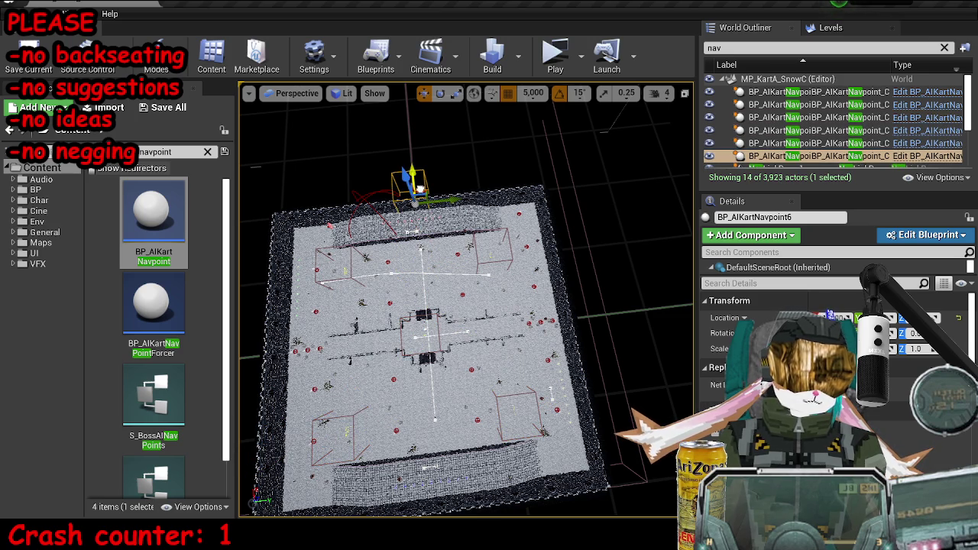
- Set position snap back to 1,000 and duplicate the navpoint as BP_AIKartNavpoint7 near the far wall
left_click(533, 93)
left_click(539, 208)
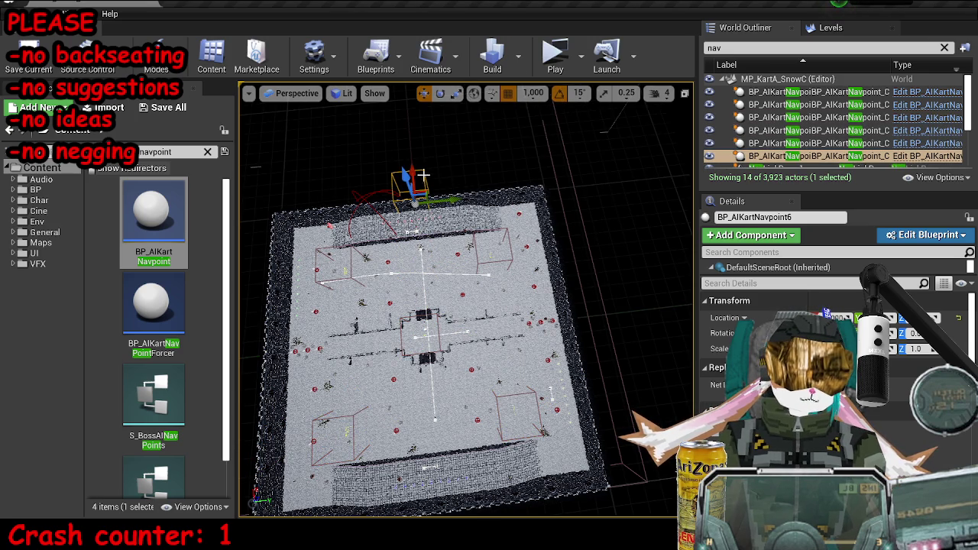
left_click_drag(572, 285, 537, 401)
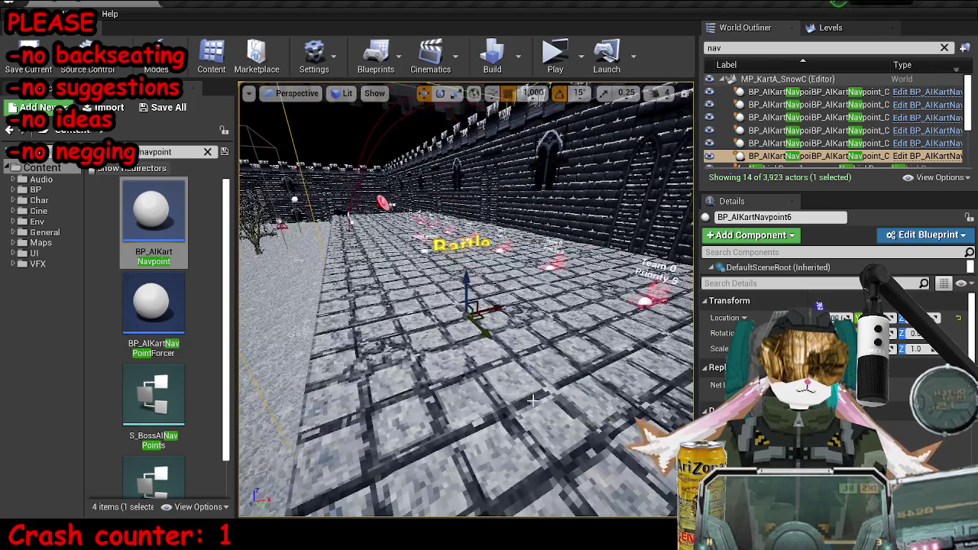
left_click_drag(467, 285, 451, 321)
key("f")
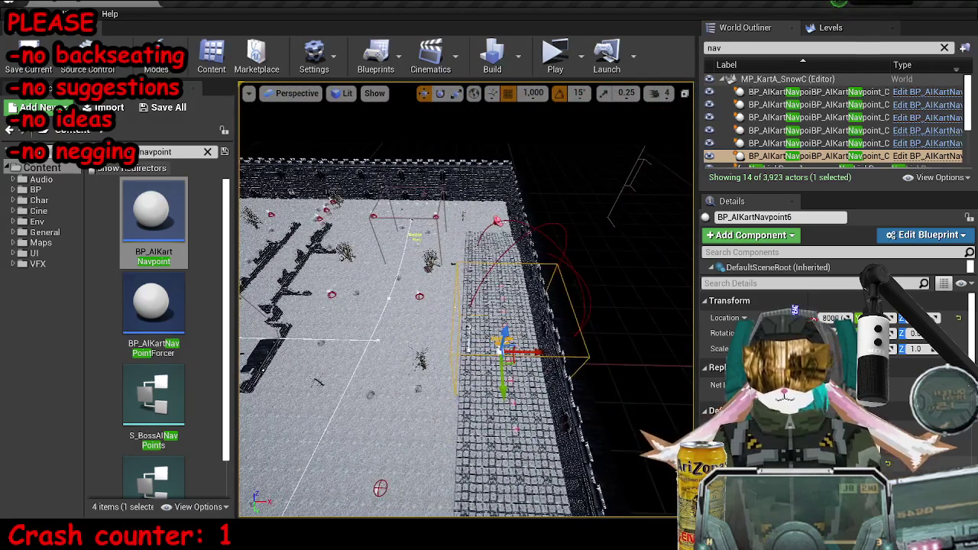
scroll(466, 321, "down", 6)
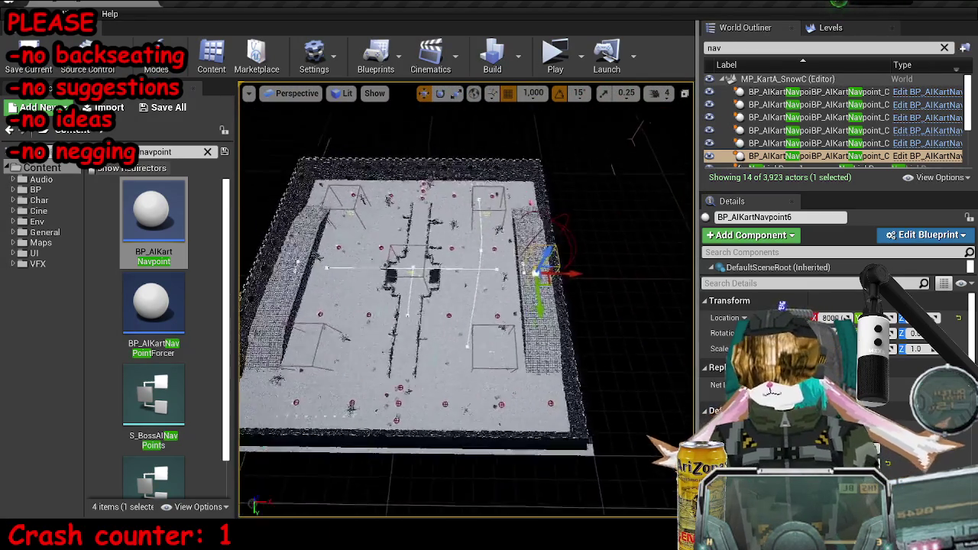
key("ctrl+w")
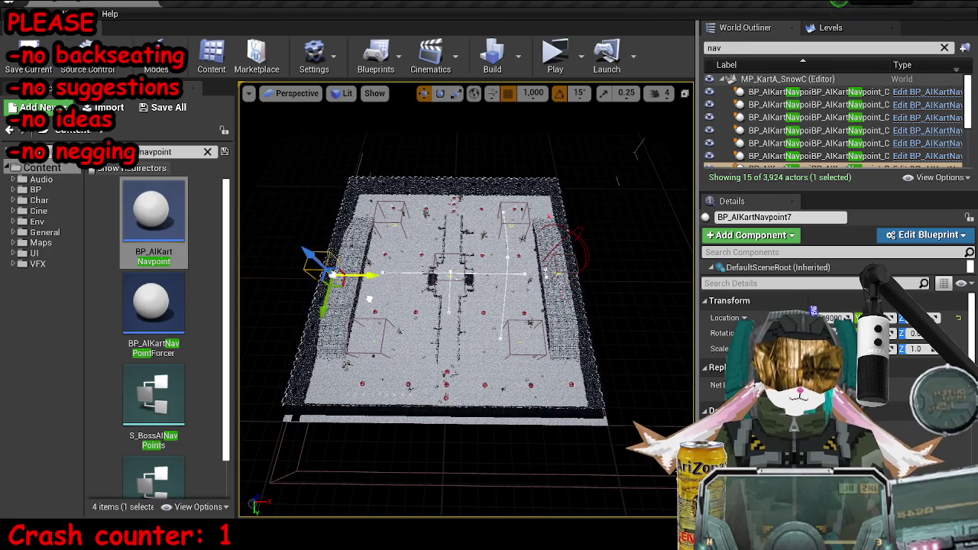
key("f")
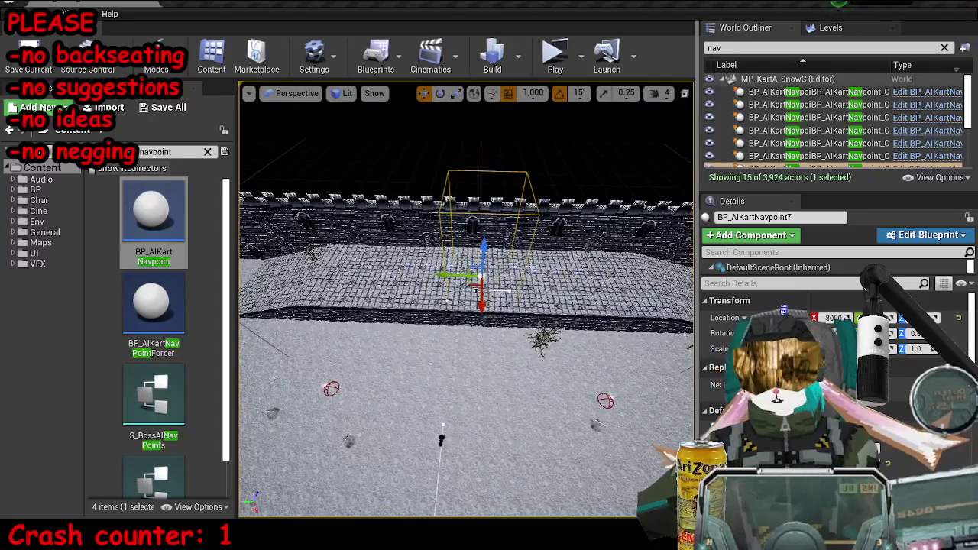
mouse_move(466, 305)
left_mouse_down()
mouse_move(390, 325)
mouse_move(397, 332)
mouse_move(379, 321)
mouse_move(394, 298)
mouse_move(408, 309)
mouse_move(424, 297)
left_mouse_up()
mouse_move(484, 207)
left_mouse_down()
mouse_move(533, 123)
mouse_move(516, 126)
left_mouse_up()
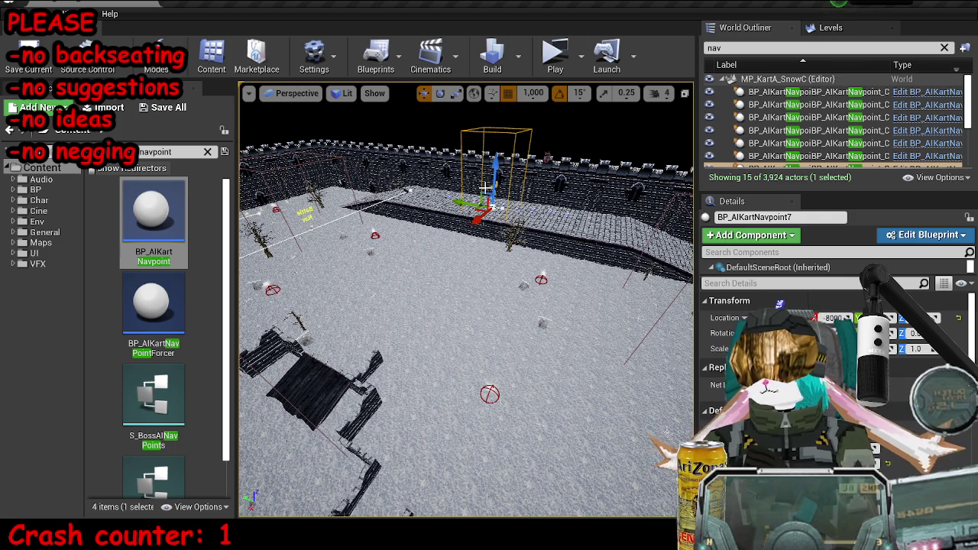
key("w")
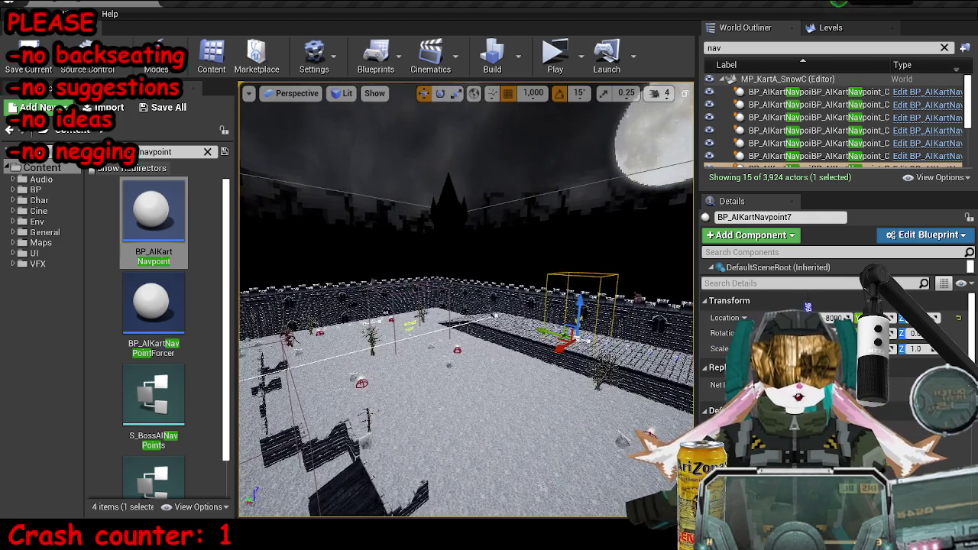
- Focus BP_AIKartNavpoint3, save, play-test in a new window, and pause on the scoreboard
left_click(403, 225)
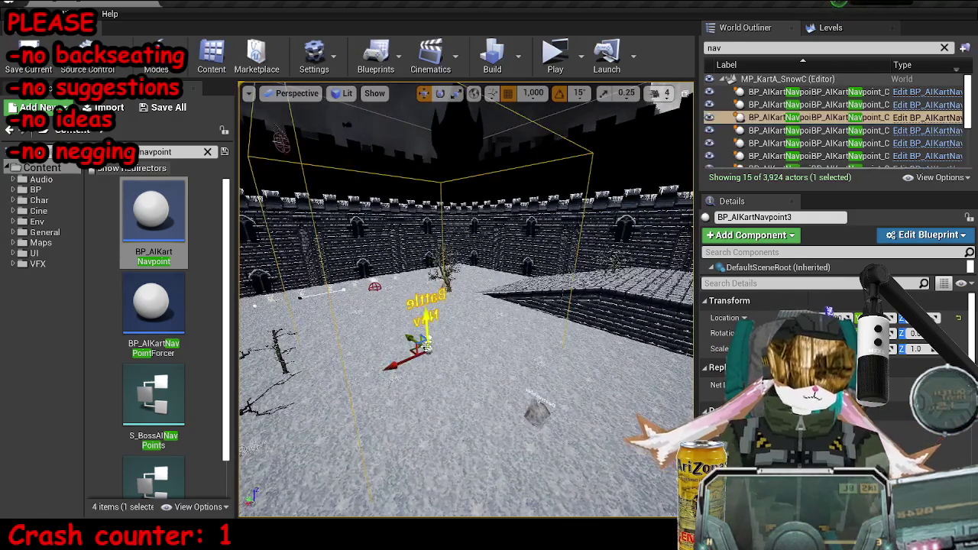
key("f")
key("ctrl+s")
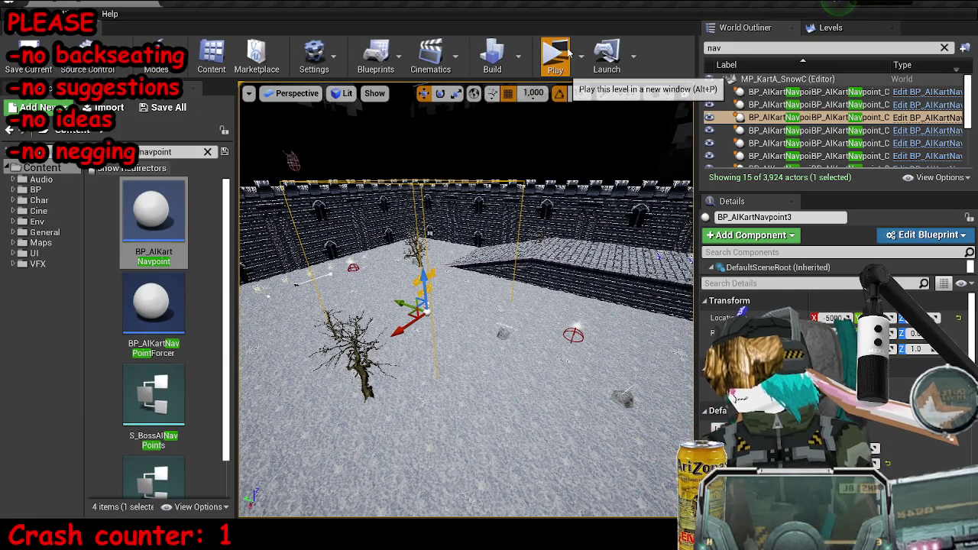
left_click(568, 50)
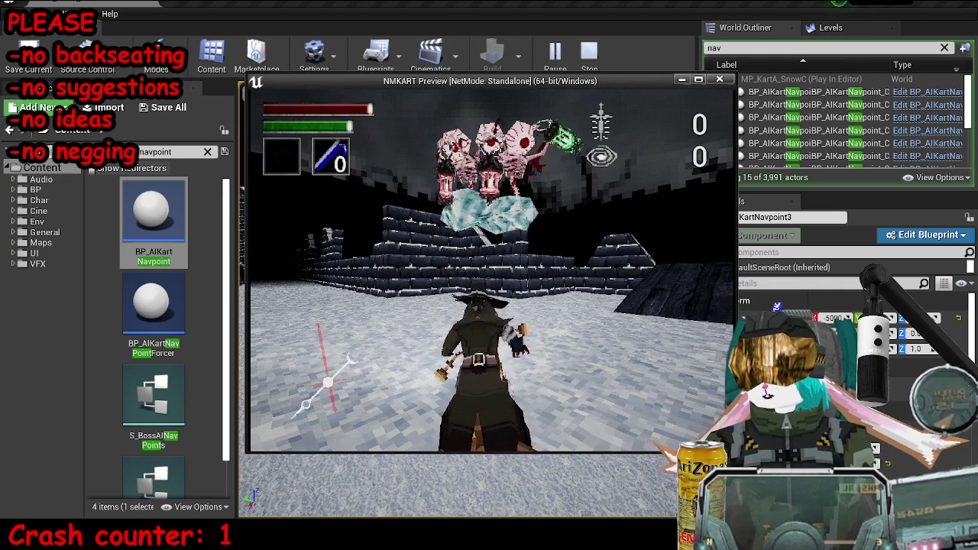
key("Escape")
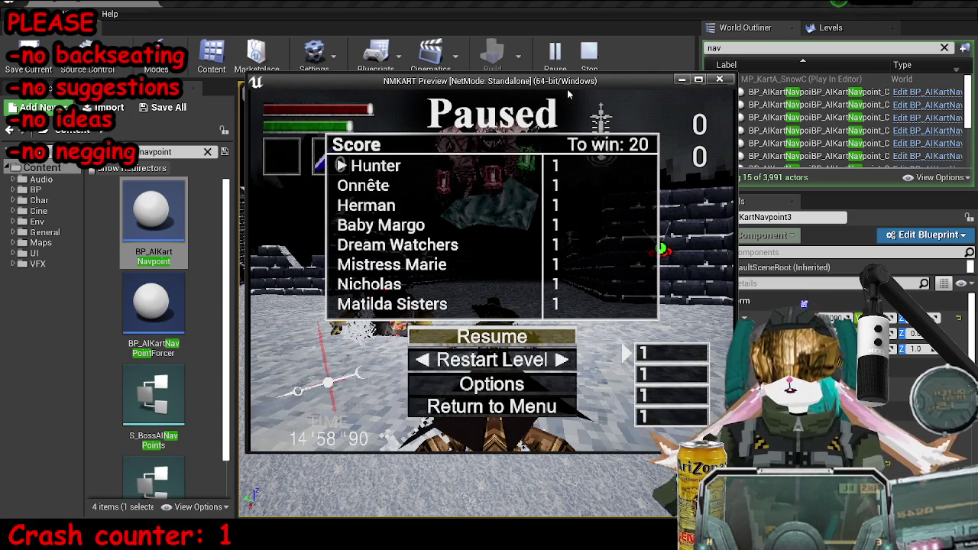